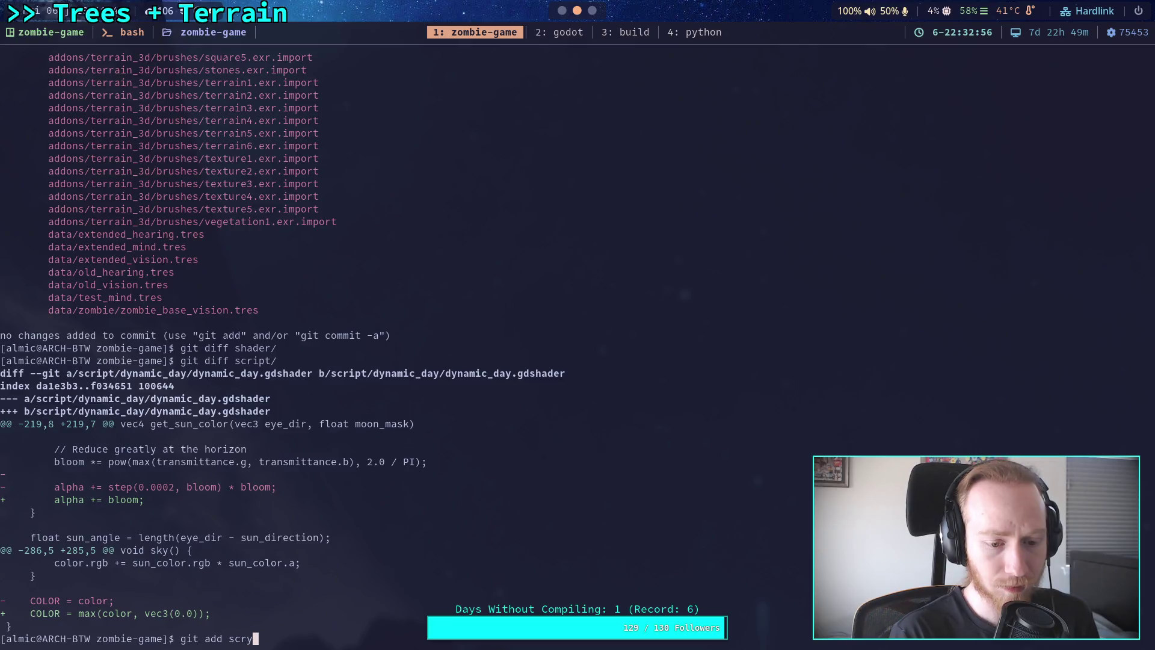
# Stage the script/ folder with git add and check the repository status.
pyautogui.press('Tab')
pyautogui.press('Return')
pyautogui.write('git status')
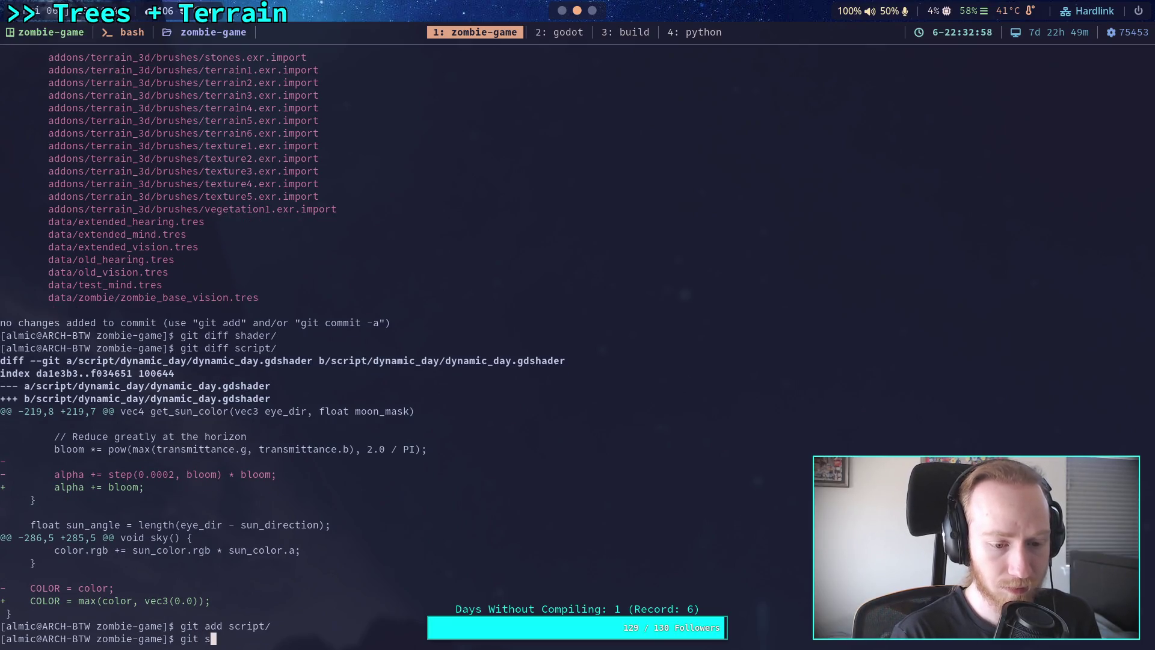
pyautogui.press('Return')
pyautogui.scroll(6, 578, 337)
pyautogui.scroll(20, 508, 362)
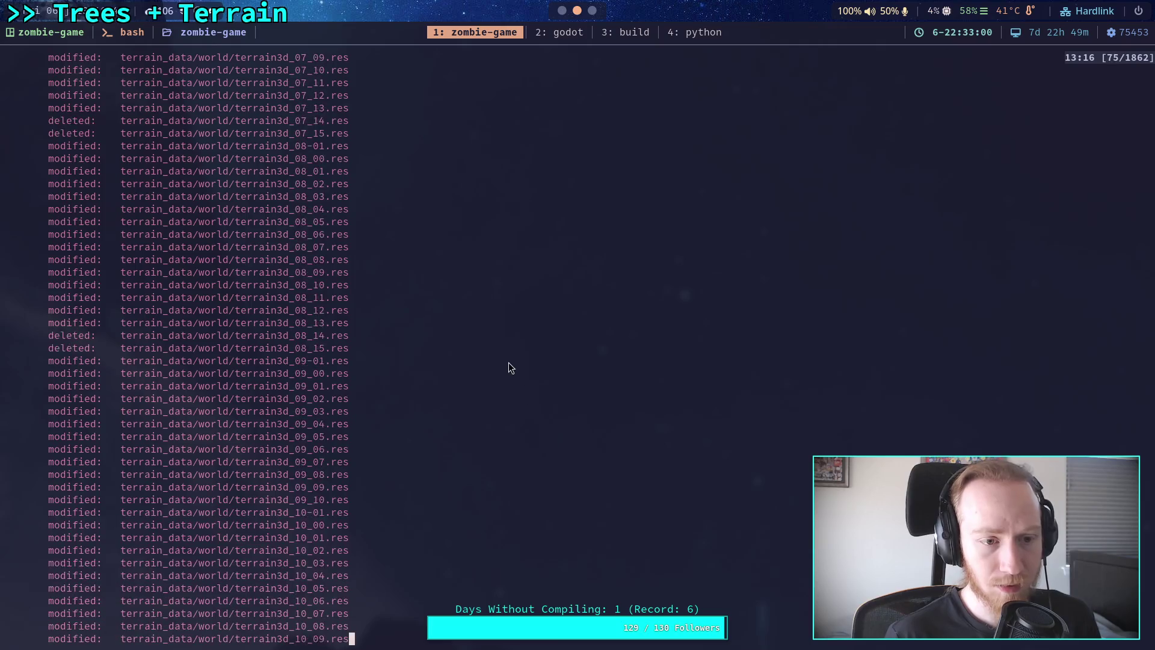
# Review the staged dynamic_day.gdshader diff and start a commit titled 'Update sky shader, fix color bug'.
pyautogui.write('qgit diff --staged')
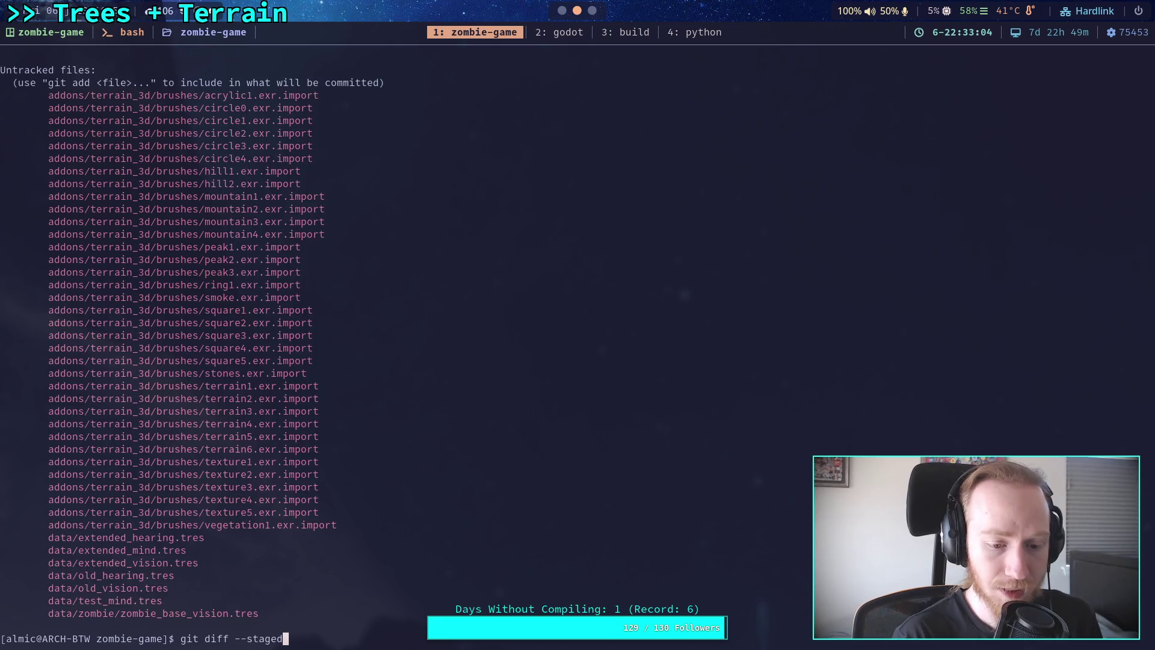
pyautogui.press('Return')
pyautogui.write('git commit')
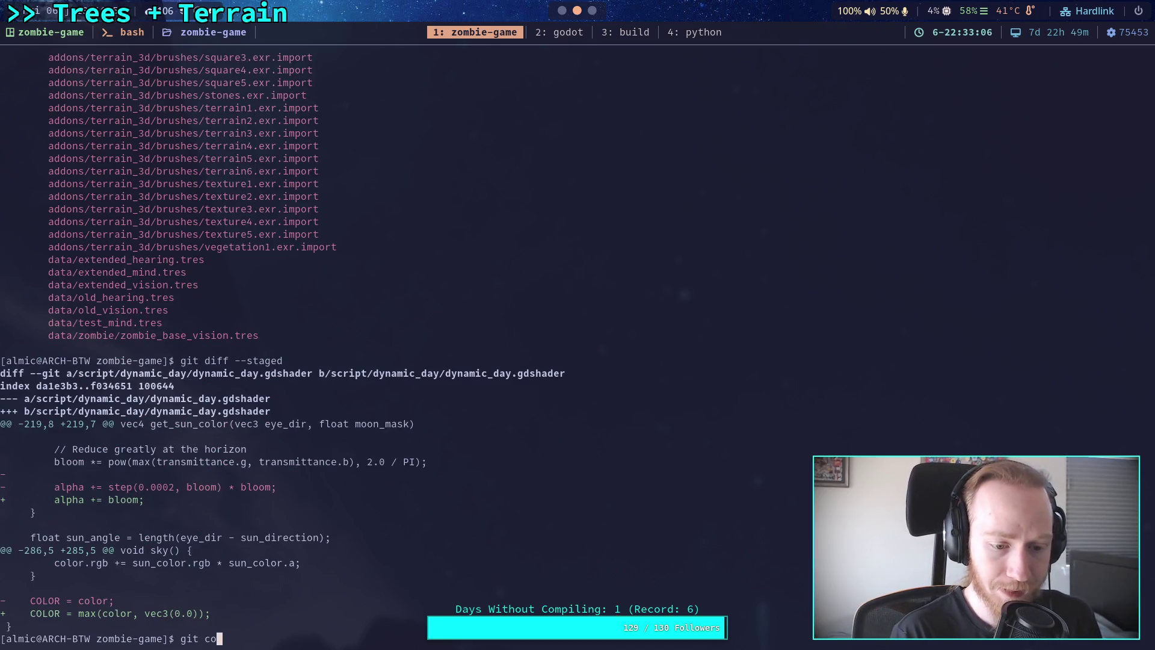
pyautogui.press('Return')
pyautogui.write('iUpdate sk')
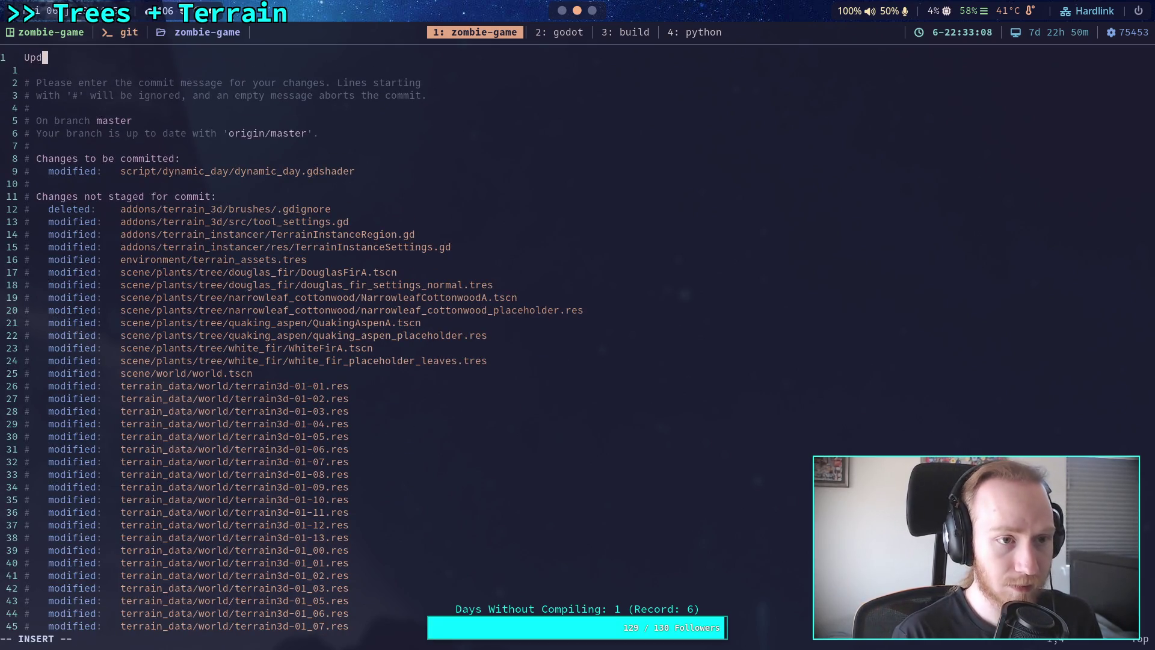
pyautogui.write('y sh')
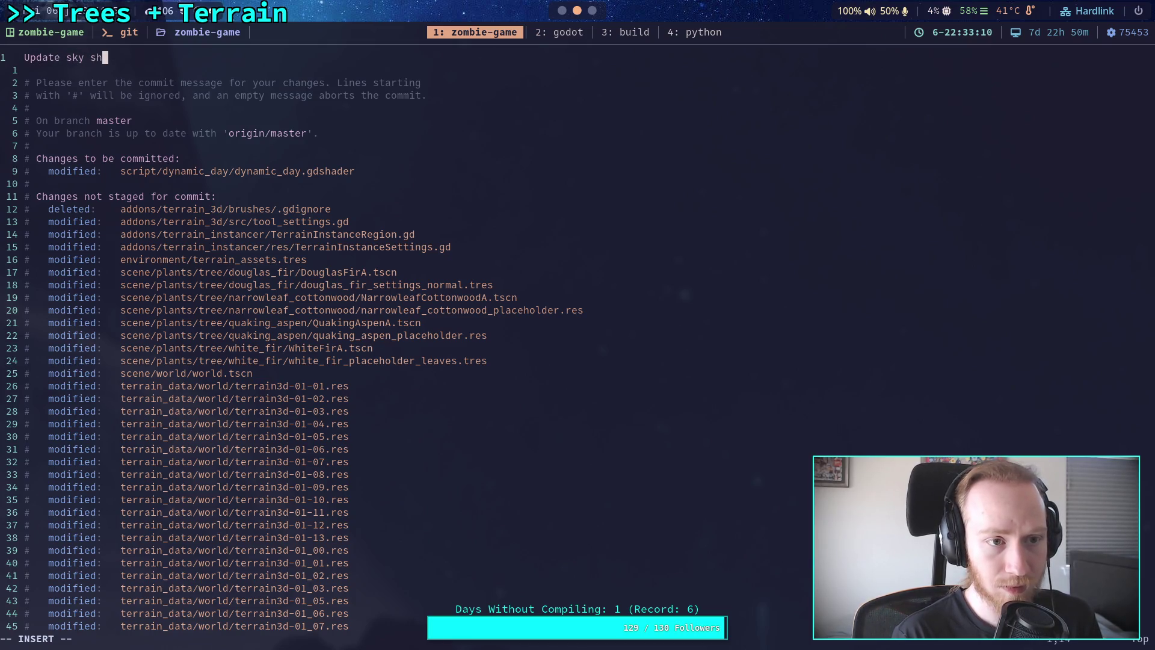
pyautogui.write('ader, f')
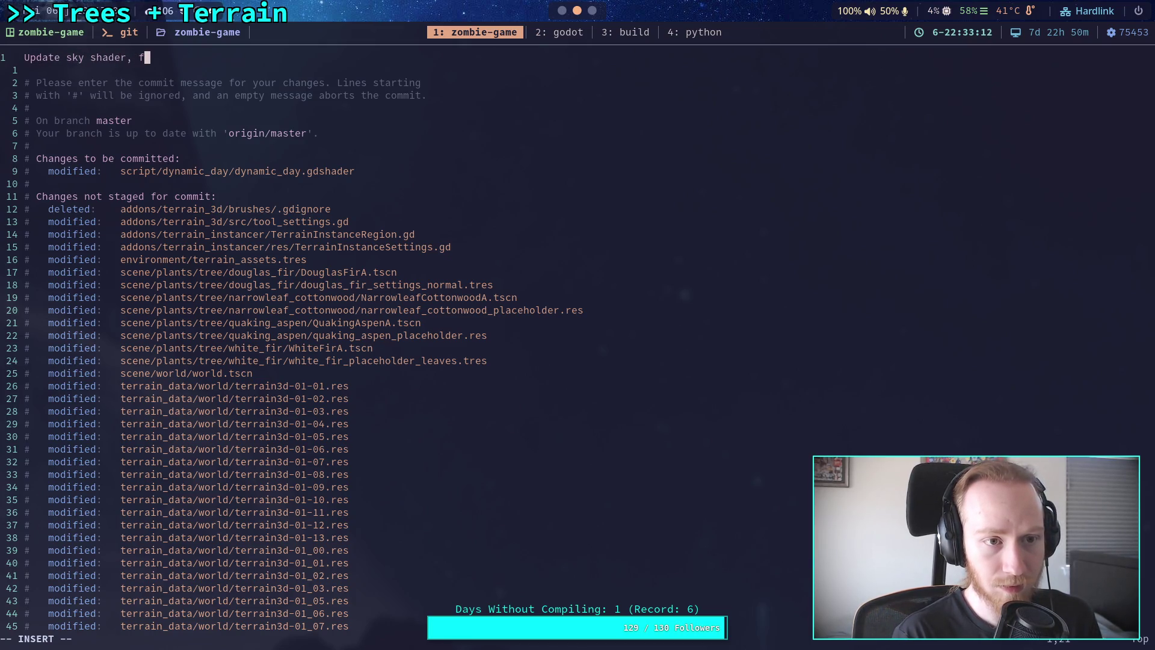
pyautogui.write('ix')
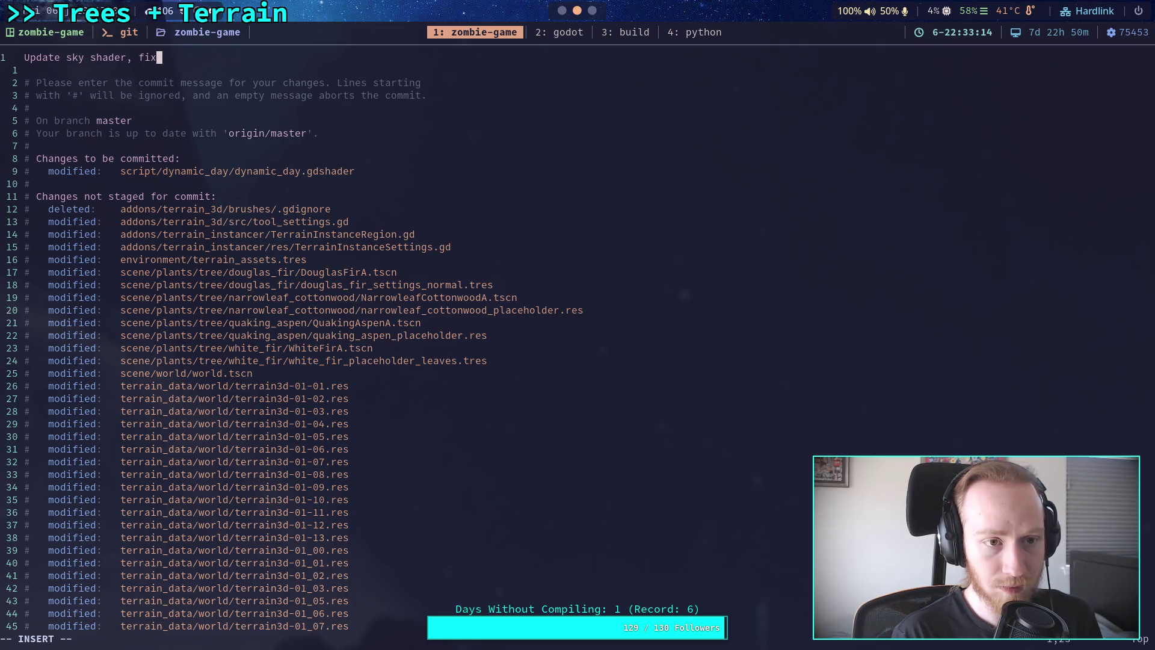
pyautogui.write(' color bug')
# Add the bullet '- Adjust bloom effect of the Sun' below the summary.
pyautogui.press('Return')
pyautogui.press('Return')
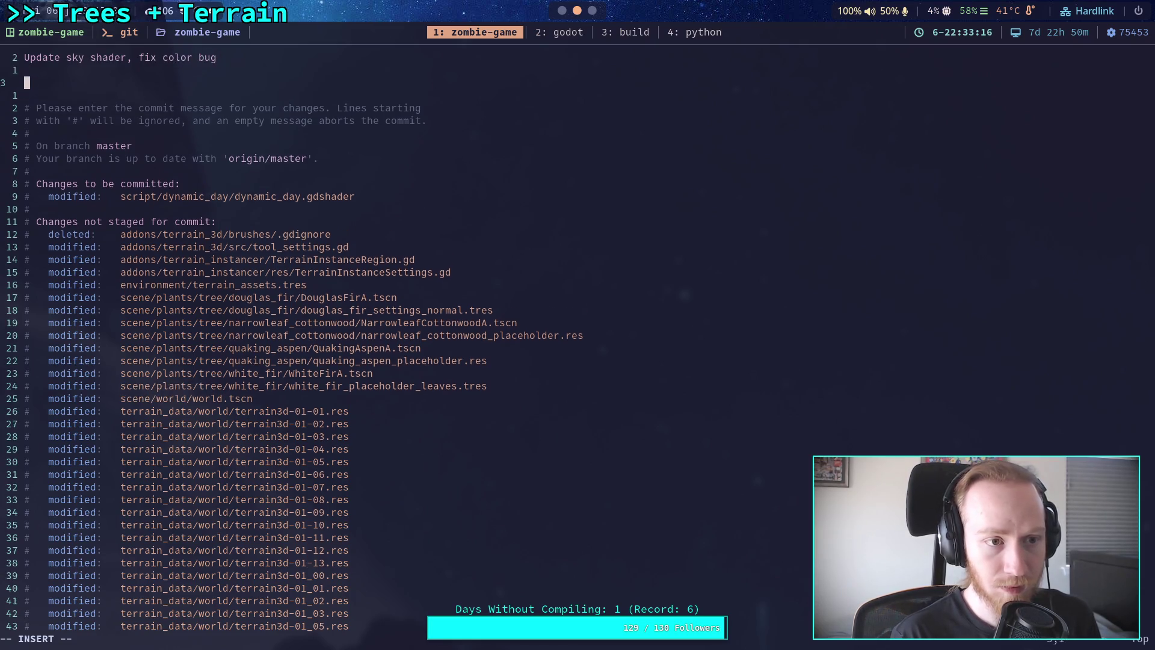
pyautogui.write('- ')
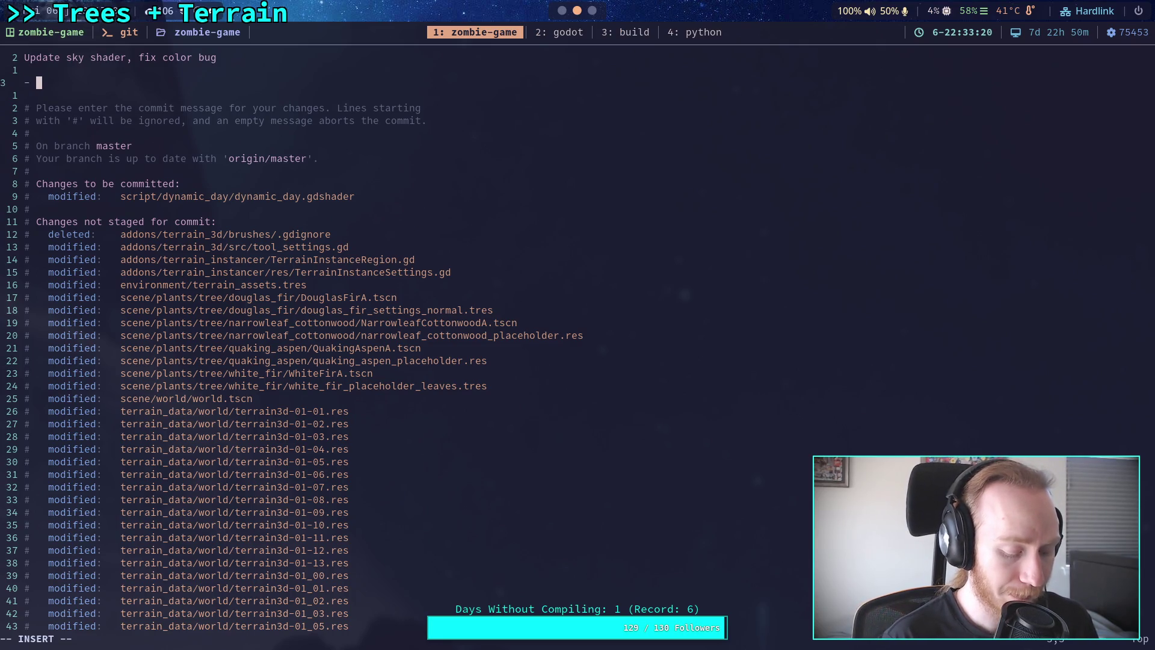
pyautogui.write('Adje')
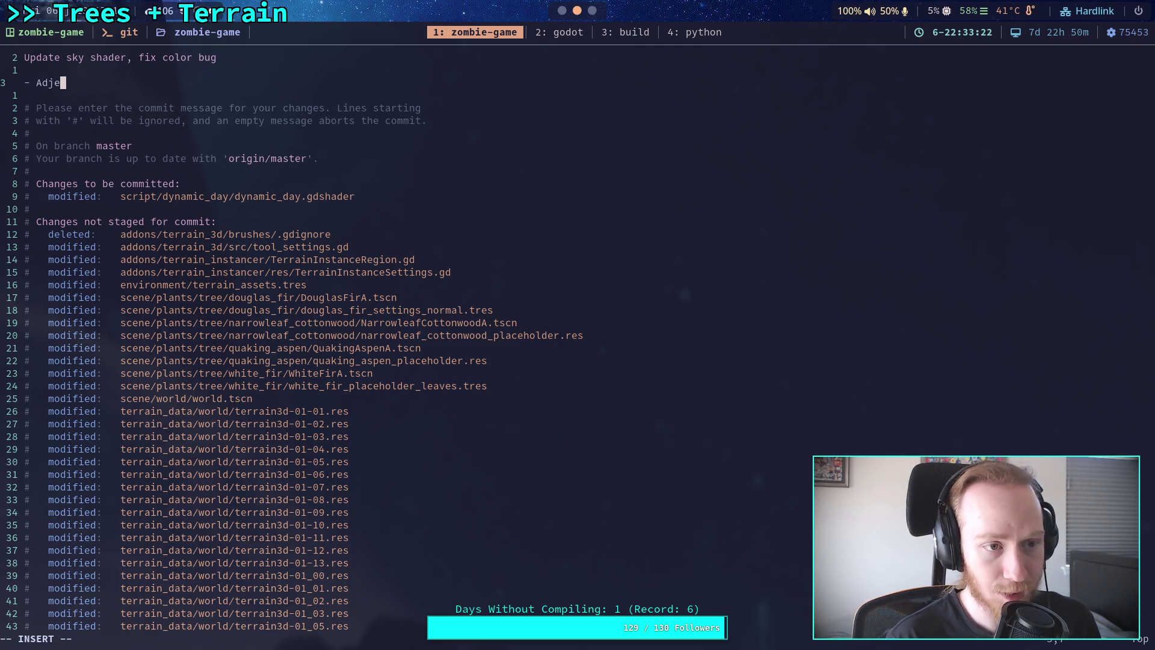
pyautogui.press('BackSpace')
pyautogui.write('ust bloo')
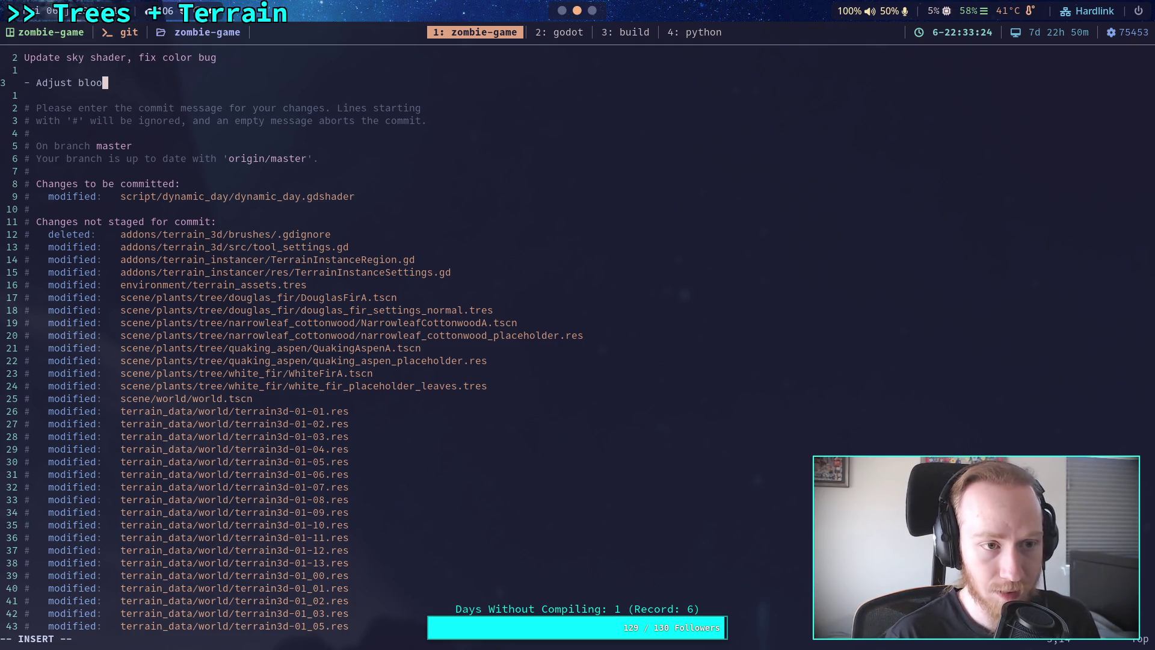
pyautogui.write('m ef')
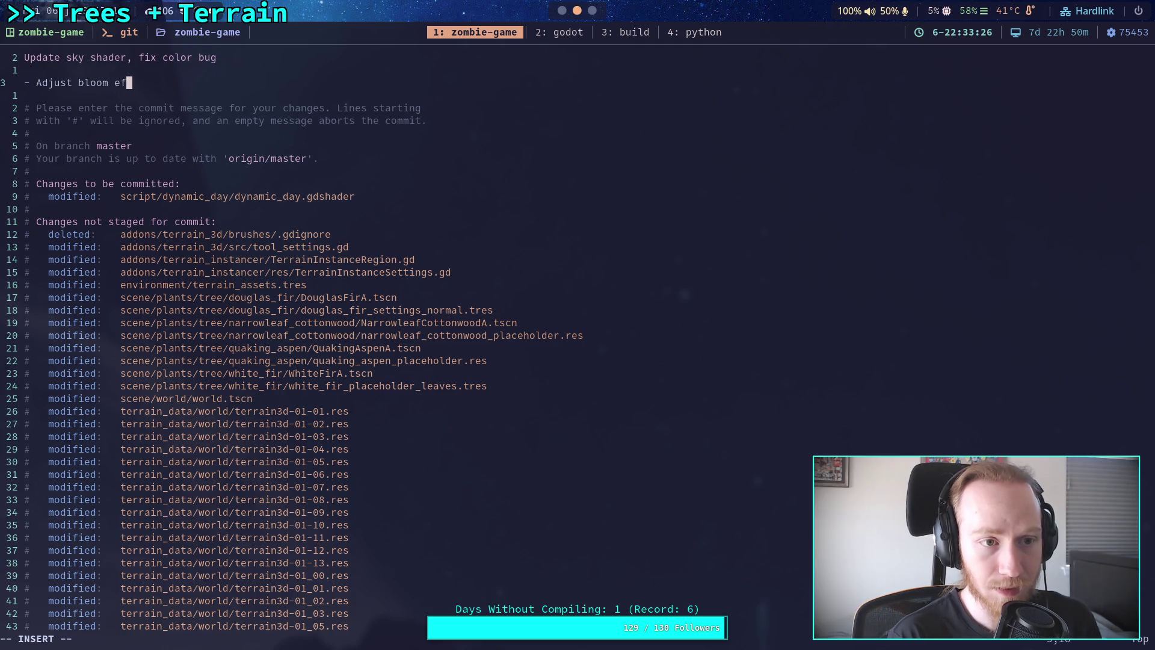
pyautogui.write('fect of the Sun')
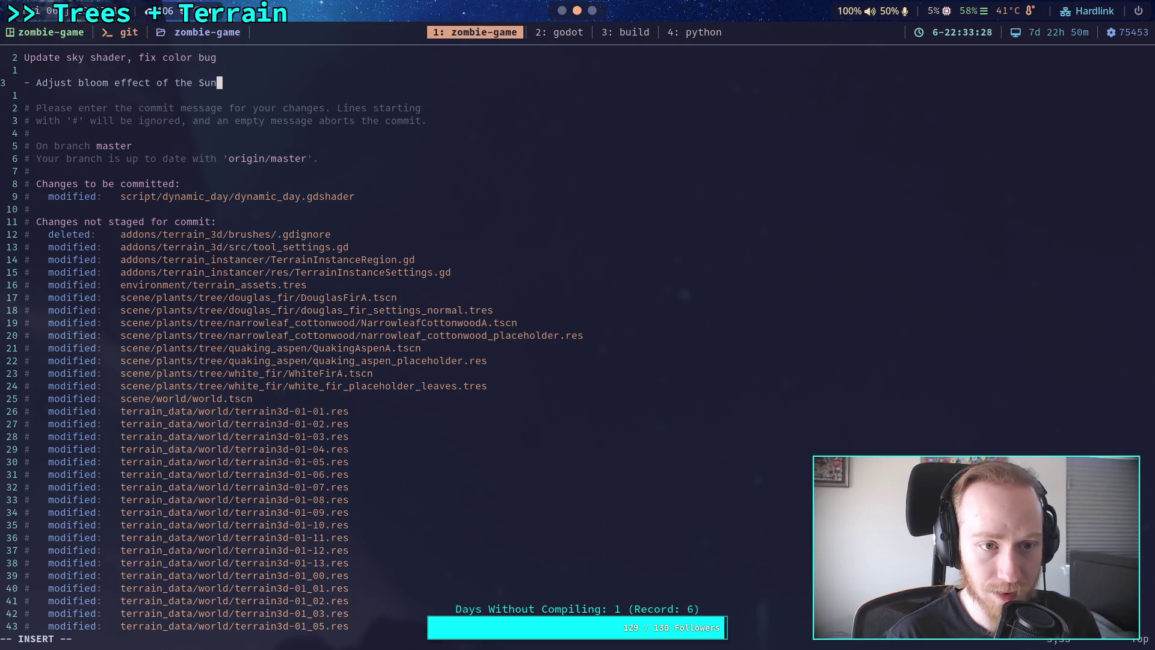
# Add a second bullet about fixing negative color values from the sky.
pyautogui.press('Return')
pyautogui.write('- Fix ')
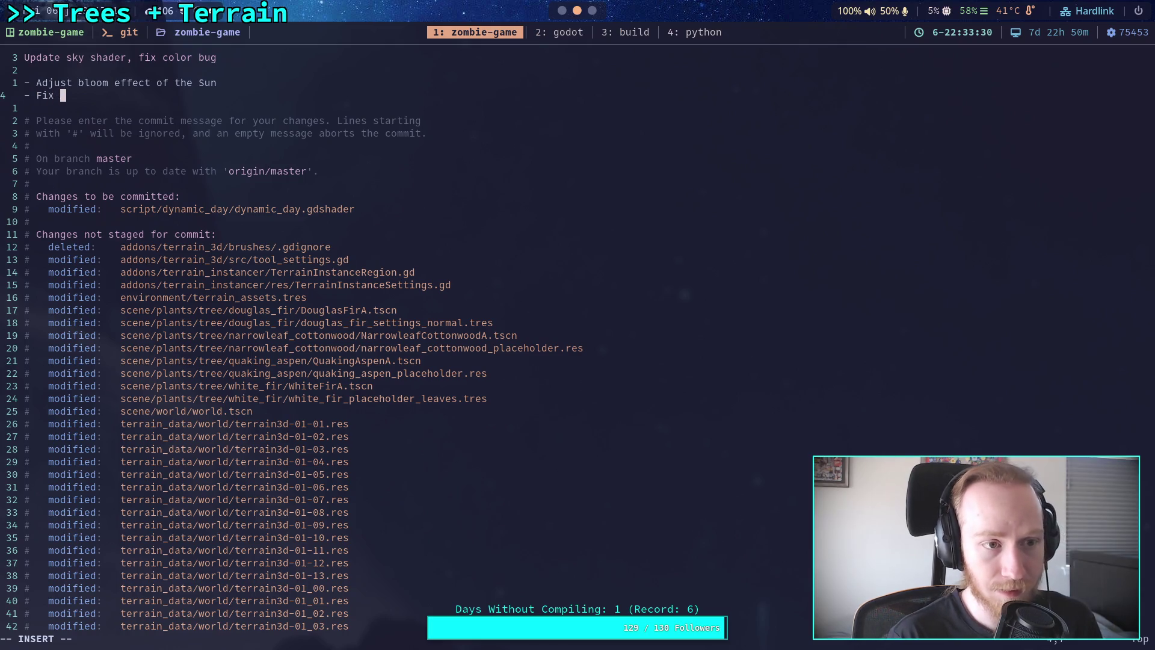
pyautogui.write('negative cala')
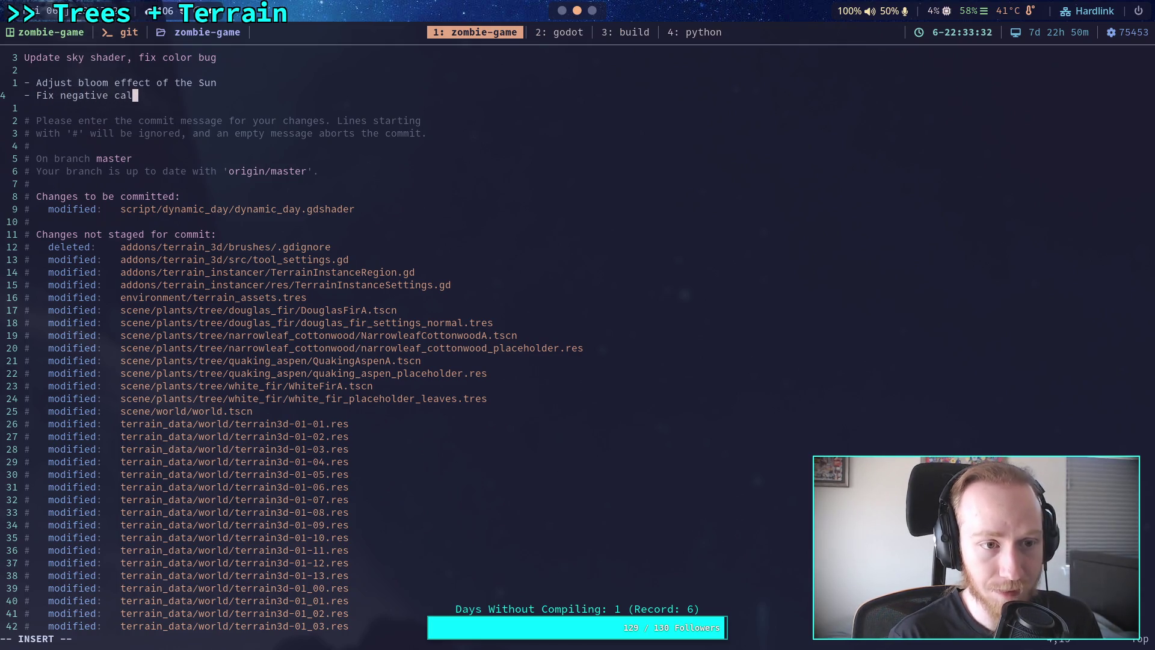
pyautogui.press('BackSpace')
pyautogui.press('BackSpace')
pyautogui.press('BackSpace')
pyautogui.write('olor b')
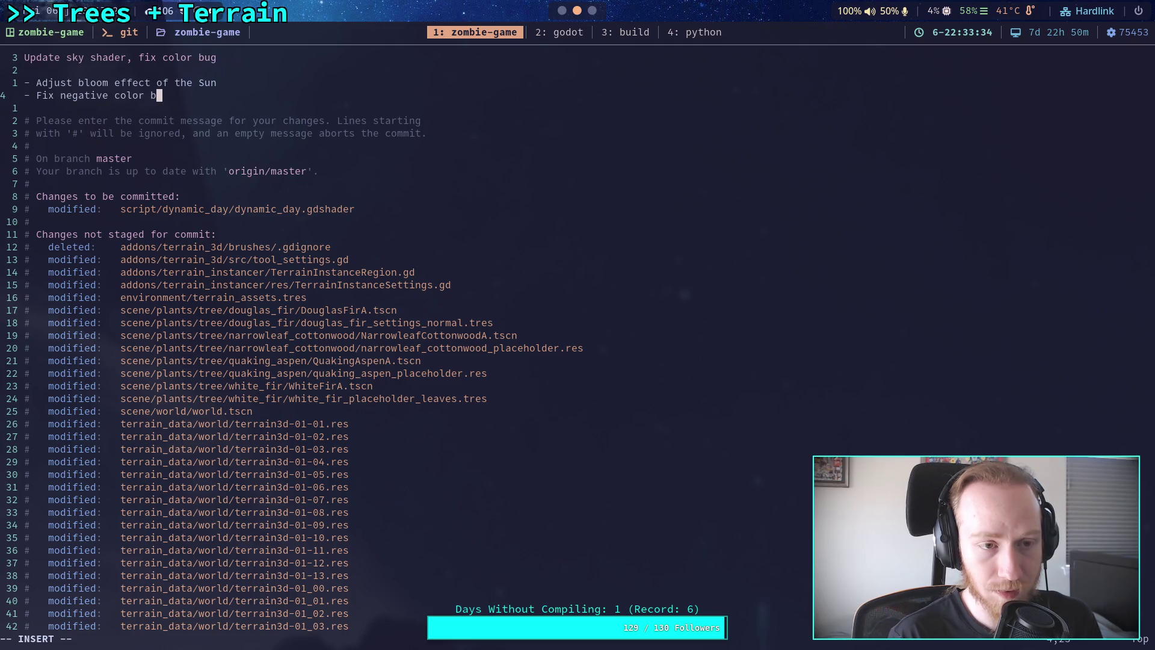
pyautogui.press('BackSpace')
pyautogui.write('values ')
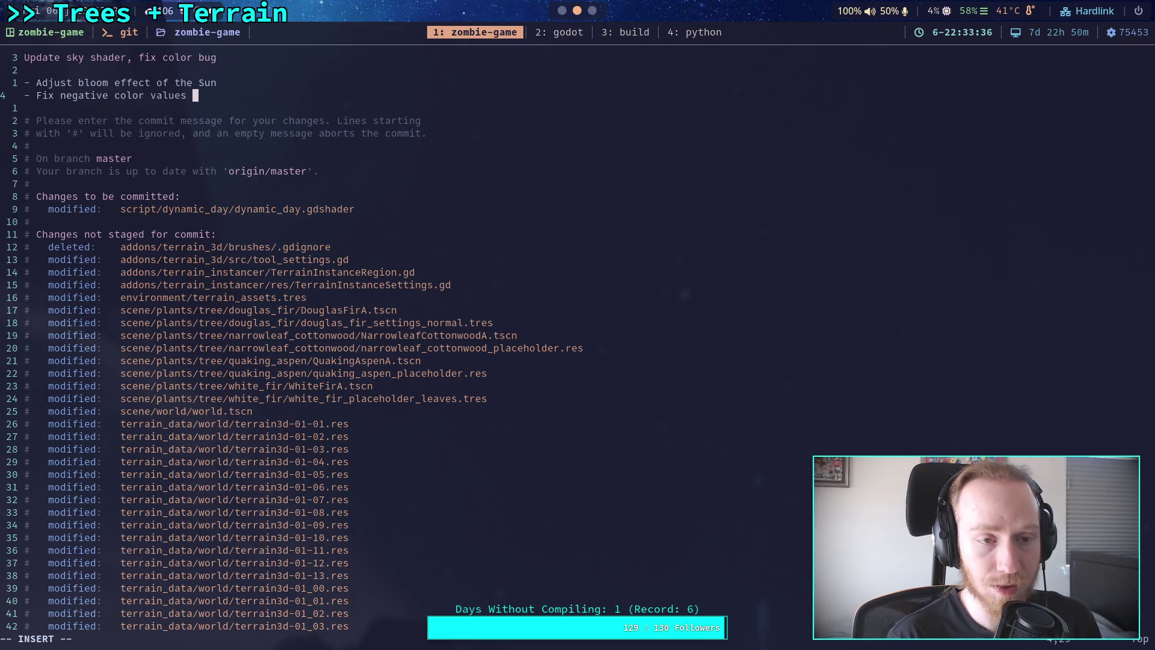
pyautogui.write('from ')
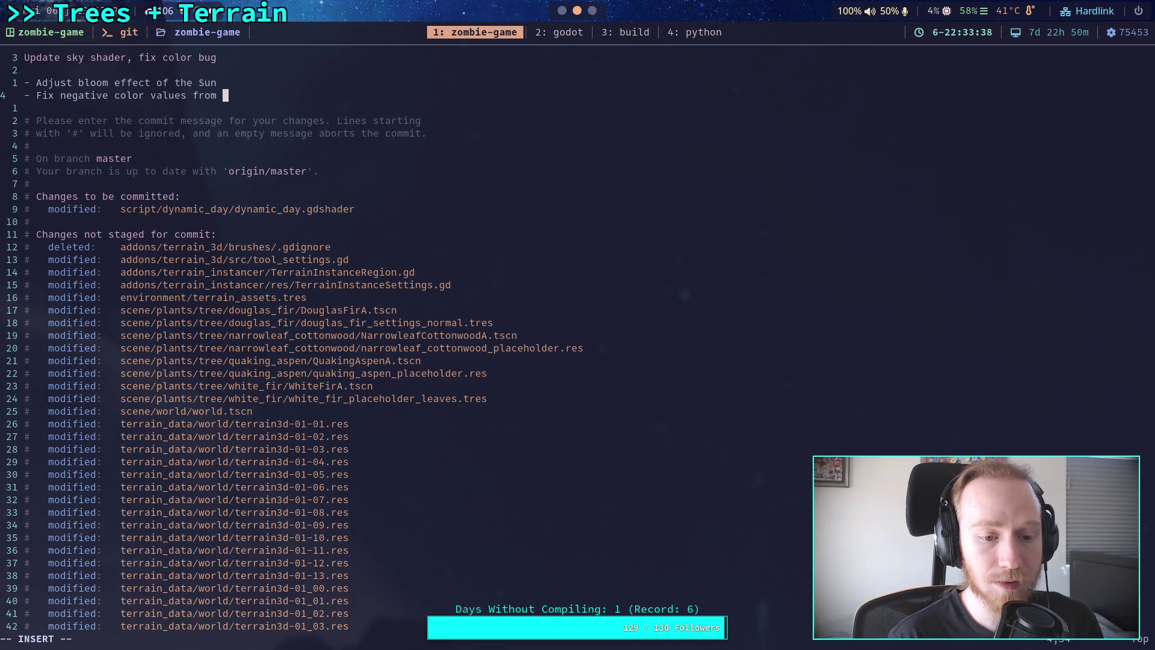
pyautogui.write('transm')
pyautogui.press('BackSpace')
pyautogui.press('BackSpace')
pyautogui.press('BackSpace')
pyautogui.write('sun transmittance')
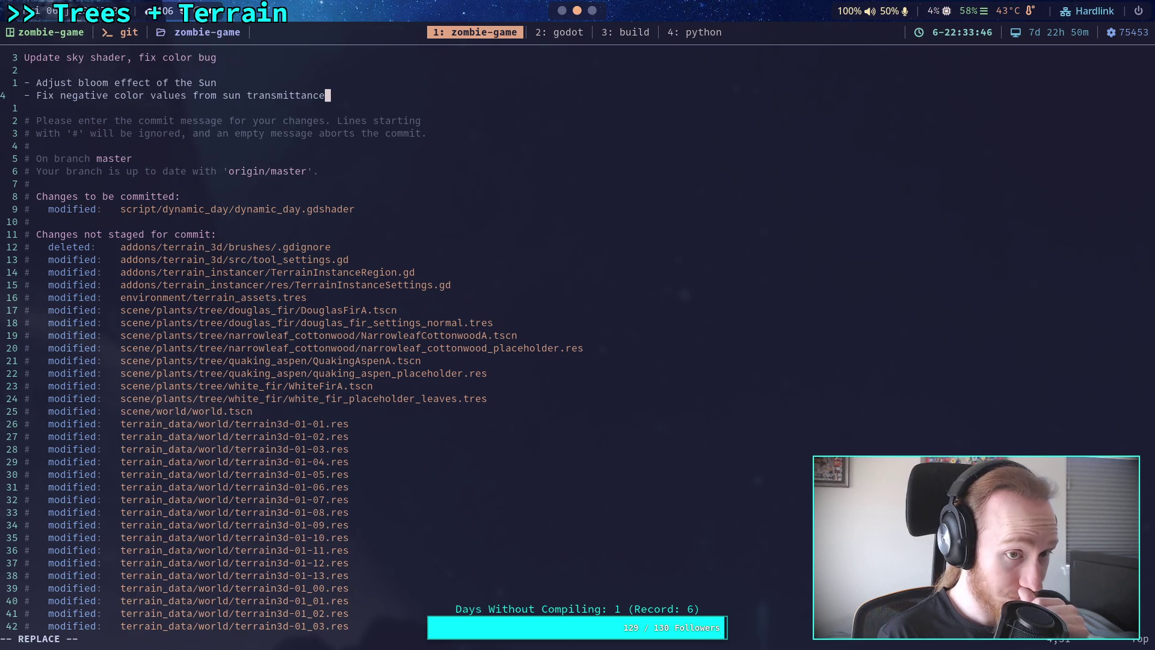
pyautogui.press('BackSpace')
pyautogui.press('BackSpace')
pyautogui.press('BackSpace')
pyautogui.press('BackSpace')
pyautogui.press('BackSpace')
pyautogui.press('BackSpace')
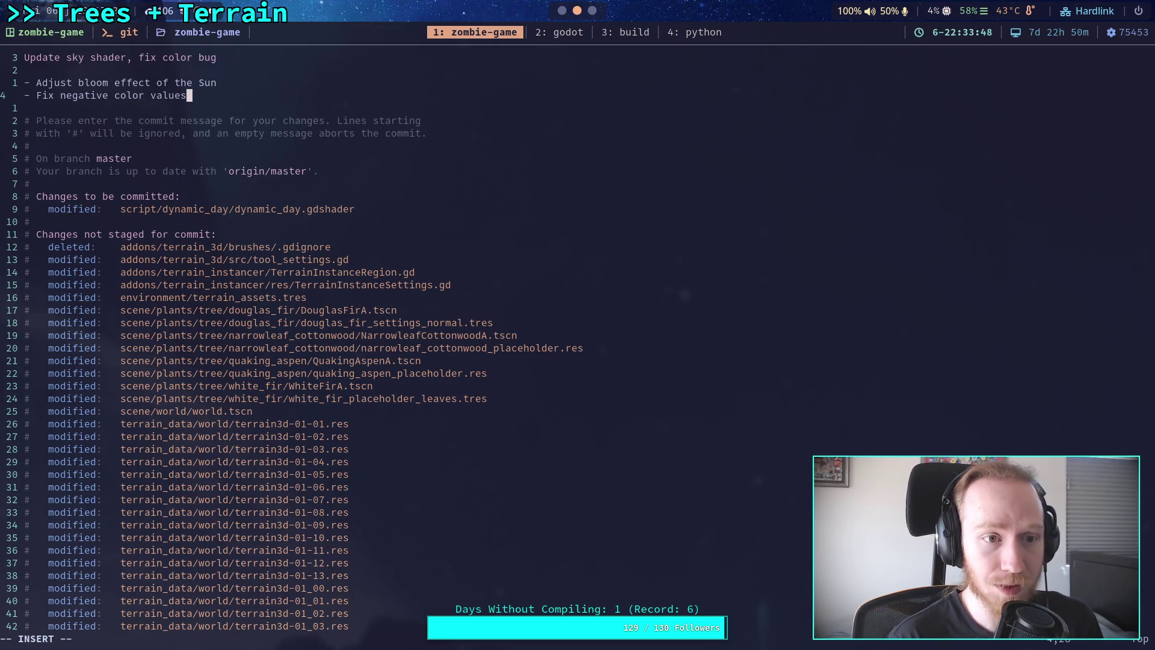
pyautogui.write(' from ')
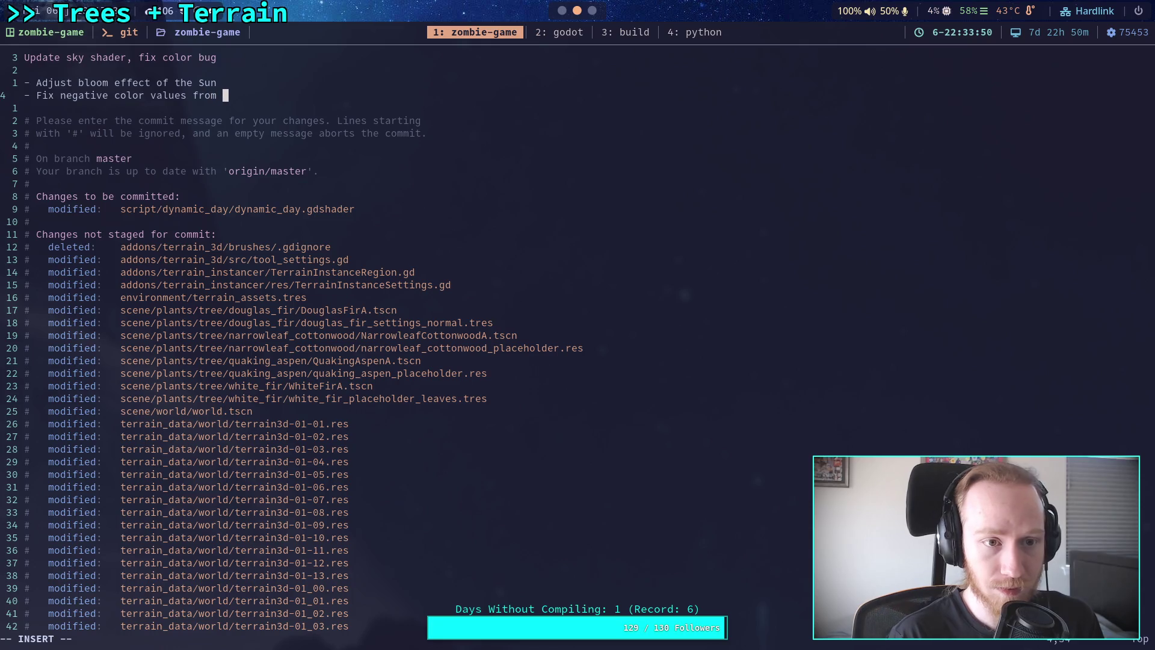
pyautogui.write('sky')
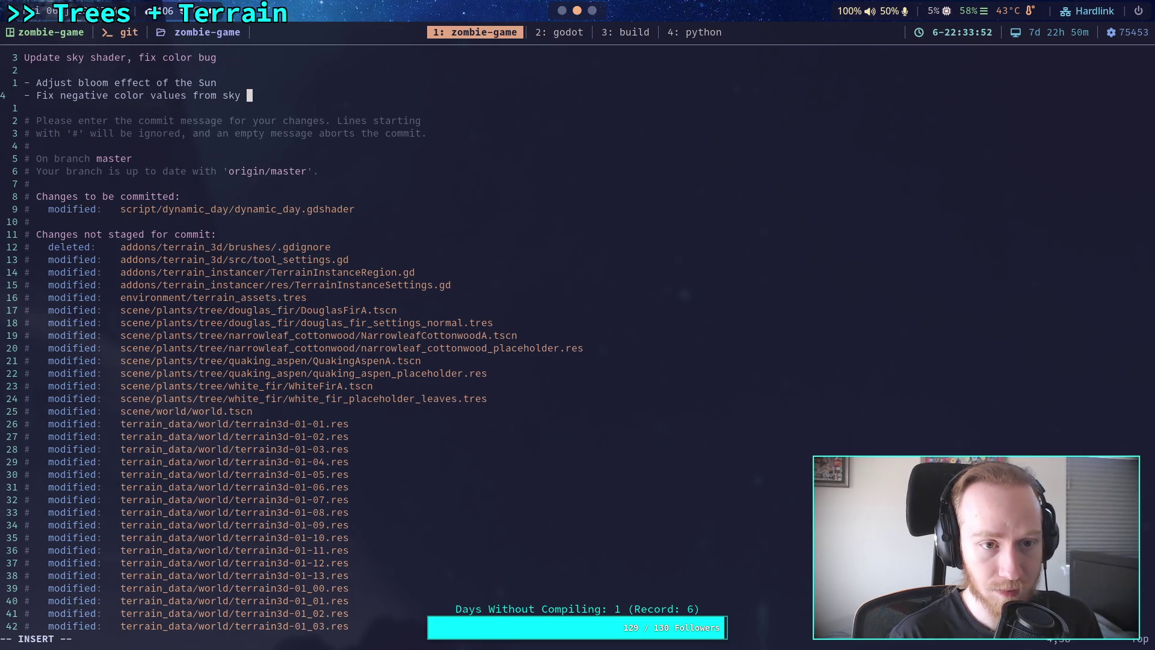
# Save and quit Vim with :w and :q to complete the commit.
pyautogui.press('BackSpace')
pyautogui.press('Escape')
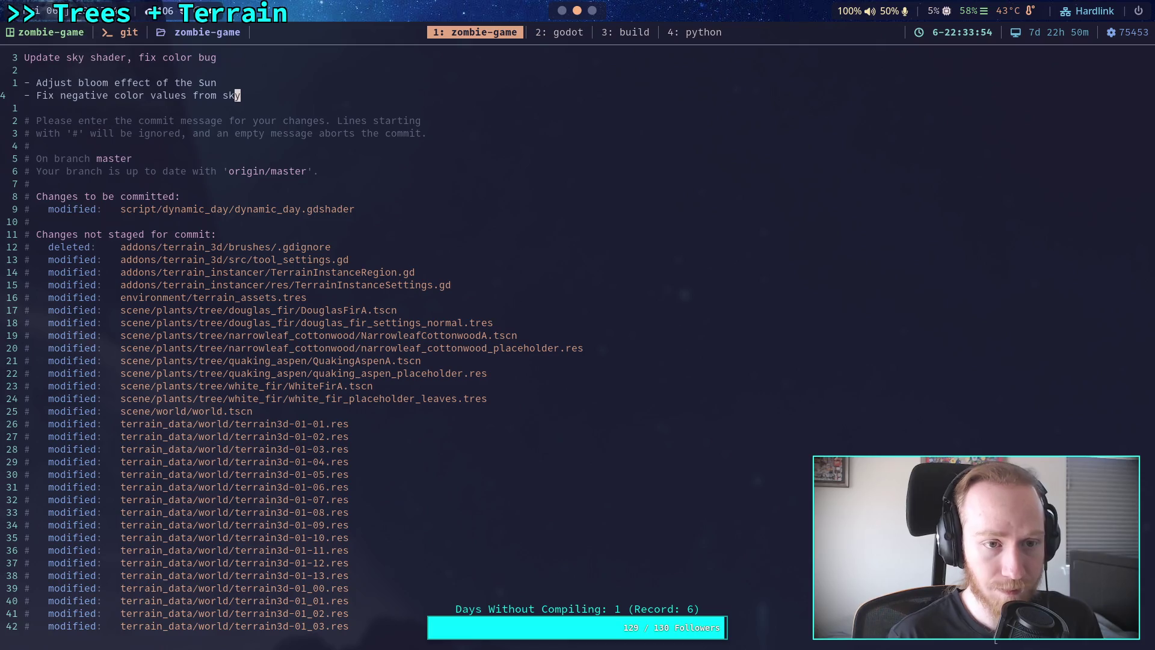
pyautogui.write(':wq')
pyautogui.press('Return')
pyautogui.write(':q')
pyautogui.press('Return')
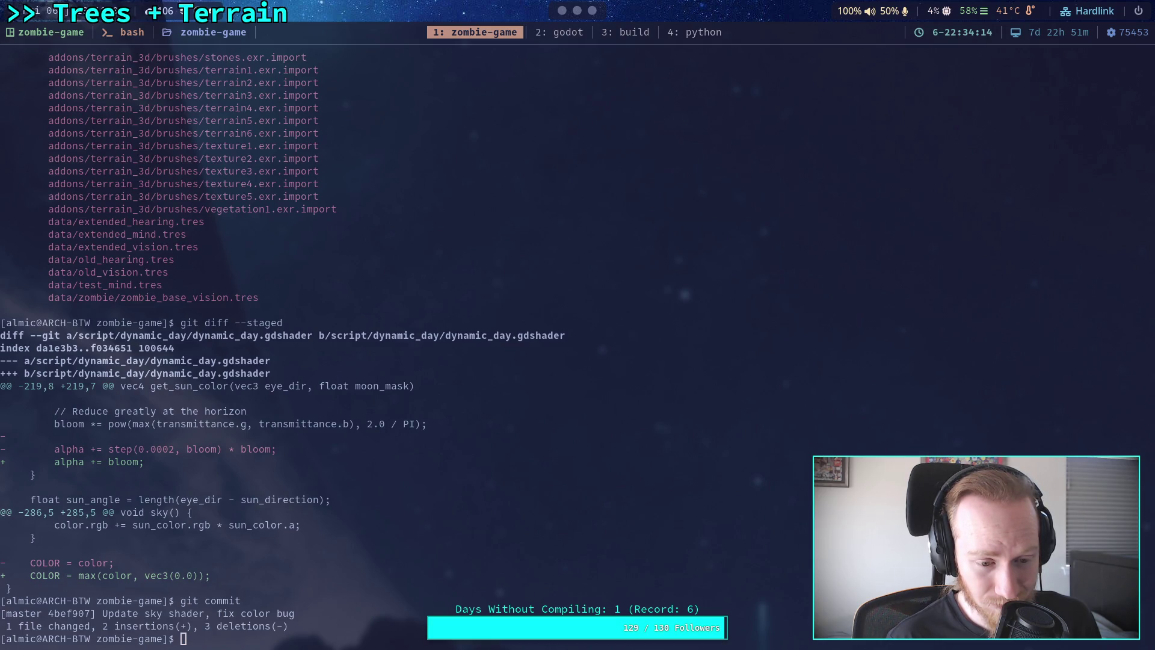
# Switch to workspace 2 to bring up the Godot editor with the terrain scene.
pyautogui.press('super+2')
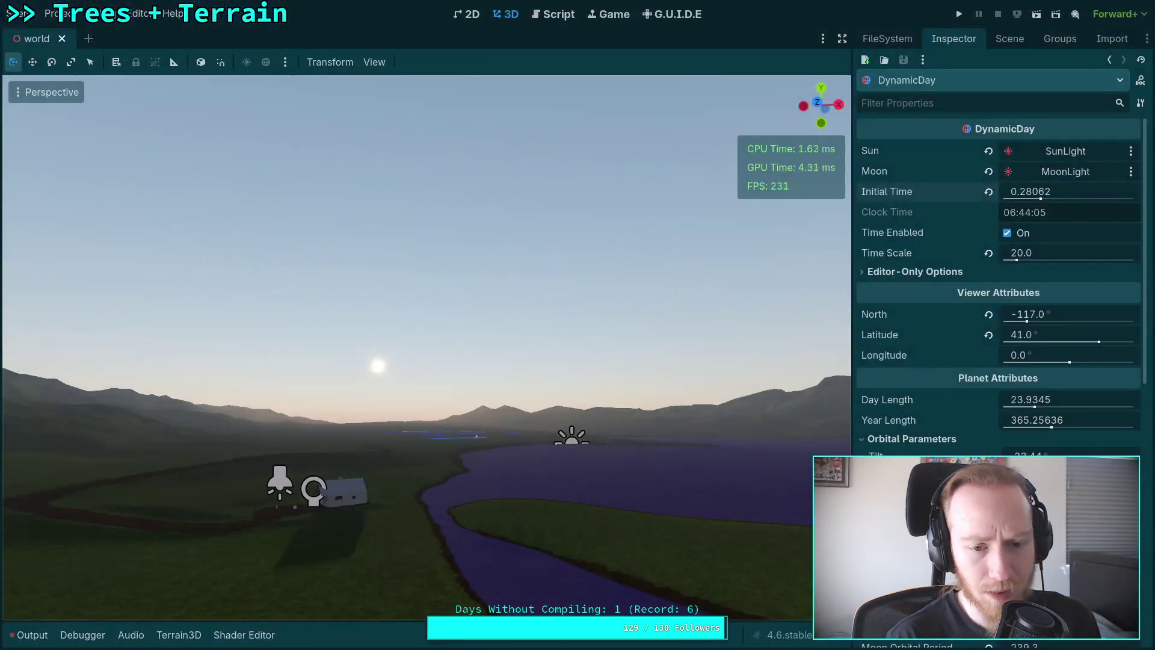
# Show the dynamic_day.gdshader code and place the cursor on sun disk line 285.
pyautogui.click(45, 636)
pyautogui.click(47, 637)
pyautogui.click(53, 638)
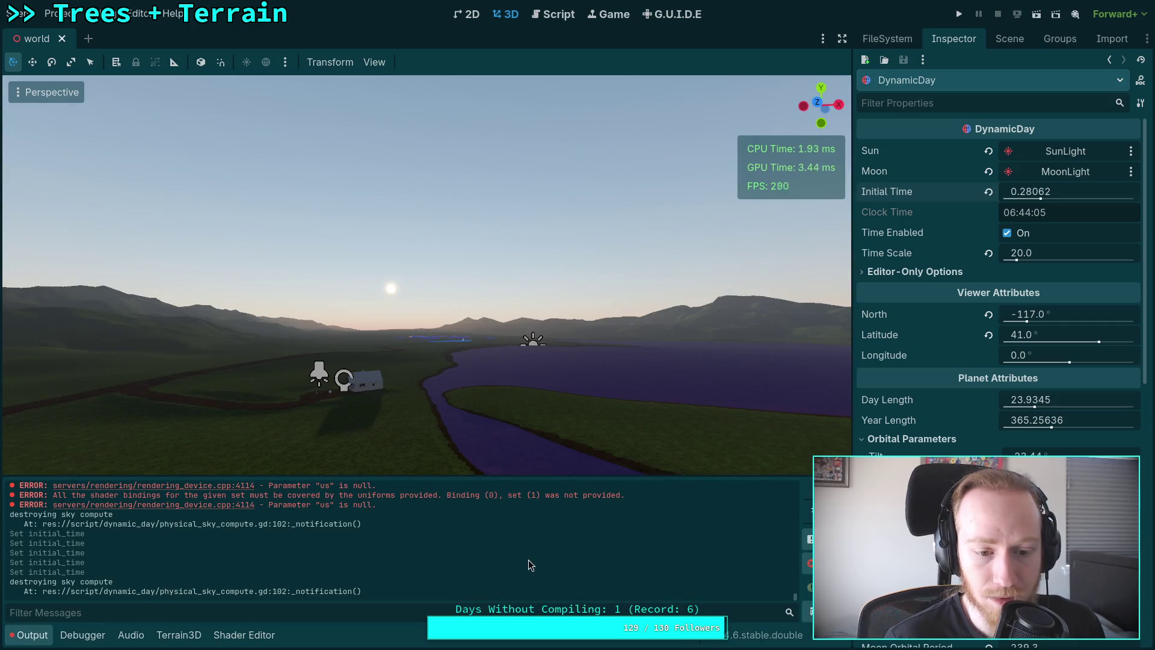
pyautogui.click(243, 635)
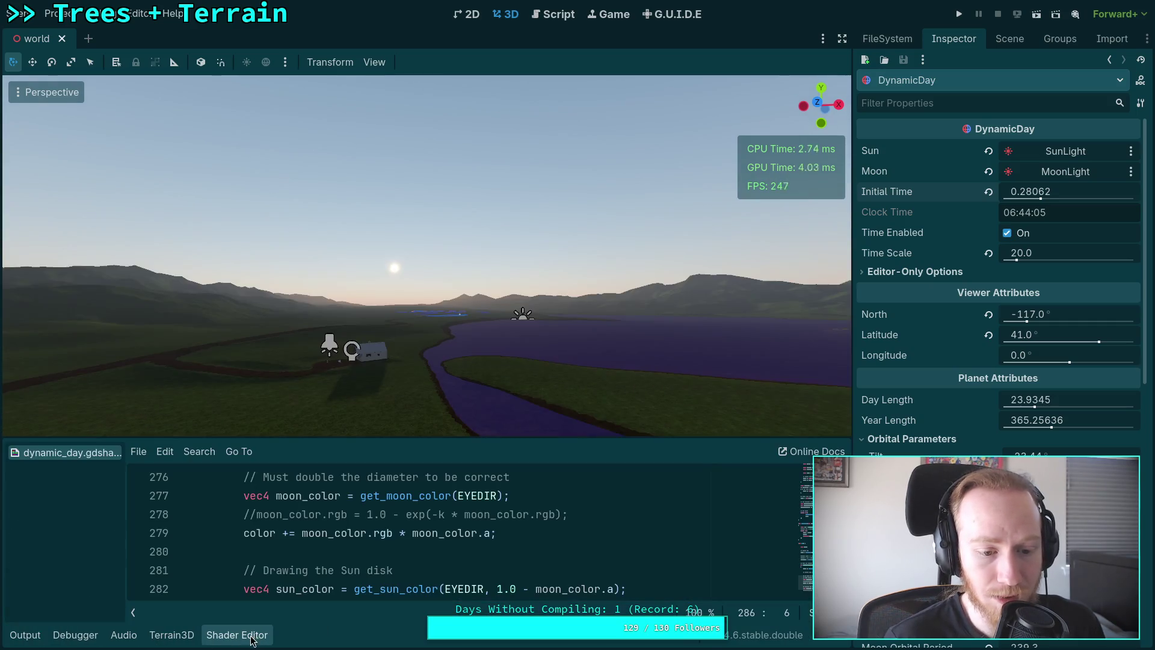
pyautogui.scroll(-1, 294, 532)
pyautogui.scroll(-2, 294, 532)
pyautogui.scroll(1, 296, 529)
pyautogui.scroll(-1, 298, 528)
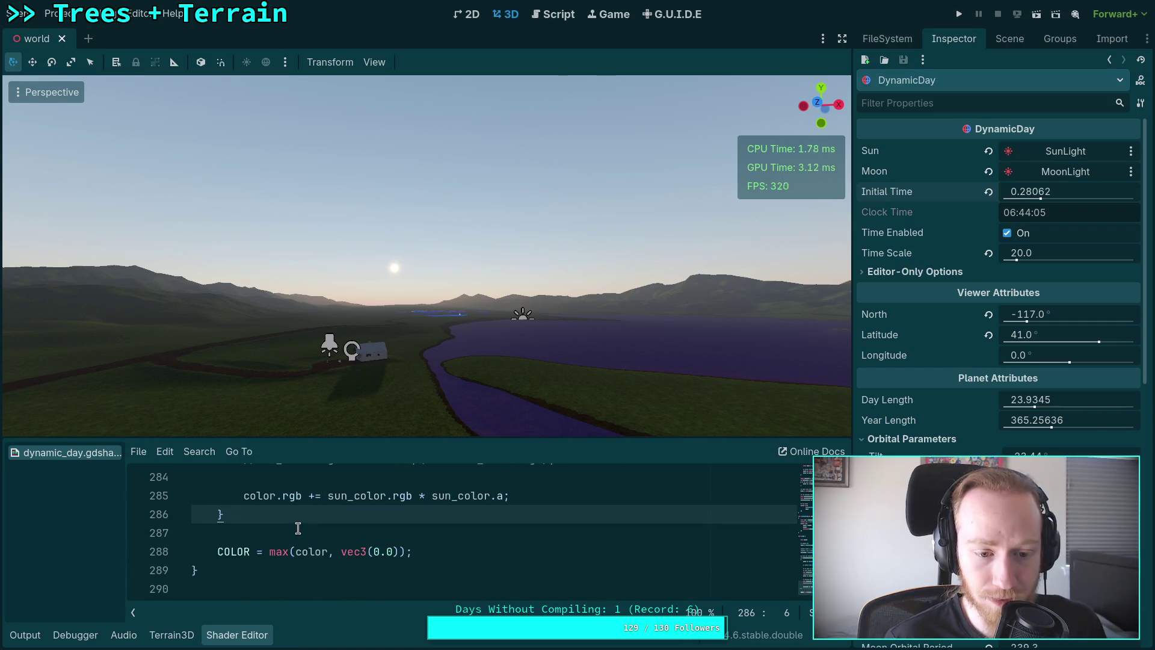
pyautogui.click(313, 500)
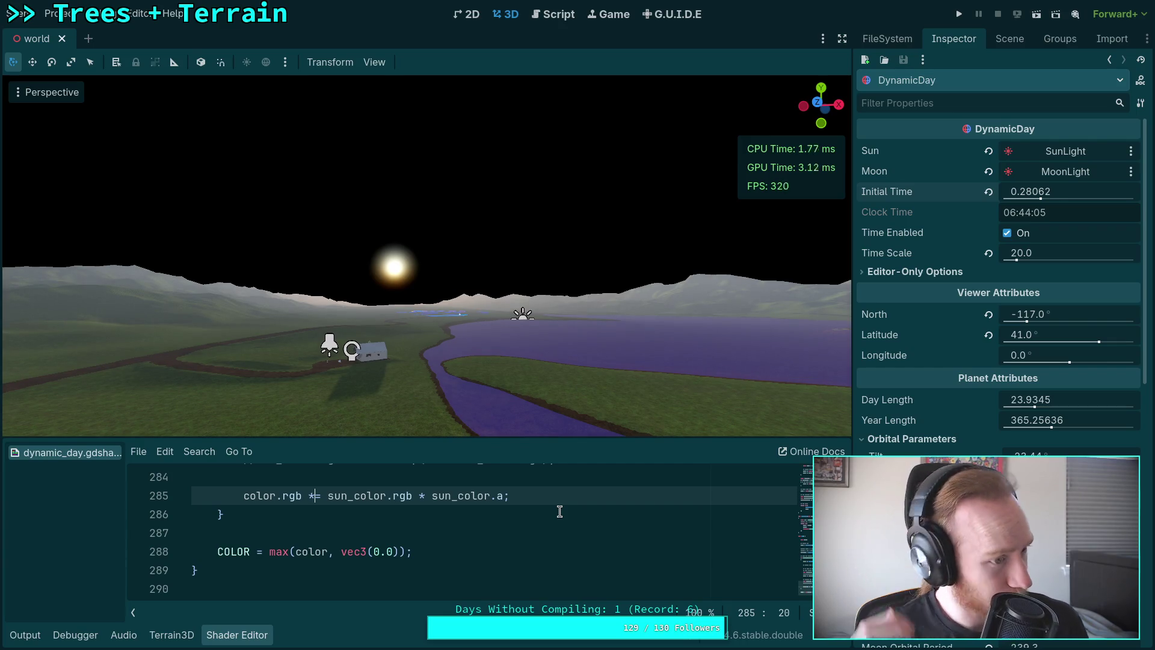
# Try deleting '* sun_color.a' from line 285, then restore it with undo.
pyautogui.moveTo(413, 495); pyautogui.dragTo(500, 494)
pyautogui.press('BackSpace')
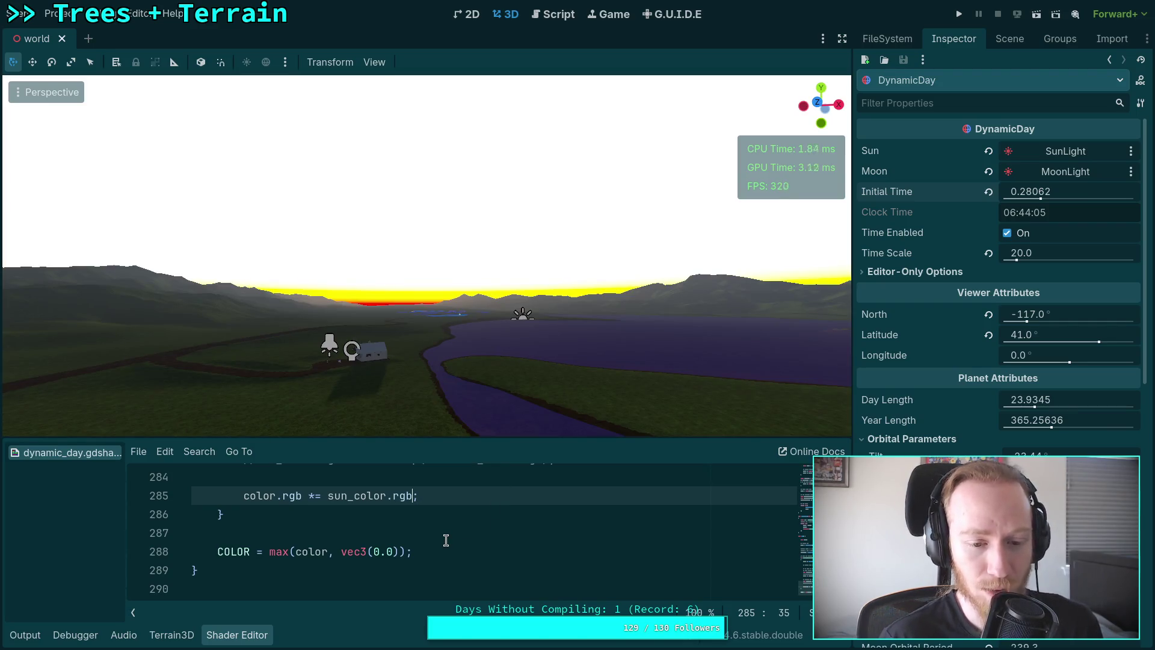
pyautogui.hotkey('ctrl', 'z')
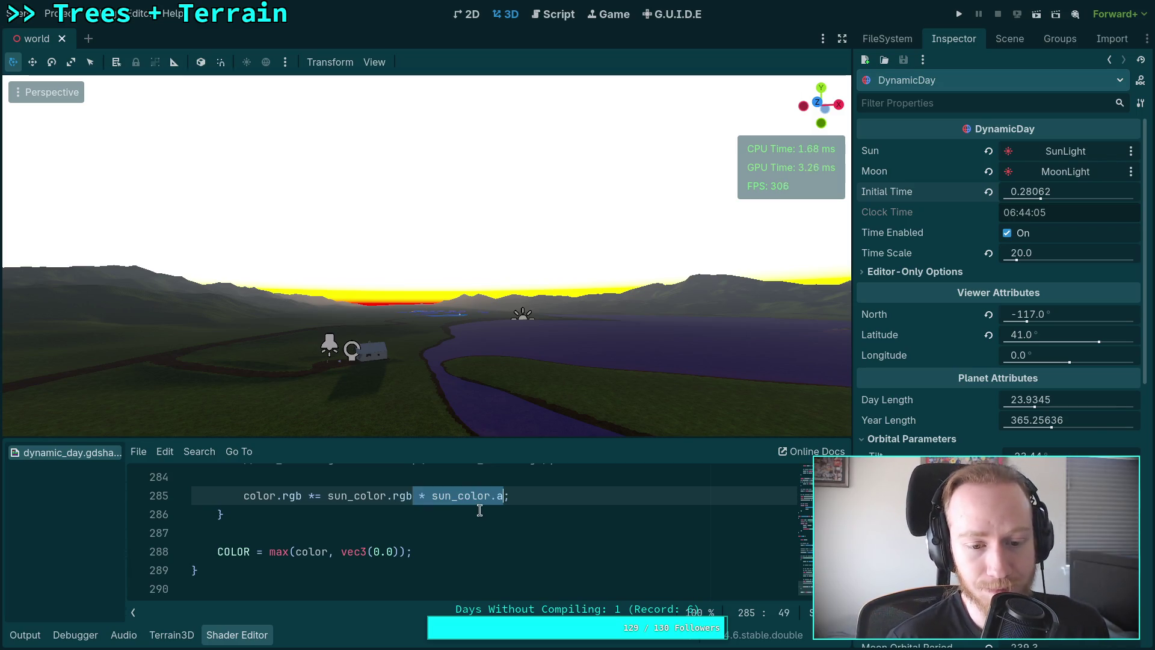
# Lower the Initial Time in the Inspector so the sun sinks.
pyautogui.scroll(1, 479, 512)
pyautogui.click(432, 533)
pyautogui.scroll(1, 432, 533)
pyautogui.scroll(-1, 432, 533)
pyautogui.scroll(4, 370, 337)
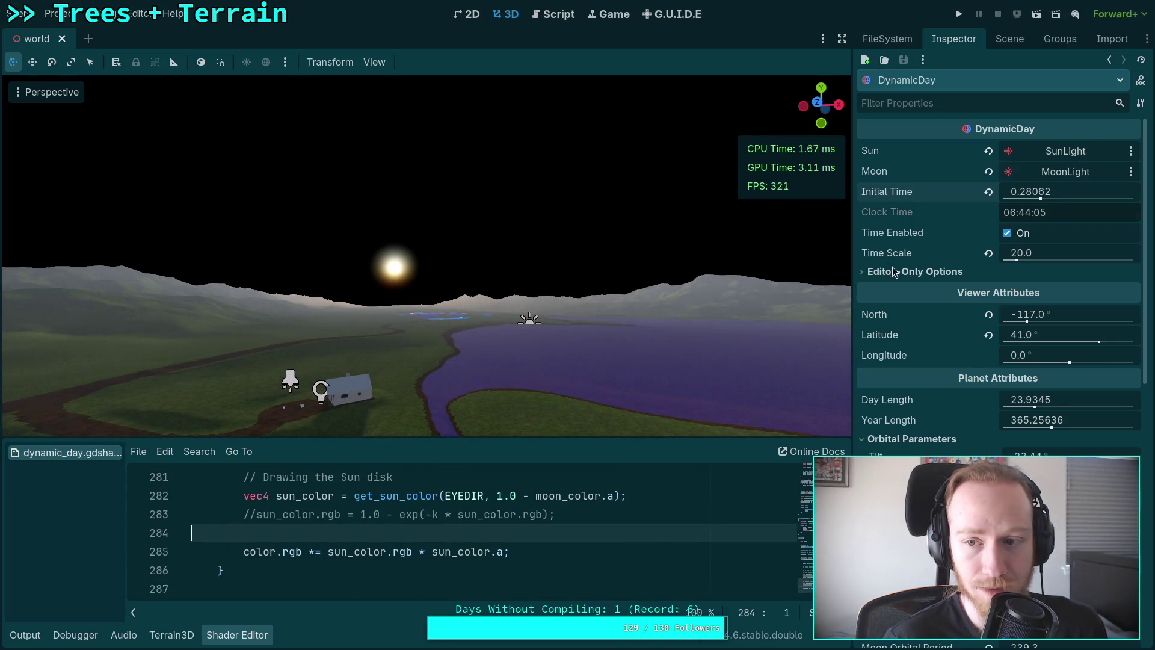
pyautogui.moveTo(1041, 199)
pyautogui.mouseDown()
pyautogui.moveTo(1050, 200)
pyautogui.moveTo(1037, 199)
pyautogui.mouseUp()
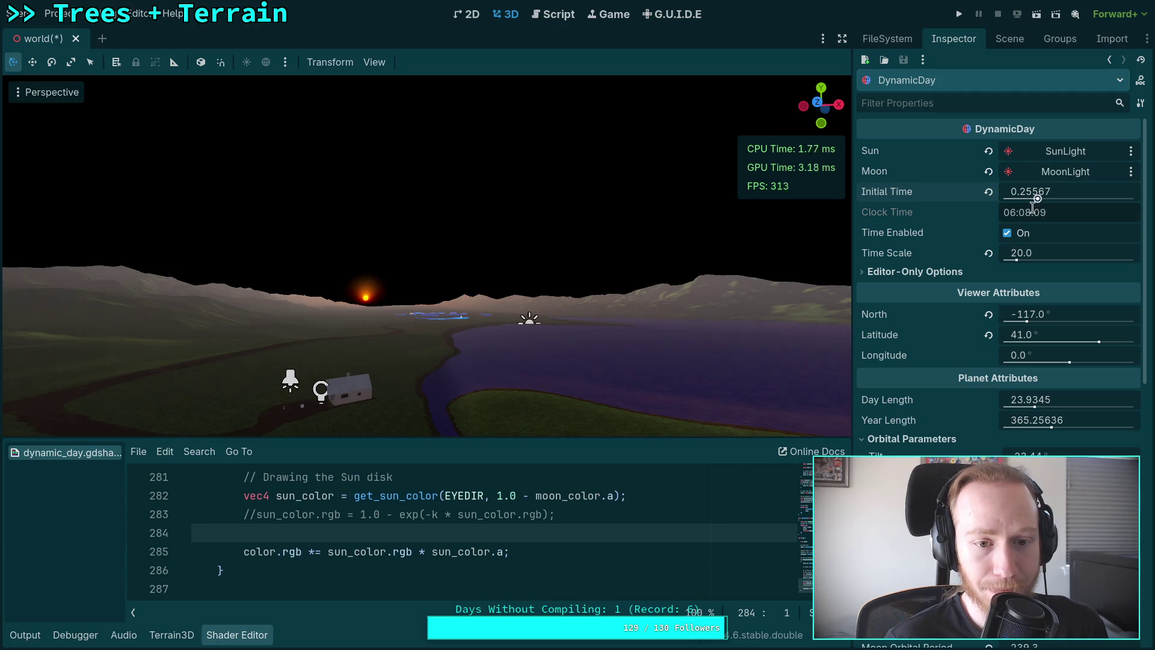
# Change line 285's blend operator from *= to += and back to *=.
pyautogui.click(309, 551)
pyautogui.doubleClick(310, 552)
pyautogui.write('+')
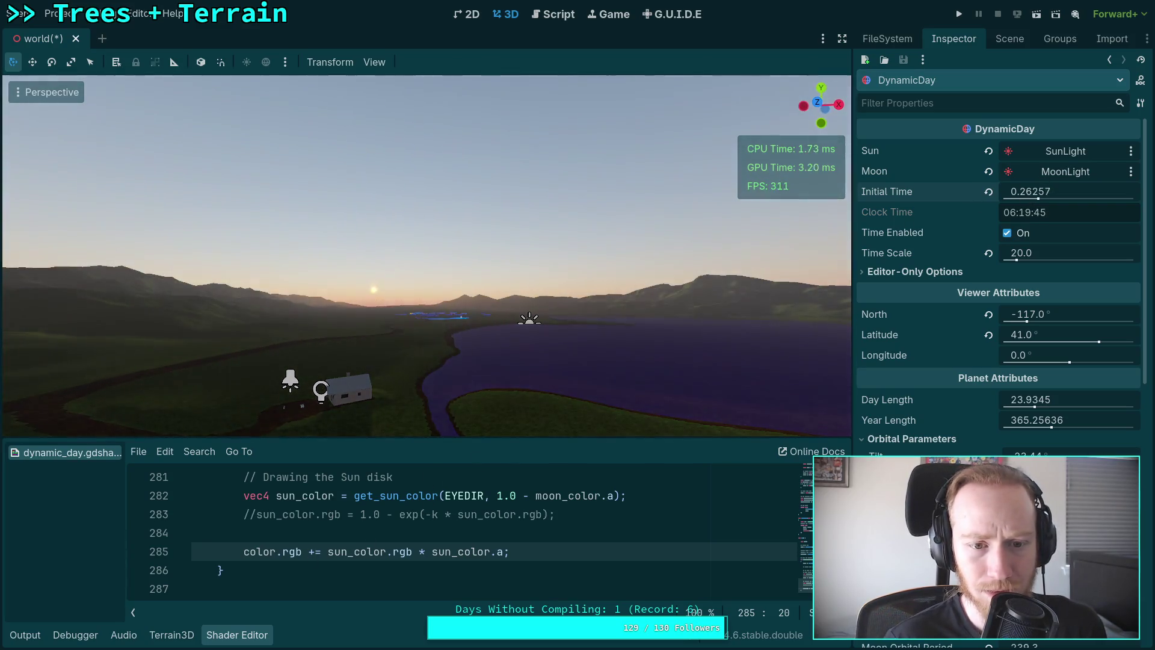
pyautogui.press('Left')
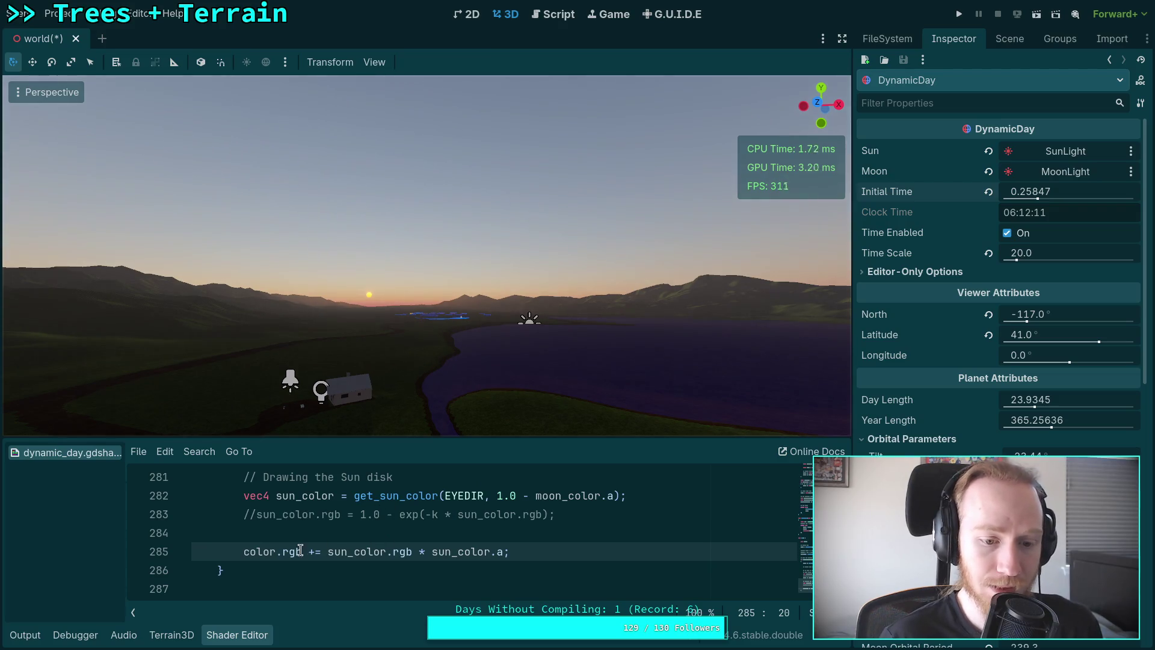
pyautogui.press('Delete')
pyautogui.write('*')
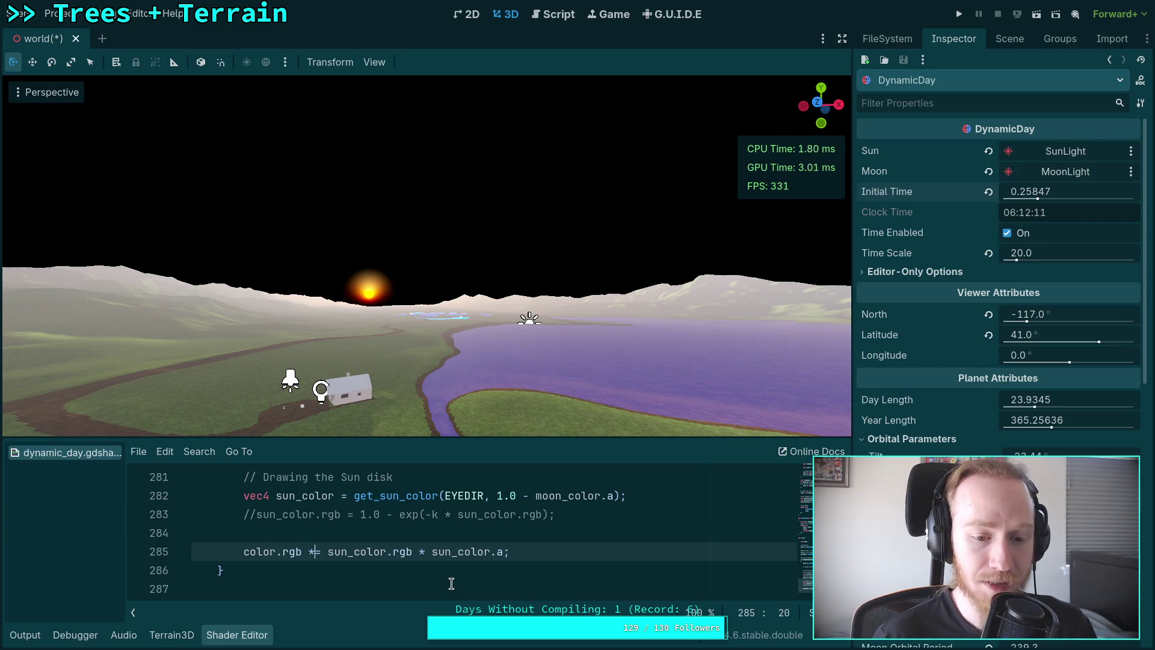
# Begin rewriting line 285's sun blend assignment as a mix() call.
pyautogui.press('BackSpace')
# Wrap line 285 in a mix() call with sun_color.a as the final argument.
pyautogui.press('Right')
pyautogui.write('mibx')
pyautogui.press('BackSpace')
pyautogui.press('BackSpace')
pyautogui.write('x(colo')
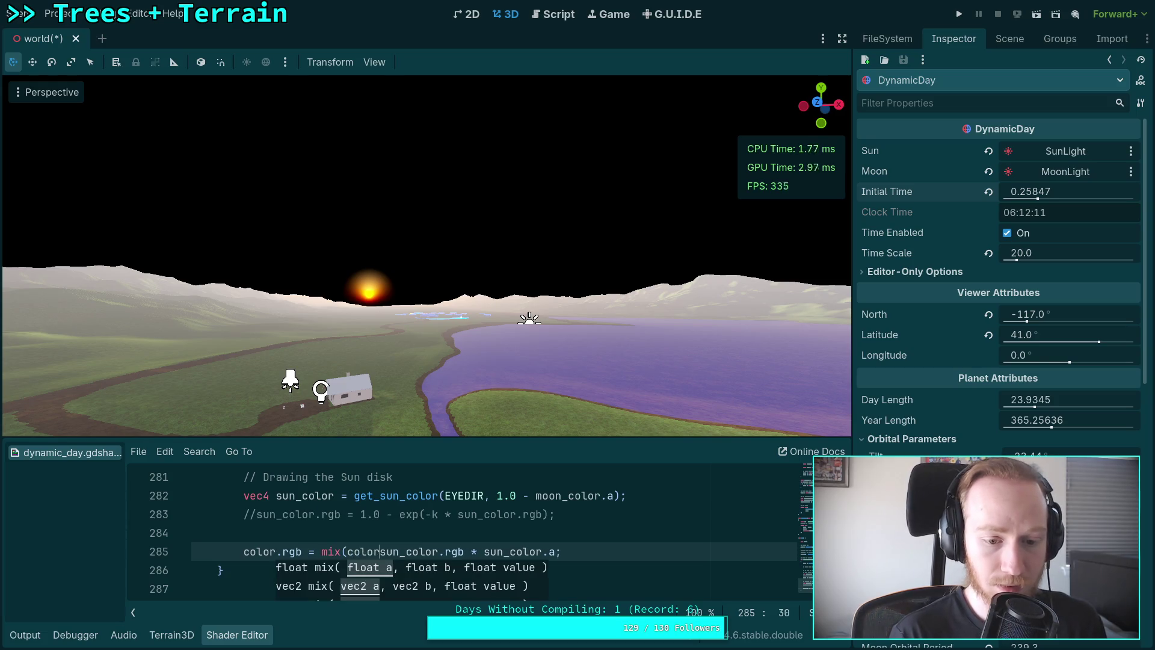
pyautogui.write('r.rgb *(')
pyautogui.press('BackSpace')
pyautogui.press('Right')
pyautogui.press('Right')
pyautogui.press('Right')
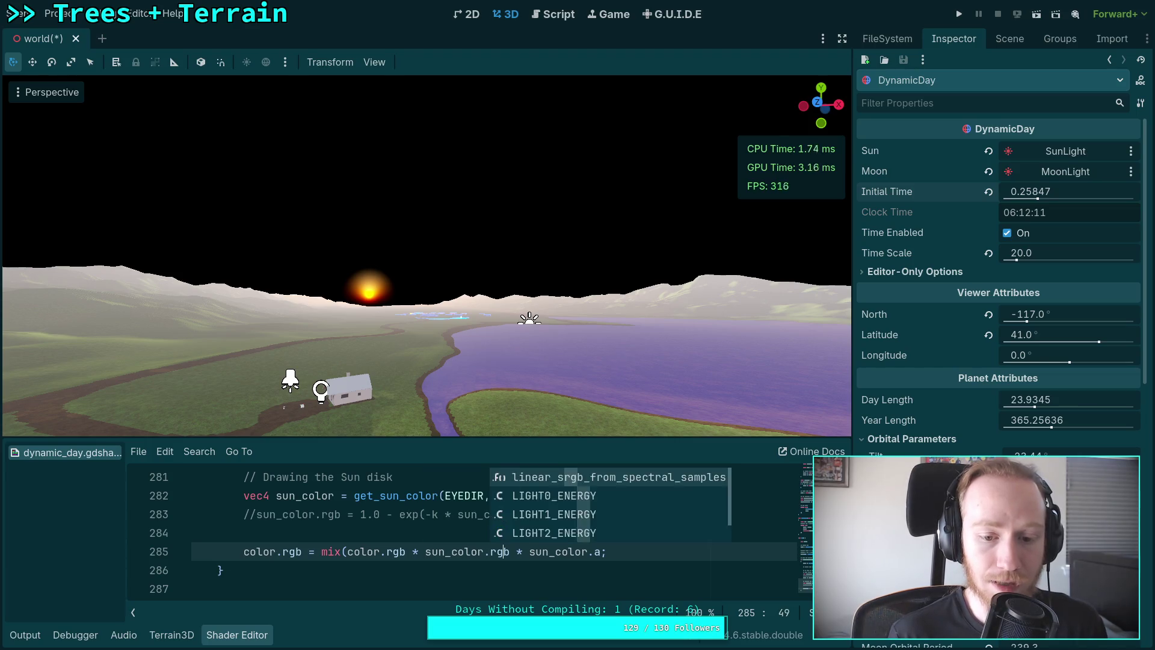
pyautogui.press('Right')
pyautogui.press('Delete')
pyautogui.press('Delete')
pyautogui.write(',')
pyautogui.press('Right')
pyautogui.press('Right')
pyautogui.press('Right')
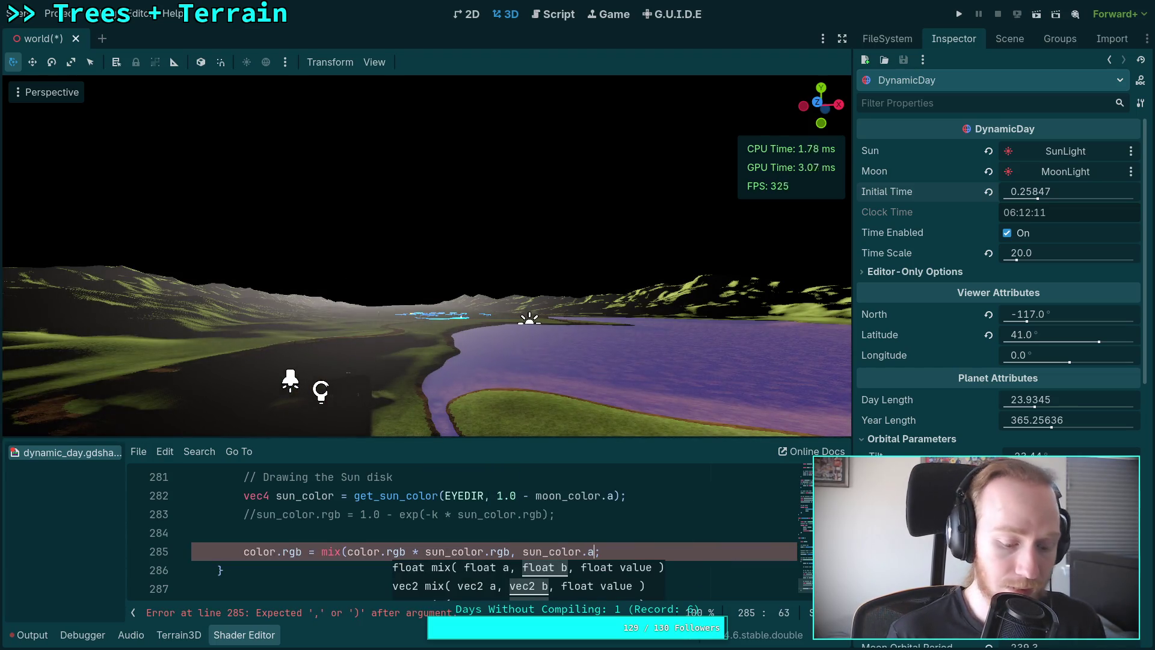
pyautogui.write(')')
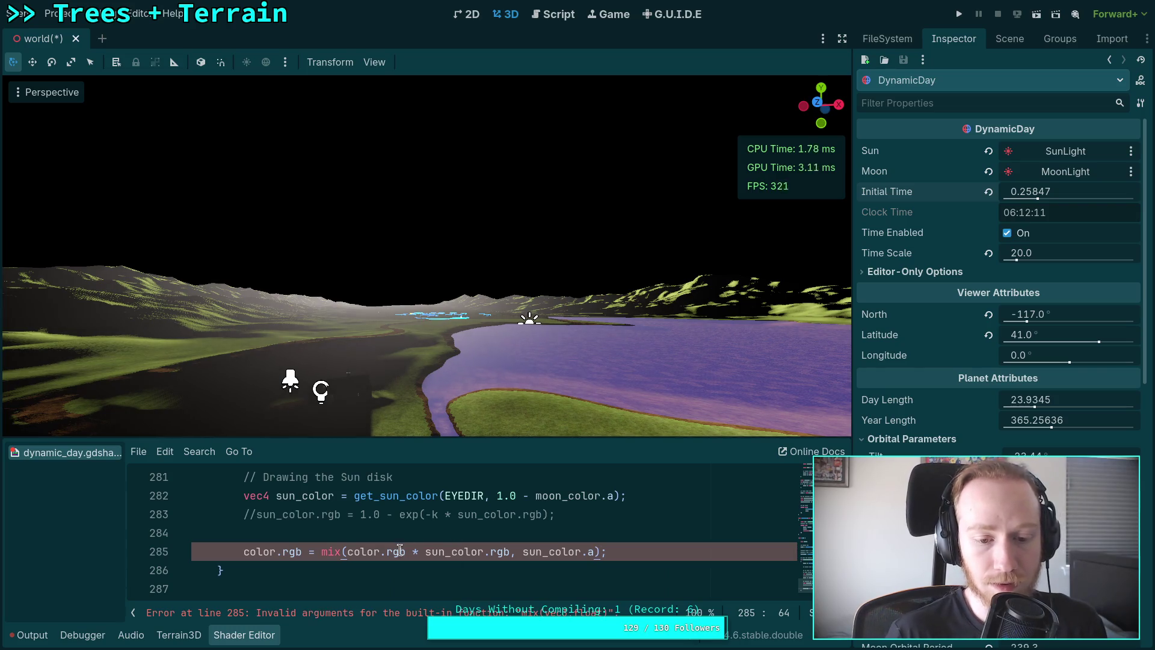
# Insert color.rgb as the first mix argument, then move the Initial Time earlier.
pyautogui.click(524, 554)
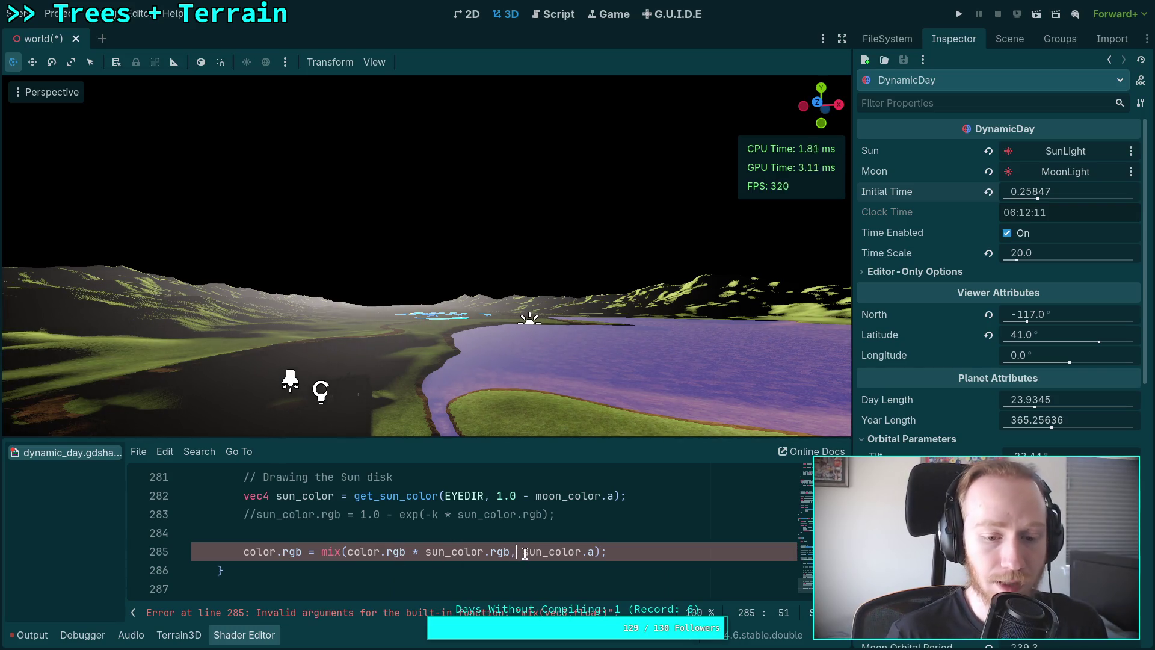
pyautogui.click(348, 553)
pyautogui.write('color.rgb,')
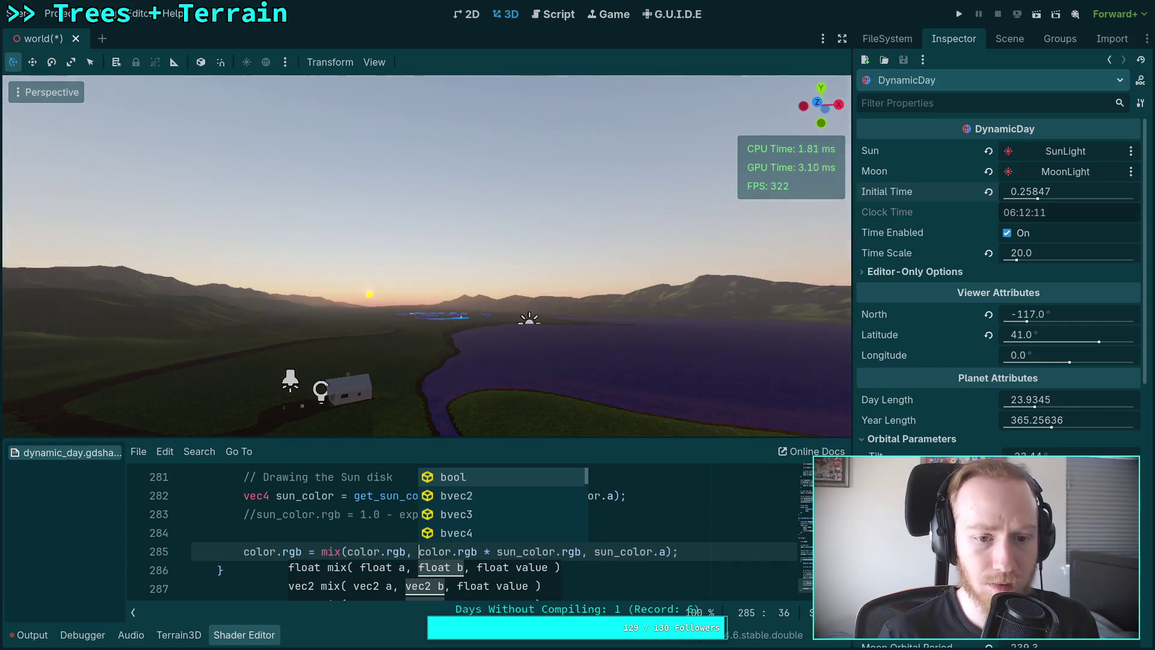
pyautogui.click(328, 496)
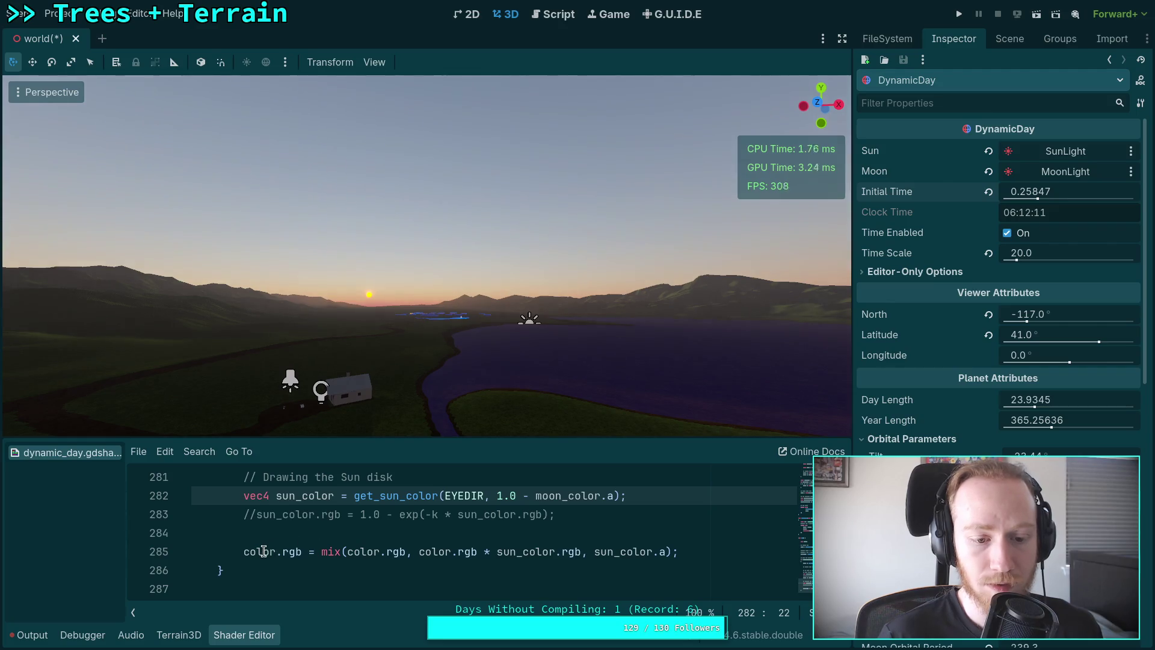
pyautogui.moveTo(1031, 191); pyautogui.dragTo(1006, 191)
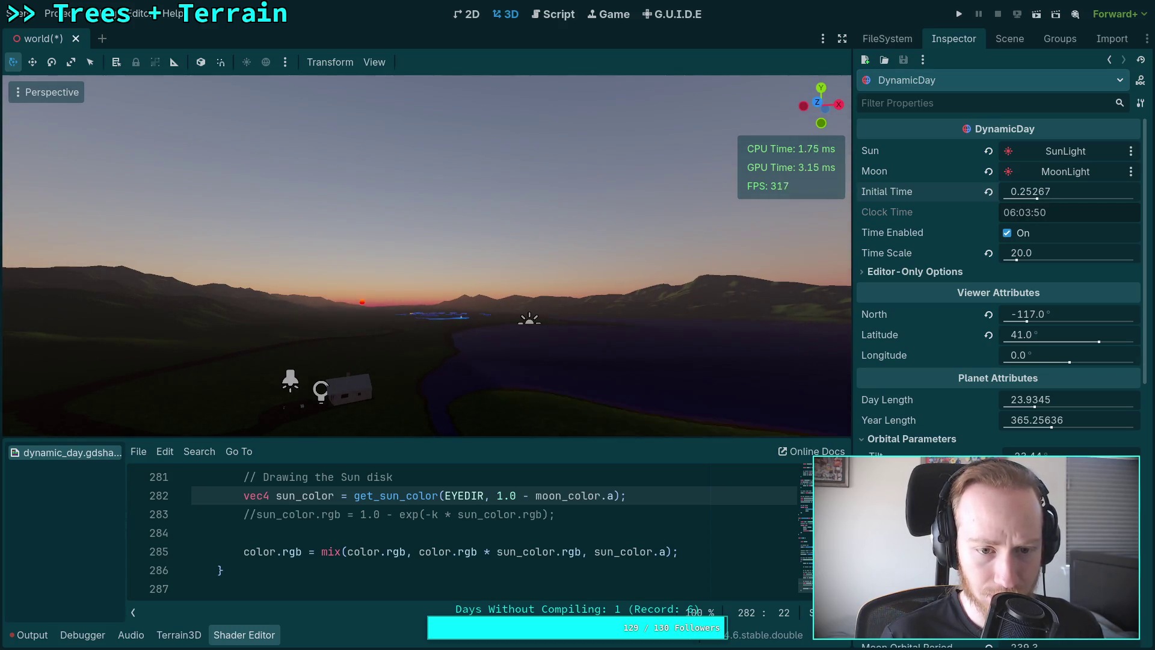
# Change the viewport's Perspective VFOV from 70 to 25 in View > Settings.
pyautogui.click(374, 62)
pyautogui.click(484, 256)
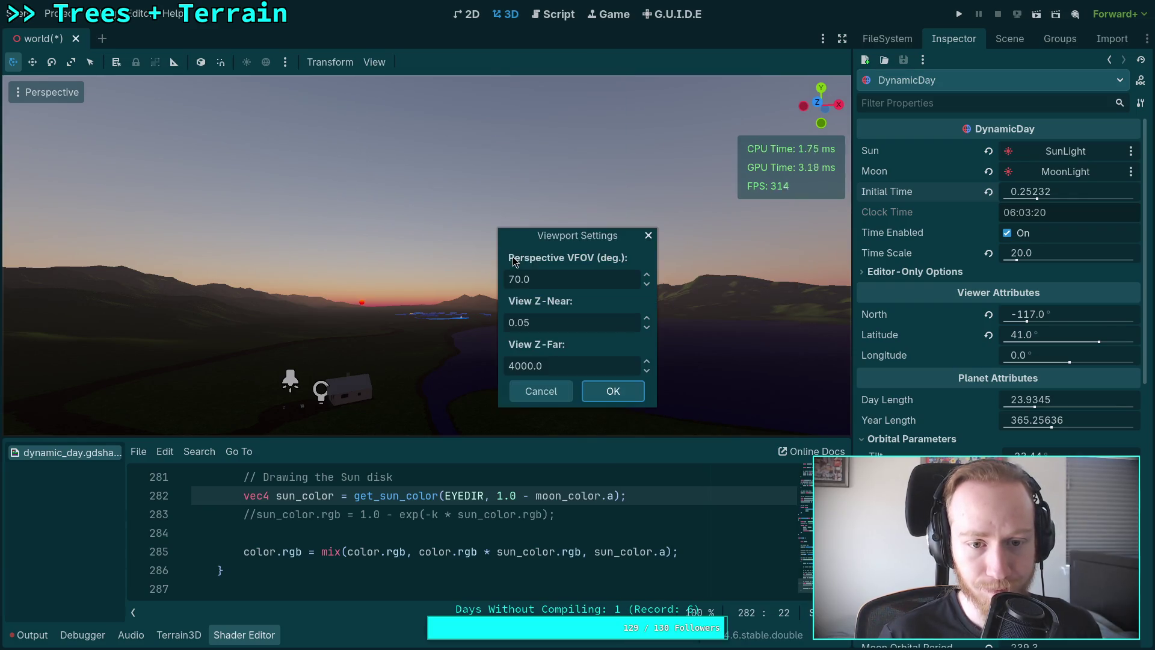
pyautogui.doubleClick(521, 277)
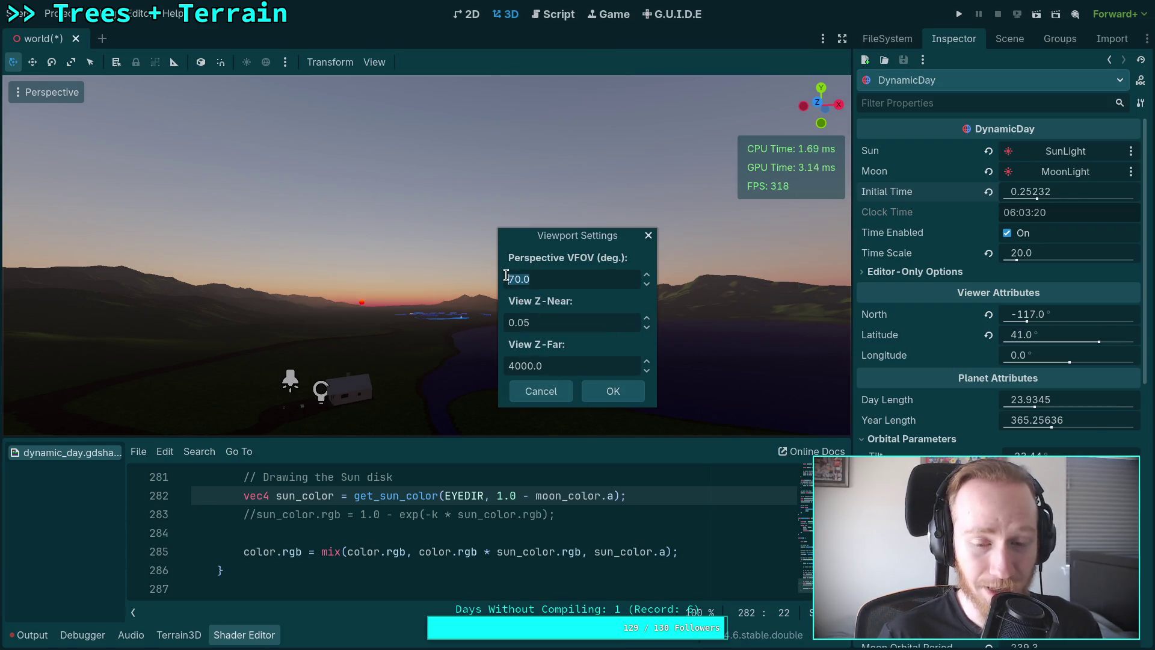
pyautogui.write('2')
pyautogui.write('5')
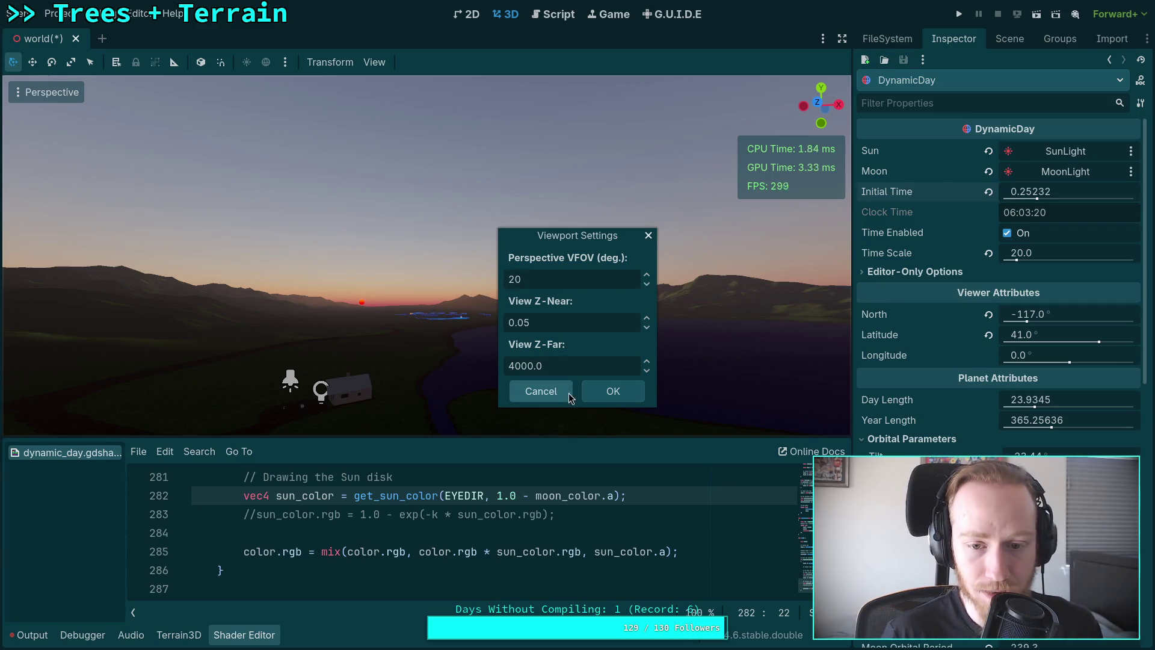
pyautogui.click(613, 391)
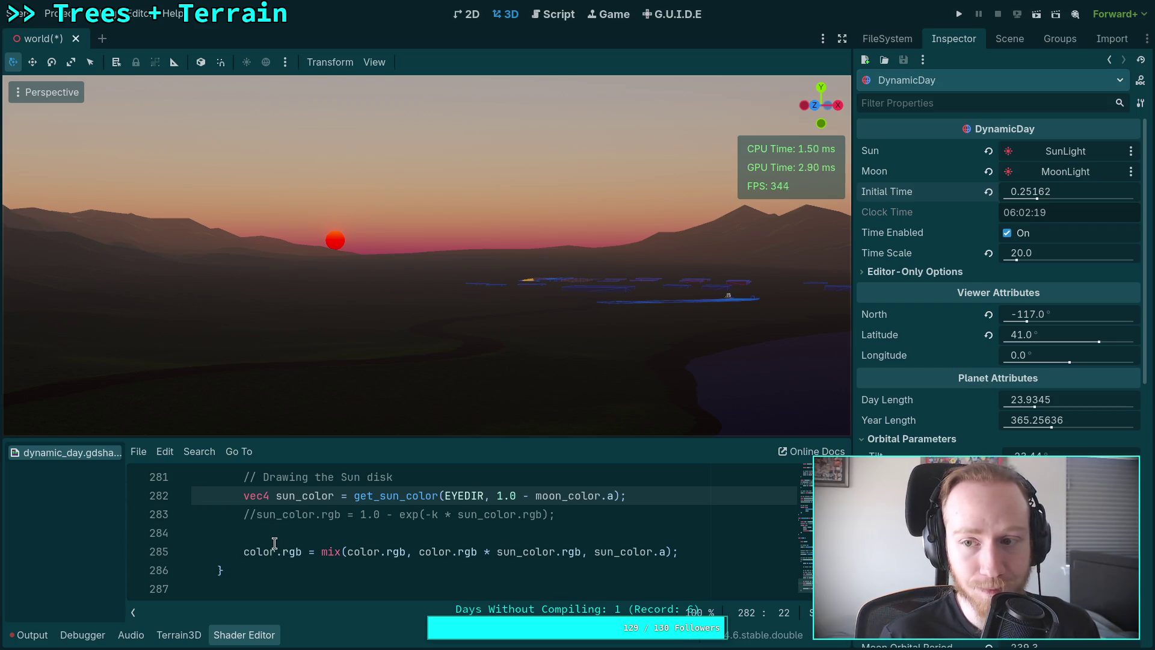
# Lower the Initial Time and add 'color.rgb += sun_color.rgb * sun_color.a;' above the mix line.
pyautogui.moveTo(1039, 194); pyautogui.dragTo(1015, 194)
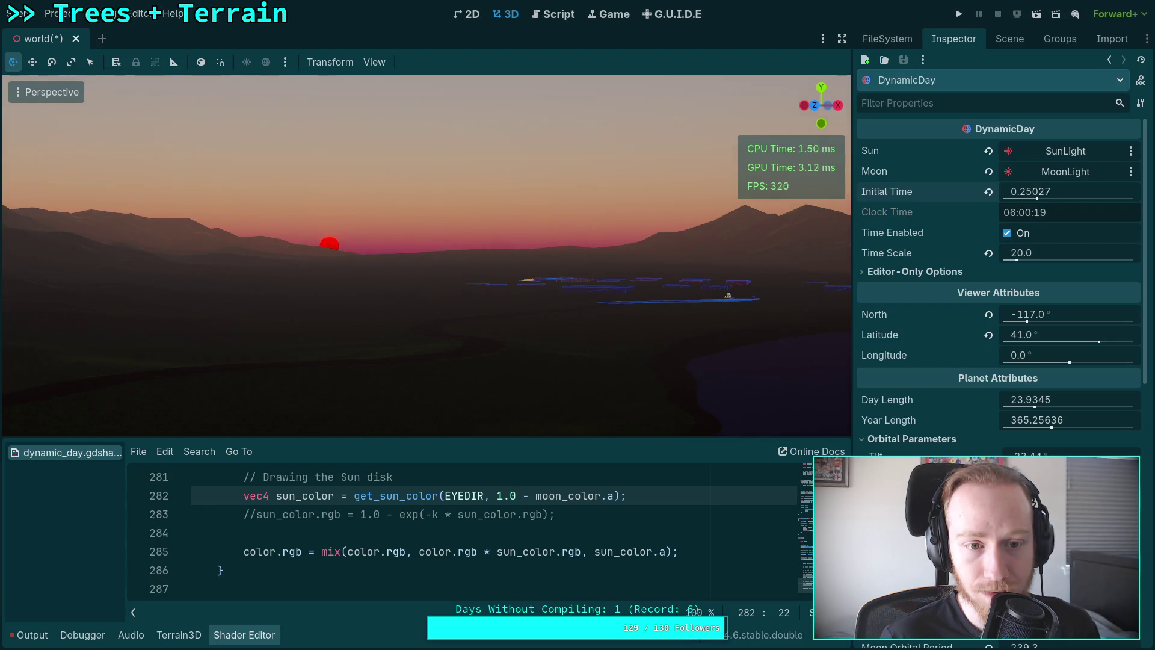
pyautogui.click(344, 541)
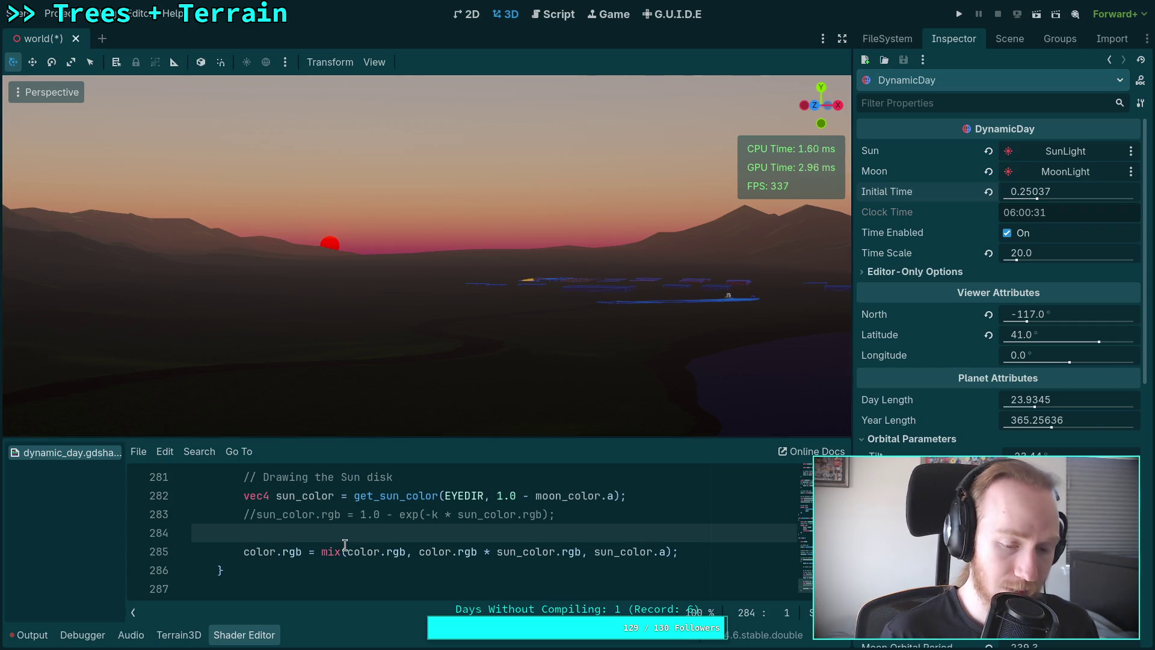
pyautogui.press('Return')
pyautogui.write('color')
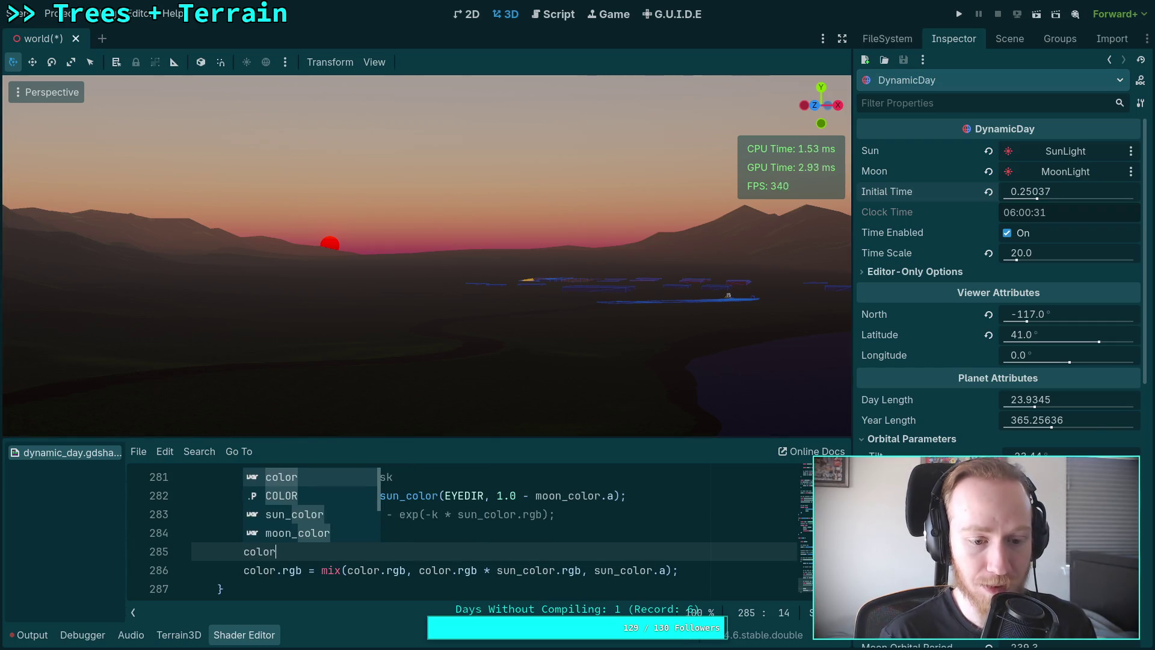
pyautogui.write('.rgb += ')
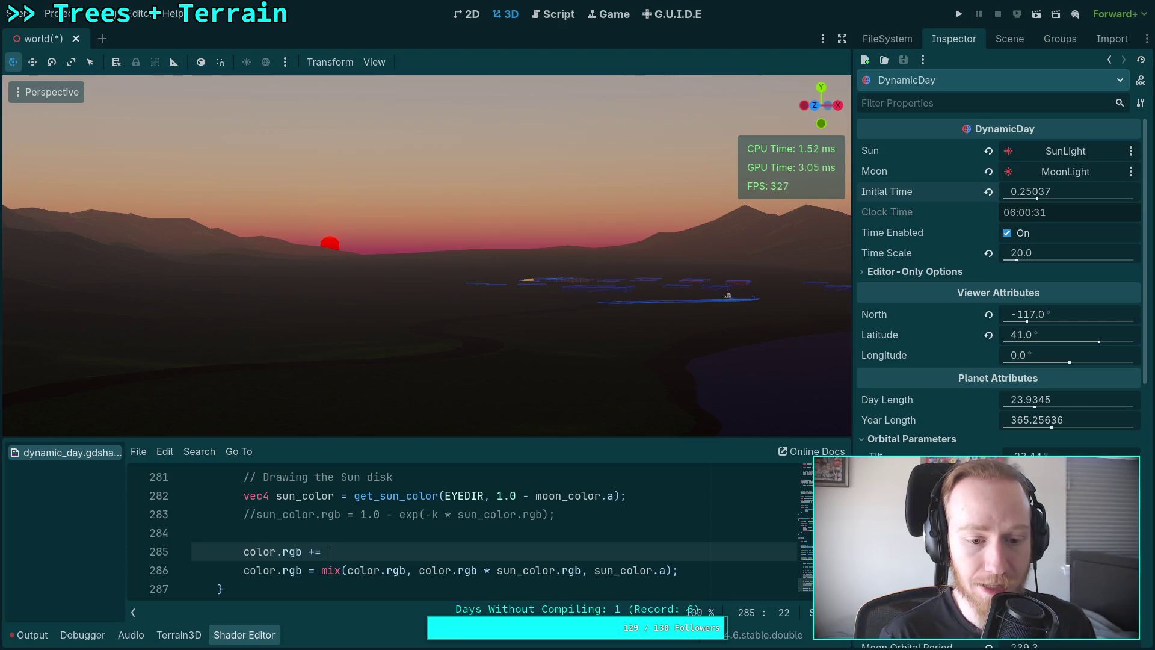
pyautogui.write('sun_c')
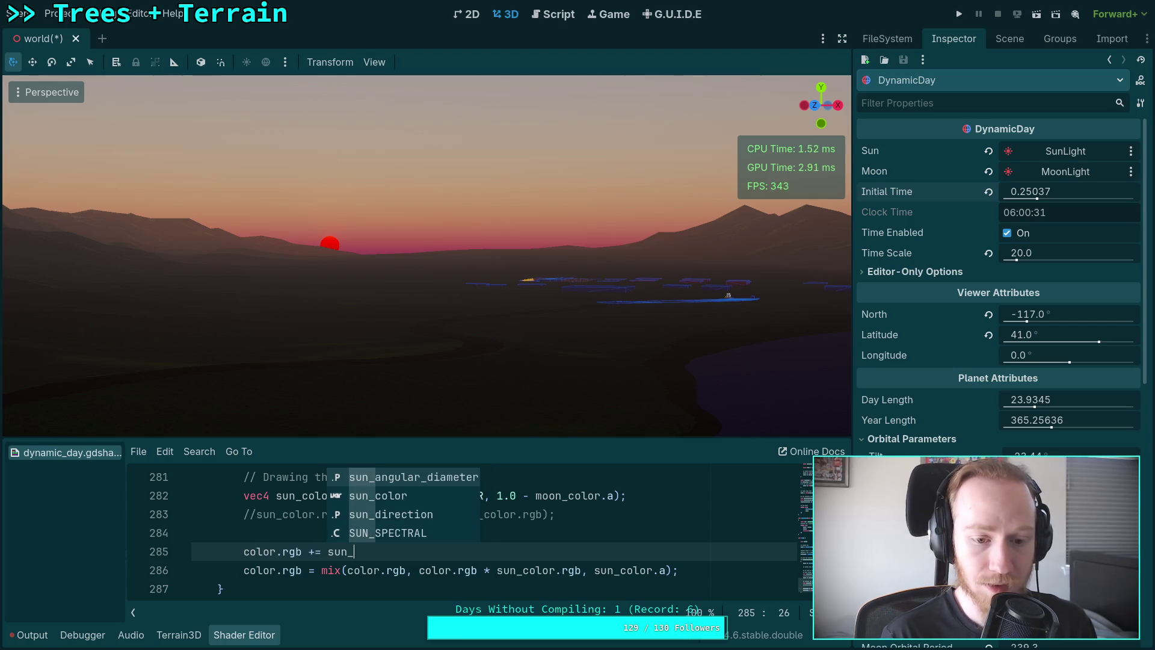
pyautogui.press('Return')
pyautogui.write('.rgb (*')
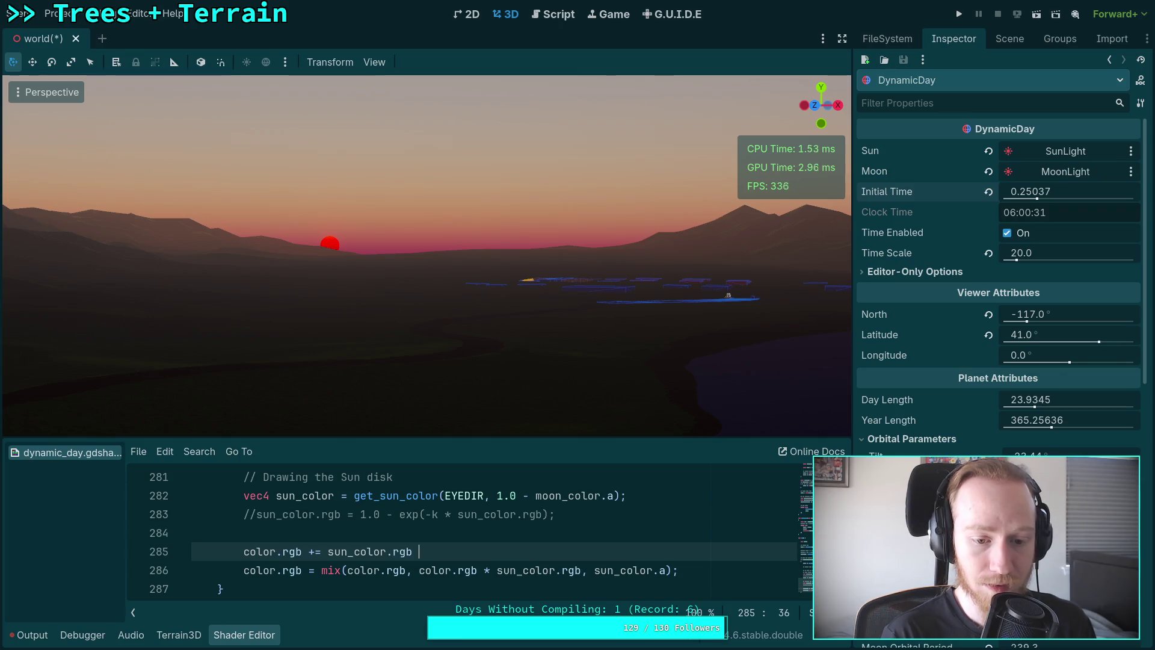
pyautogui.press('BackSpace')
pyautogui.press('BackSpace')
pyautogui.press('BackSpace')
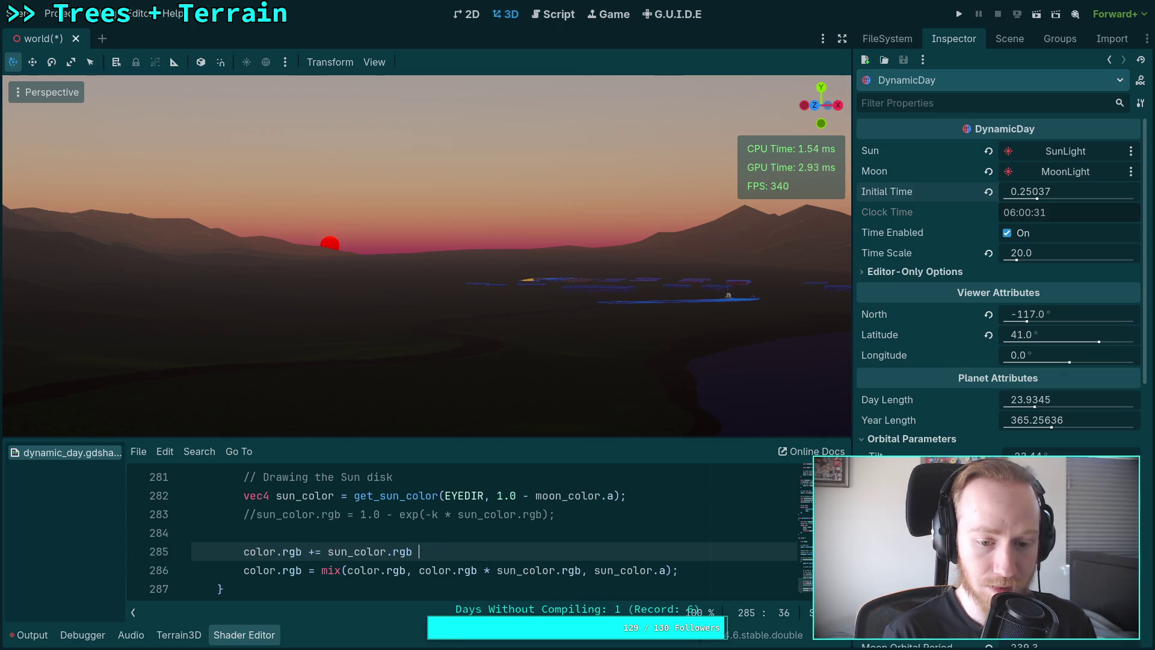
pyautogui.write('* sun_co')
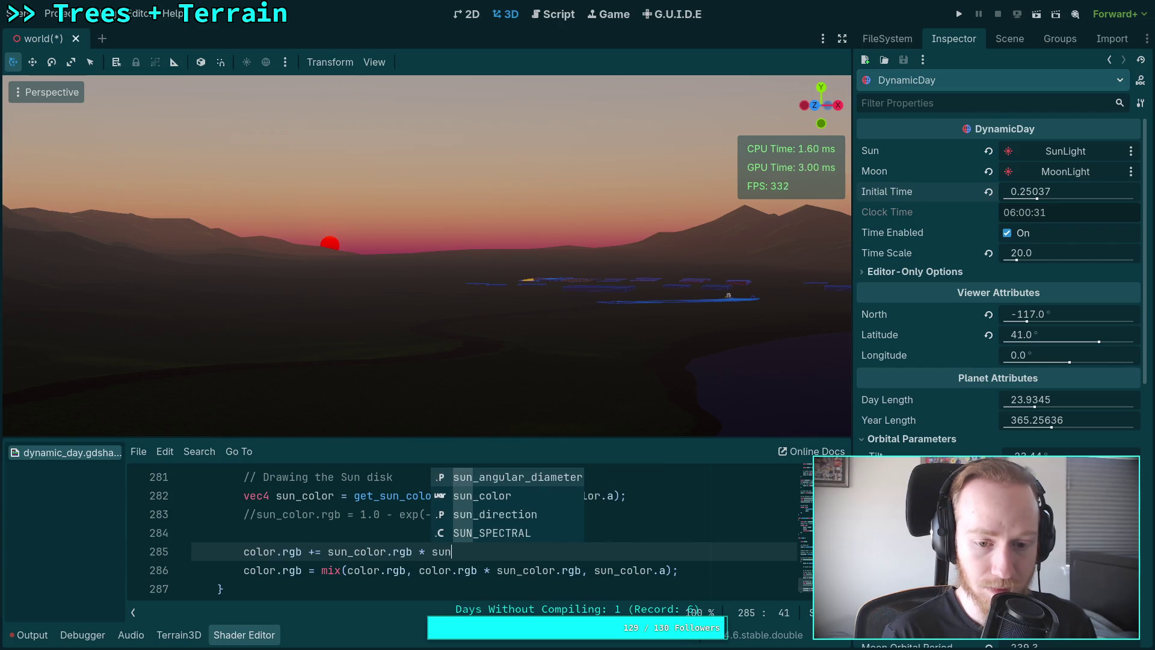
pyautogui.write('lor.a;')
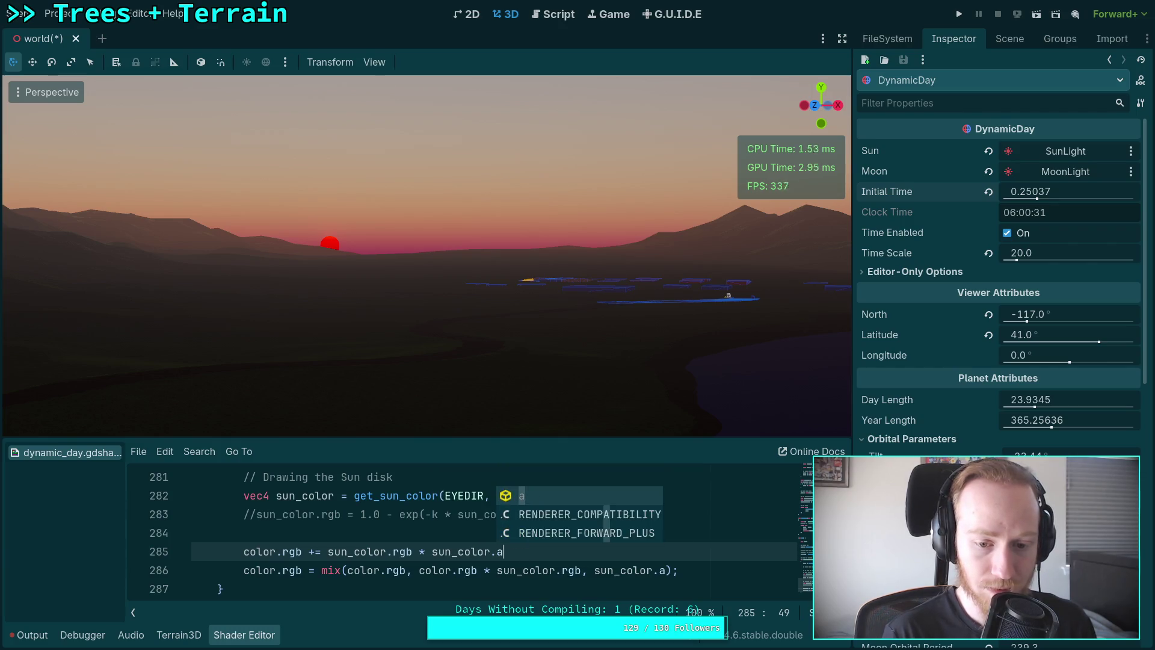
# Toggle comments on the mix and additive lines to compare both sun blends at sunrise.
pyautogui.click(252, 570)
pyautogui.hotkey('ctrl', 'k')
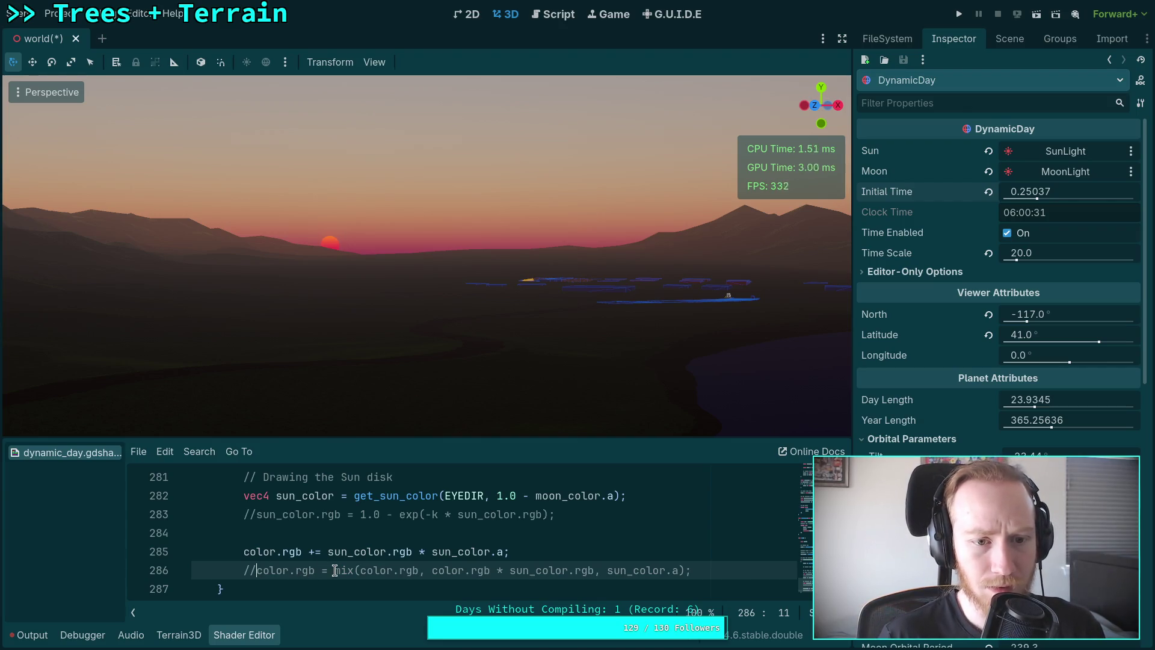
pyautogui.hotkey('ctrl', 'k')
pyautogui.click(251, 551)
pyautogui.hotkey('ctrl', 'k')
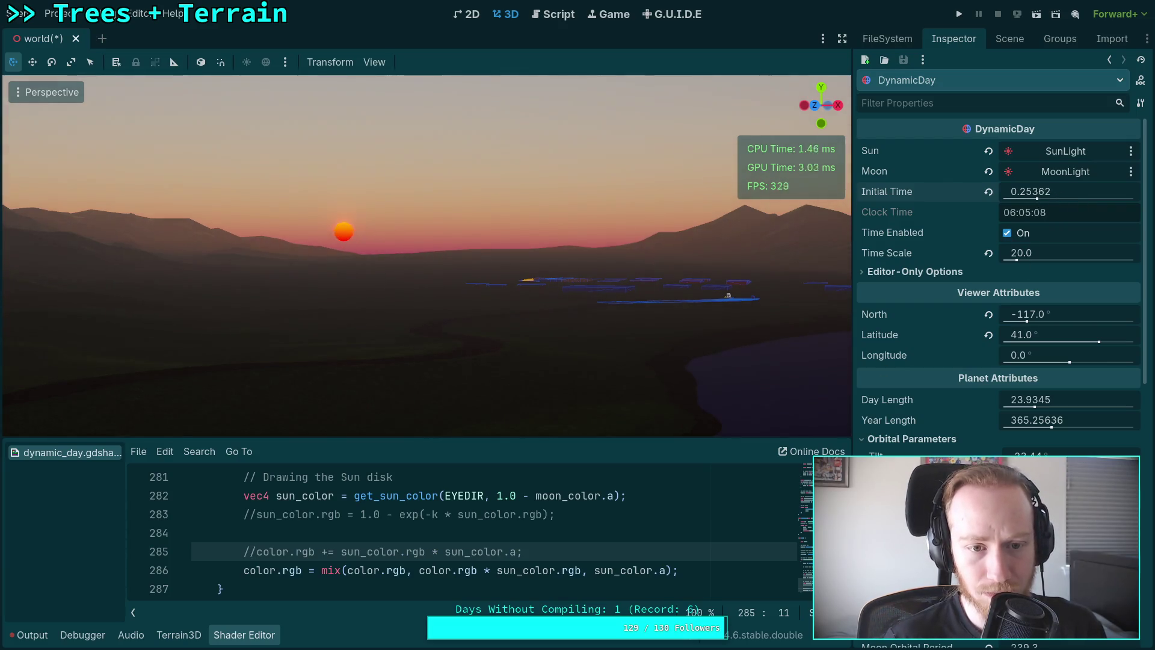
pyautogui.hotkey('ctrl', 'k')
pyautogui.press('Down')
pyautogui.hotkey('ctrl', 'k')
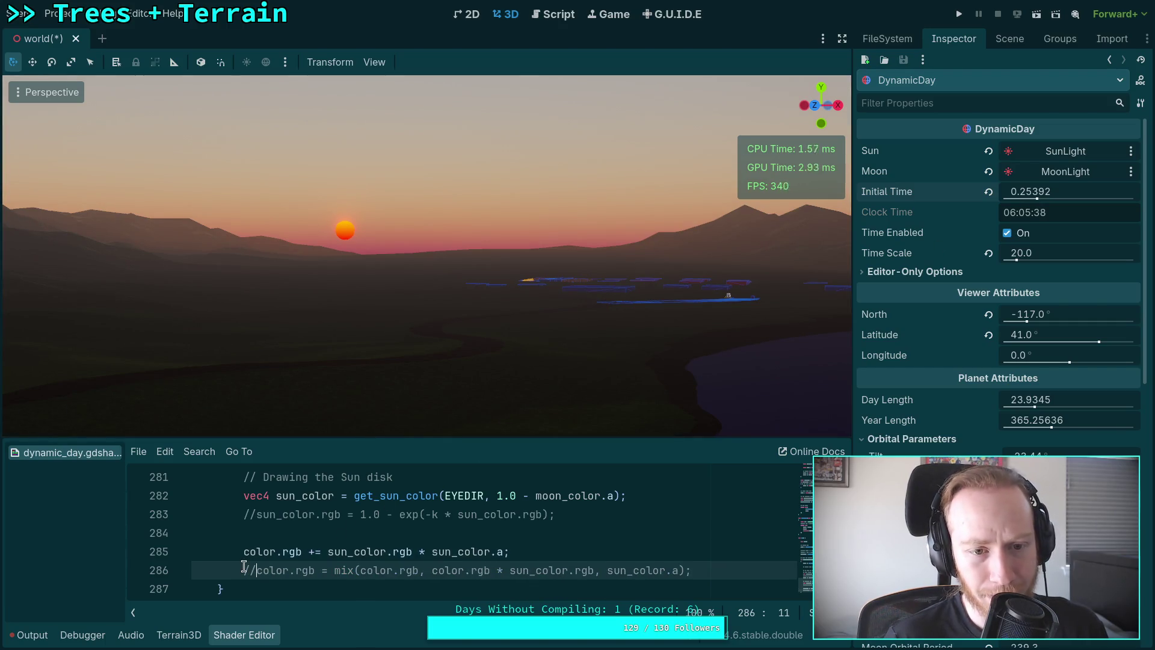
pyautogui.hotkey('ctrl', 'k')
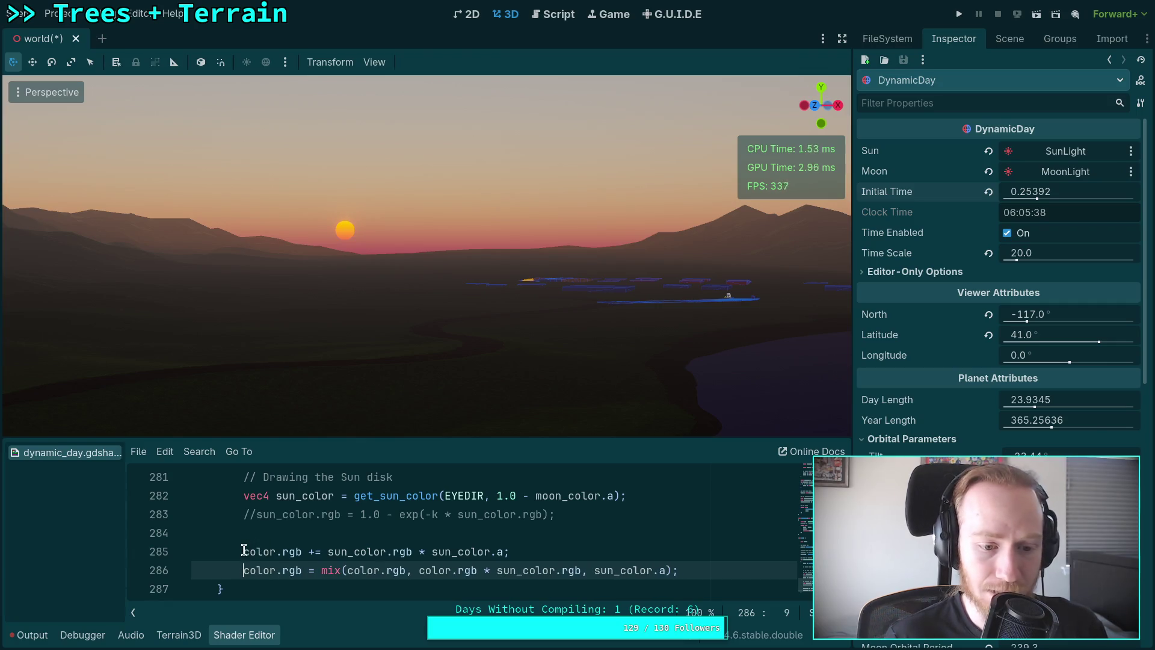
pyautogui.press('Up')
pyautogui.hotkey('ctrl', 'k')
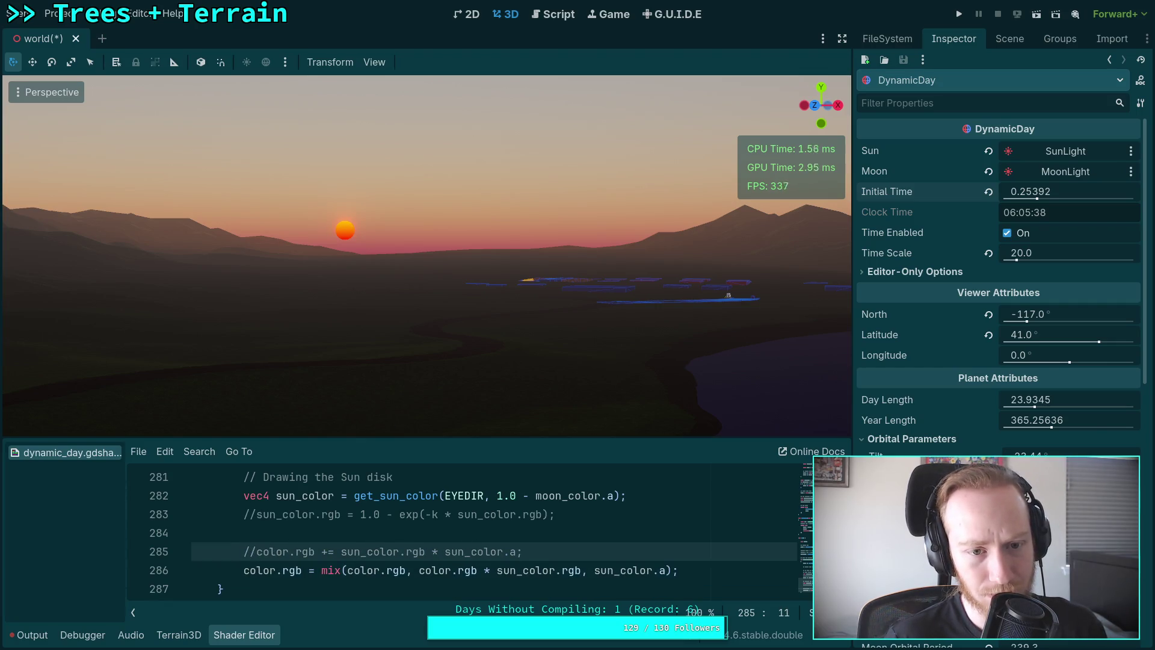
# Turn the view toward the higher sun, compare again, and leave the additive line commented out.
pyautogui.moveTo(423, 301); pyautogui.dragTo(491, 367)
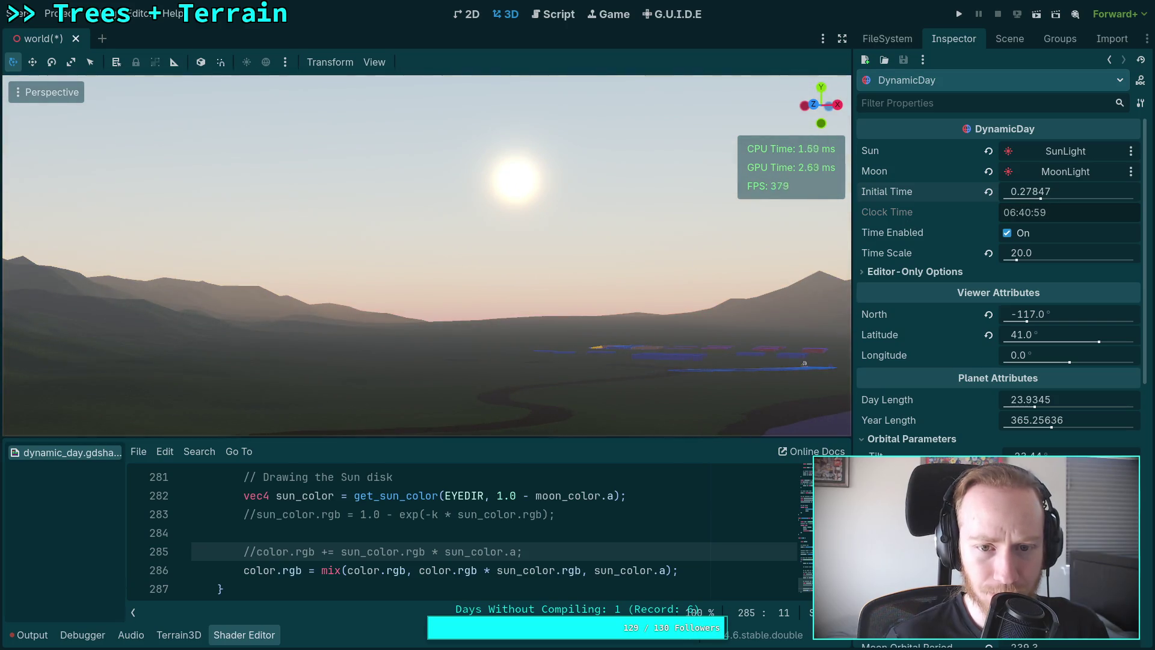
pyautogui.moveTo(457, 325); pyautogui.dragTo(499, 282)
pyautogui.hotkey('ctrl', 'k')
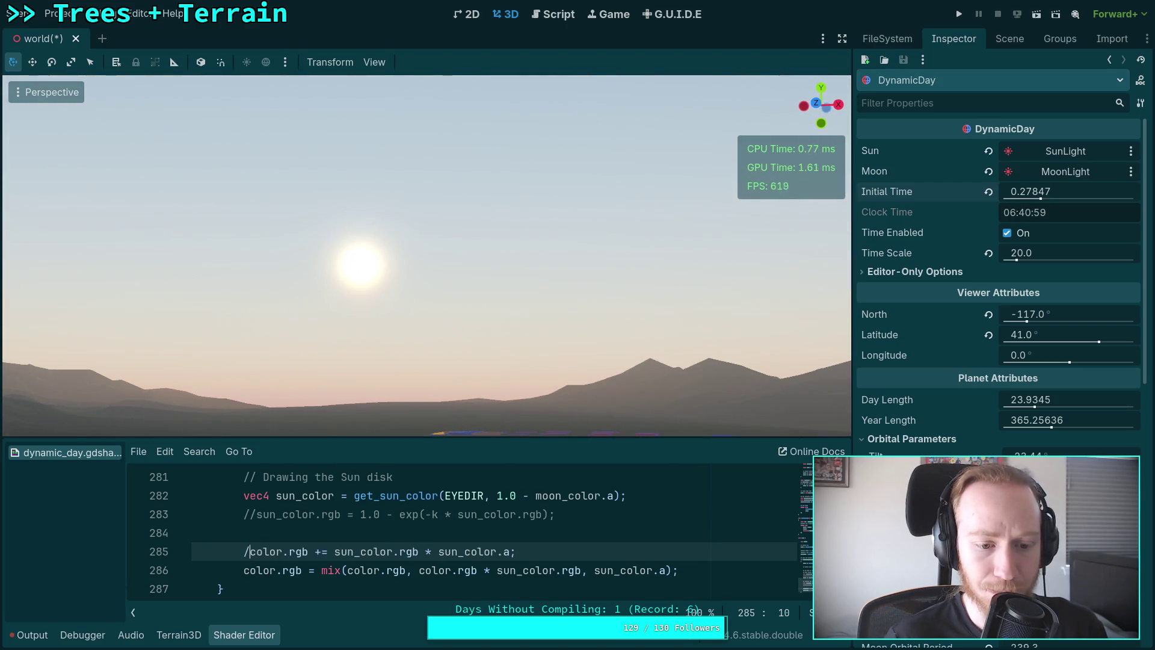
pyautogui.click(250, 570)
pyautogui.hotkey('ctrl', 'k')
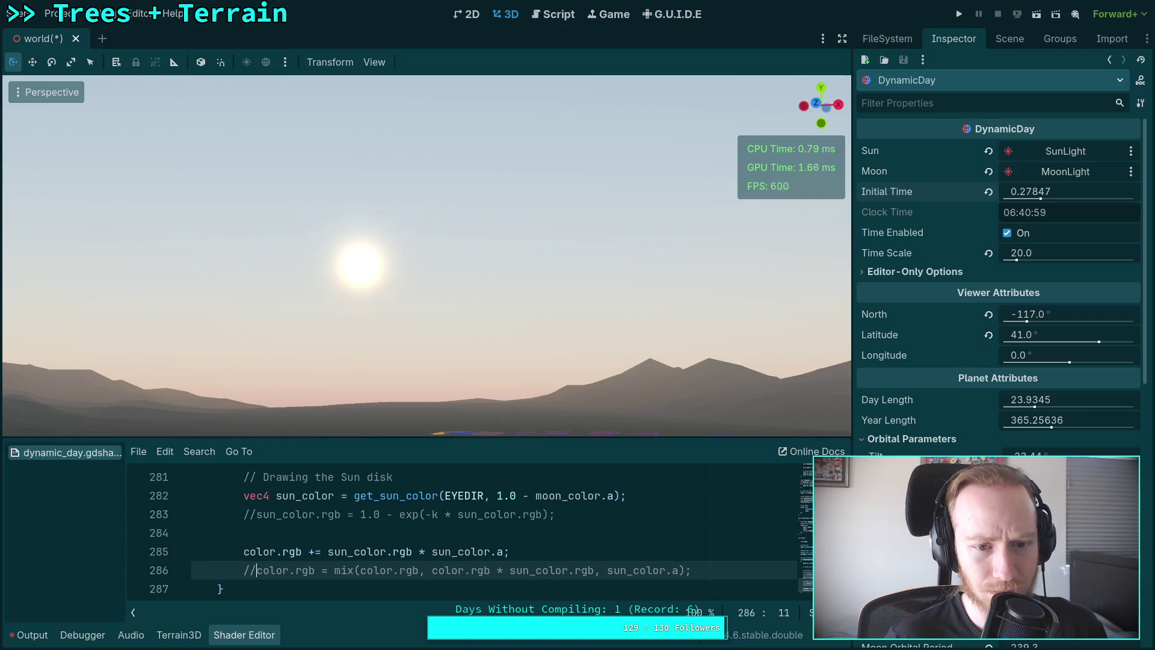
pyautogui.hotkey('ctrl', 'k')
pyautogui.click(251, 551)
pyautogui.hotkey('ctrl', 'k')
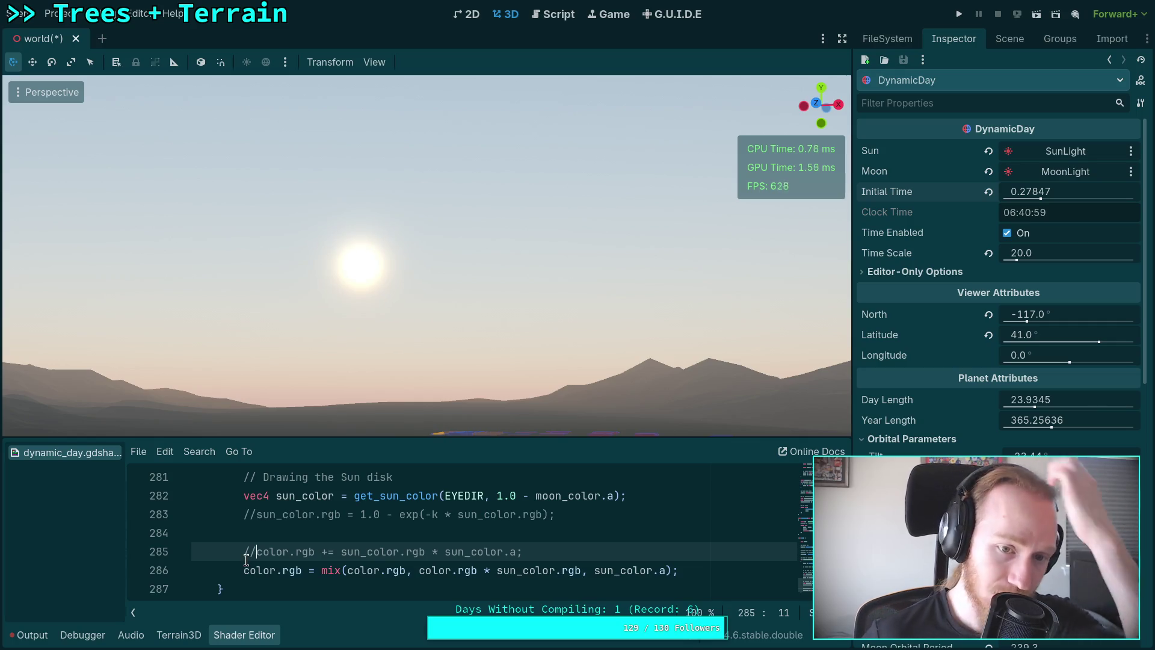
pyautogui.scroll(2, 305, 526)
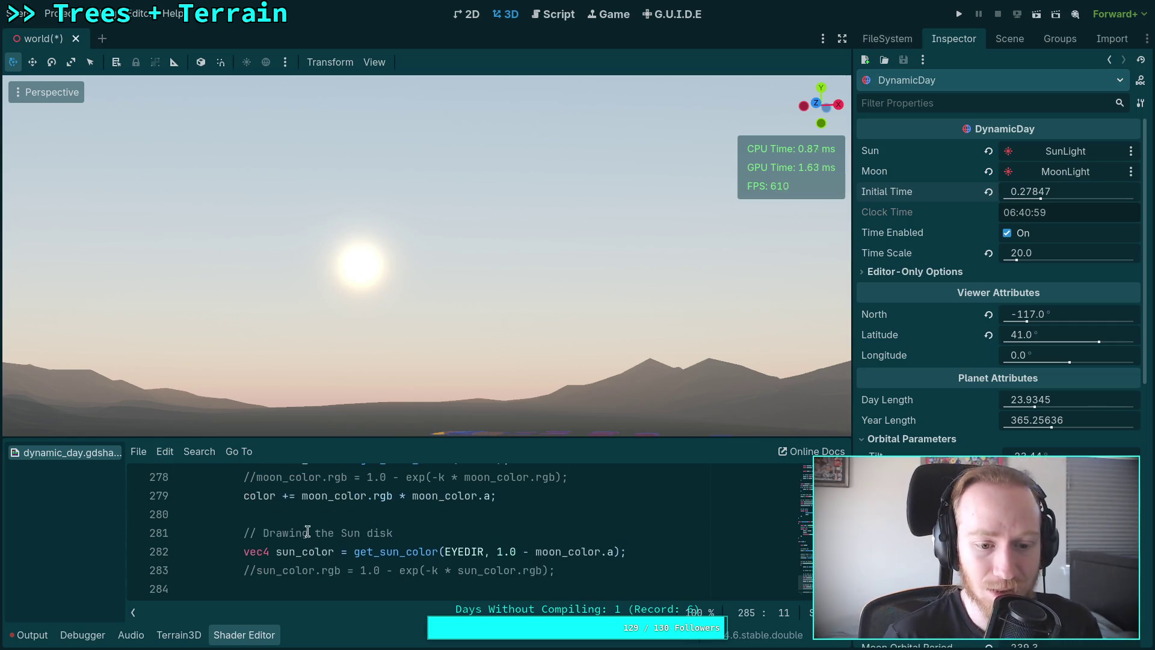
# Raise the viewport/shader splitter and scroll to get_sun_color's bloom code around lines 214–225.
pyautogui.moveTo(331, 437); pyautogui.dragTo(330, 349)
pyautogui.scroll(6, 423, 491)
pyautogui.scroll(3, 423, 491)
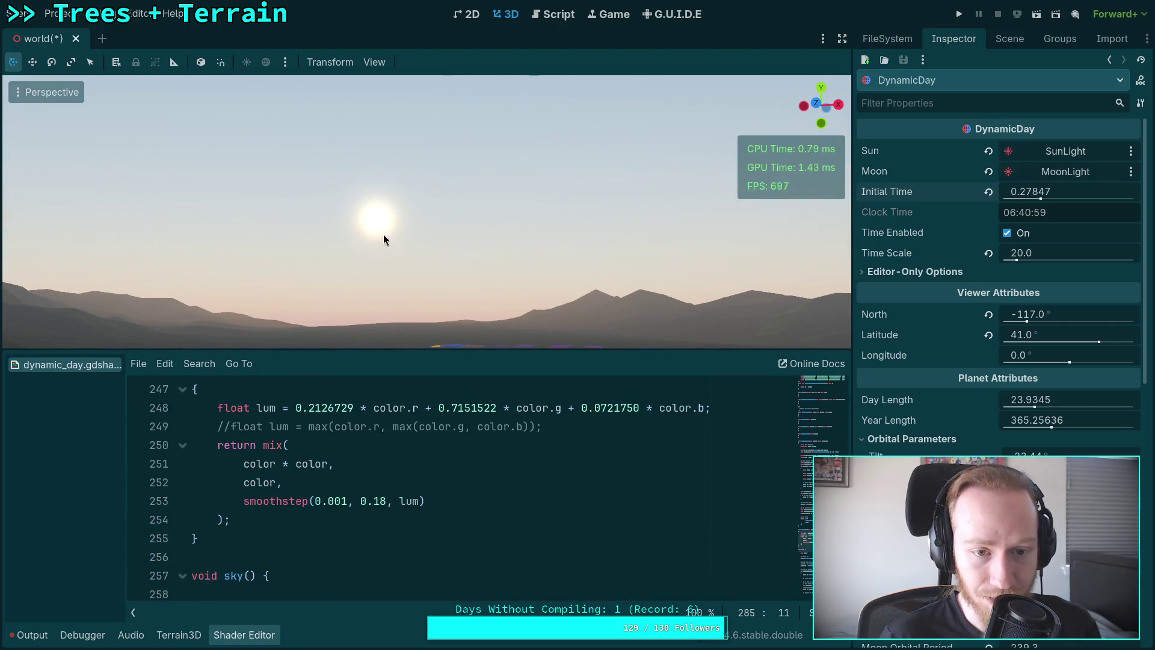
pyautogui.scroll(4, 323, 499)
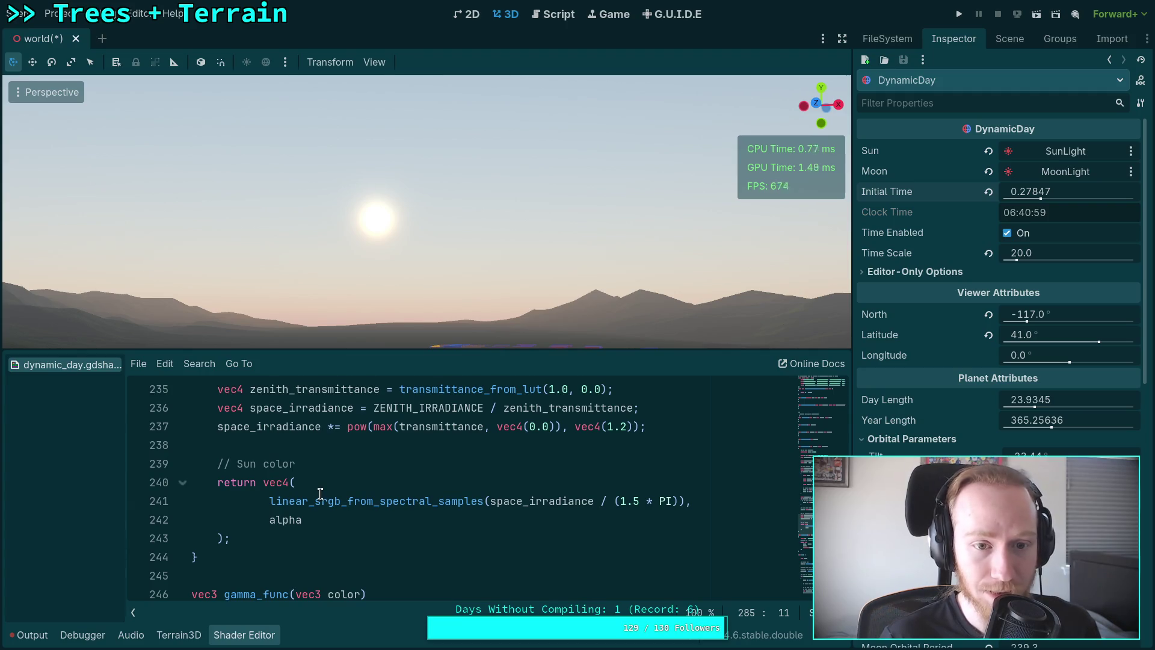
pyautogui.scroll(7, 320, 494)
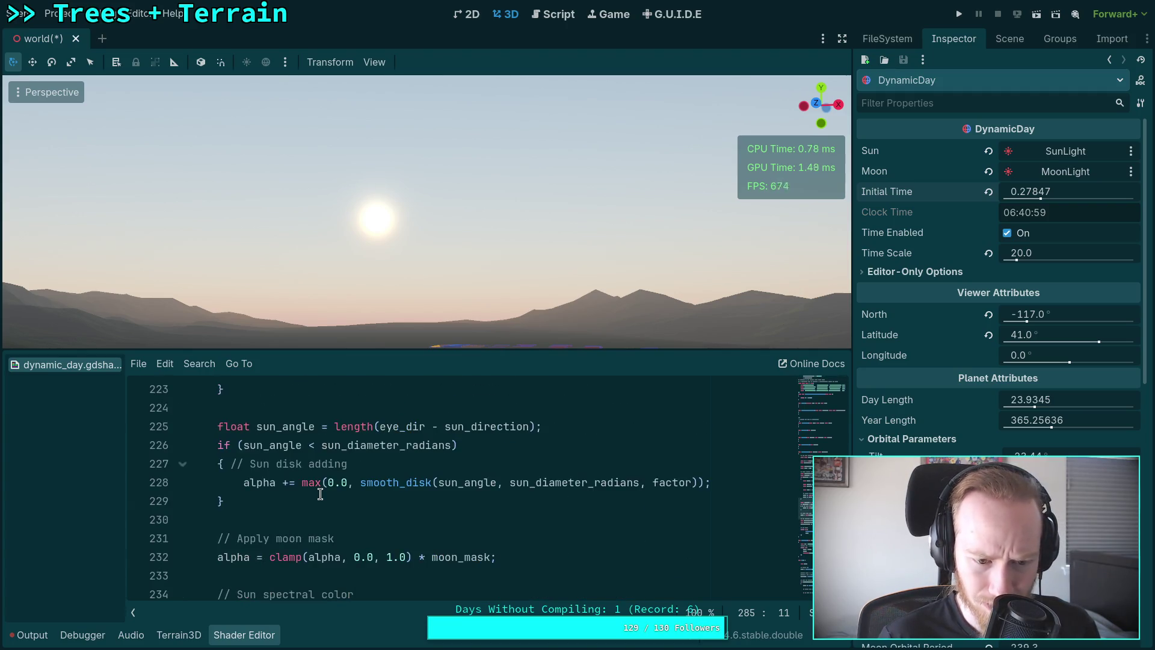
pyautogui.scroll(9, 320, 494)
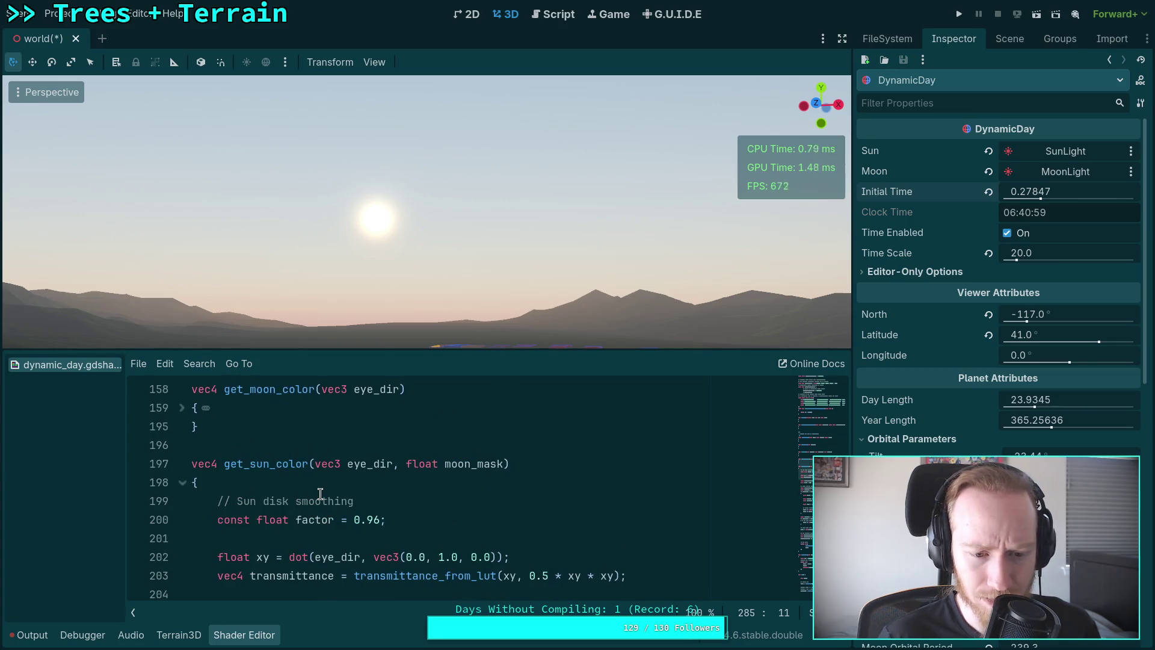
pyautogui.scroll(1, 320, 493)
pyautogui.scroll(-1, 320, 493)
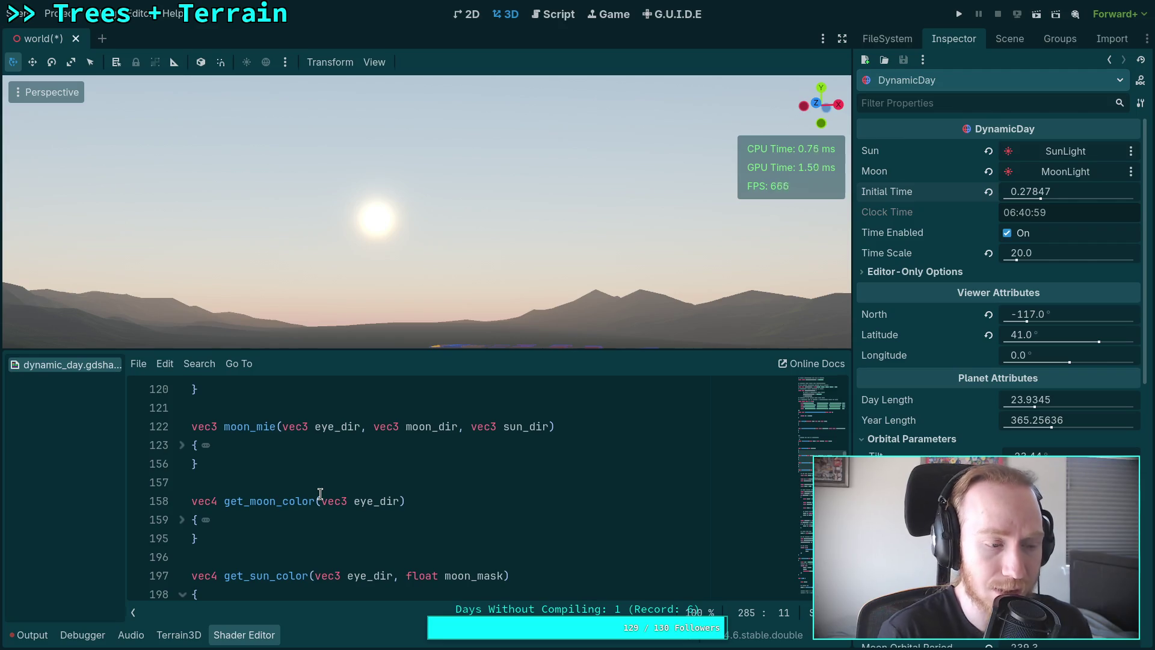
pyautogui.scroll(2, 320, 493)
pyautogui.scroll(2, 320, 493)
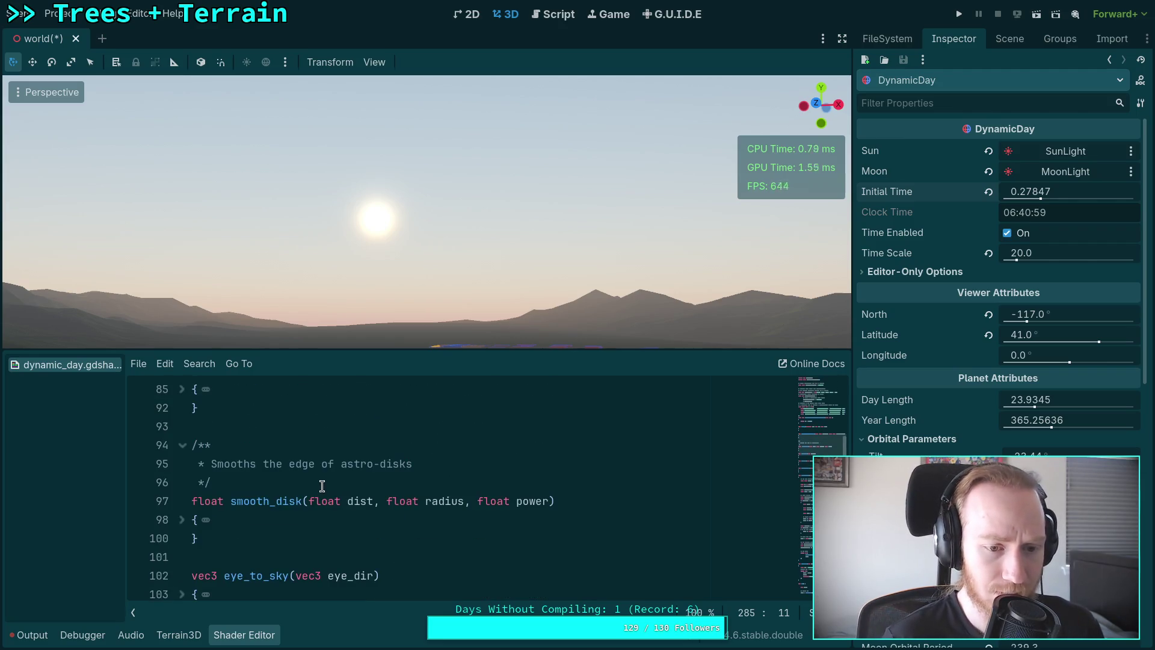
pyautogui.scroll(2, 266, 499)
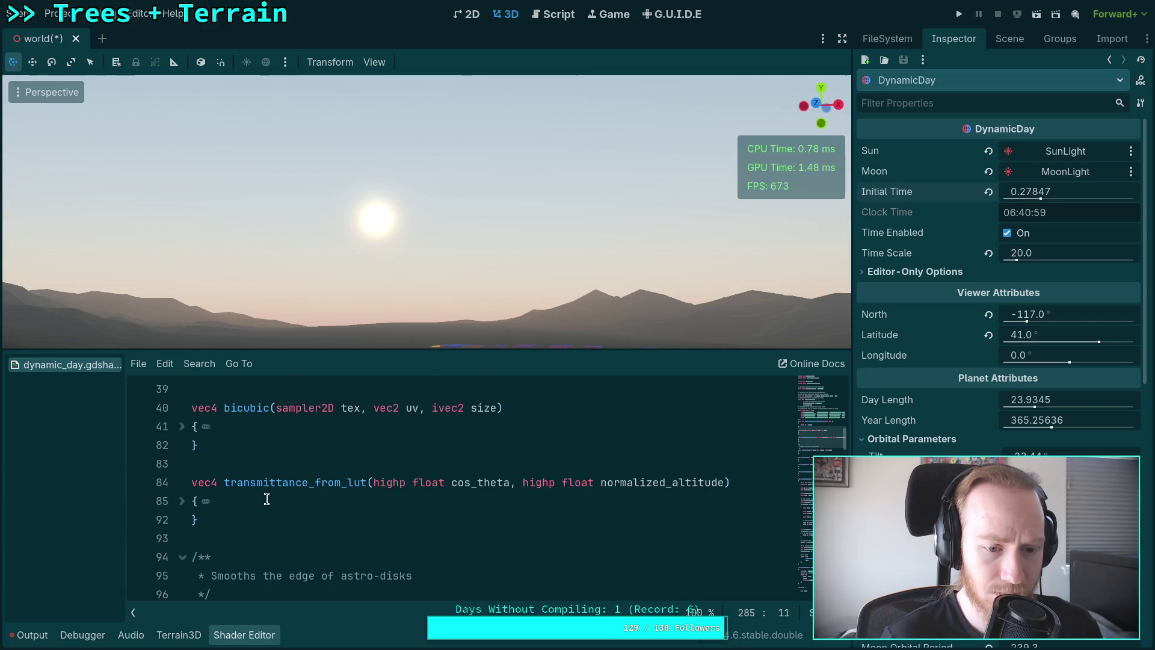
pyautogui.scroll(-3, 266, 499)
pyautogui.scroll(-2, 267, 499)
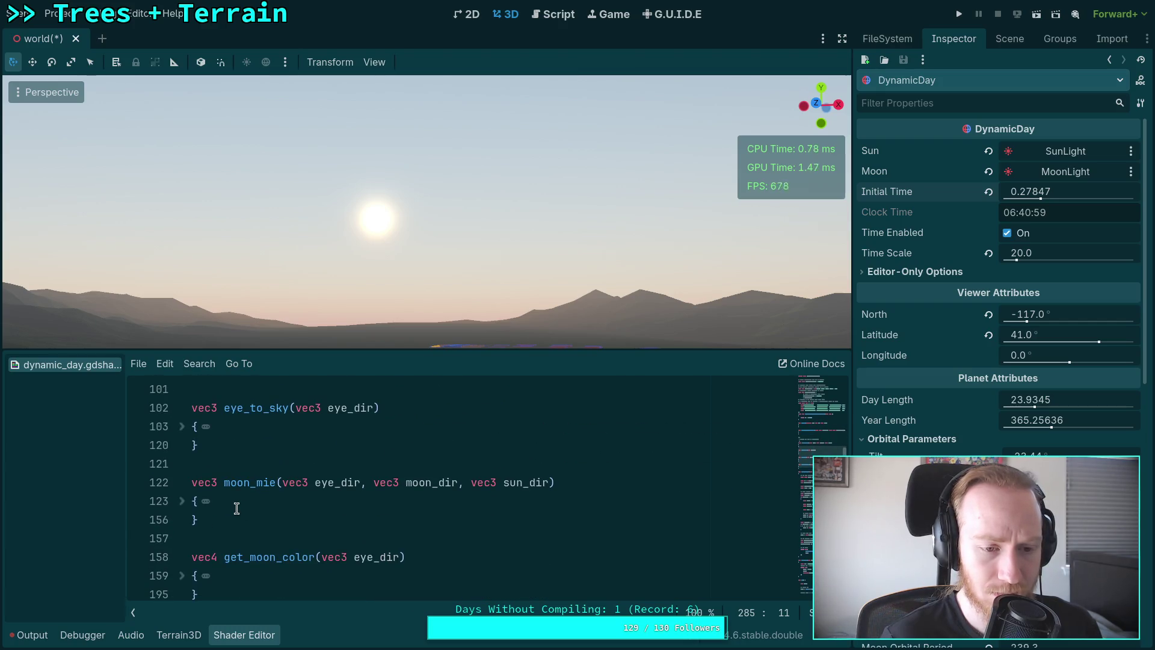
pyautogui.scroll(-6, 240, 507)
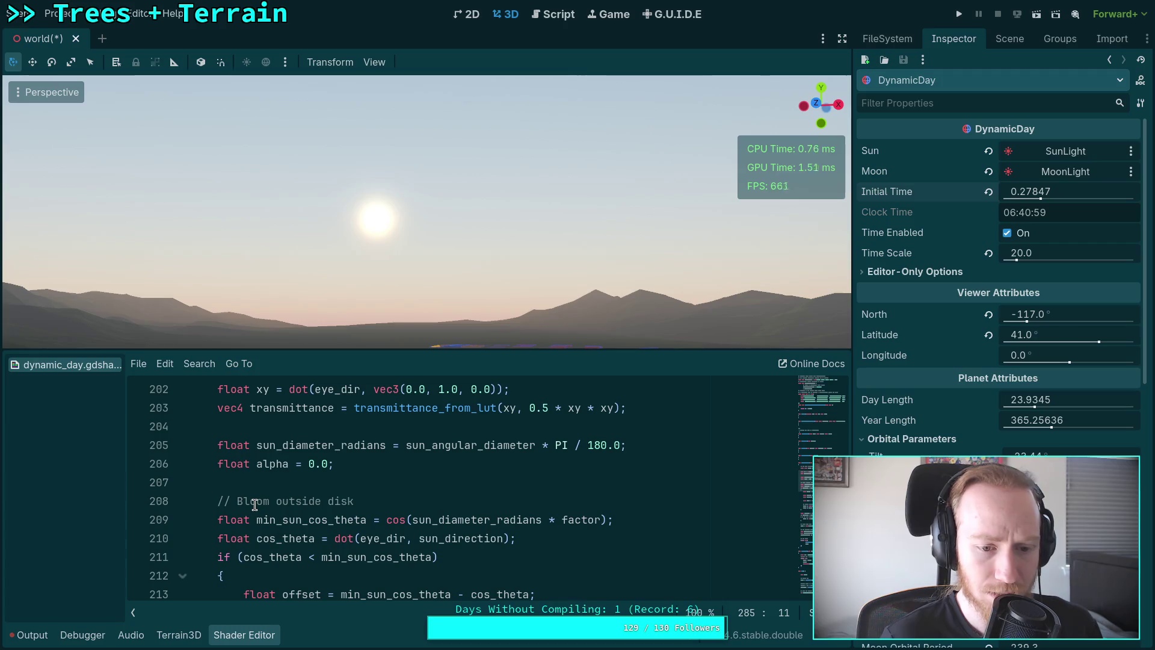
pyautogui.scroll(-4, 255, 504)
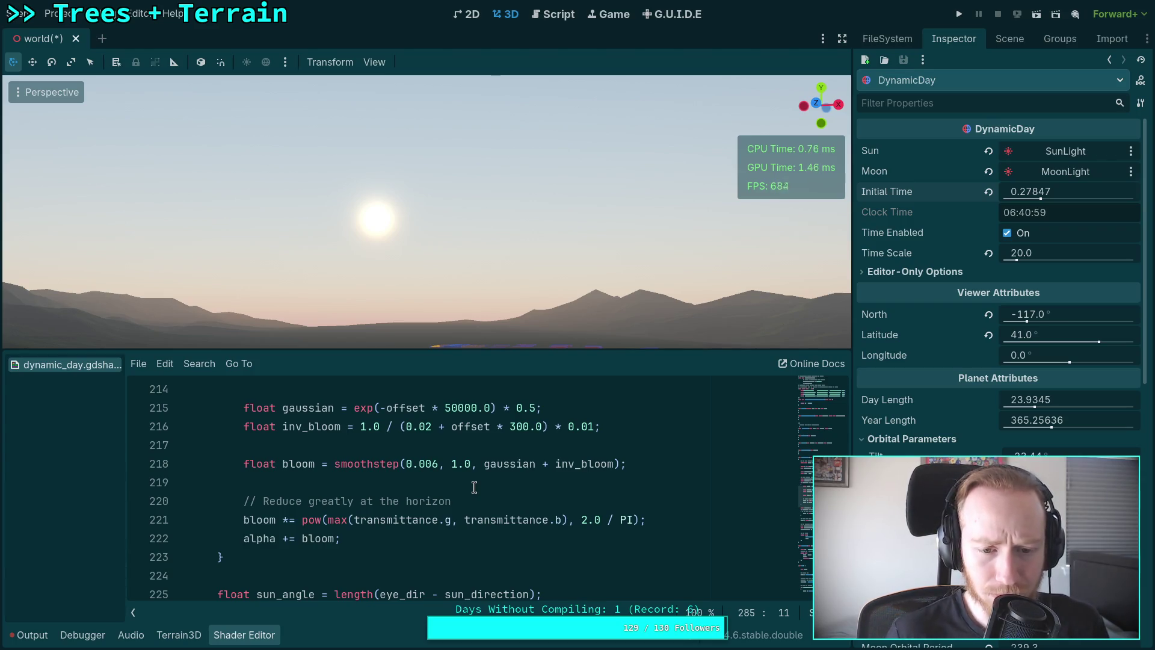
# Try 100.0 and 500.0 in place of the 300.0 inv_bloom constant on line 216.
pyautogui.click(512, 426)
pyautogui.press('BackSpace')
pyautogui.write('1')
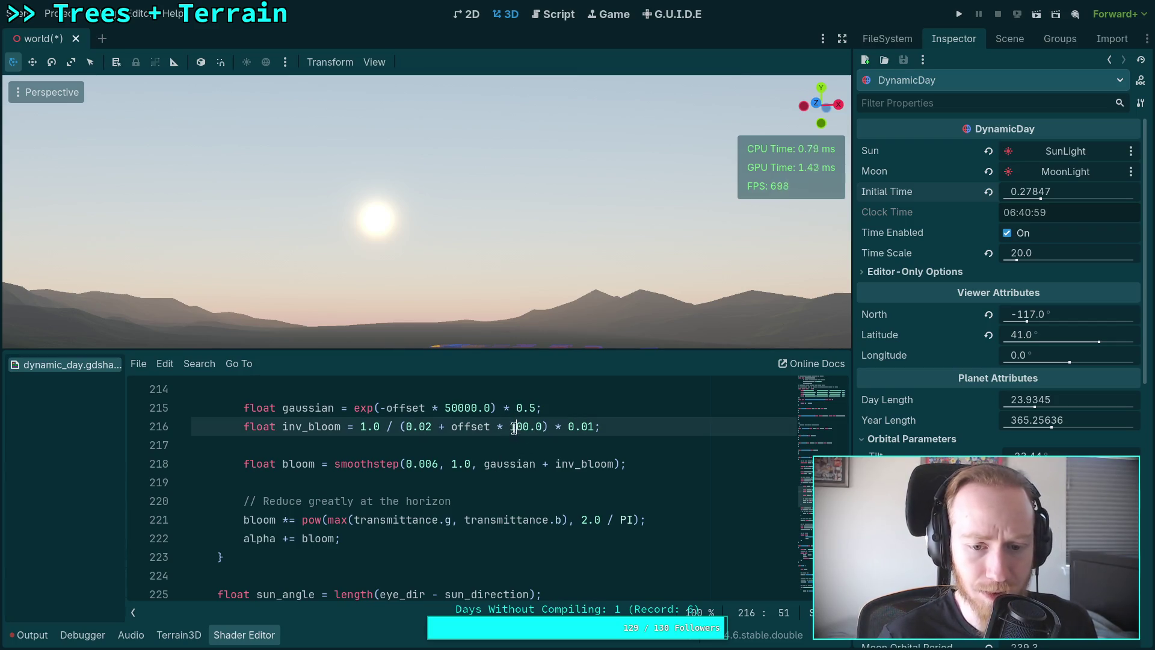
pyautogui.hotkey('shift', 'Left')
pyautogui.write('3')
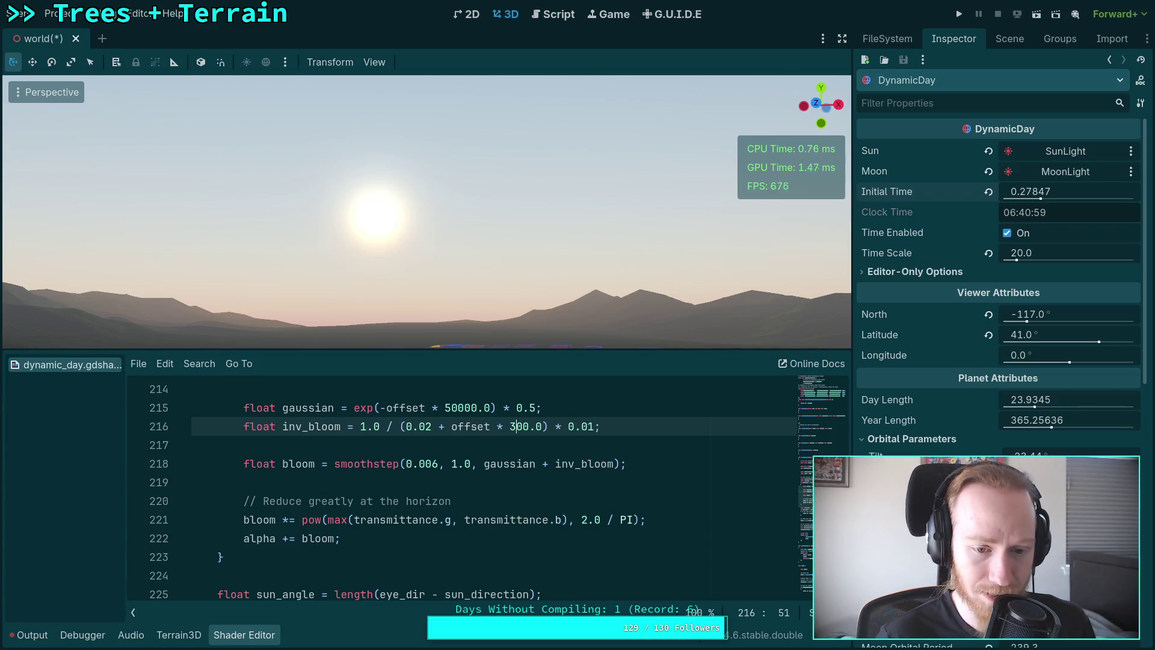
pyautogui.hotkey('shift', 'Left')
pyautogui.write('5')
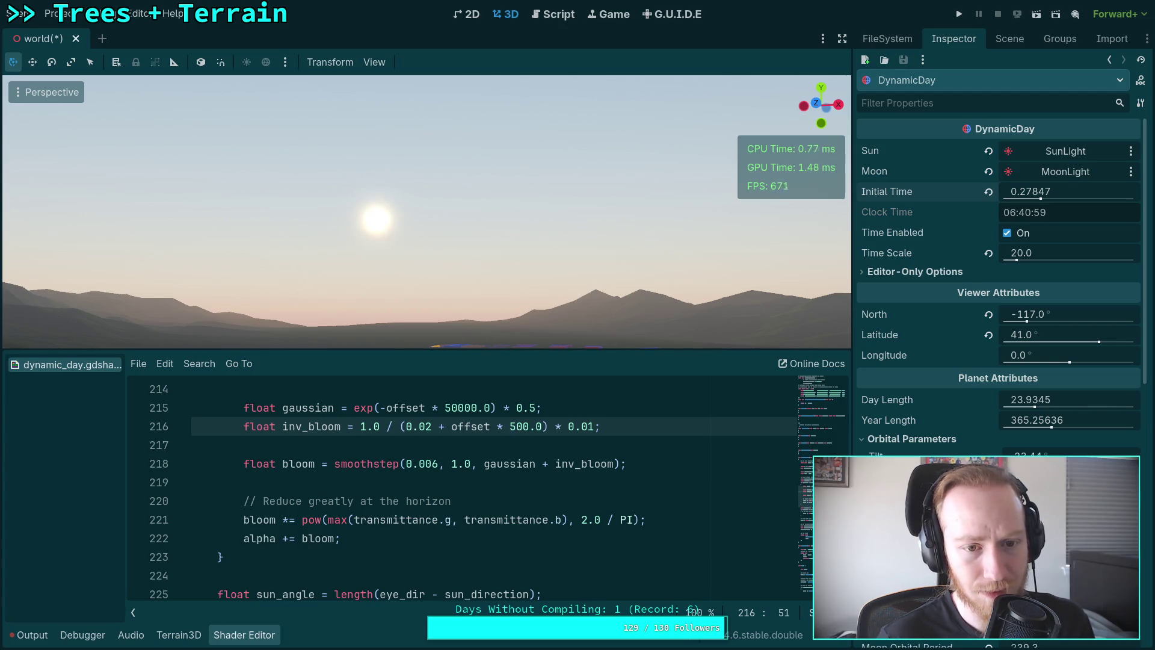
pyautogui.press('Left')
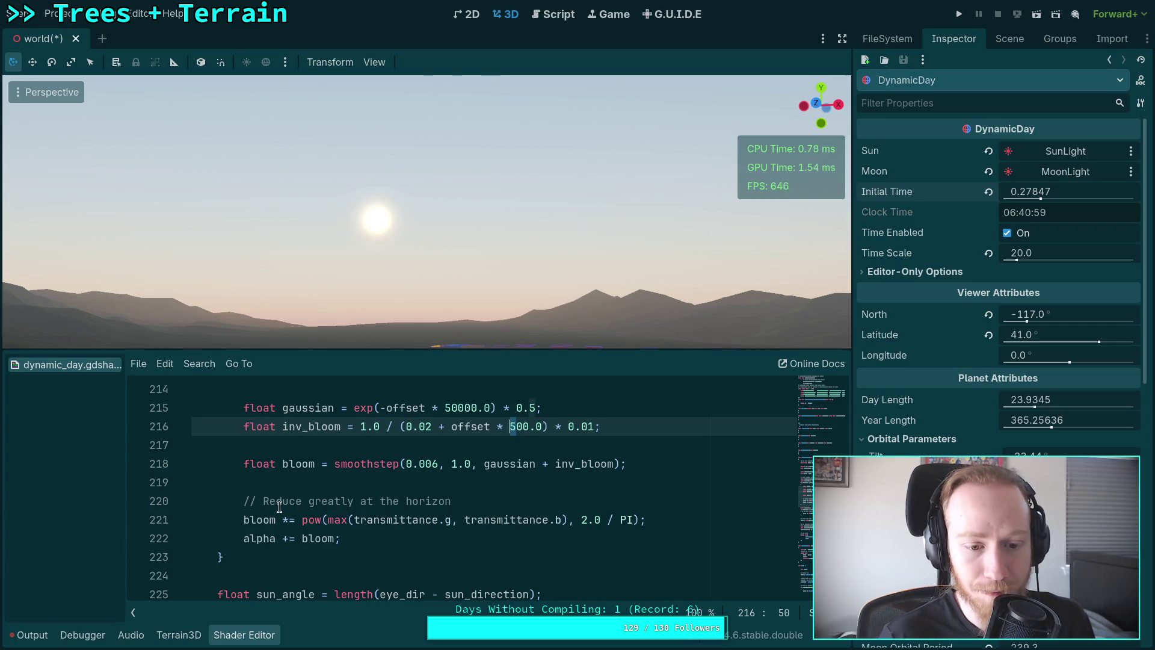
# Comment out the sun disk adding line with //.
pyautogui.scroll(-3, 286, 507)
pyautogui.click(243, 482)
pyautogui.write('//')
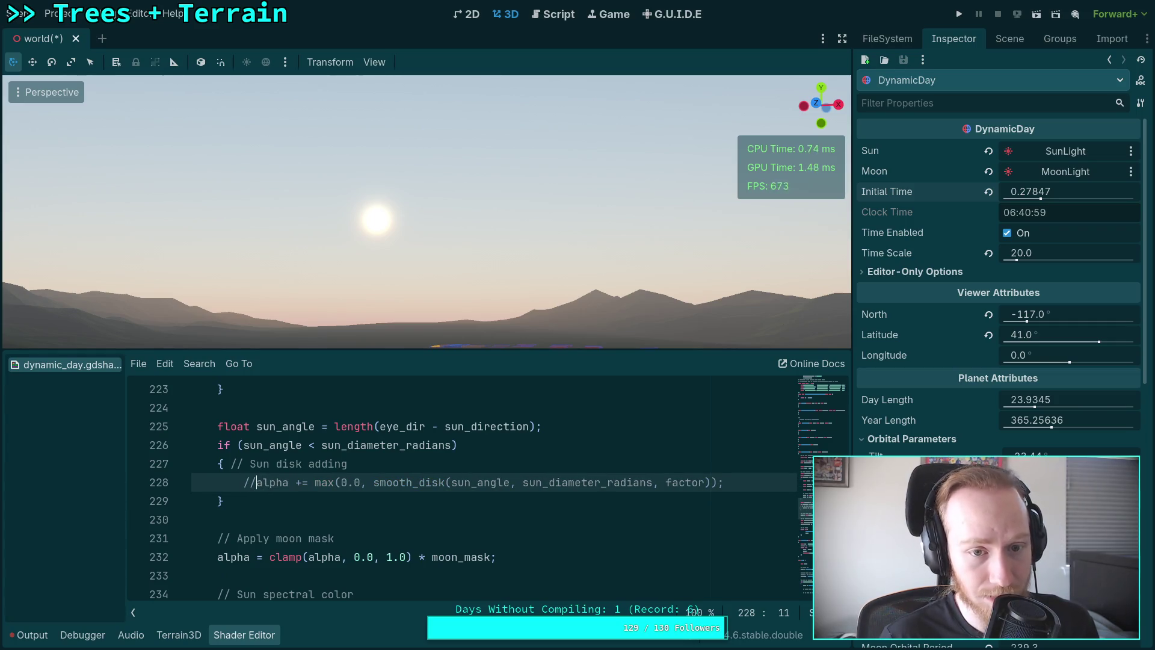
# Return the inv_bloom constant to 300.0 after briefly trying 1000.0.
pyautogui.scroll(4, 389, 500)
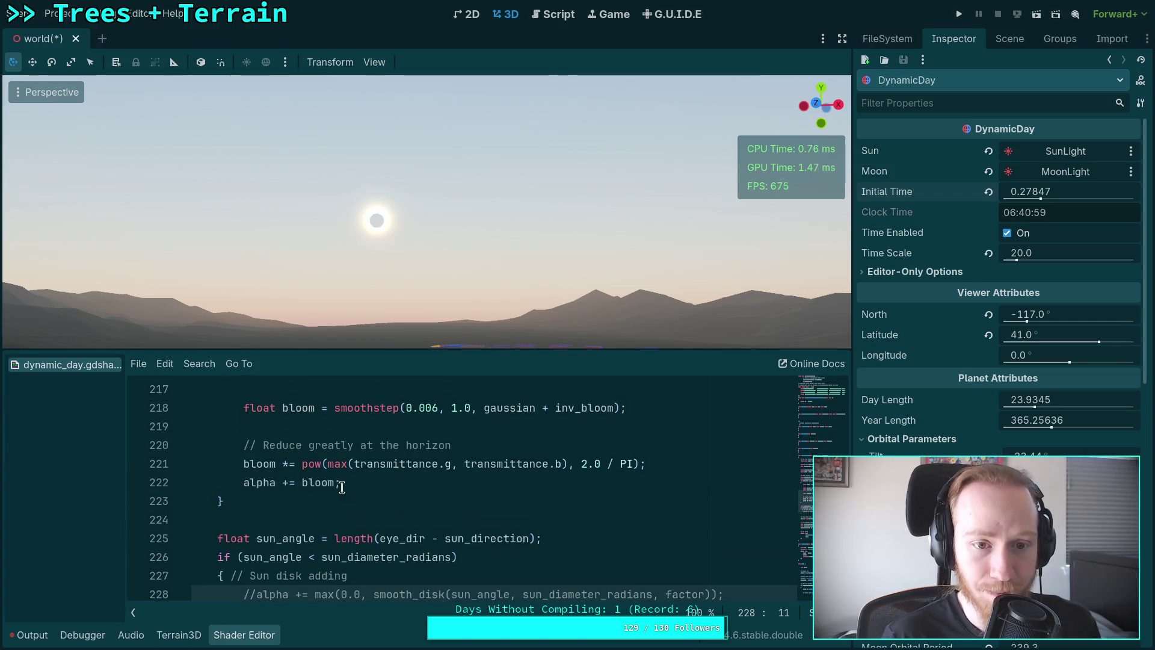
pyautogui.click(515, 482)
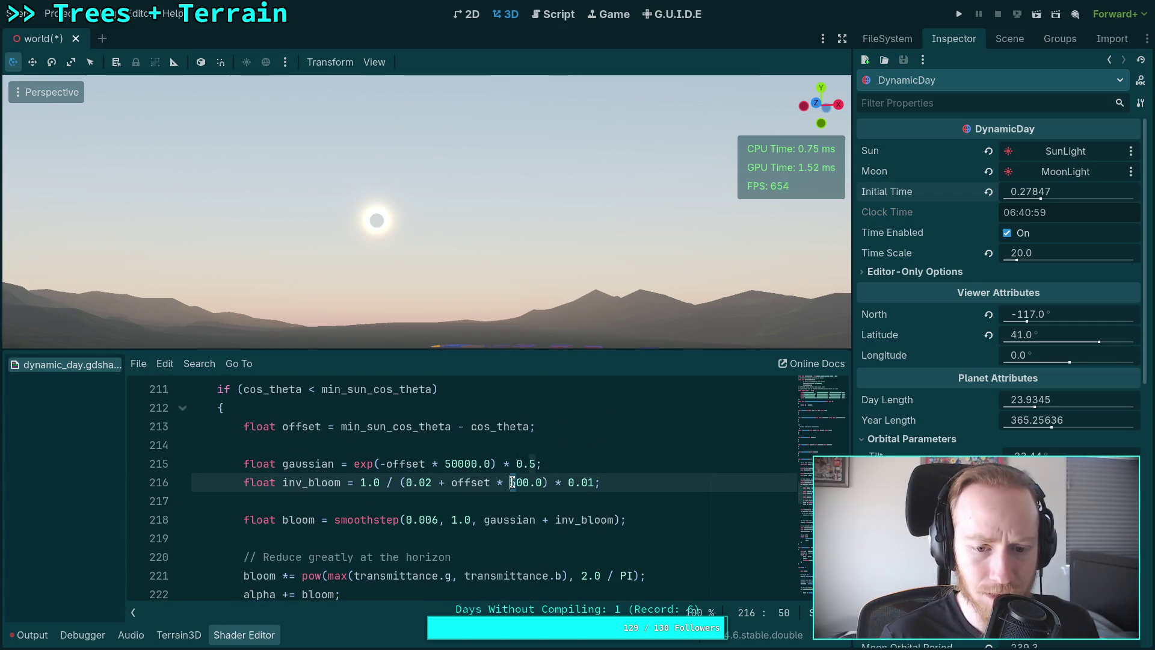
pyautogui.press('BackSpace')
pyautogui.write('10')
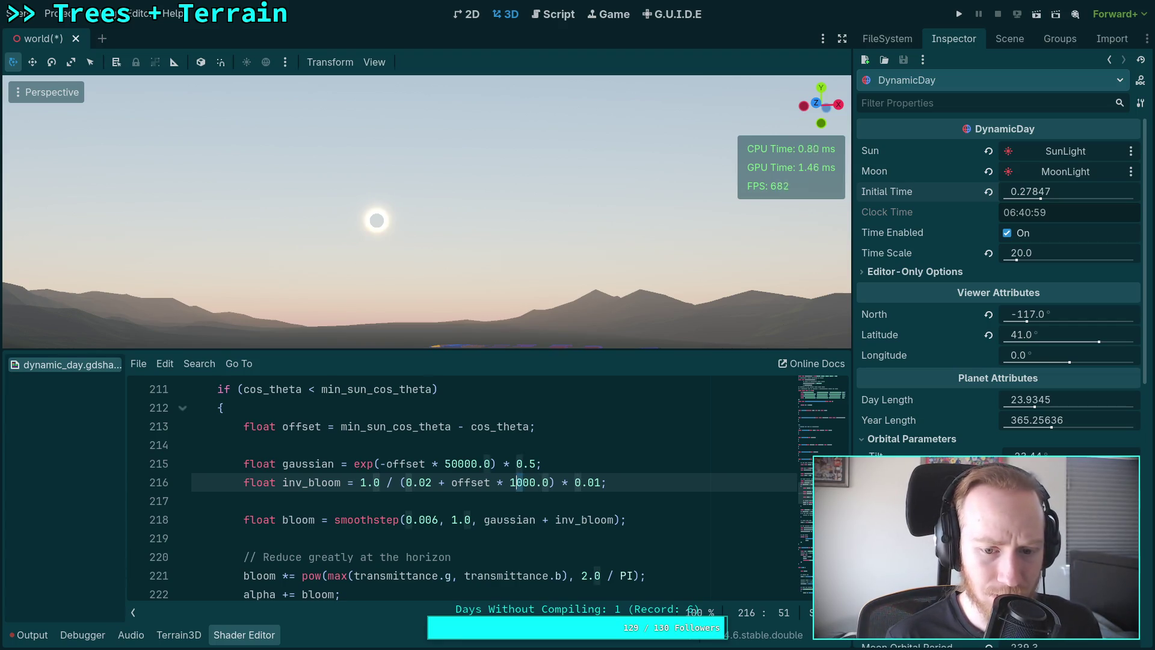
pyautogui.press('BackSpace')
pyautogui.press('BackSpace')
pyautogui.write('4')
pyautogui.press('Left')
pyautogui.press('Delete')
pyautogui.write('3')
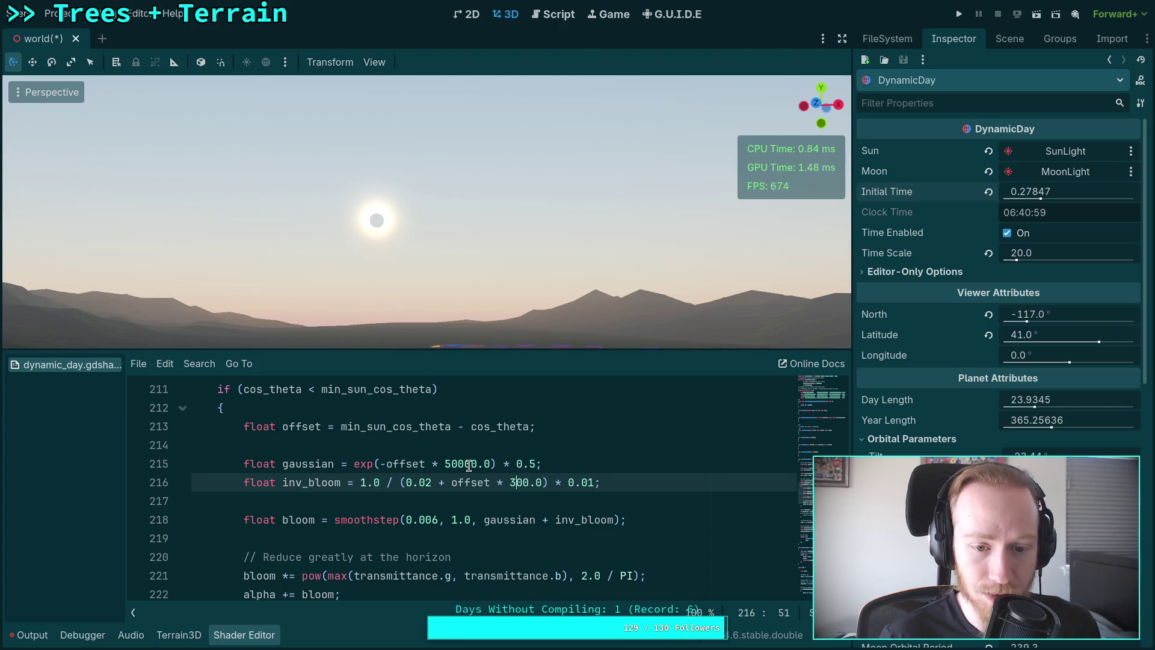
# Raise the gaussian falloff constant on line 215 from 20000.0 to 50000.0.
pyautogui.click(448, 463)
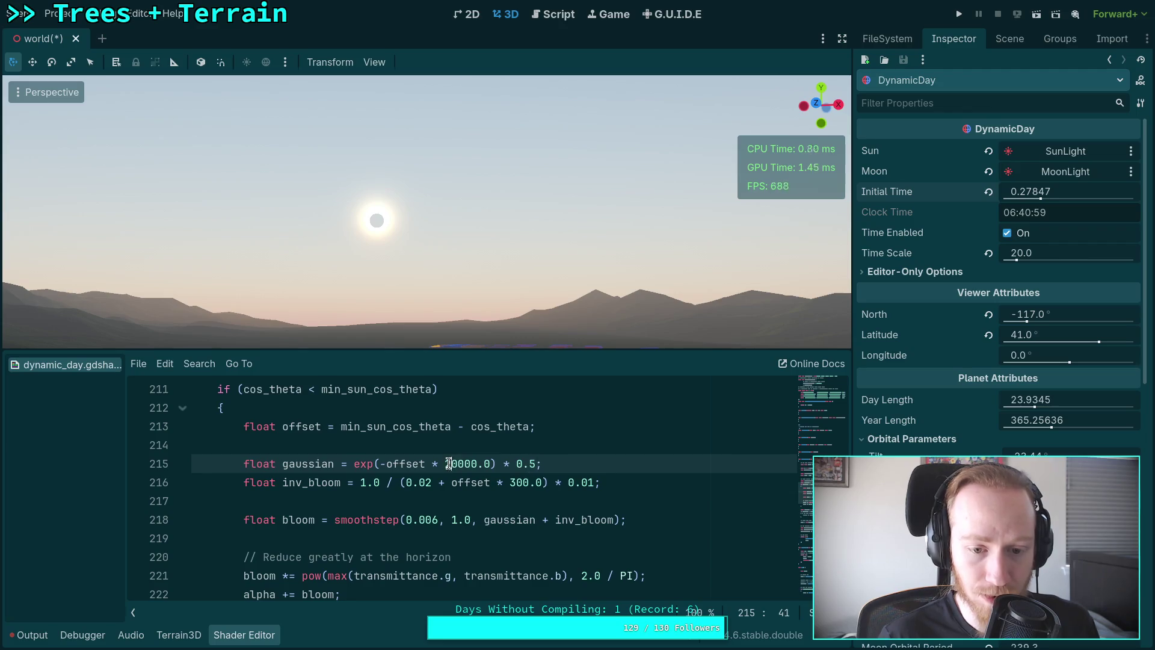
pyautogui.moveTo(446, 463); pyautogui.dragTo(452, 464)
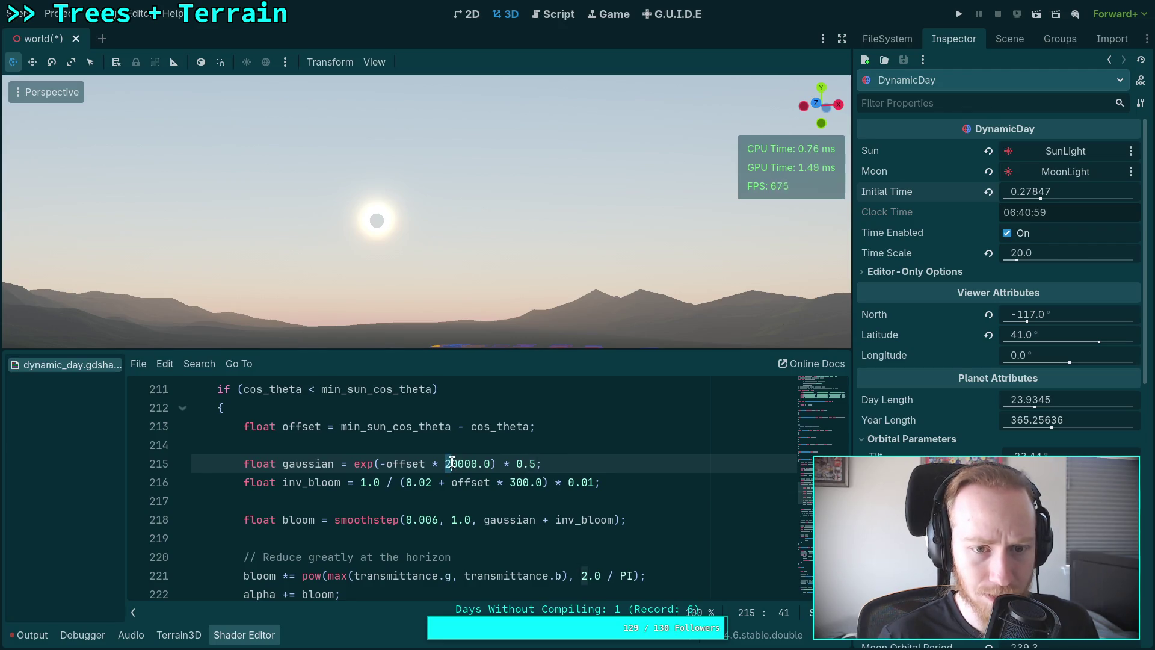
pyautogui.write('5')
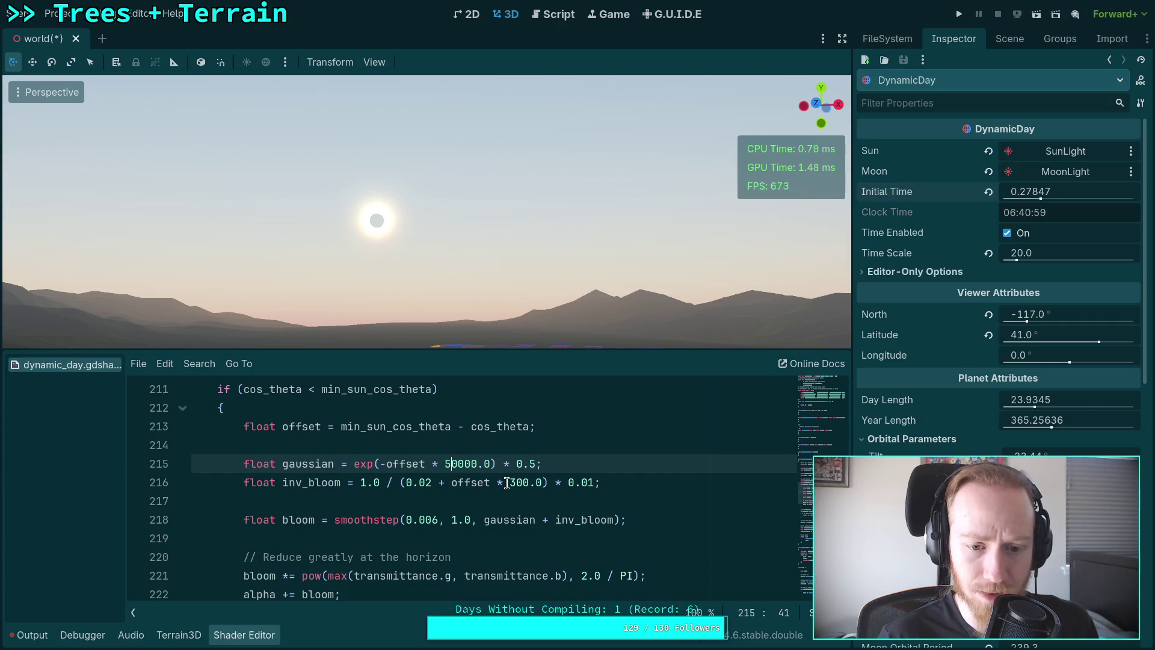
# Briefly alter the 0.02 bloom offset on line 216, then restore it to 0.02.
pyautogui.click(428, 482)
pyautogui.write('1')
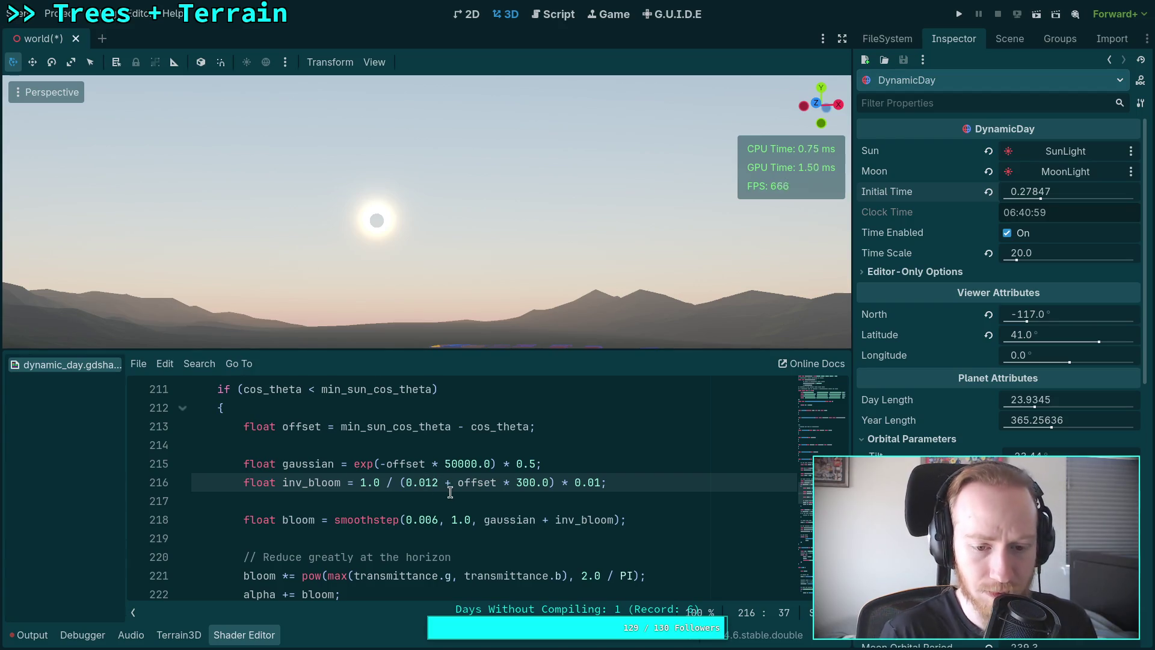
pyautogui.press('Delete')
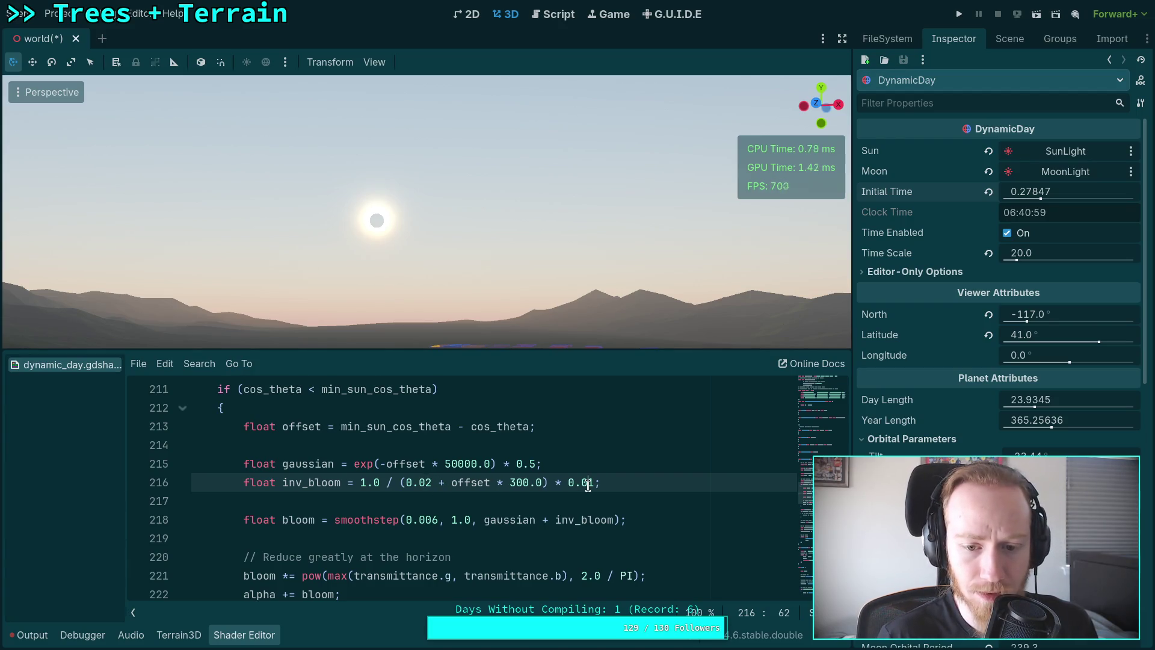
pyautogui.write('0')
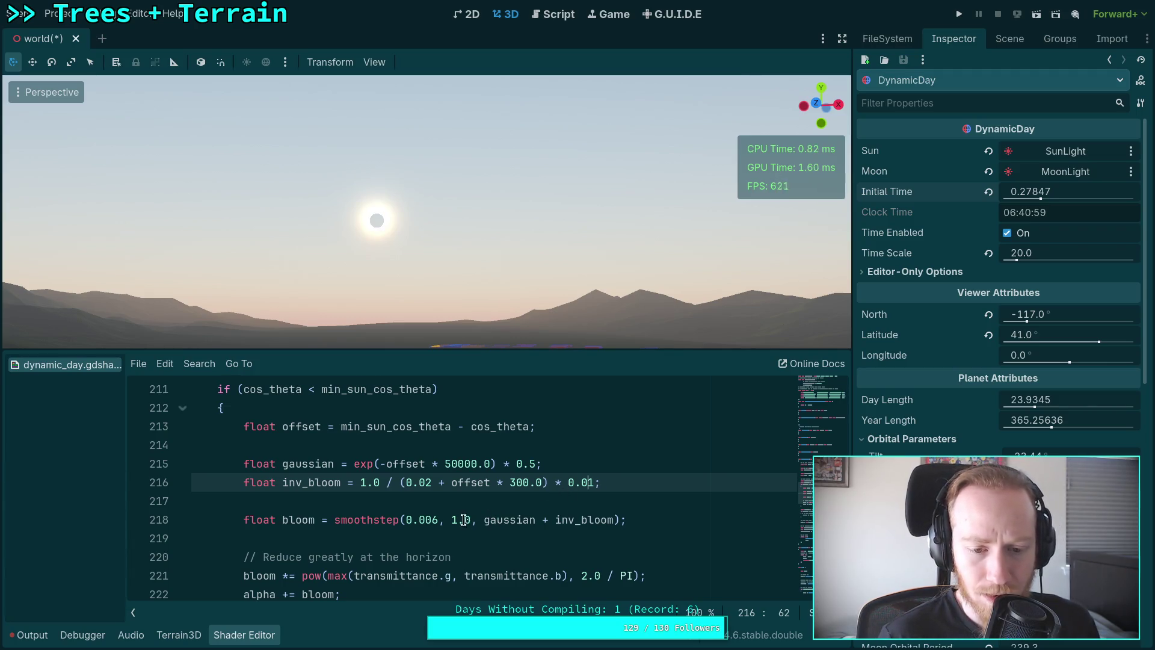
pyautogui.click(439, 521)
pyautogui.press('BackSpace')
pyautogui.write('2')
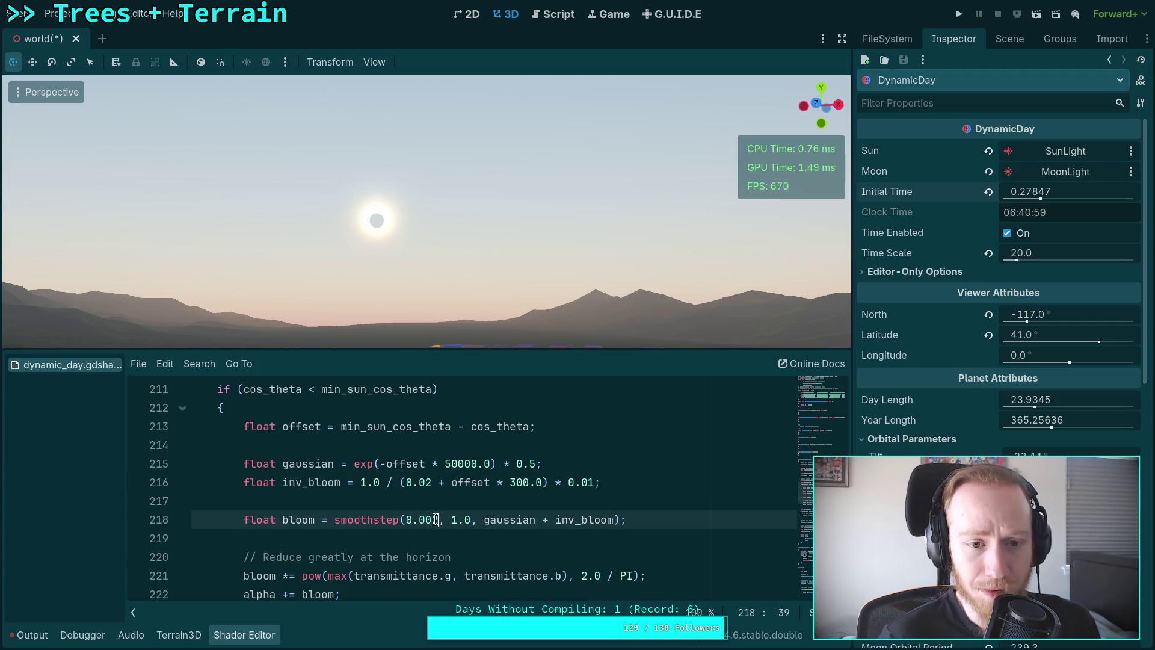
pyautogui.press('BackSpace')
pyautogui.write('6')
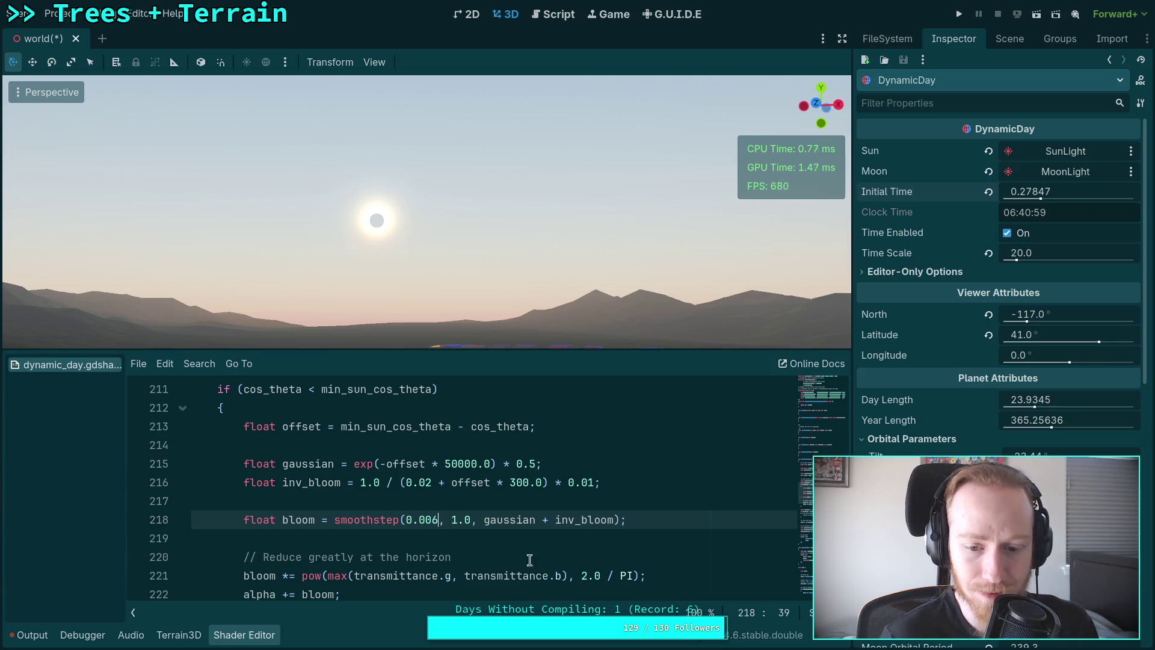
pyautogui.scroll(-1, 518, 557)
pyautogui.scroll(1, 518, 551)
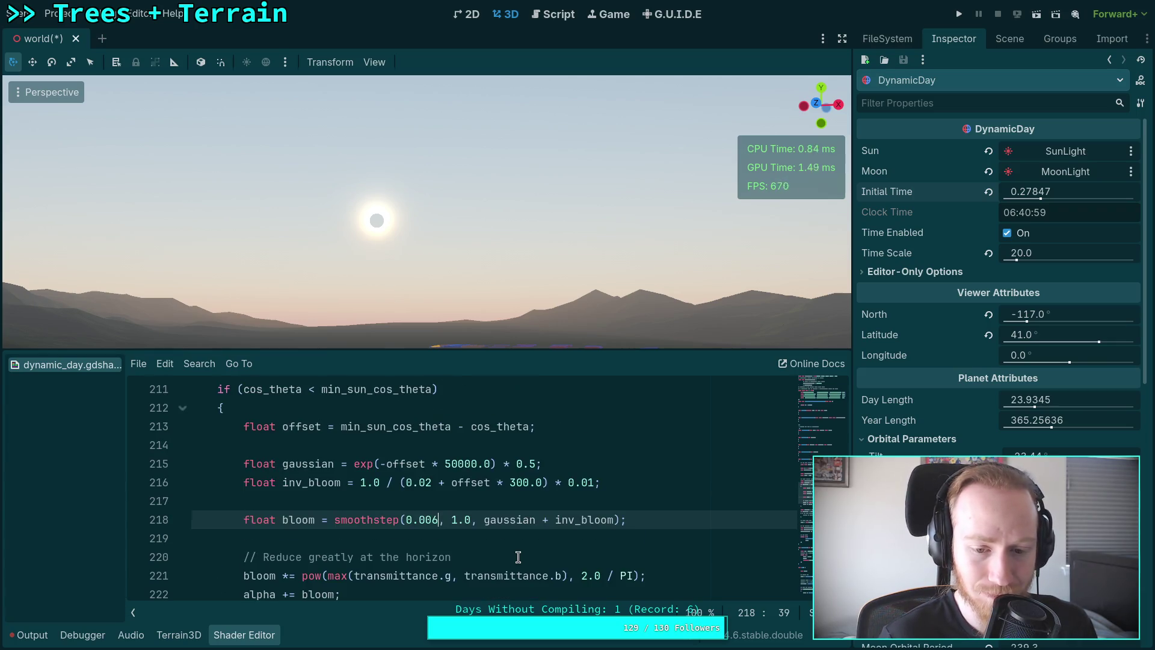
pyautogui.doubleClick(456, 520)
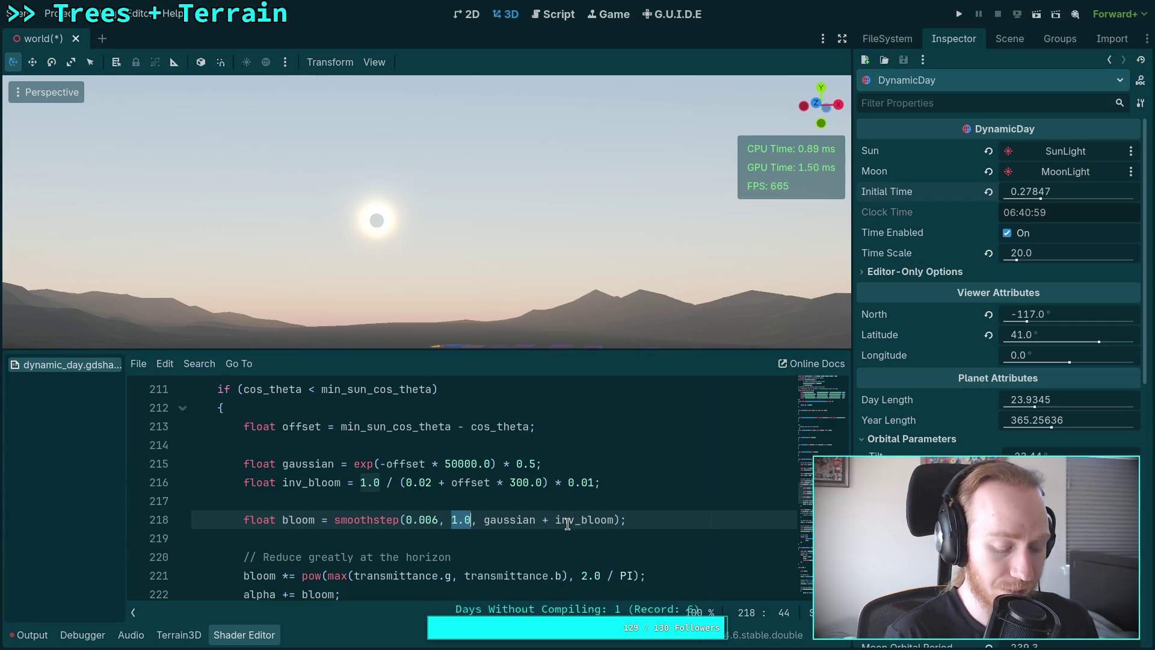
pyautogui.write('0.9')
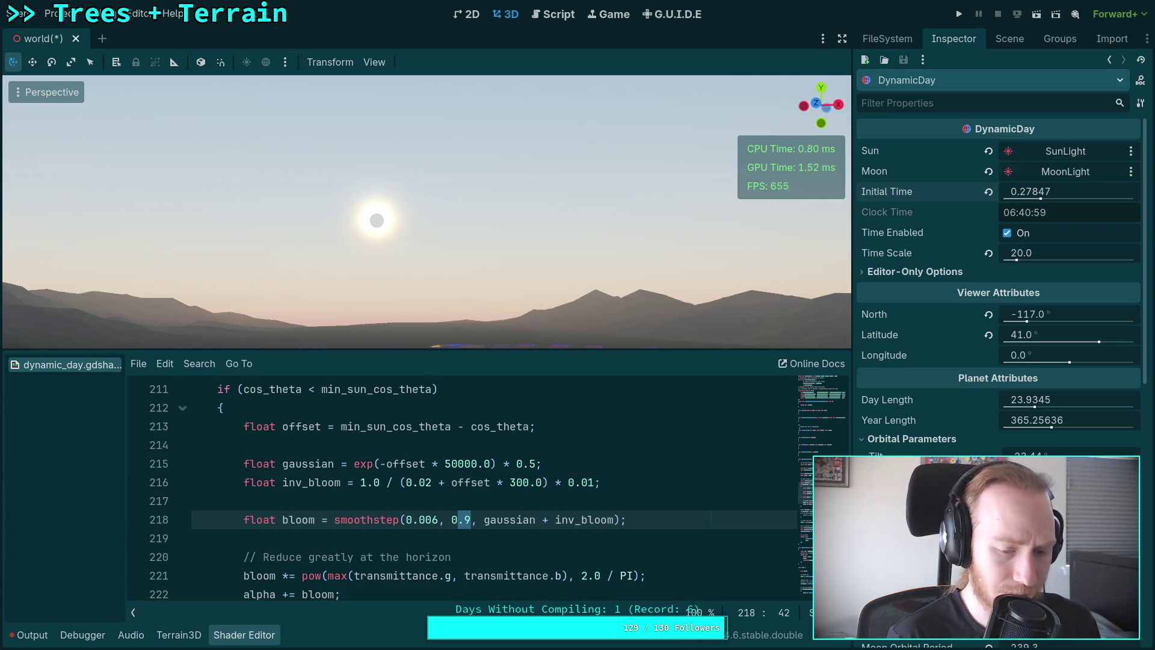
pyautogui.hotkey('ctrl', 'z')
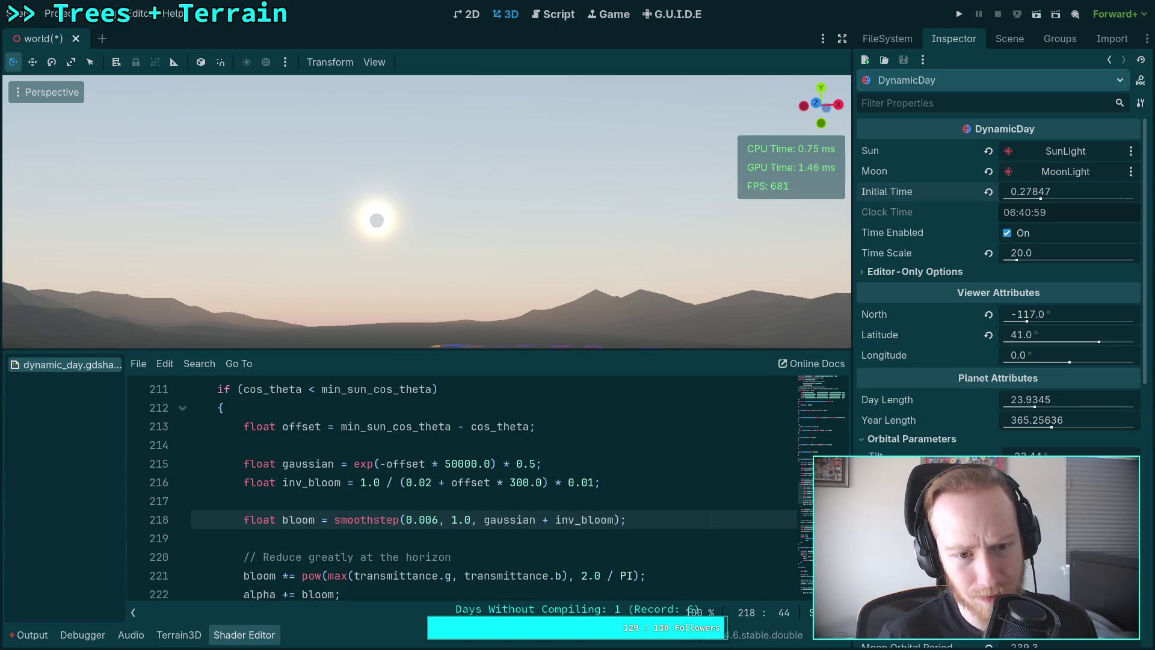
pyautogui.doubleClick(455, 519)
pyautogui.write('2')
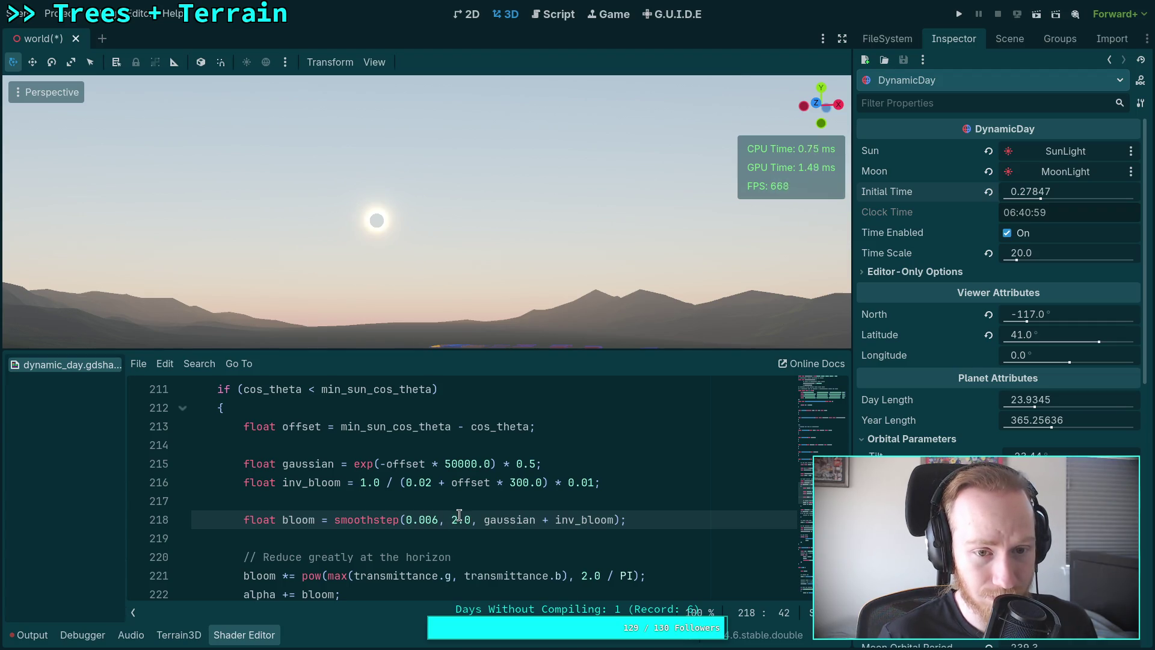
pyautogui.write('3')
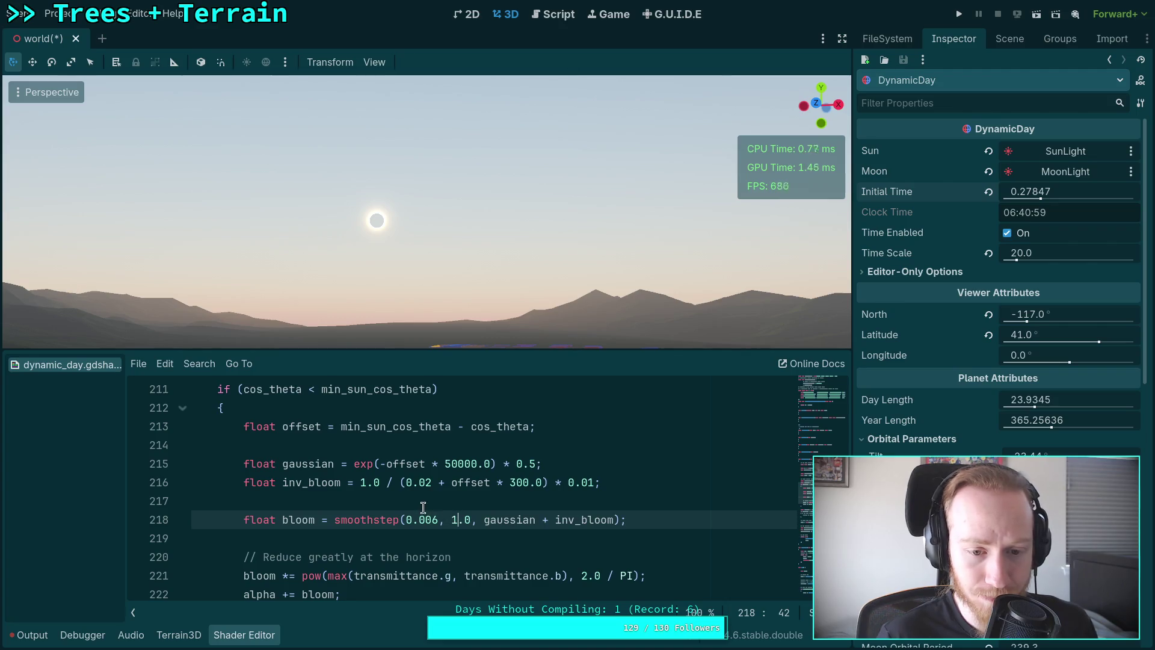
pyautogui.doubleClick(528, 463)
pyautogui.write('1')
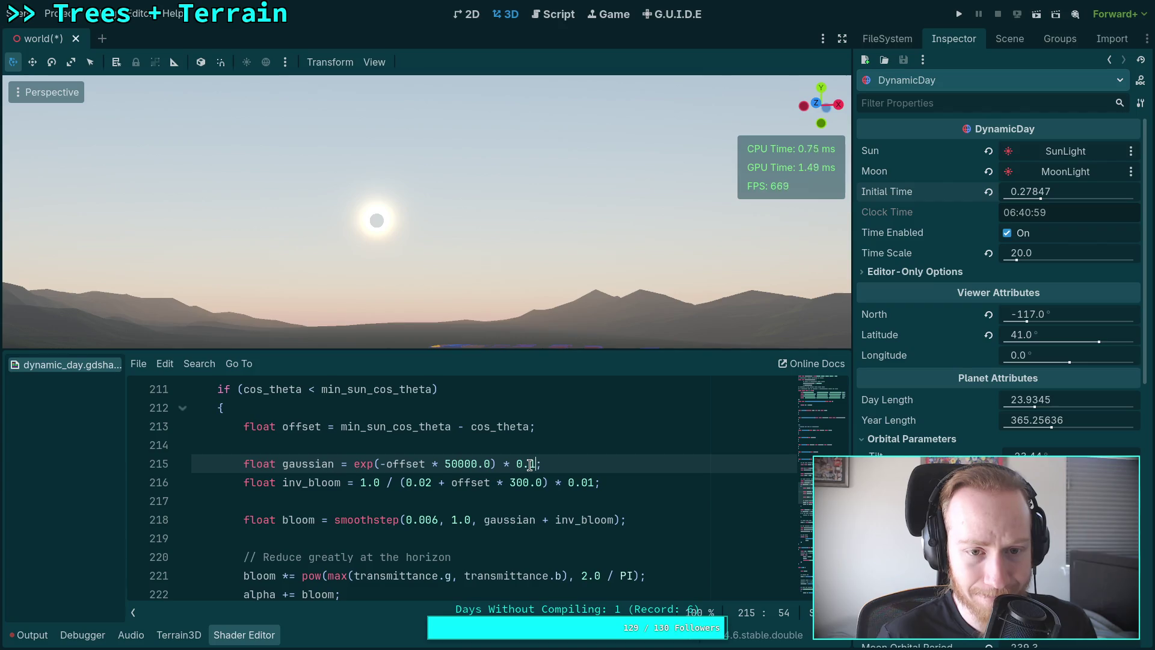
pyautogui.press('BackSpace')
pyautogui.write('5')
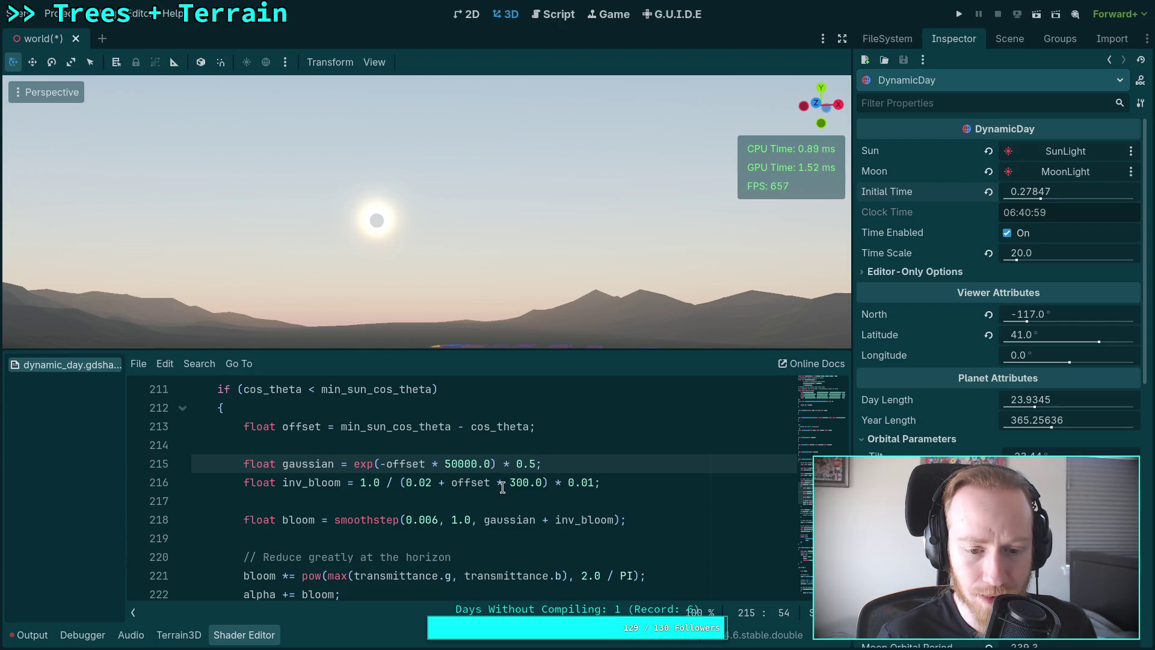
pyautogui.click(432, 483)
pyautogui.press('BackSpace')
pyautogui.write('1')
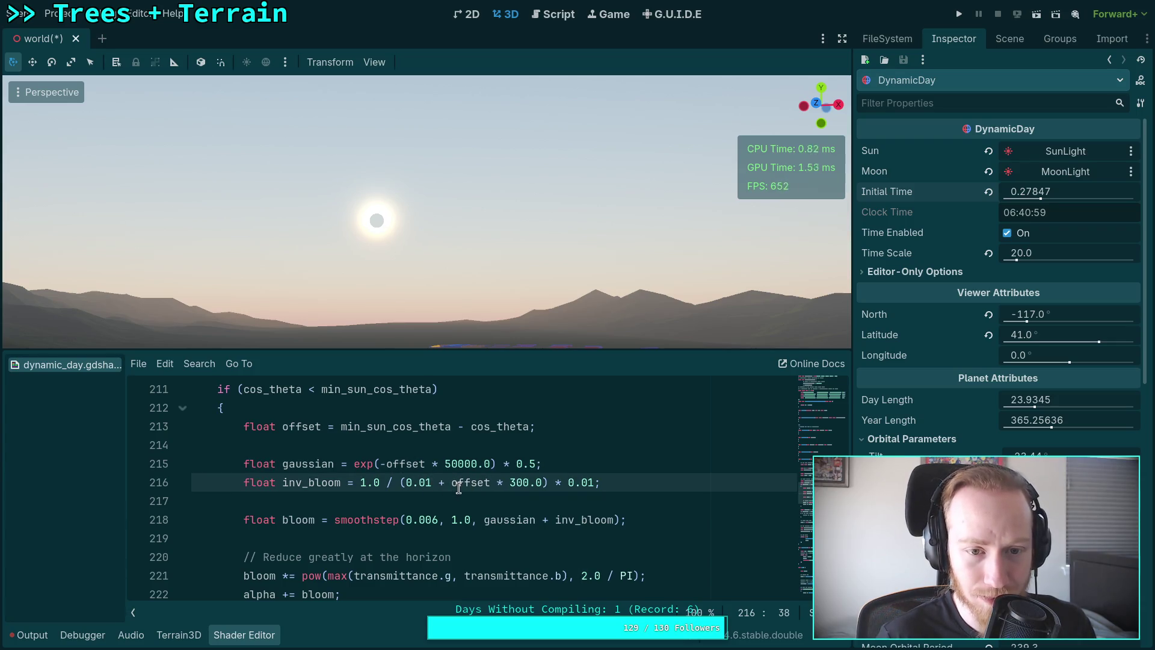
pyautogui.press('BackSpace')
pyautogui.write('4')
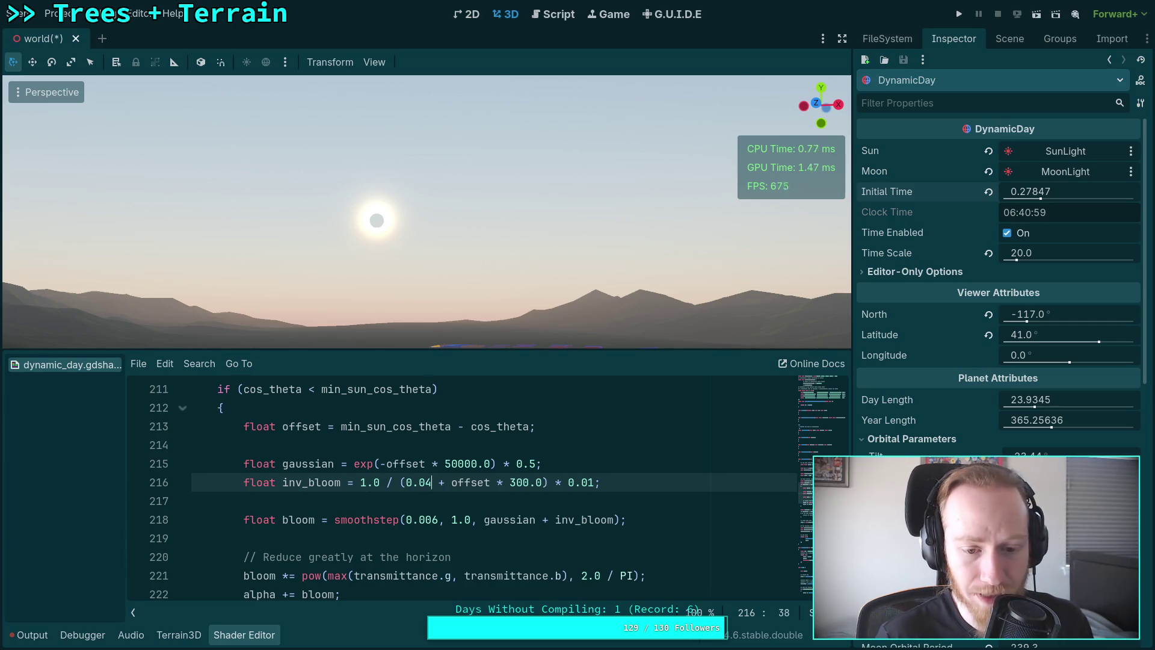
pyautogui.click(428, 482)
pyautogui.press('Delete')
pyautogui.press('BackSpace')
pyautogui.write('1')
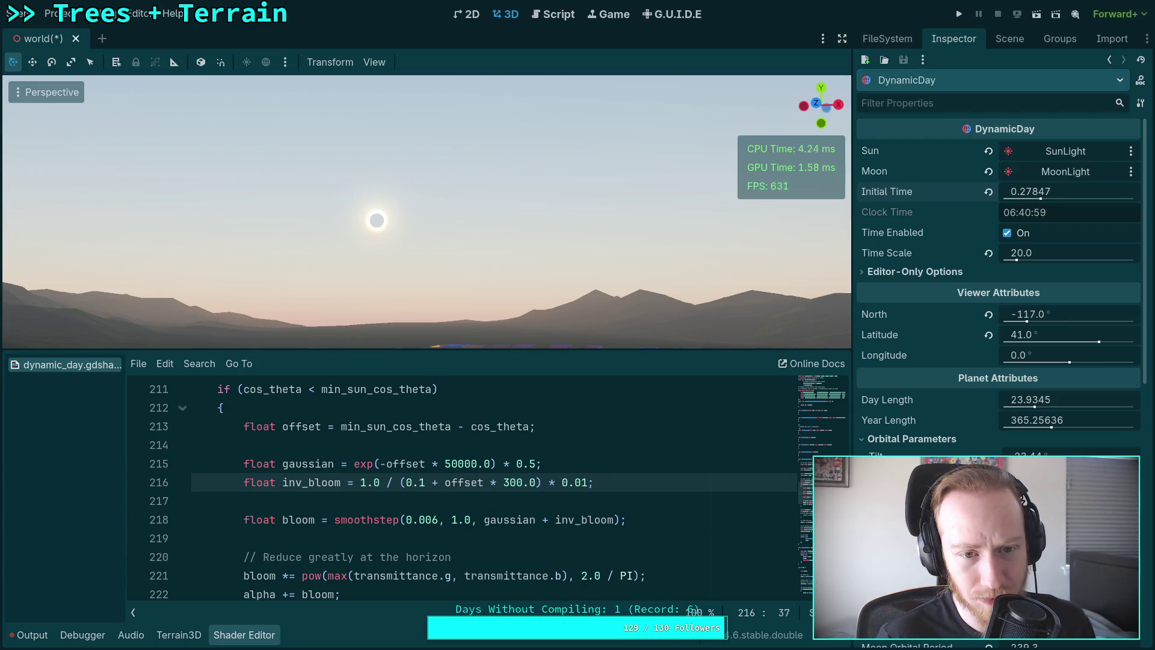
pyautogui.click(420, 482)
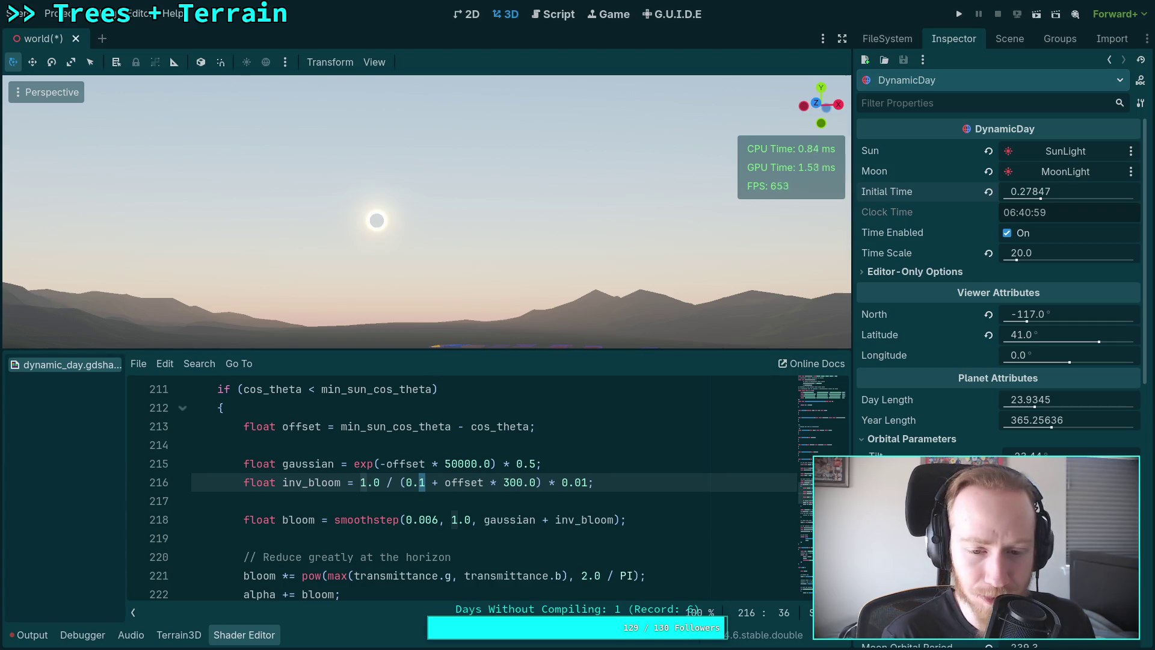
pyautogui.write('02')
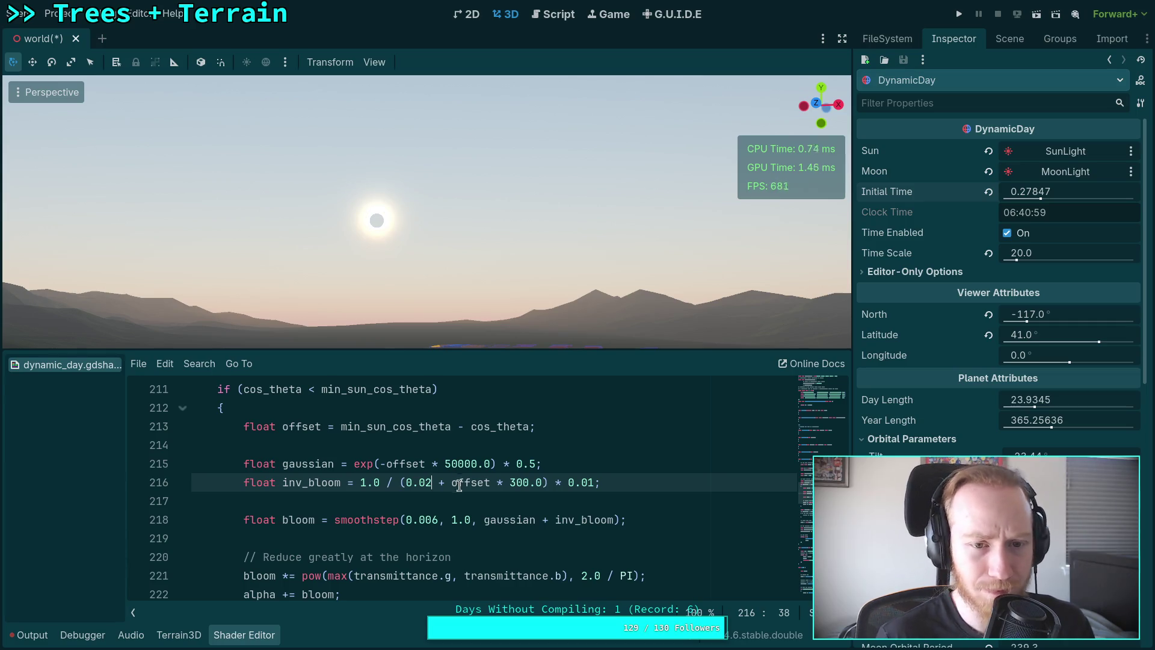
pyautogui.doubleClick(375, 482)
pyautogui.click(373, 483)
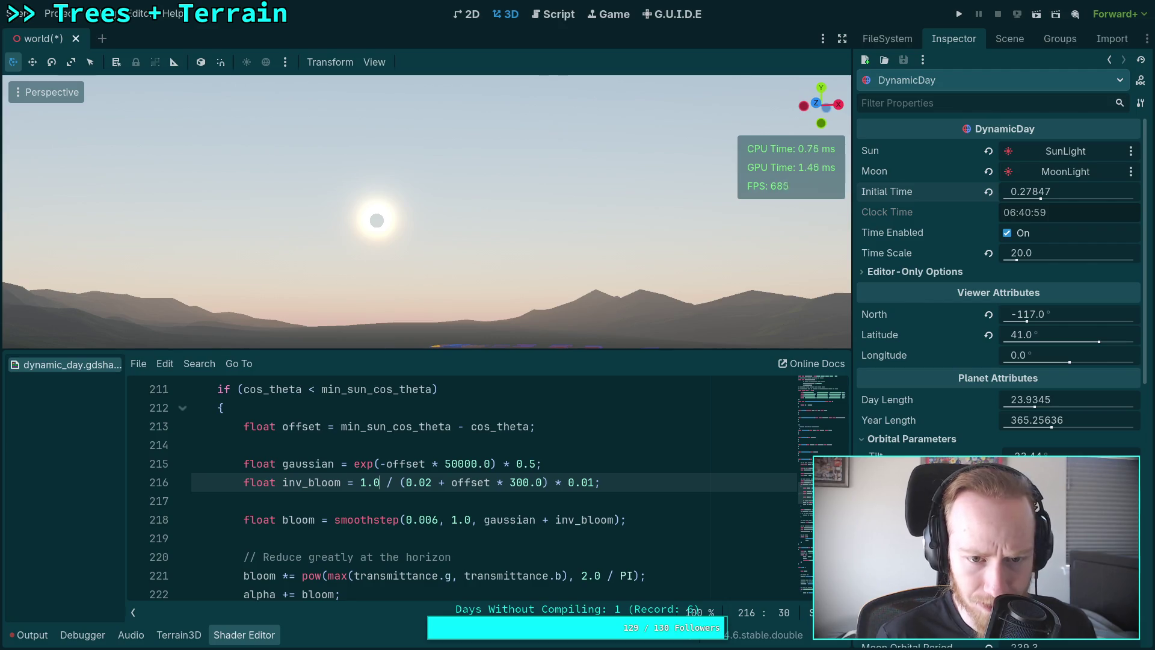
# Try 0.9, 0.4 and 0.1 as the inv_bloom numerator, then restore it to 1.0.
pyautogui.moveTo(360, 482); pyautogui.dragTo(380, 482)
pyautogui.write('0.9')
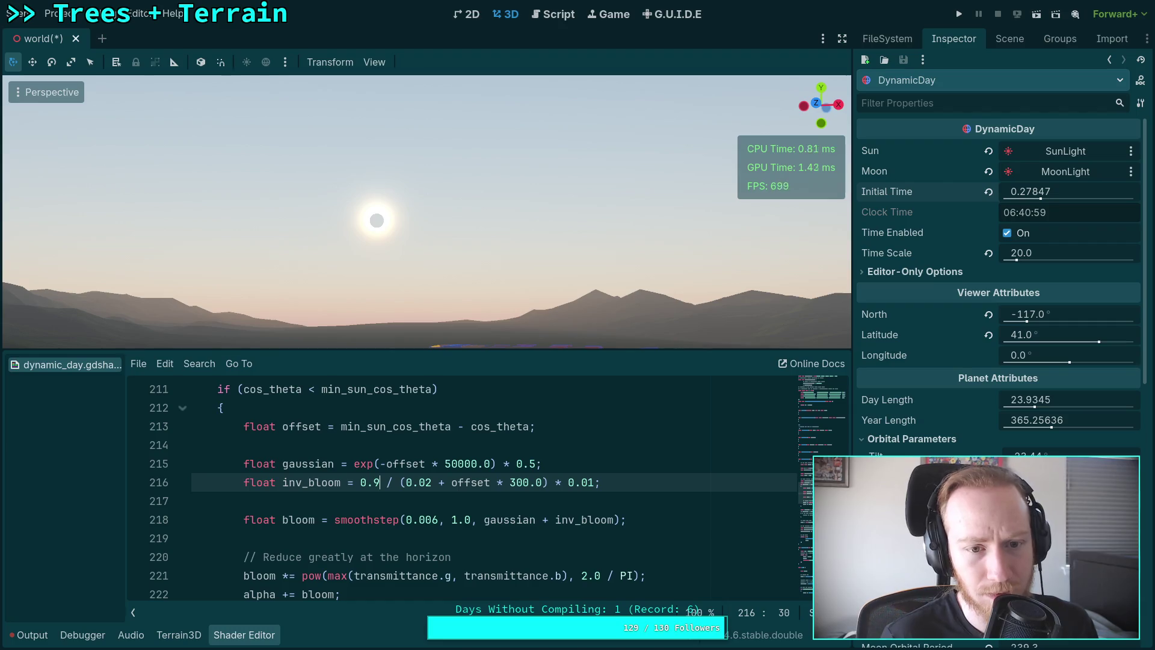
pyautogui.click(376, 482)
pyautogui.write('4')
pyautogui.hotkey('shift', 'Left')
pyautogui.write('1')
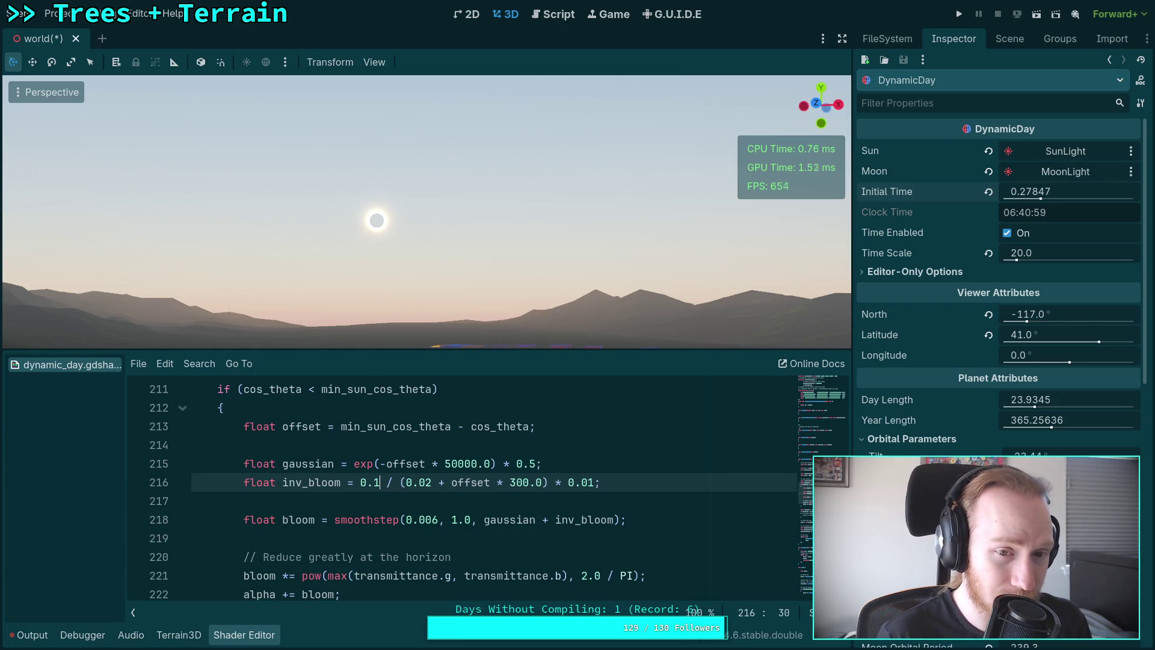
pyautogui.hotkey('shift', 'Left')
pyautogui.hotkey('shift', 'Left')
pyautogui.hotkey('shift', 'Left')
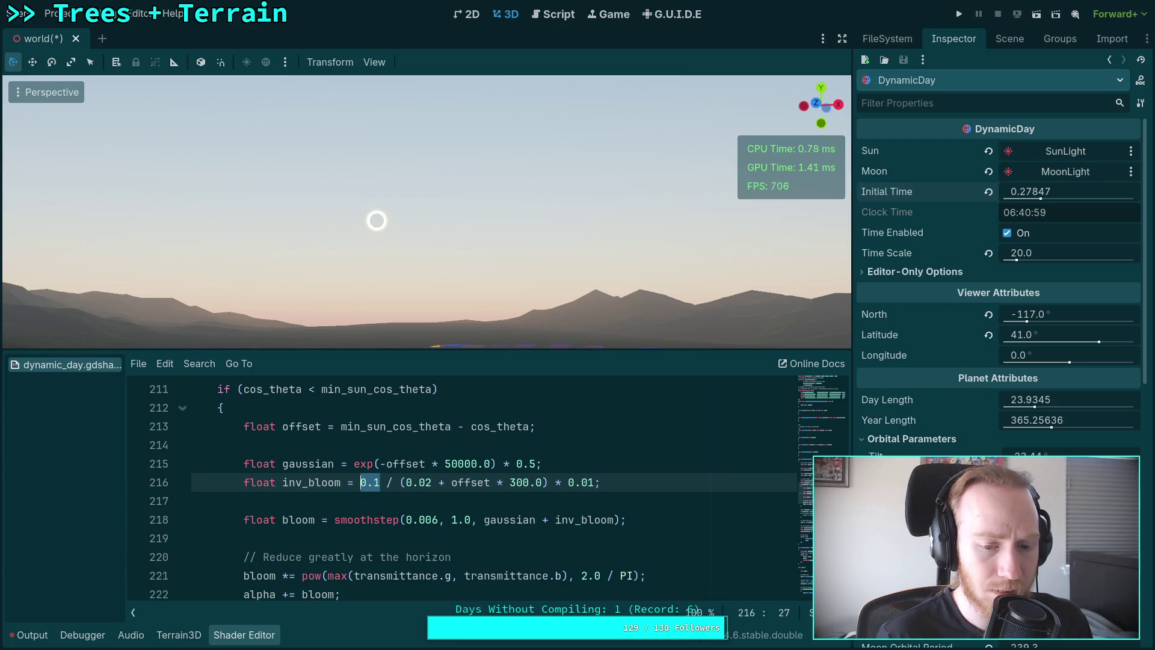
pyautogui.write('1.0')
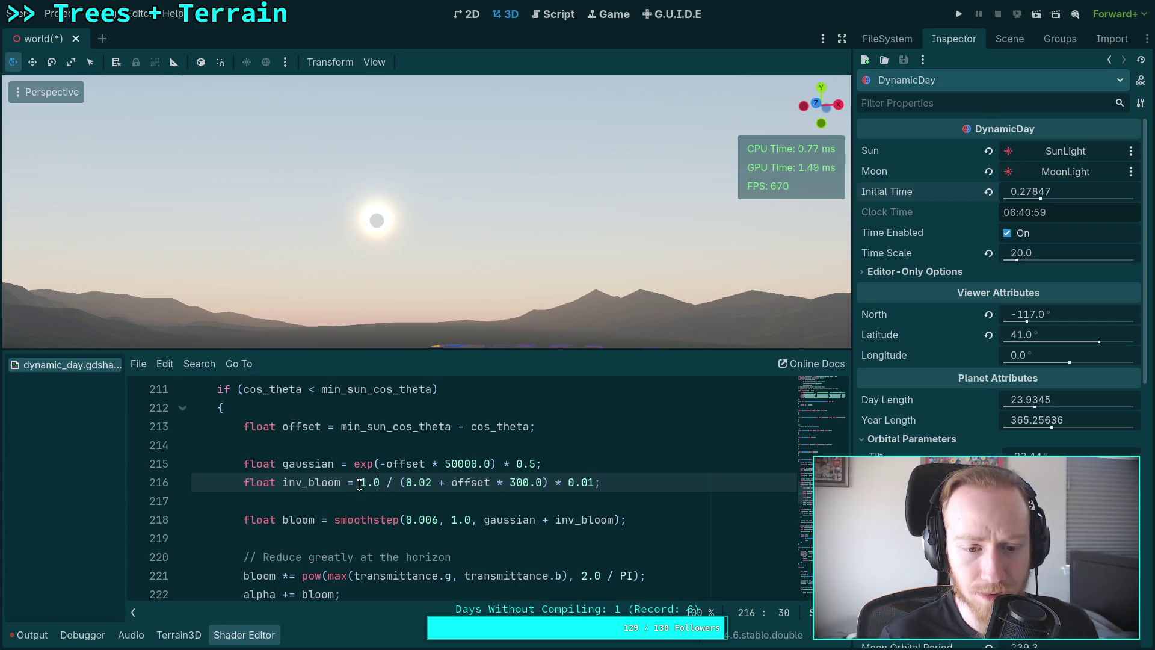
# Shrink the inv_bloom factor on line 216 from 0.01 to 0.001, then to 0.0001.
pyautogui.click(588, 483)
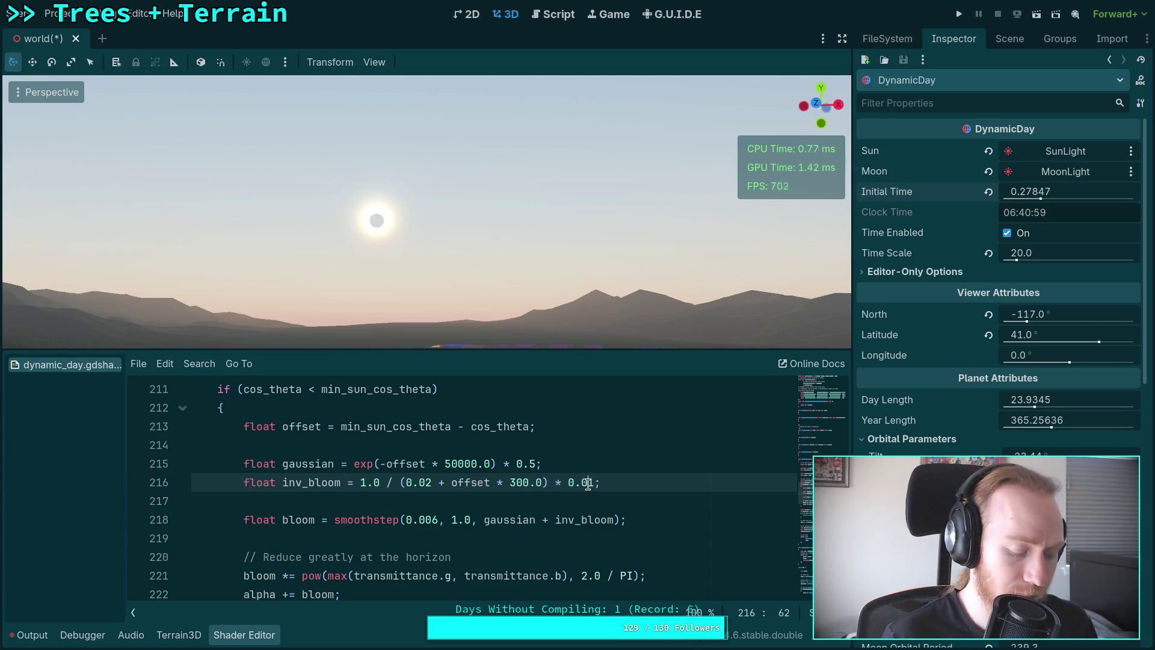
pyautogui.press('BackSpace')
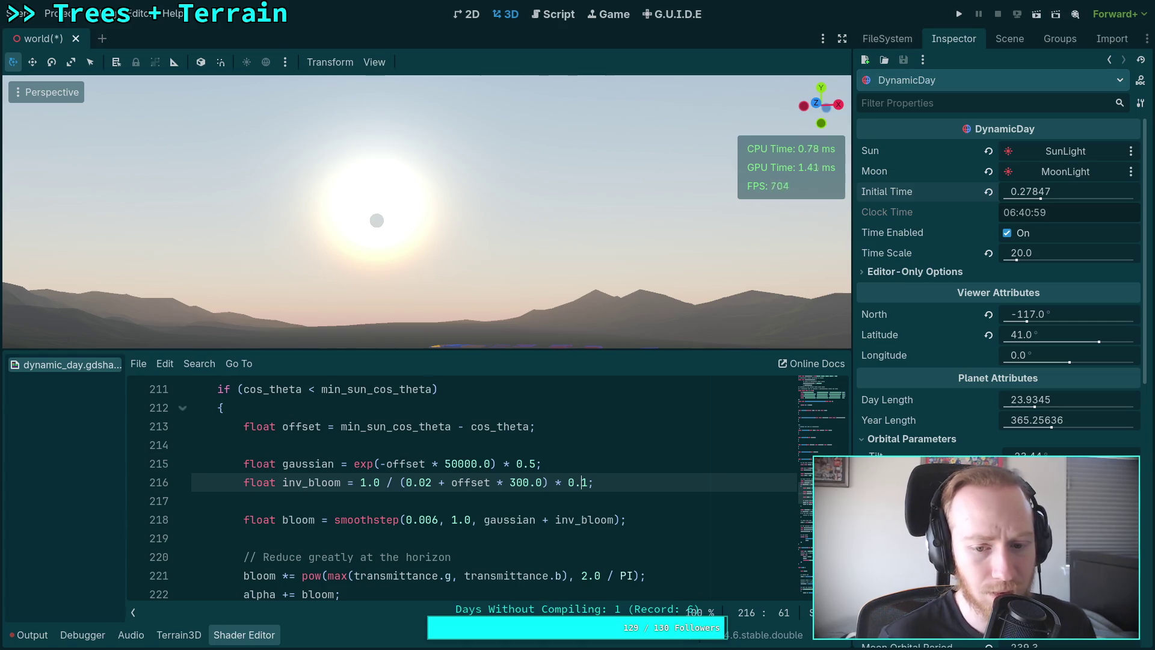
pyautogui.write('0')
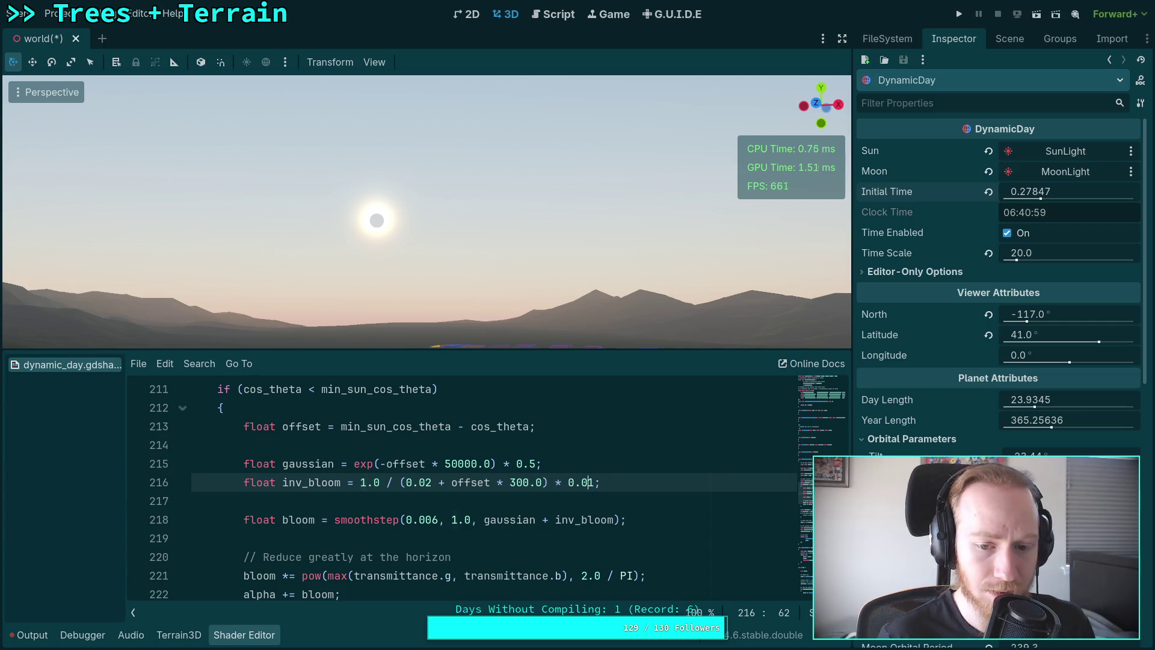
pyautogui.write('0')
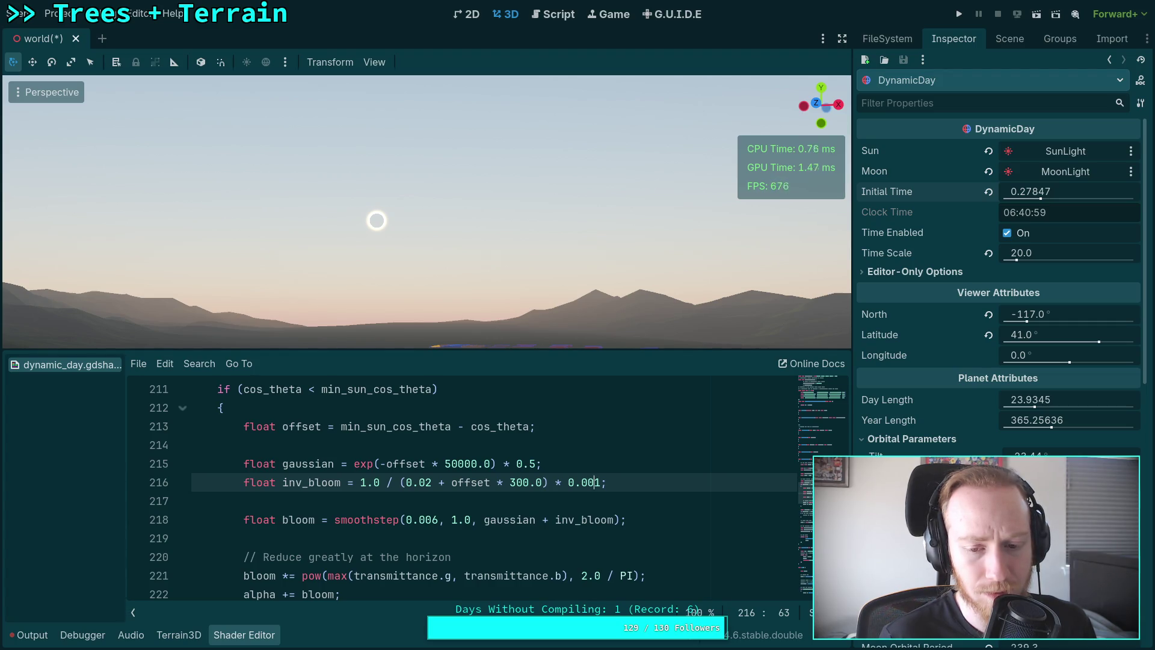
pyautogui.click(600, 482)
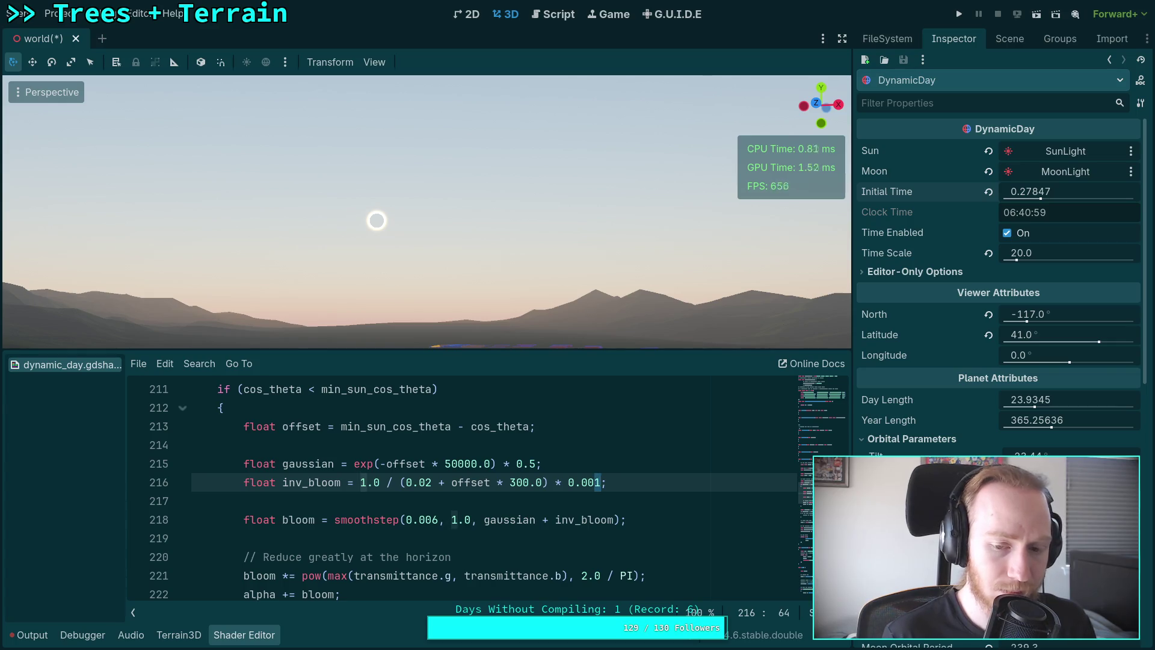
pyautogui.write('0')
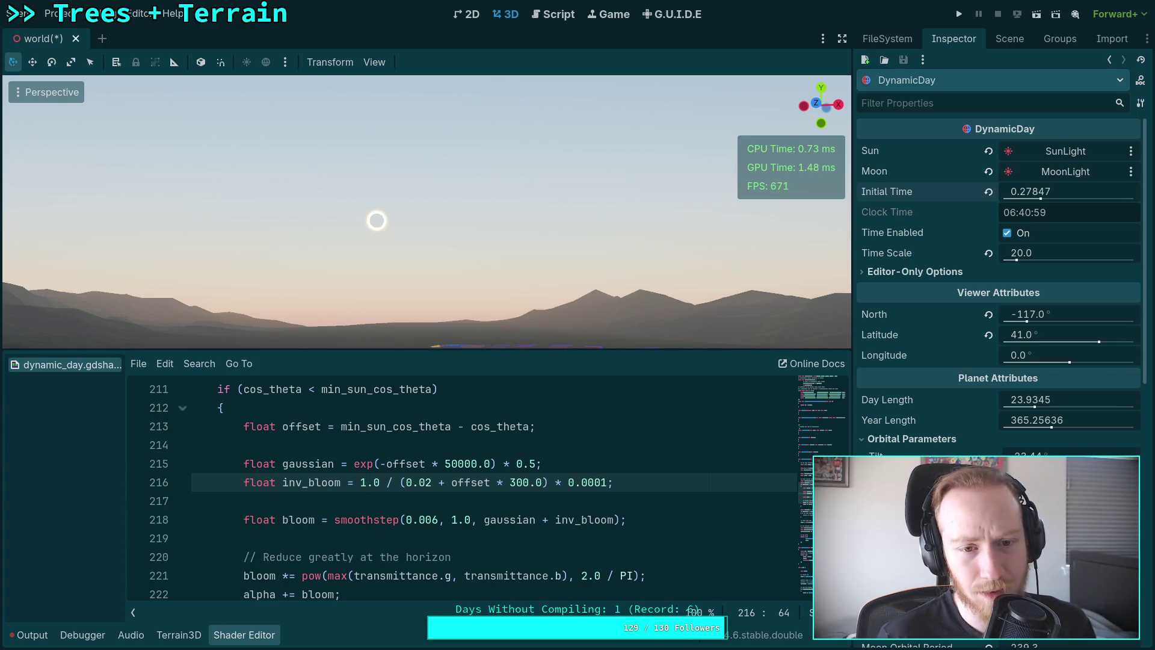
pyautogui.click(373, 63)
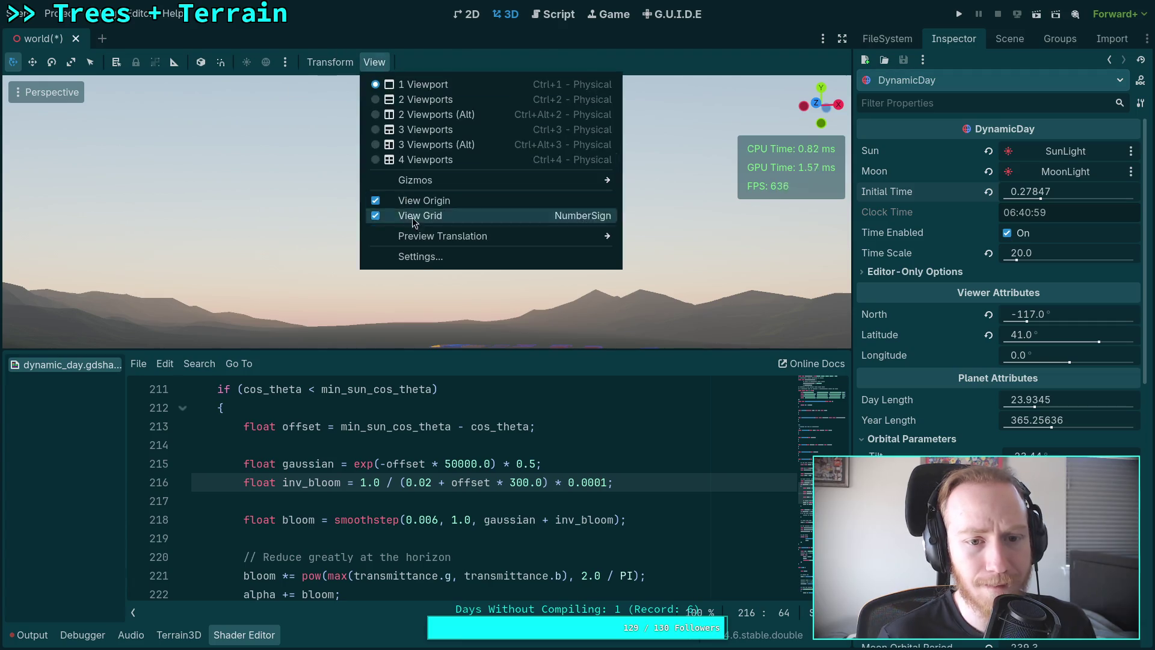
# Narrow the 3D viewport's perspective field of view from 20 to 10 degrees.
pyautogui.click(413, 257)
pyautogui.doubleClick(507, 280)
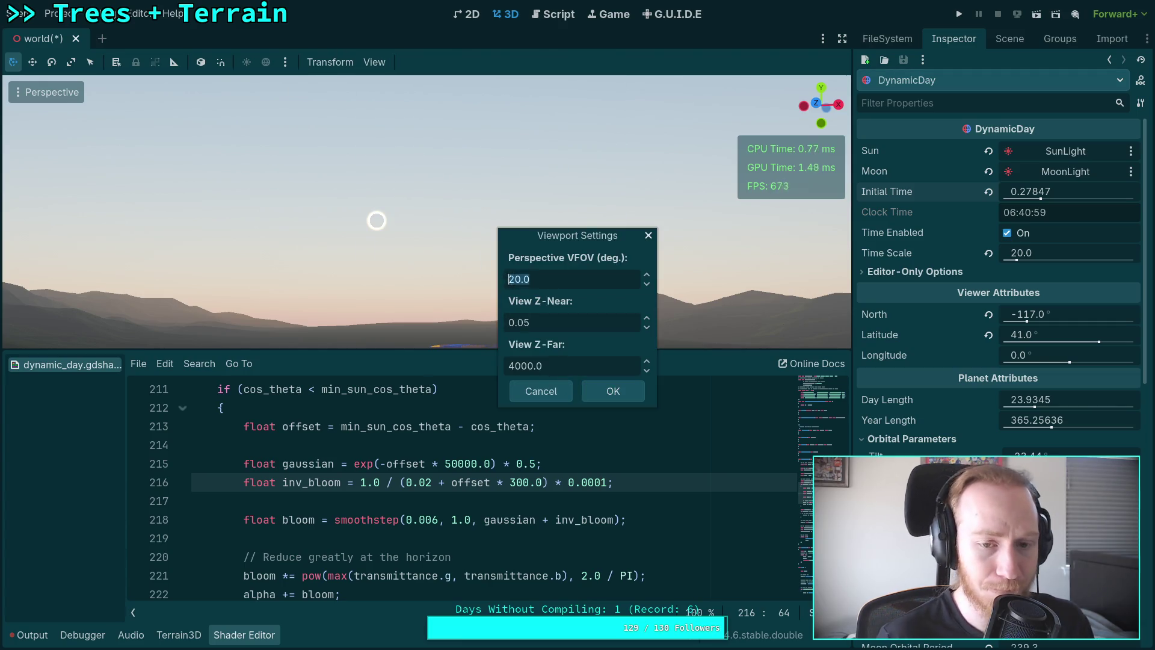
pyautogui.write('10')
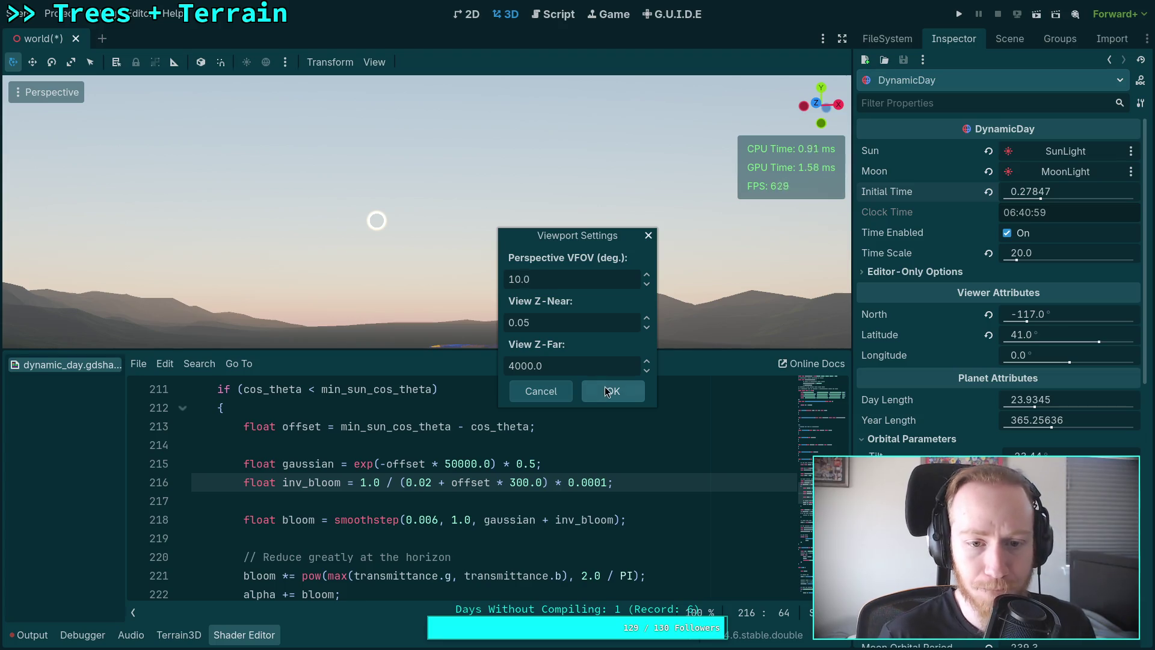
pyautogui.click(608, 391)
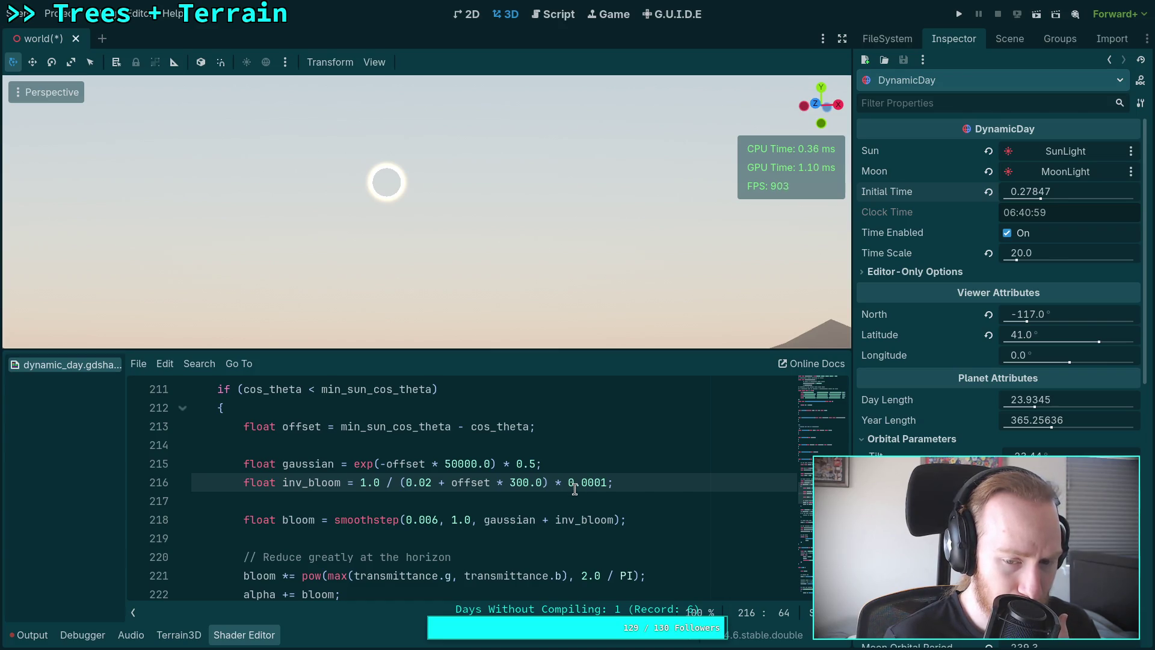
# Change the gaussian falloff on line 215 from 50000.0 to 10000.0.
pyautogui.click(452, 466)
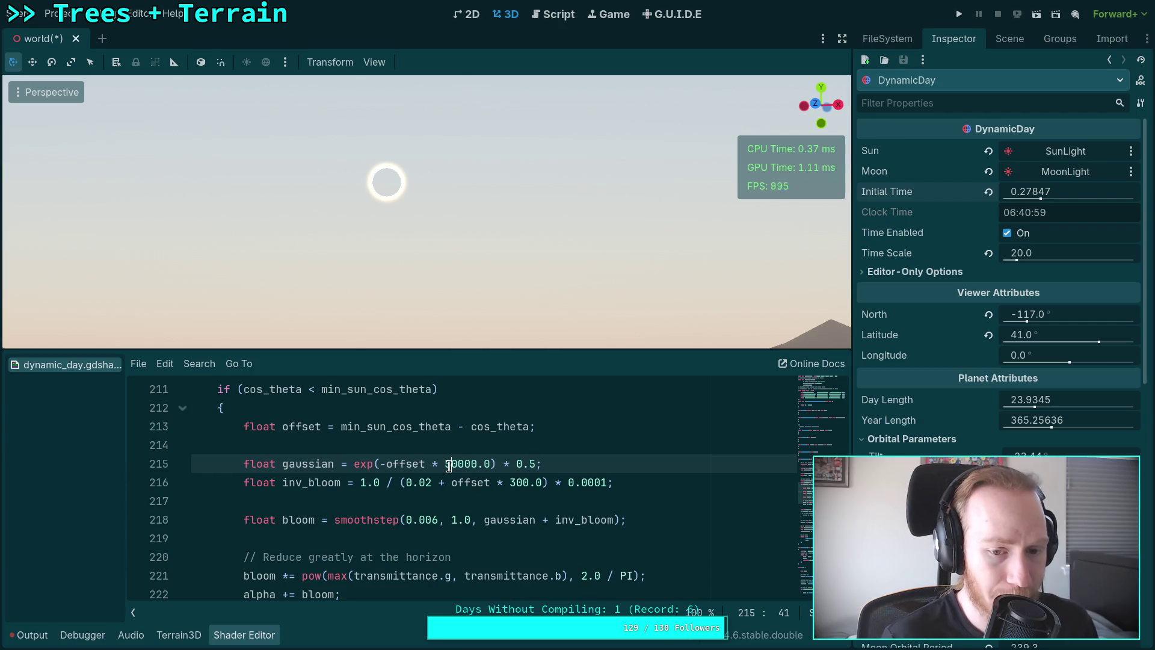
pyautogui.press('BackSpace')
pyautogui.write('1')
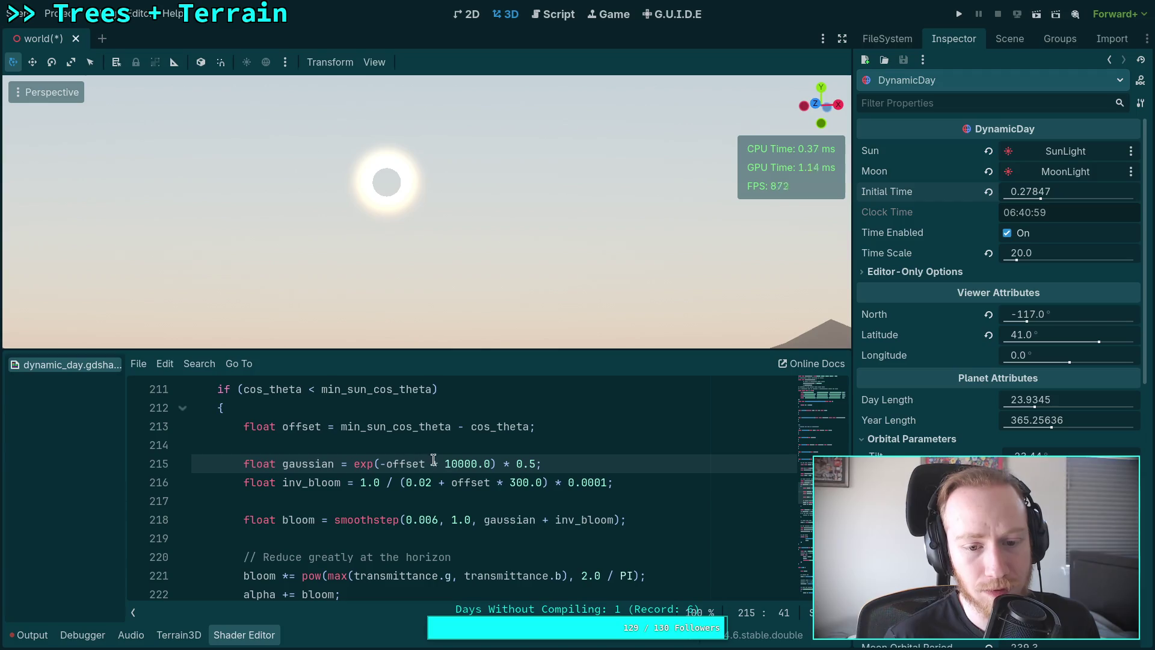
pyautogui.write('0')
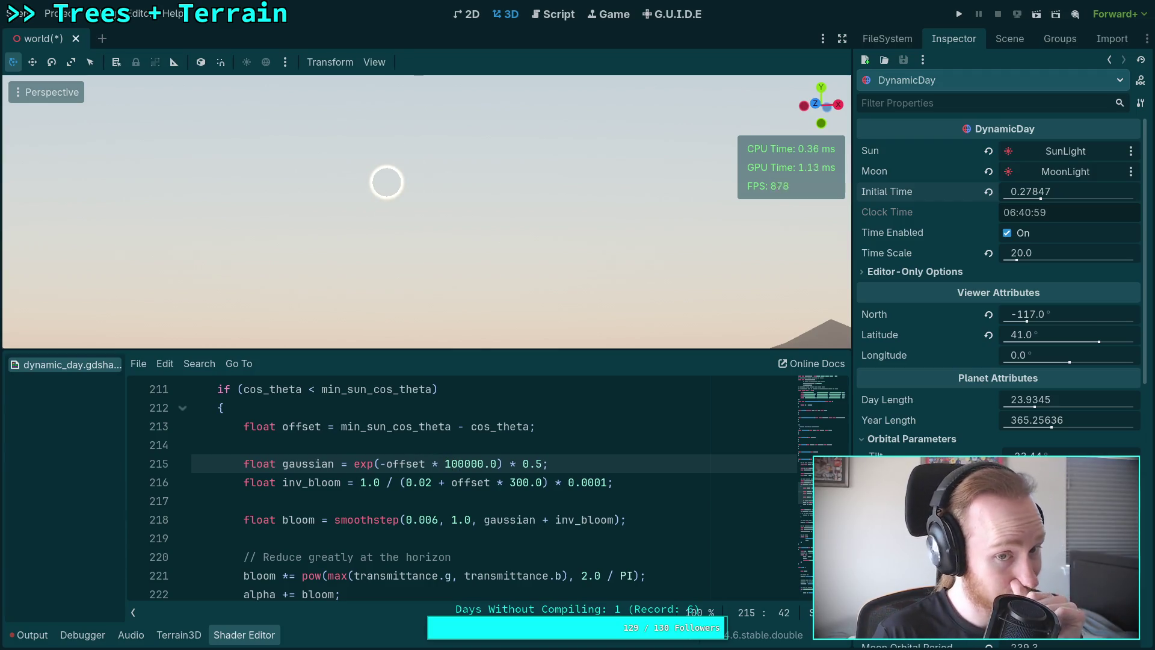
# Set the inv_bloom factor on line 216 back from 0.0001 to 0.01.
pyautogui.click(596, 483)
pyautogui.press('BackSpace')
pyautogui.press('Delete')
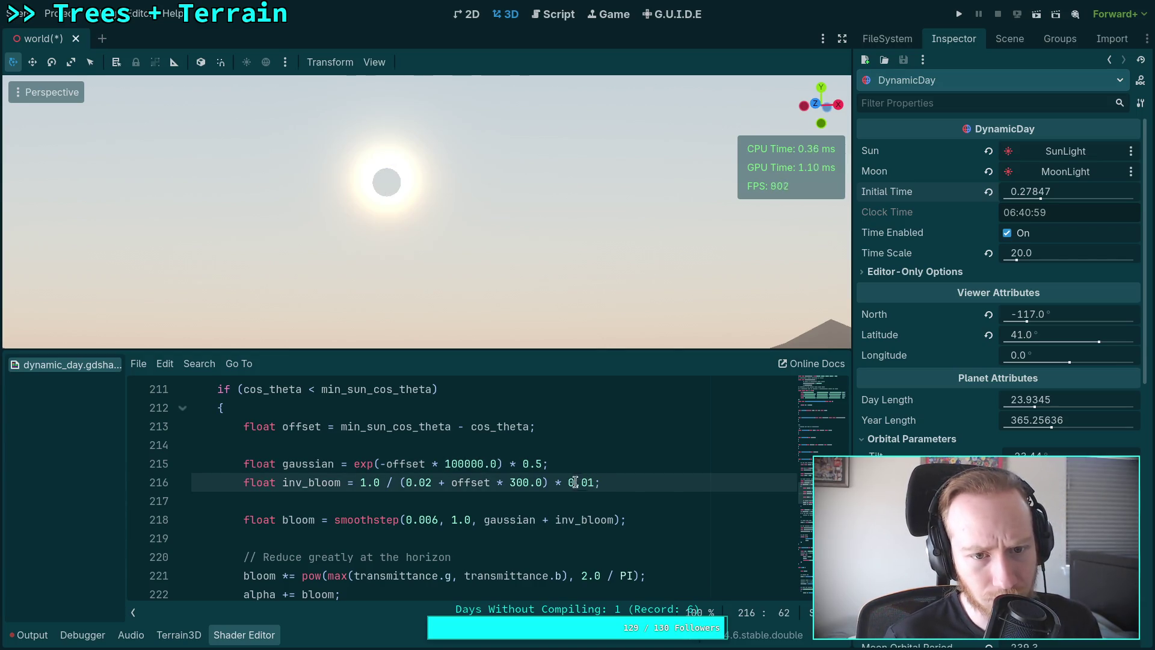
# Try 1000000.0 for the gaussian falloff, then settle it at 50000.0.
pyautogui.click(447, 463)
pyautogui.click(459, 464)
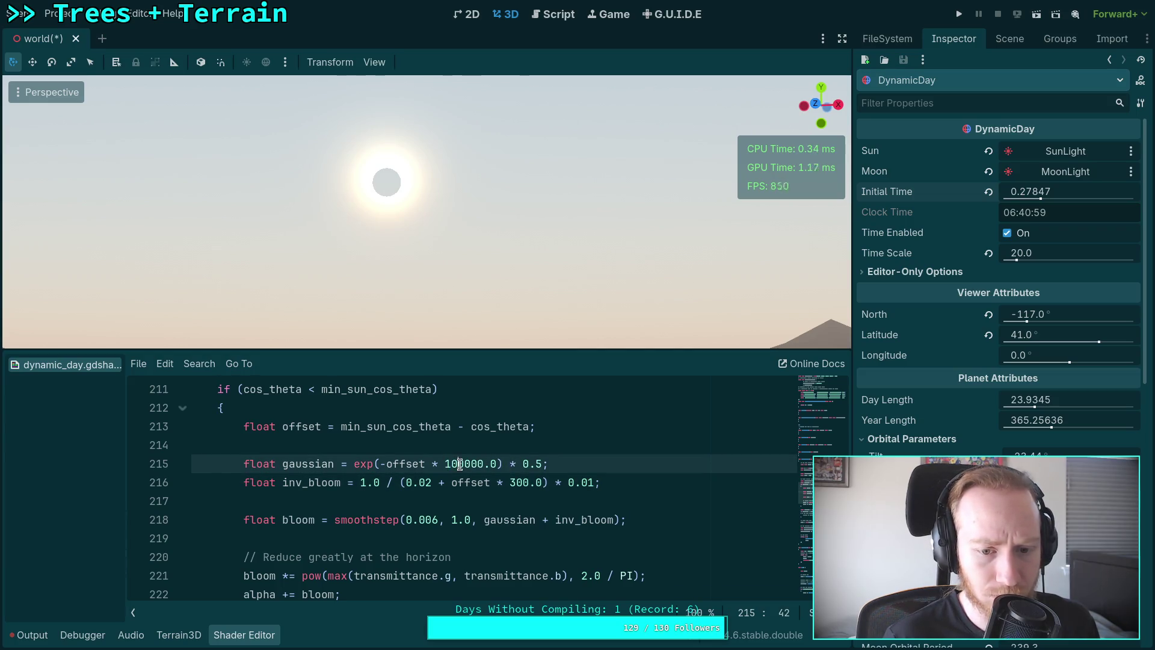
pyautogui.write('0')
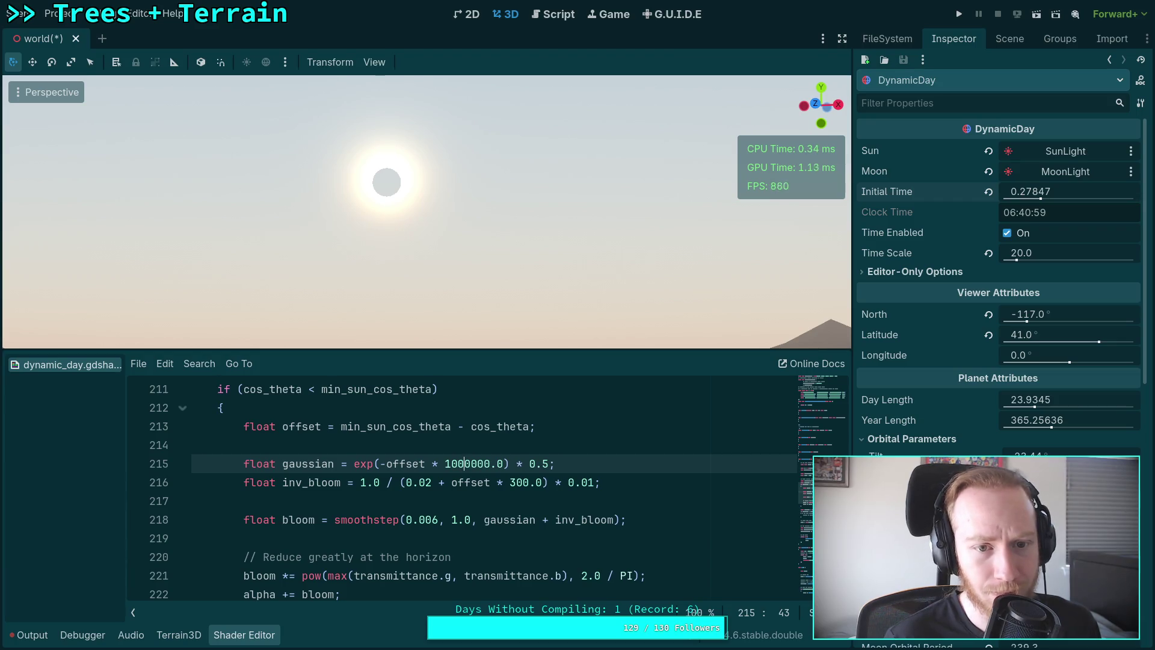
pyautogui.write('0')
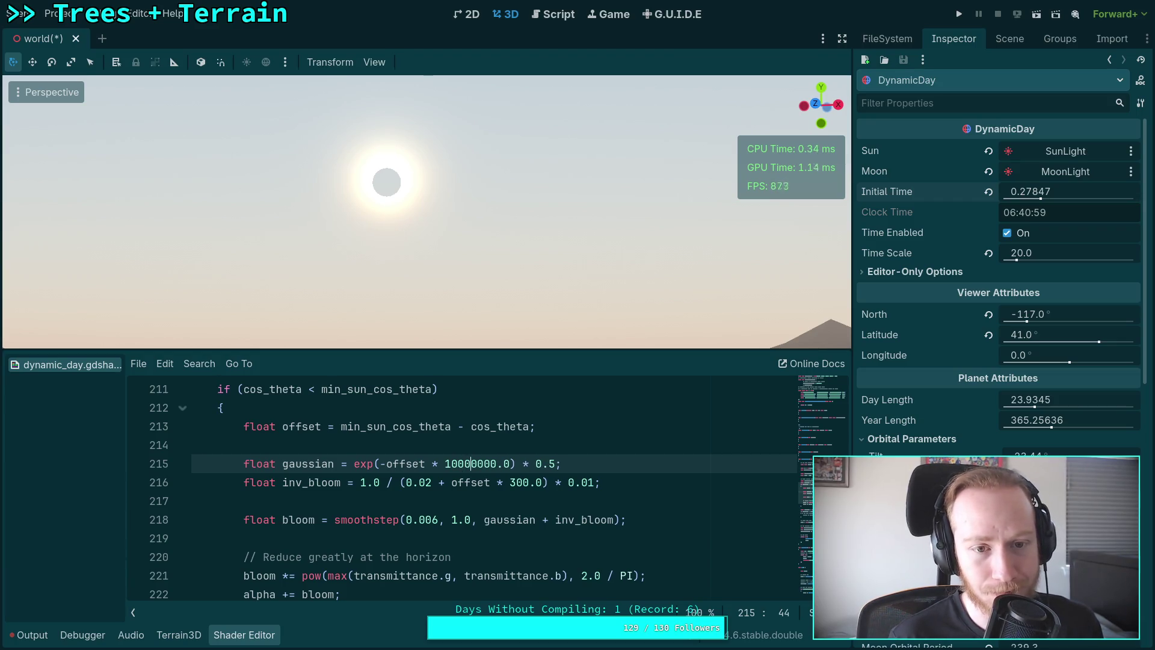
pyautogui.press('BackSpace')
pyautogui.press('BackSpace')
pyautogui.press('BackSpace')
pyautogui.write('5')
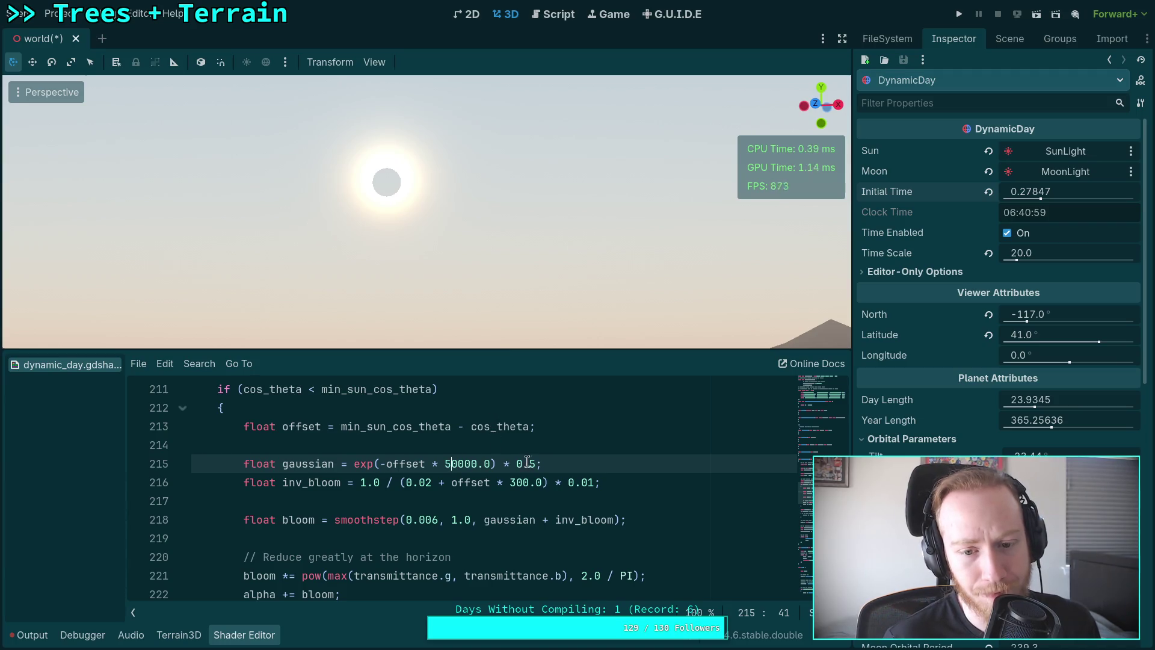
# Try a 1.0 gaussian strength factor, then restore it to 0.5.
pyautogui.moveTo(516, 462); pyautogui.dragTo(534, 463)
pyautogui.write('1.0')
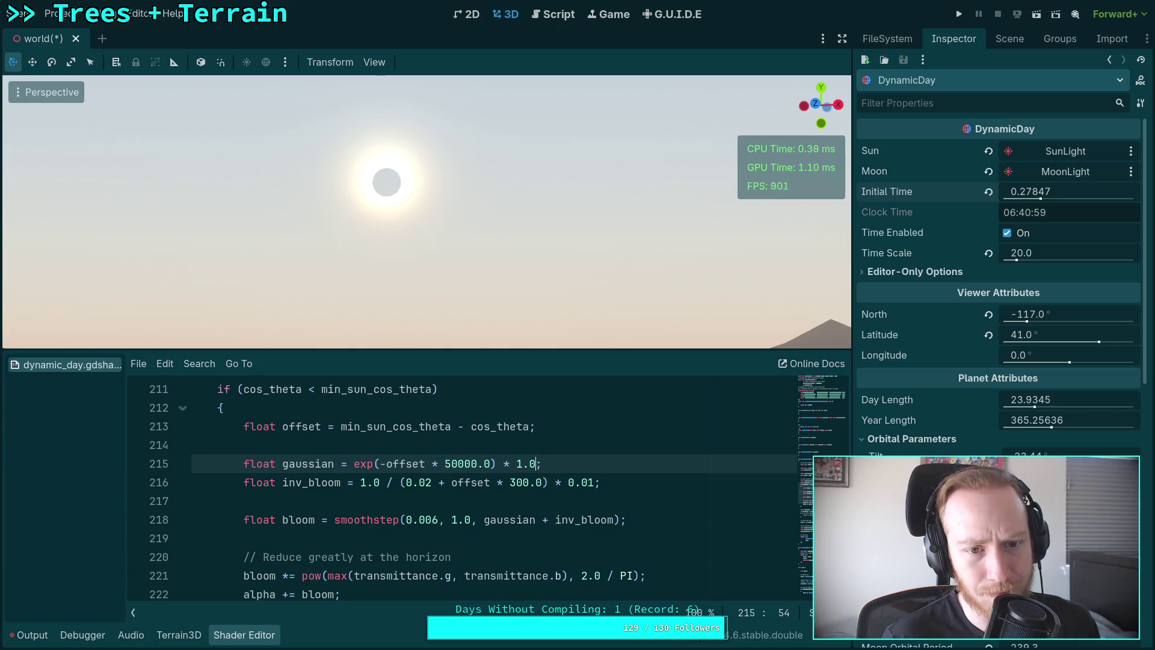
pyautogui.hotkey('shift', 'Left')
pyautogui.hotkey('shift', 'Left')
pyautogui.hotkey('shift', 'Left')
pyautogui.write('0.5')
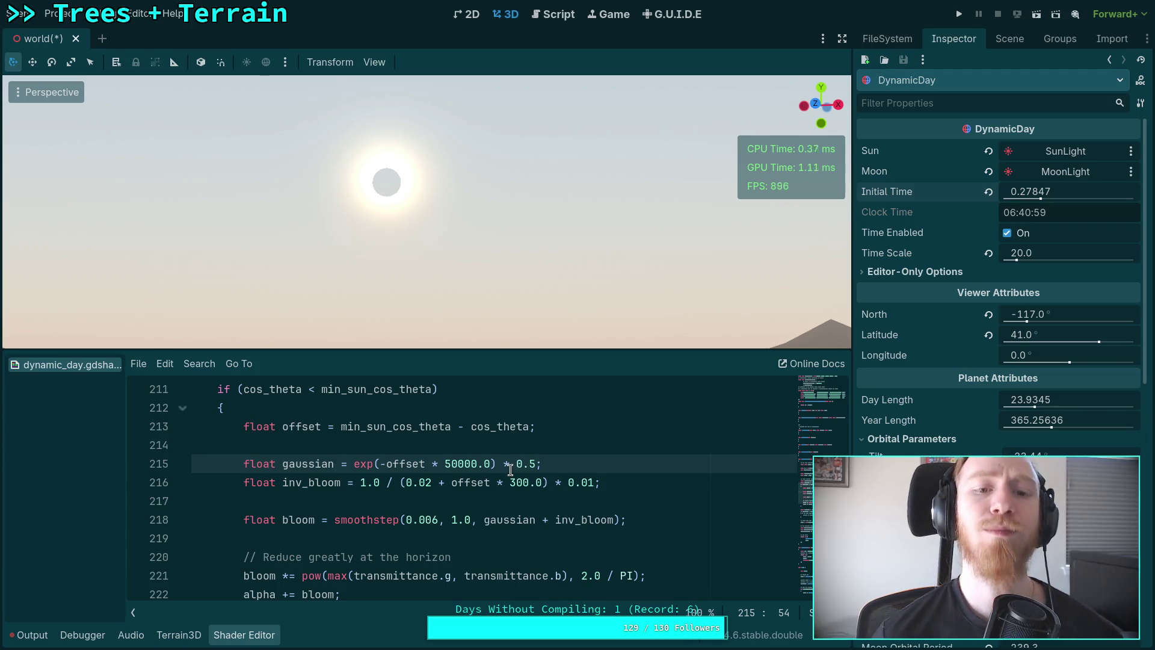
pyautogui.scroll(-1, 511, 469)
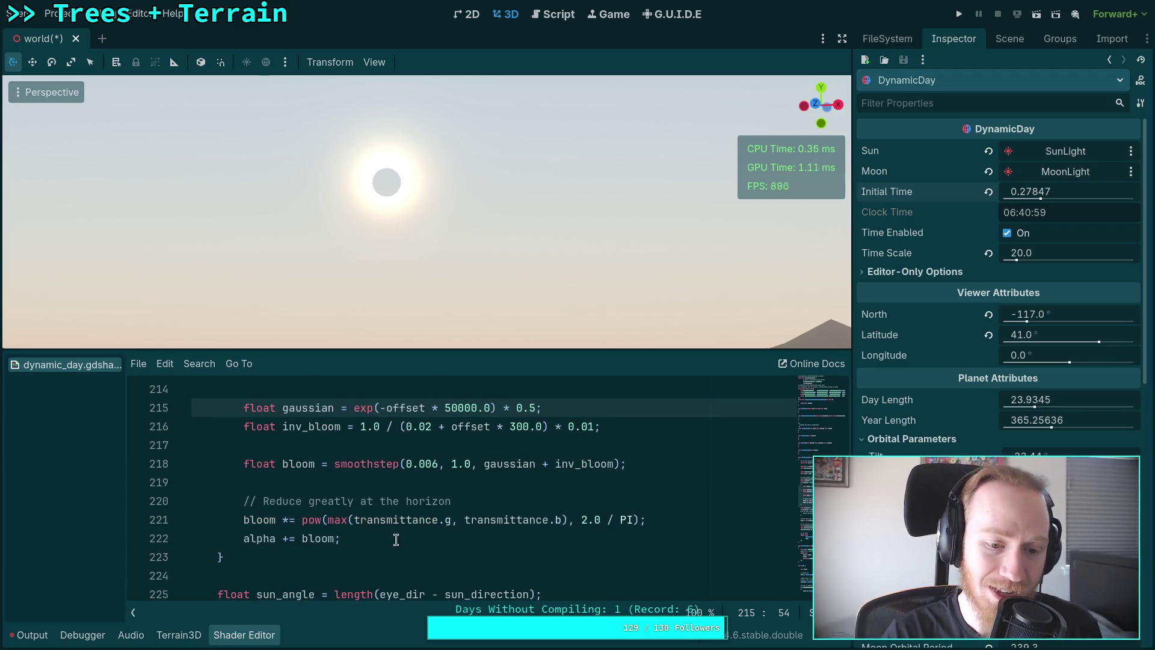
pyautogui.click(286, 539)
pyautogui.hotkey('shift', 'Left')
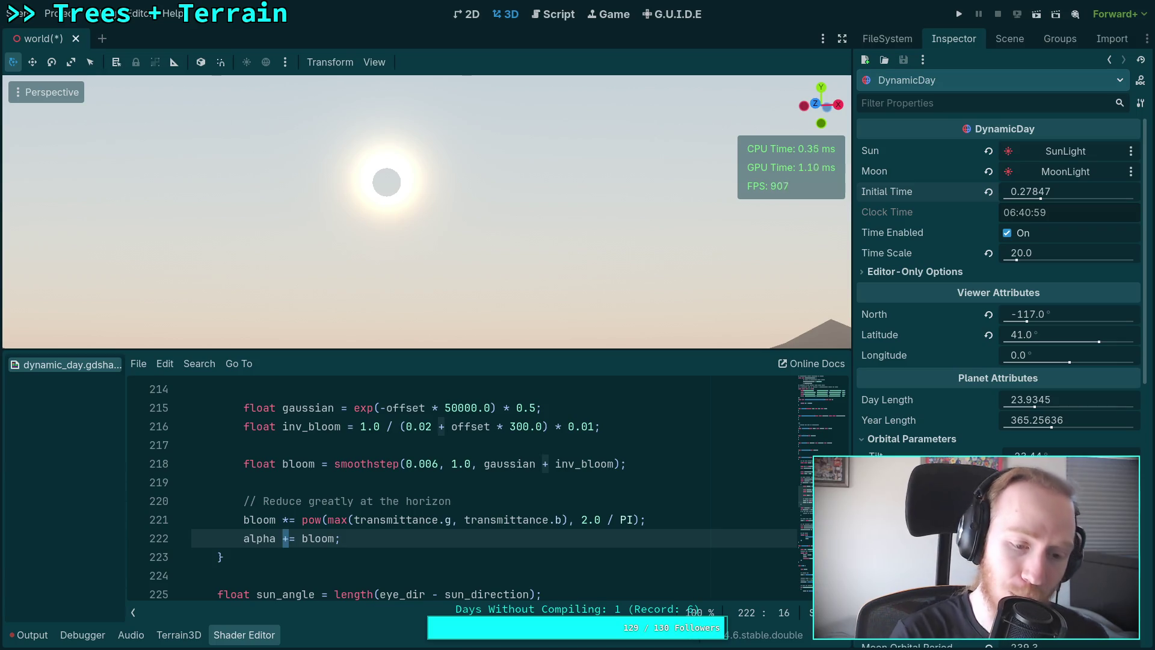
pyautogui.write('*')
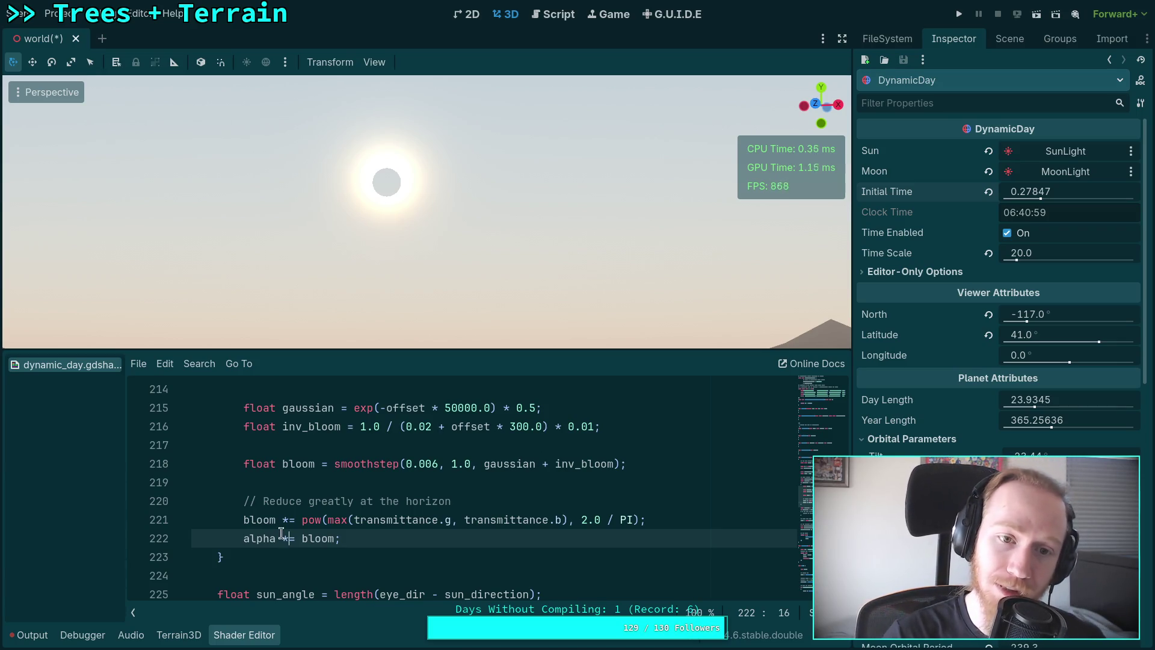
pyautogui.hotkey('ctrl', 'z')
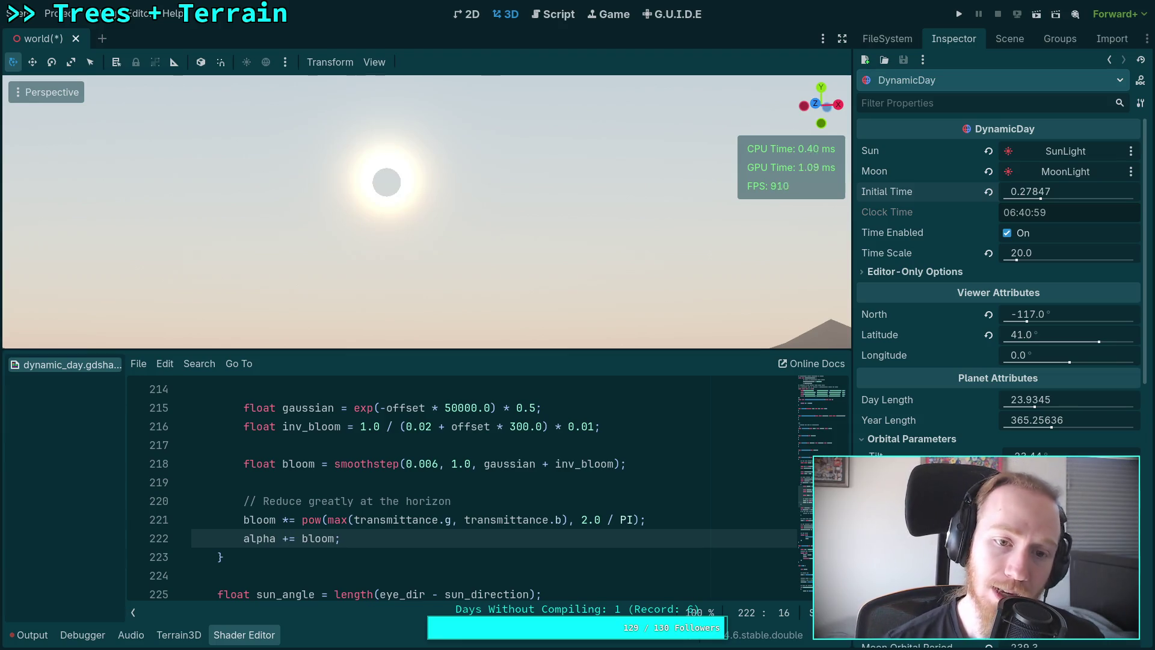
pyautogui.click(335, 539)
pyautogui.write('* 0')
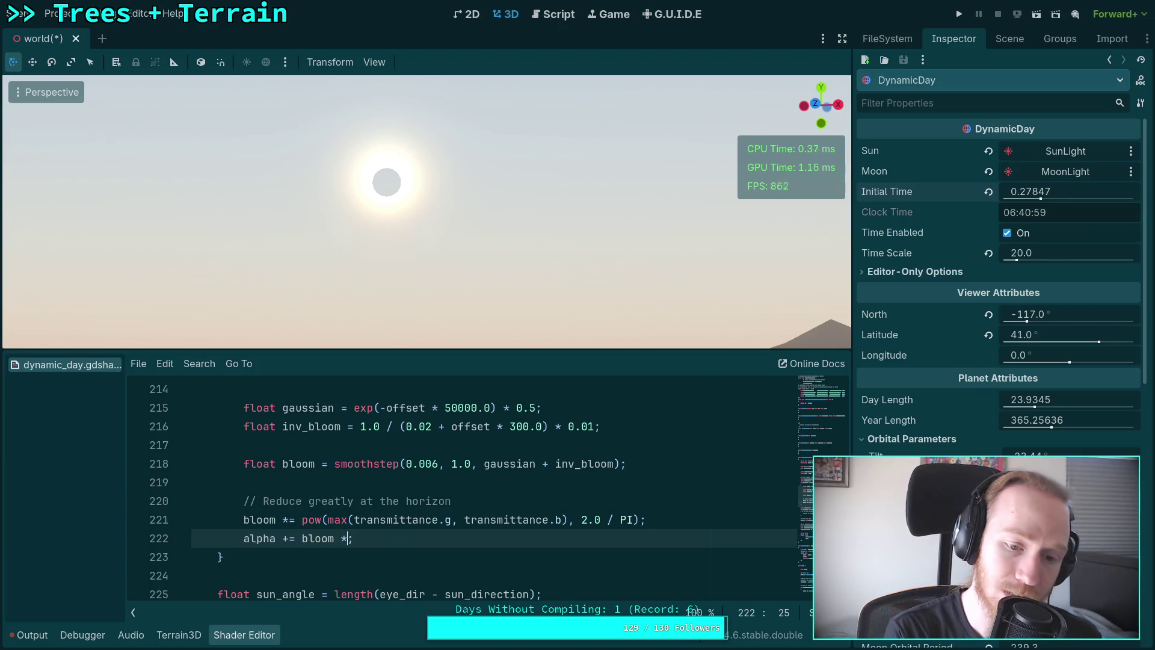
pyautogui.write('.5')
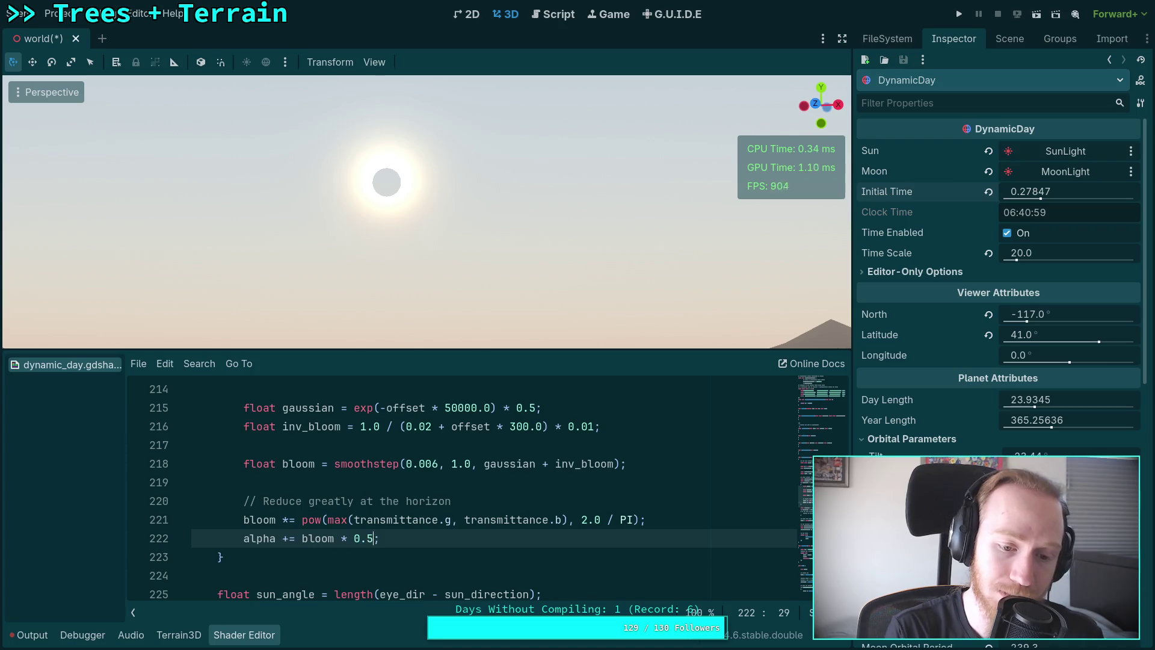
pyautogui.press('BackSpace')
pyautogui.write('1')
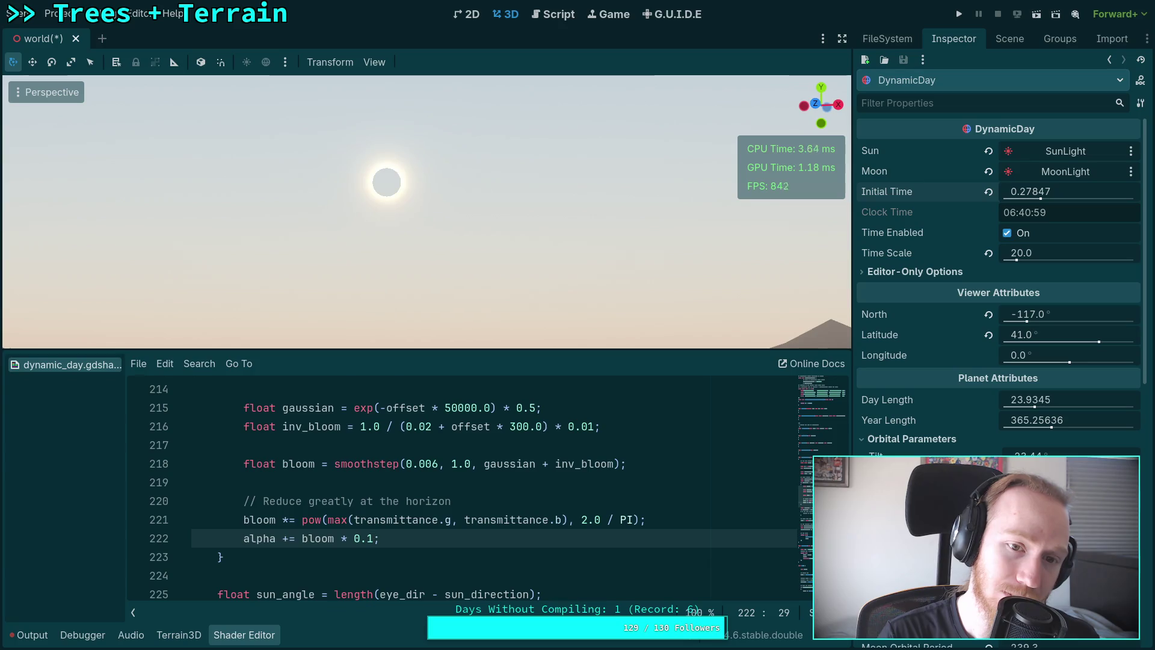
pyautogui.hotkey('shift', 'Left')
pyautogui.hotkey('shift', 'Left')
pyautogui.hotkey('shift', 'Left')
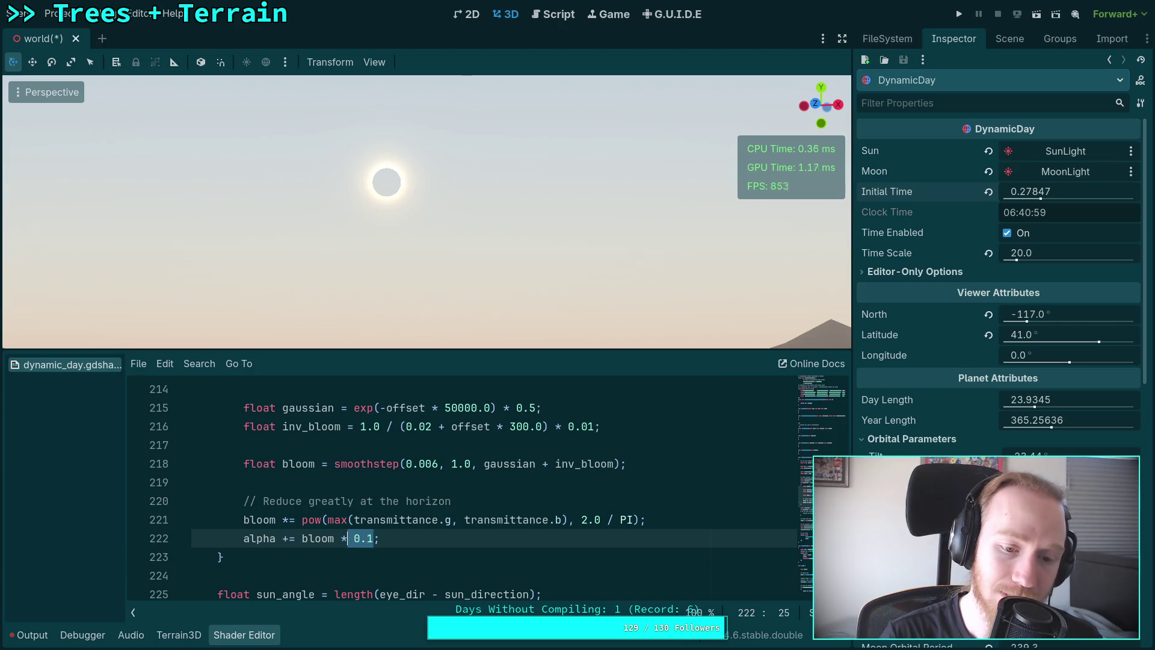
pyautogui.press('BackSpace')
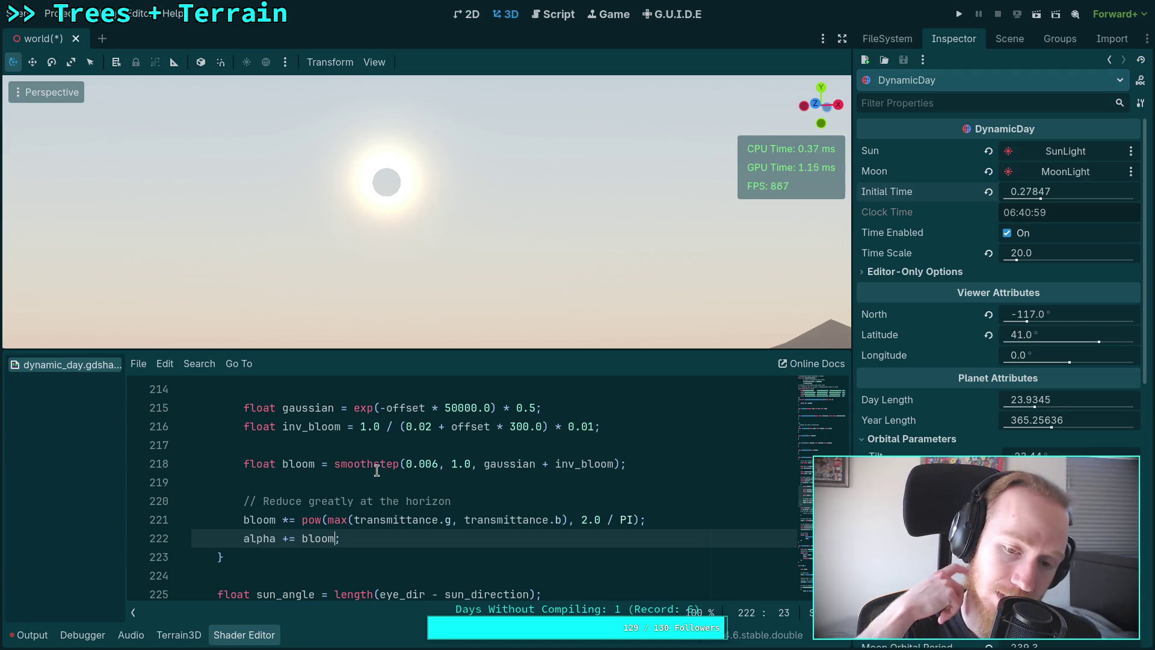
# Scroll through the bloom code and return to the 0.01 inv_bloom multiplier on line 216.
pyautogui.scroll(3, 377, 470)
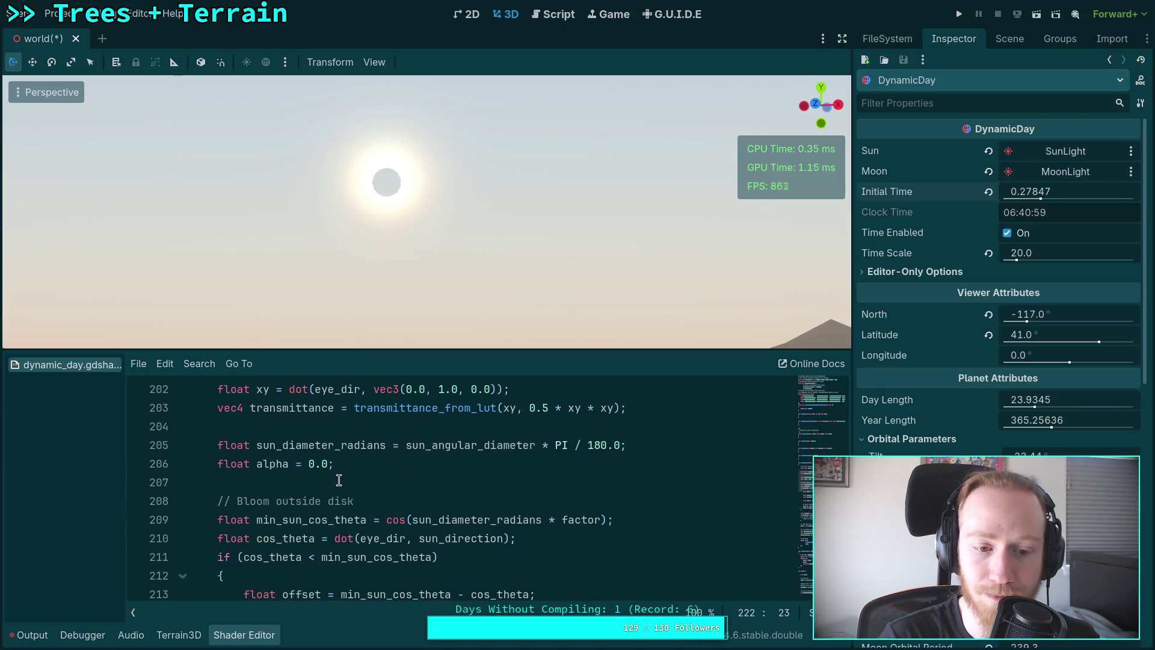
pyautogui.scroll(-1, 322, 486)
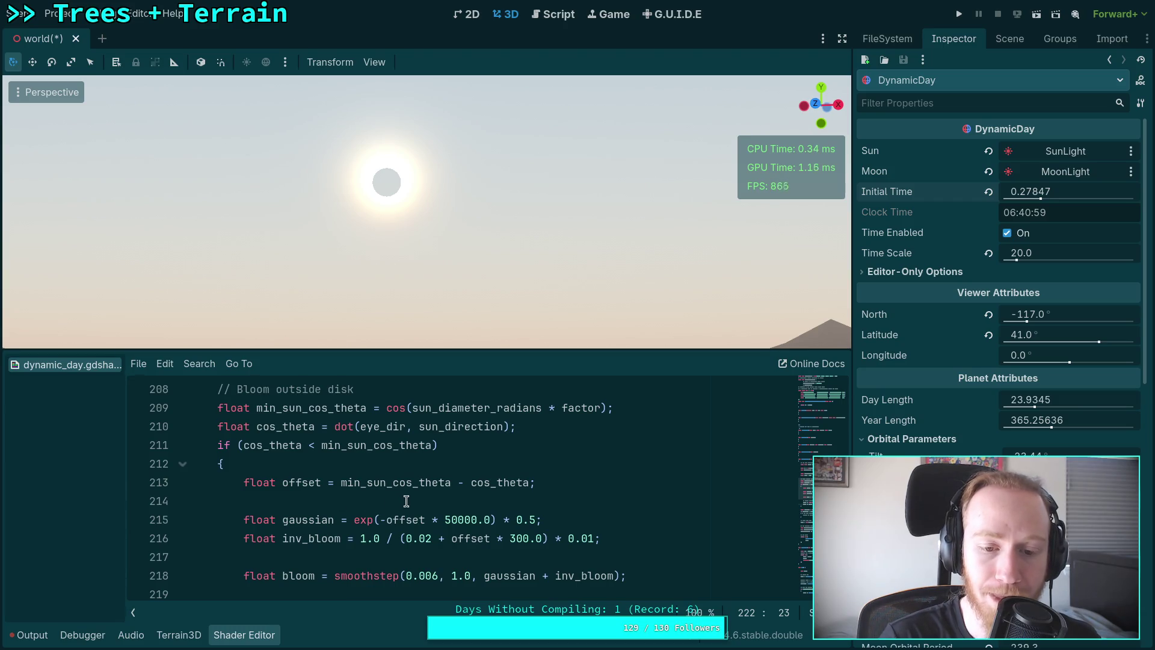
pyautogui.scroll(-1, 409, 494)
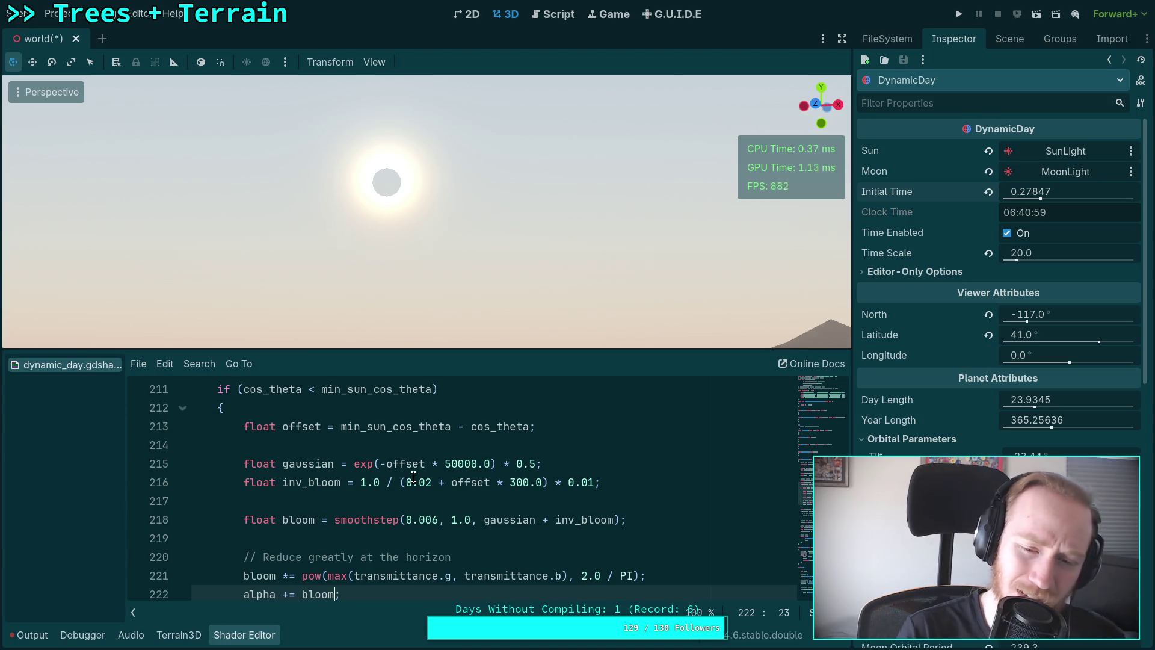
pyautogui.click(588, 487)
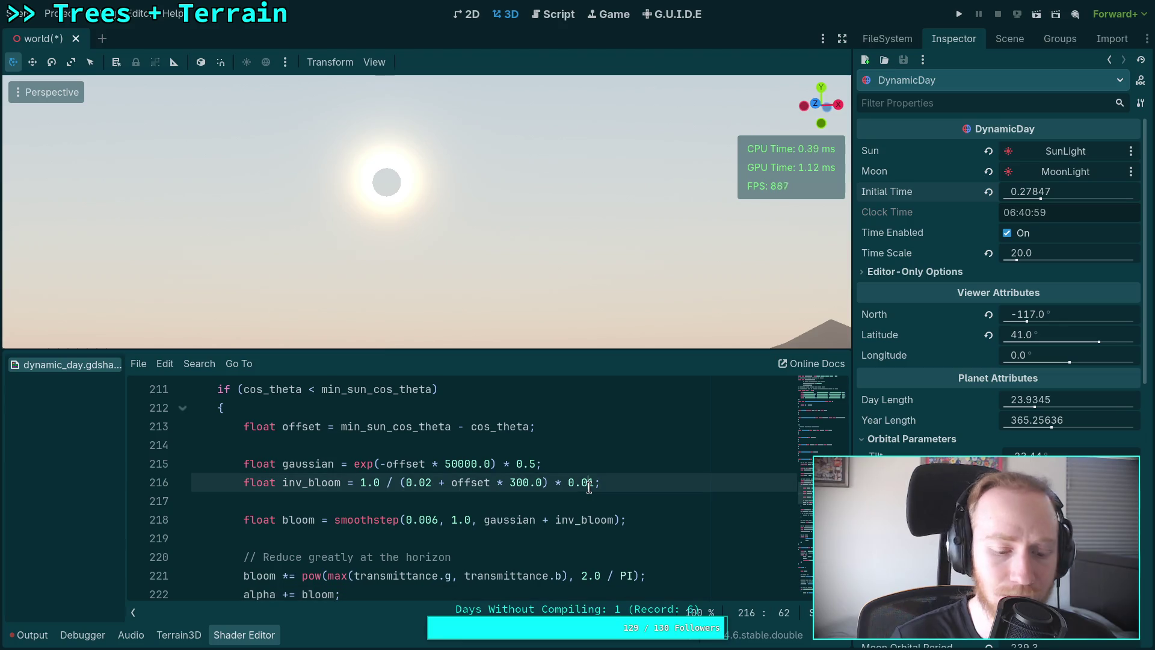
# Experiment with alternate gaussian falloff and inv_bloom scale values on lines 215 and 216.
pyautogui.write('0')
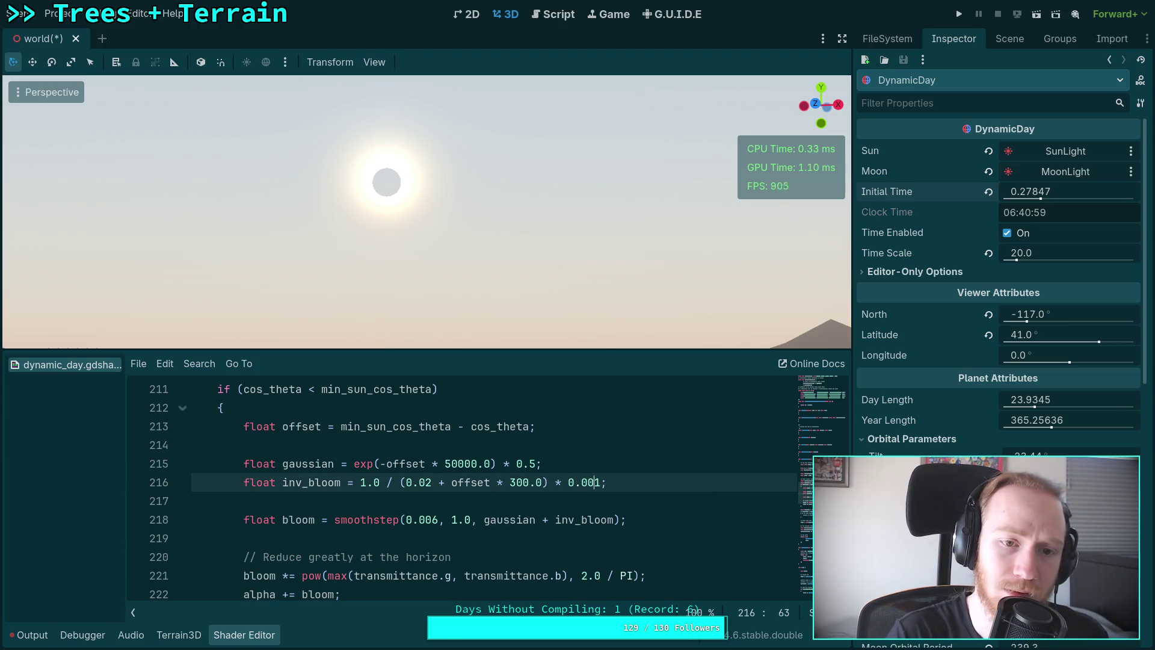
pyautogui.press('BackSpace')
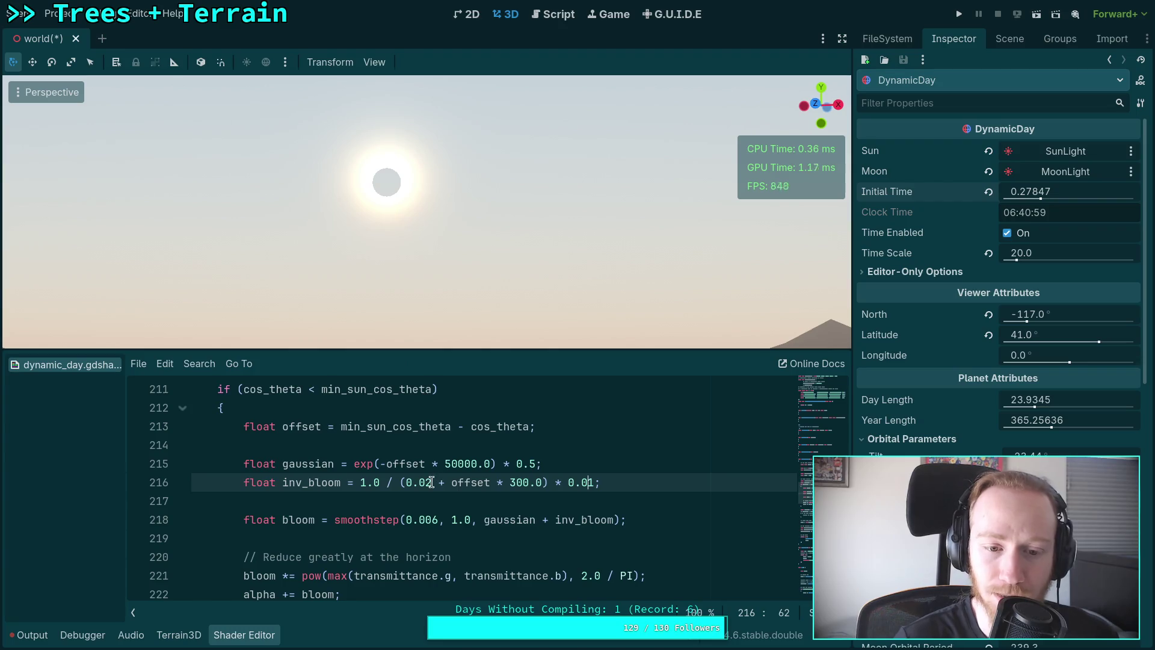
pyautogui.click(445, 464)
pyautogui.write('1')
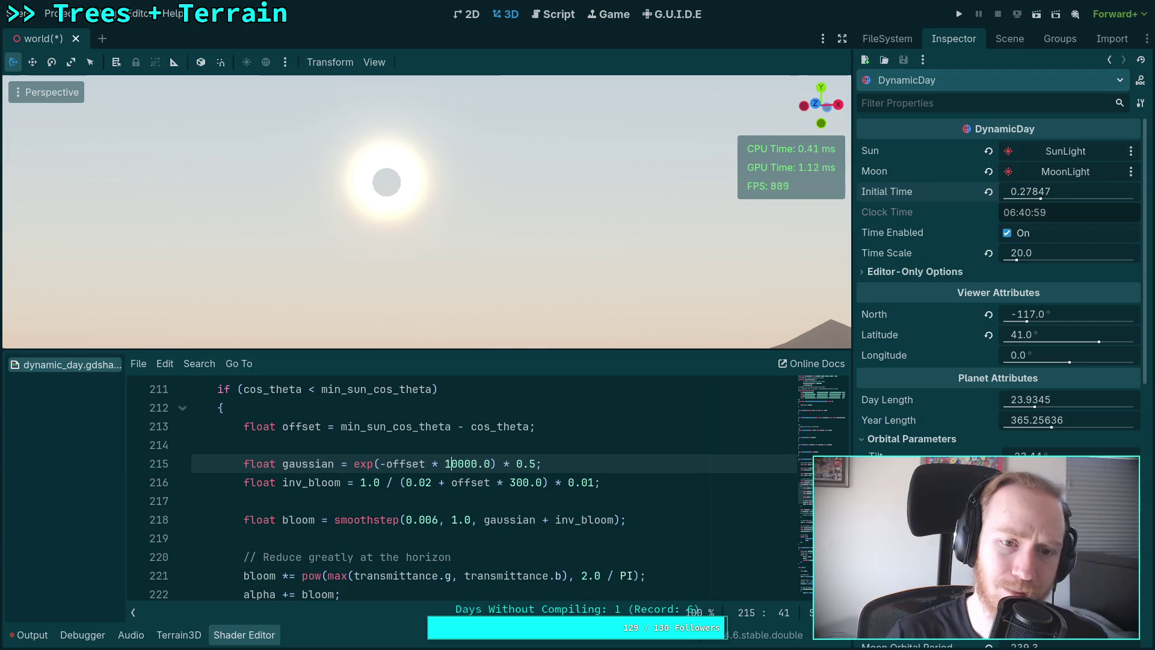
pyautogui.click(592, 482)
pyautogui.write('0')
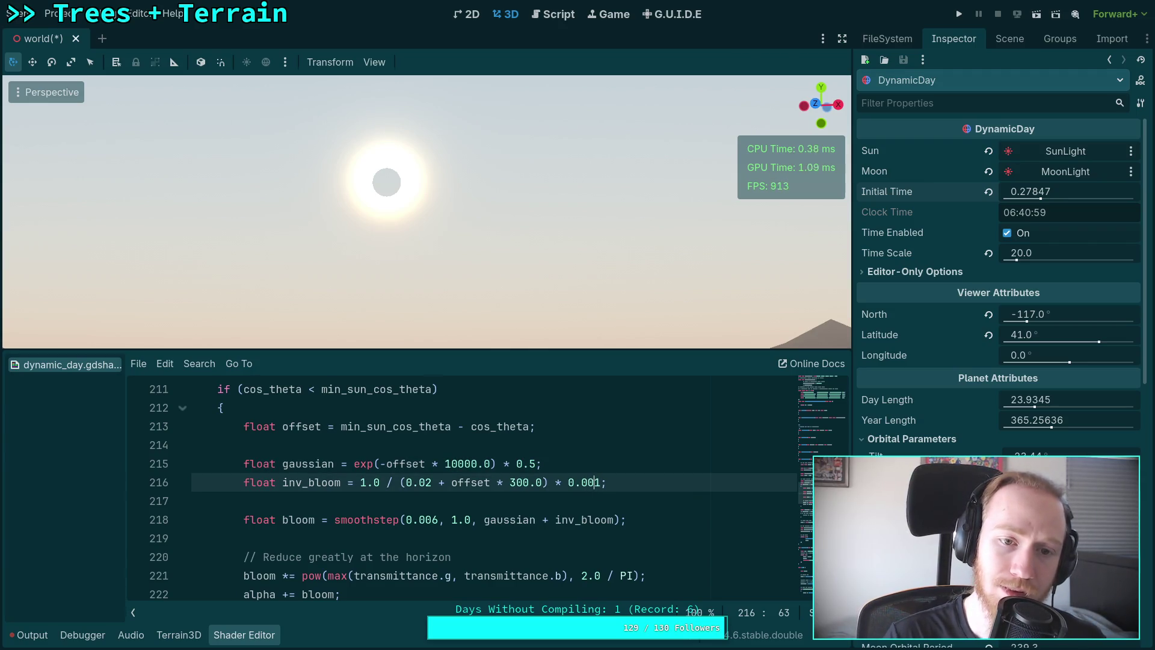
pyautogui.write('0')
pyautogui.click(458, 463)
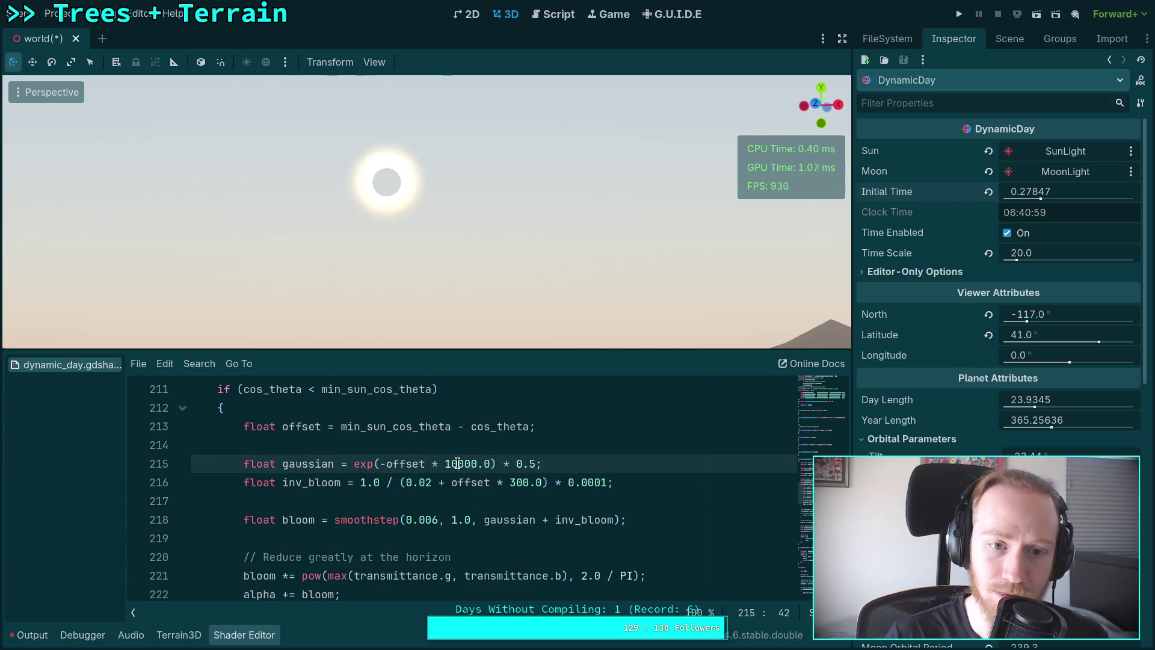
pyautogui.press('BackSpace')
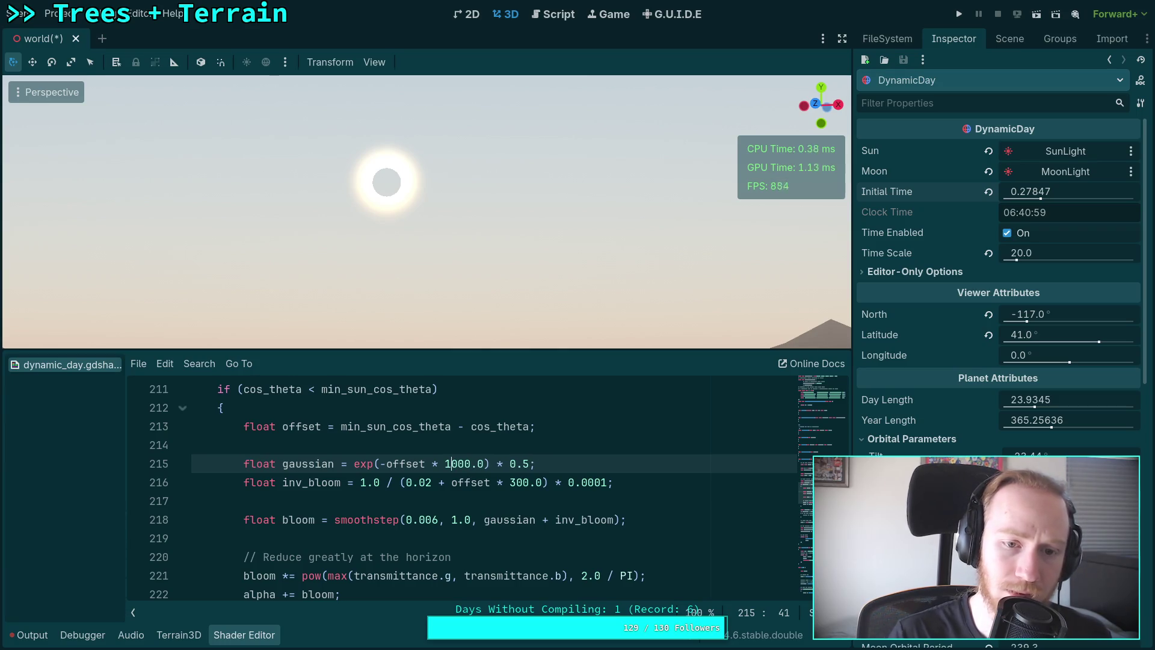
pyautogui.click(594, 482)
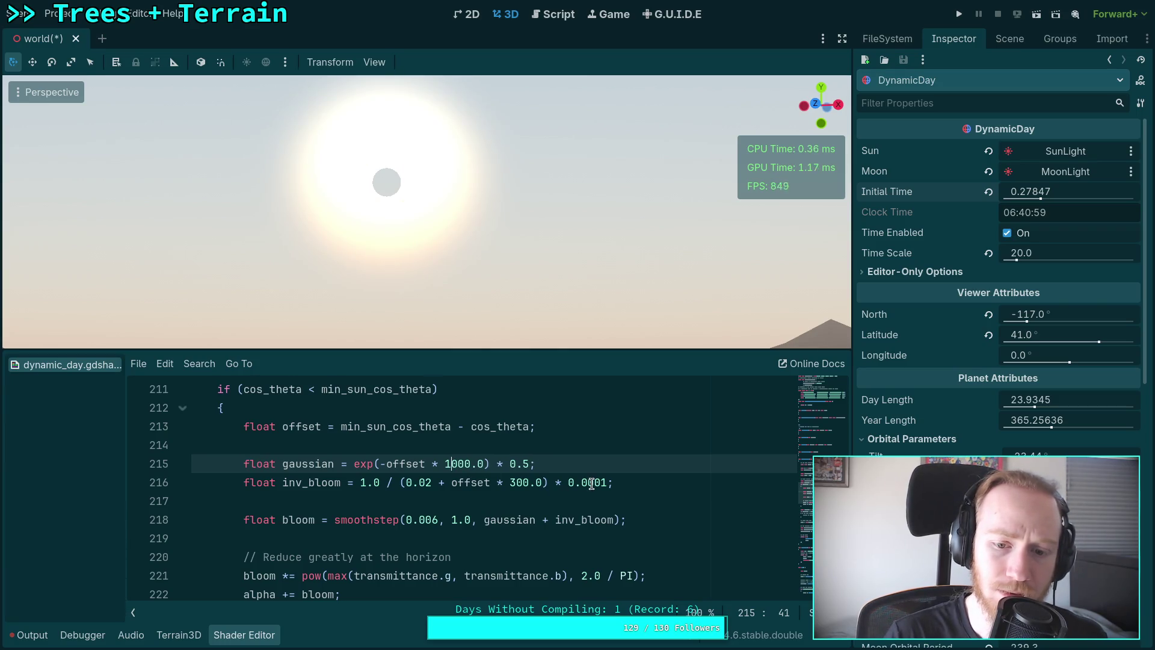
pyautogui.write('0')
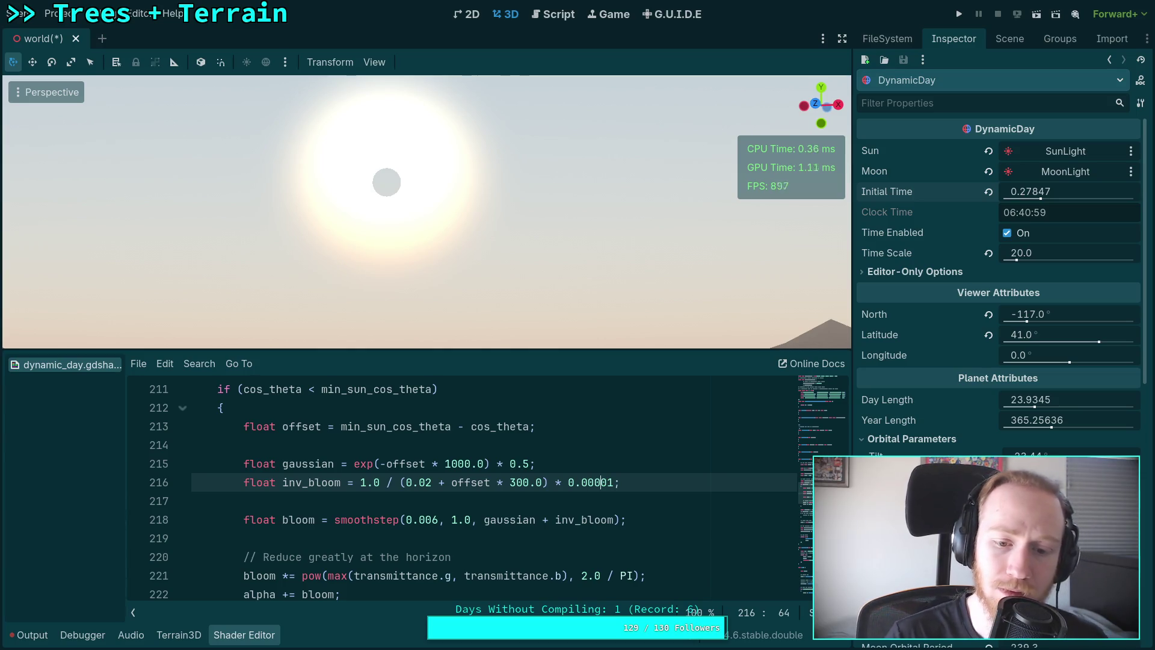
# Take the gaussian falloff through 500000.0 down to 5000.0, restoring the inv_bloom scale to 0.01.
pyautogui.click(452, 465)
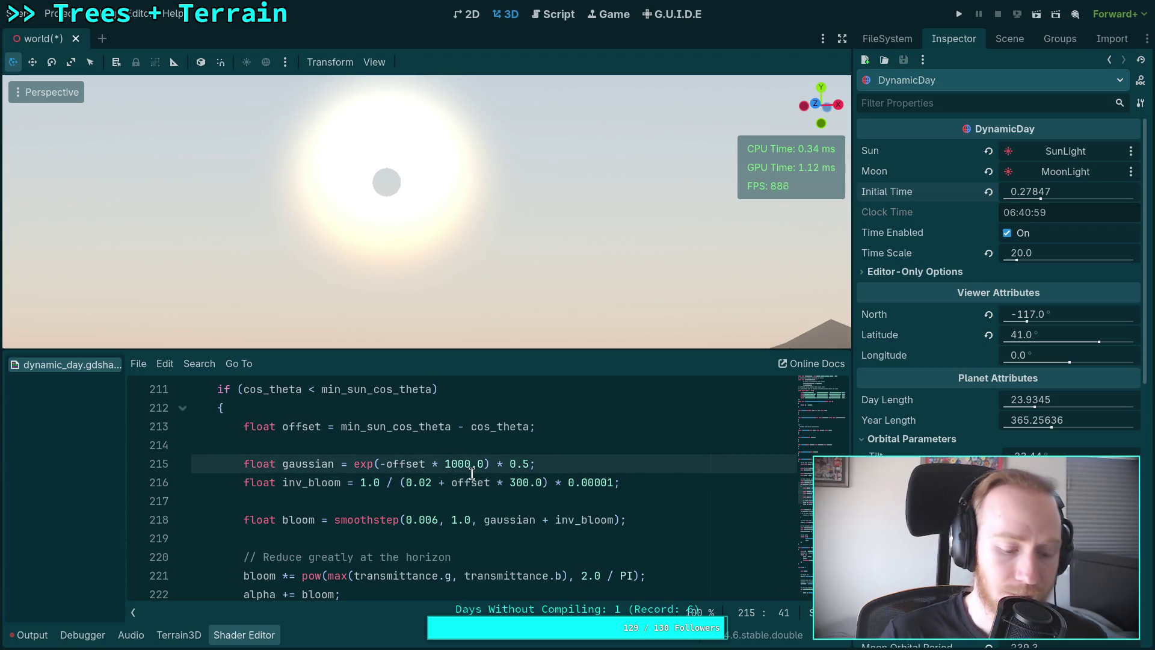
pyautogui.press('BackSpace')
pyautogui.write('50')
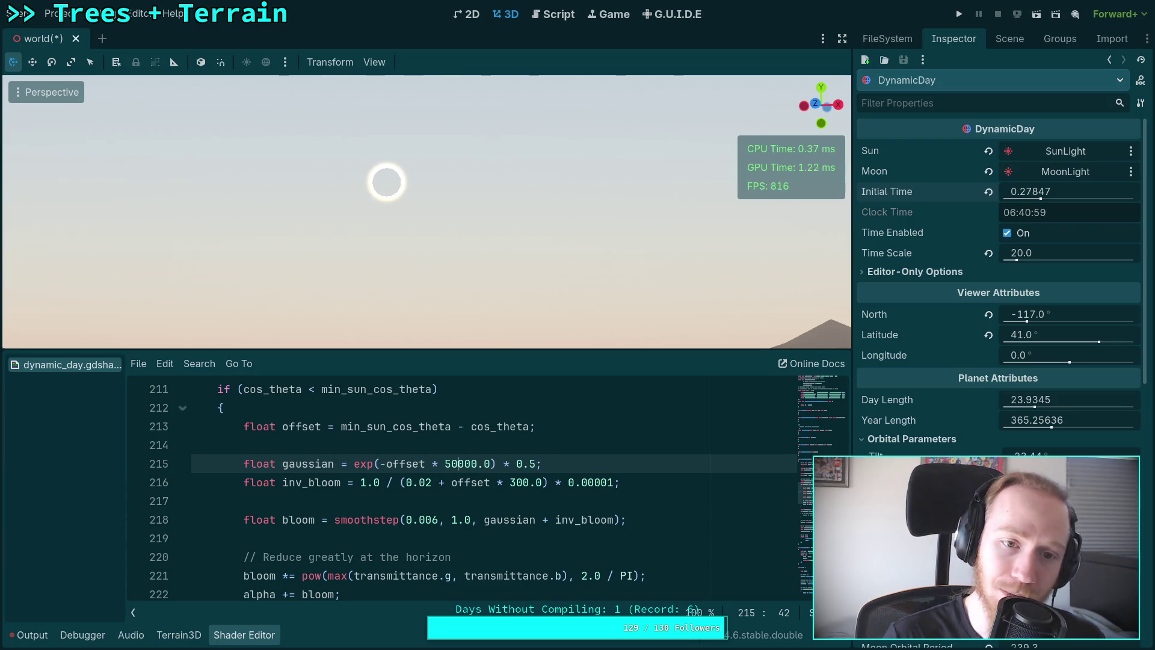
pyautogui.write('0')
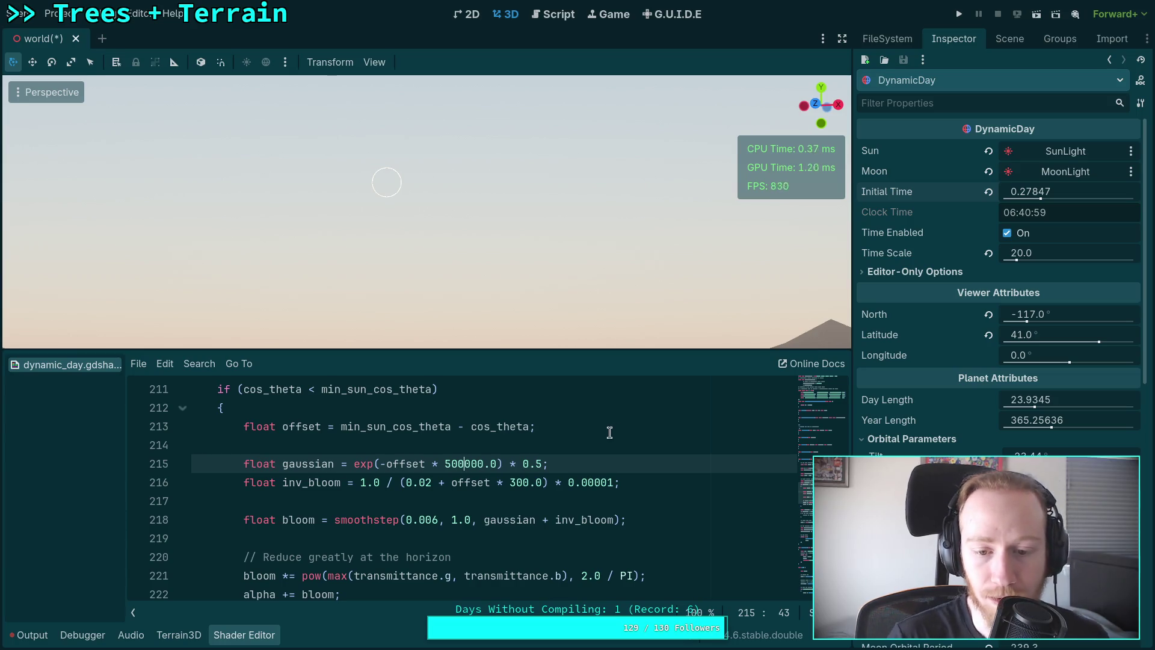
pyautogui.click(607, 482)
pyautogui.press('BackSpace')
pyautogui.press('BackSpace')
pyautogui.press('BackSpace')
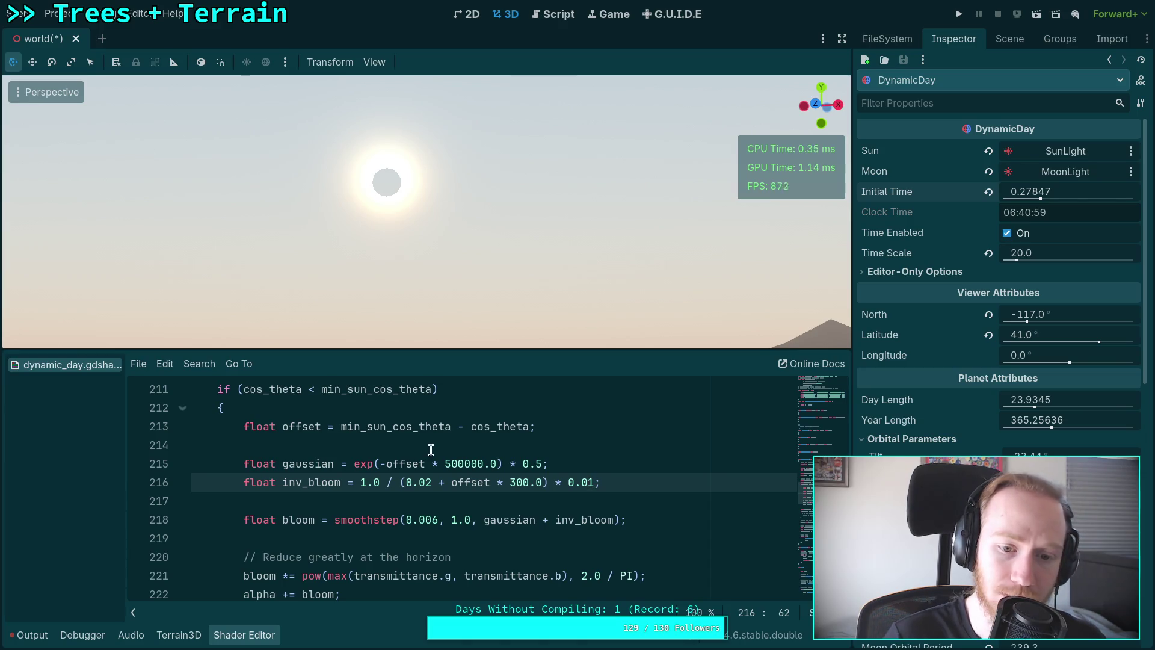
pyautogui.click(466, 463)
pyautogui.write('0')
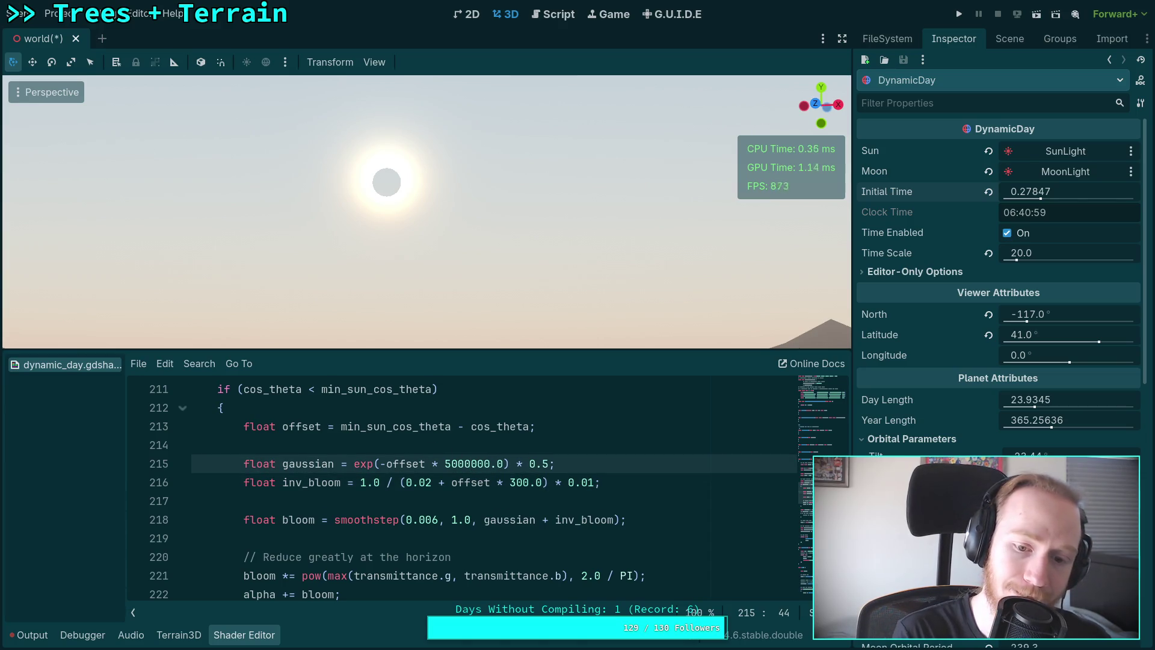
pyautogui.write('0')
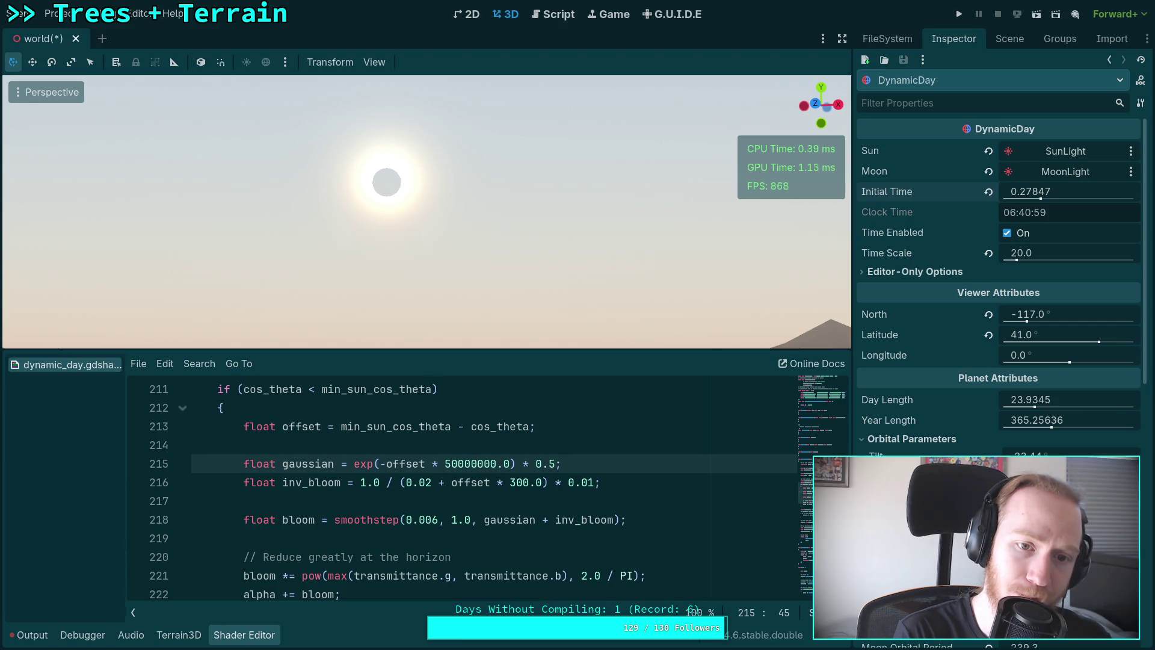
pyautogui.press('BackSpace')
pyautogui.press('BackSpace')
pyautogui.press('BackSpace')
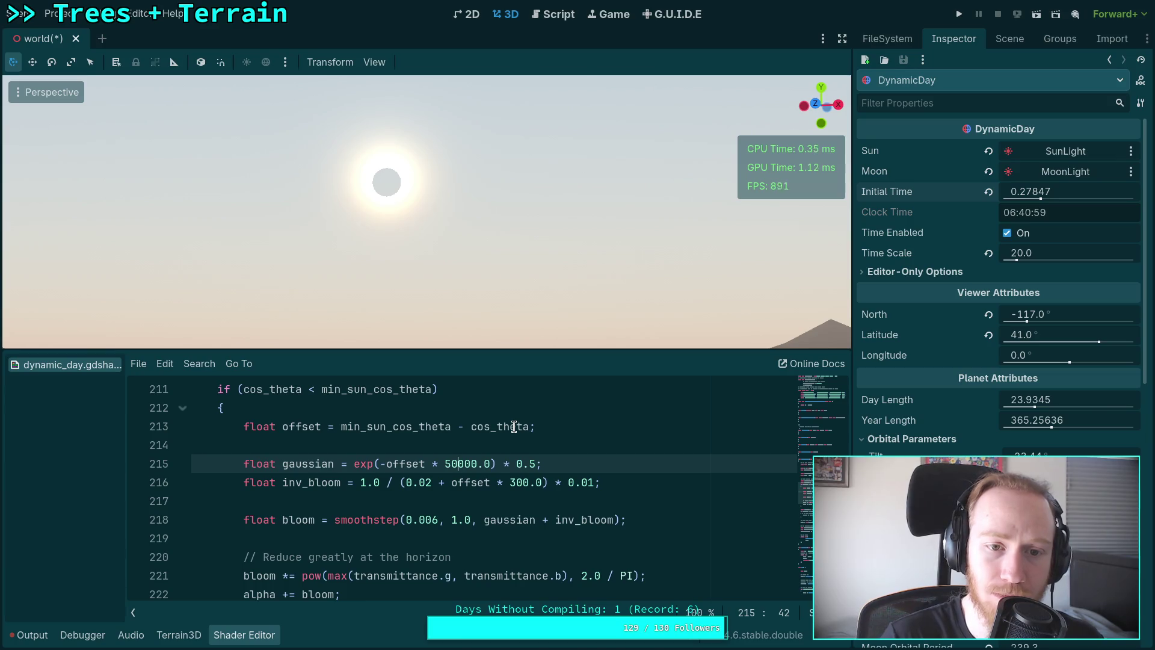
pyautogui.press('BackSpace')
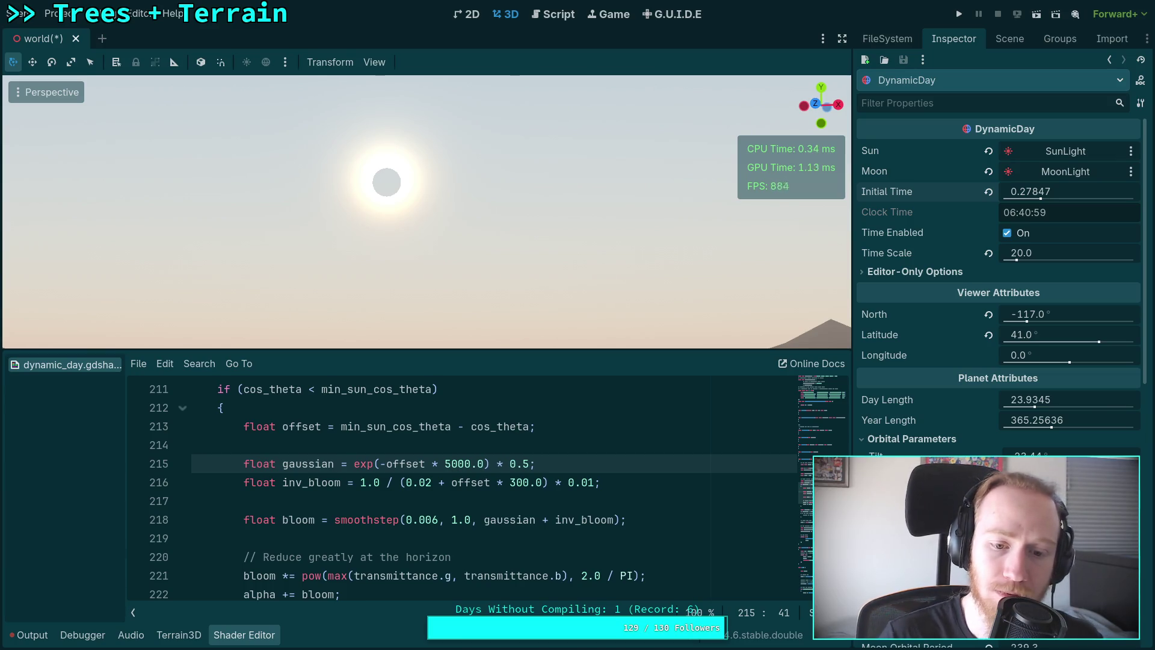
# Add a zero on line 215, turning the 5000.0 gaussian falloff into 50000.0.
pyautogui.write('0')
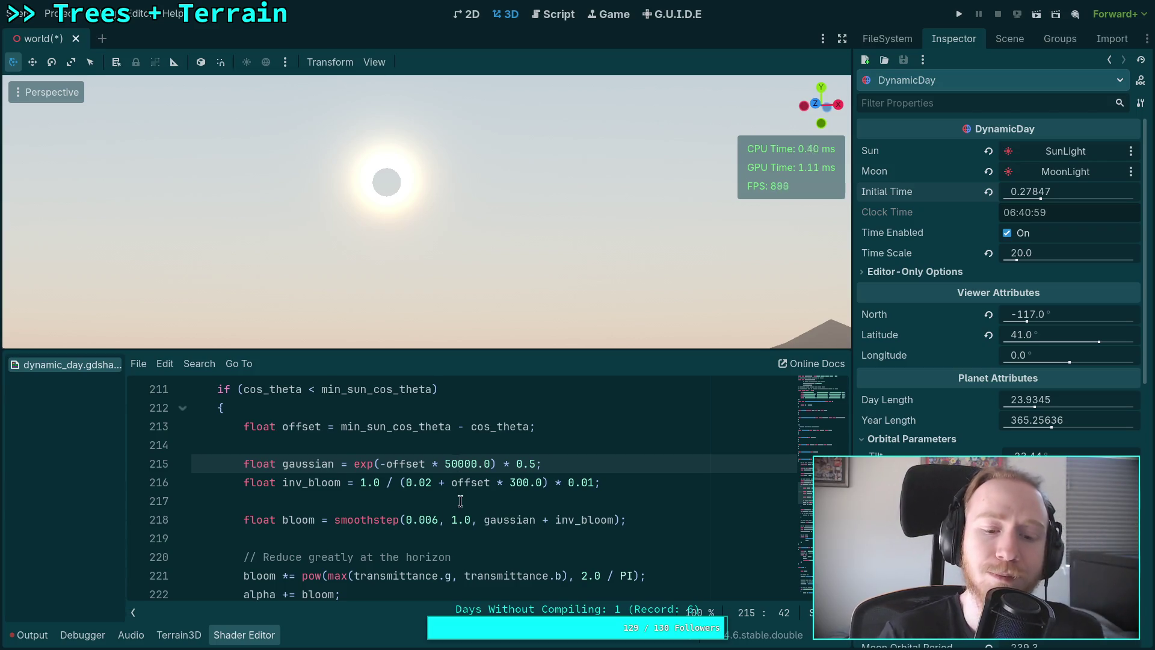
# Try 0.06 and 0.6 as the smoothstep lower edge on line 218, then set it to 0.0.
pyautogui.click(436, 520)
pyautogui.press('Left')
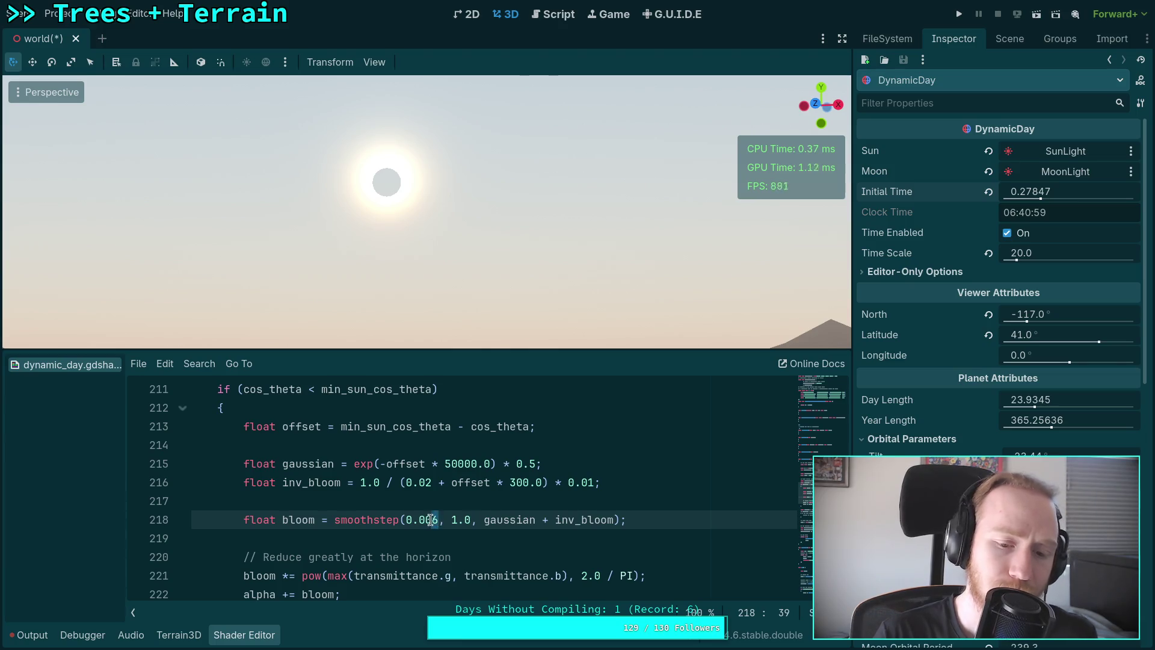
pyautogui.press('BackSpace')
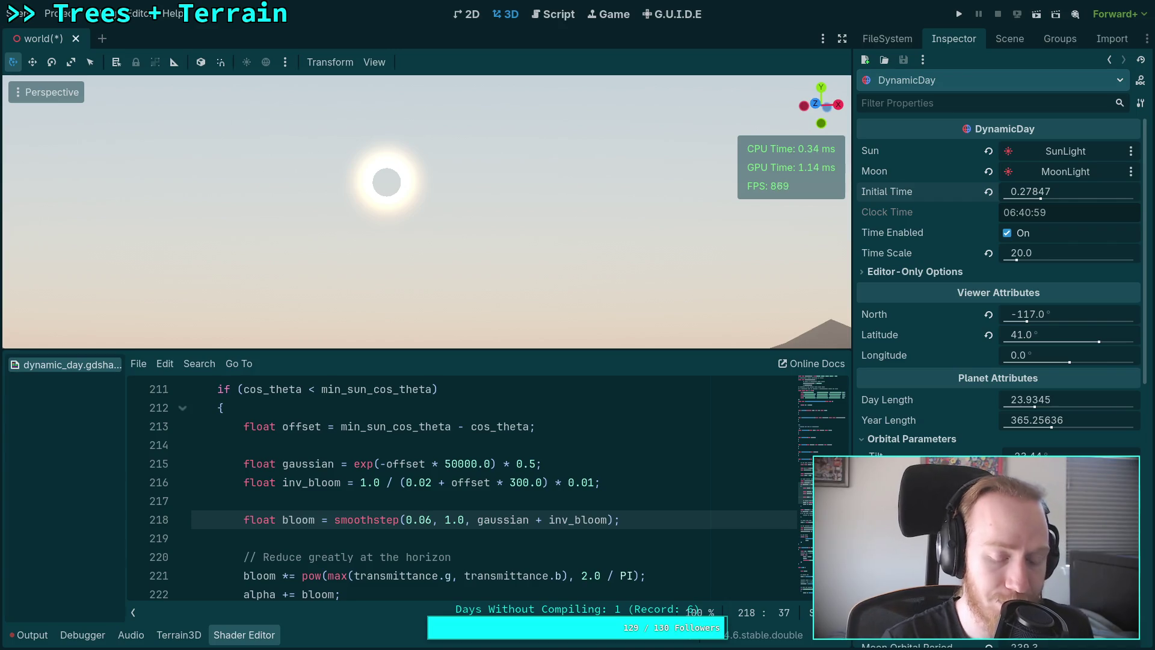
pyautogui.press('BackSpace')
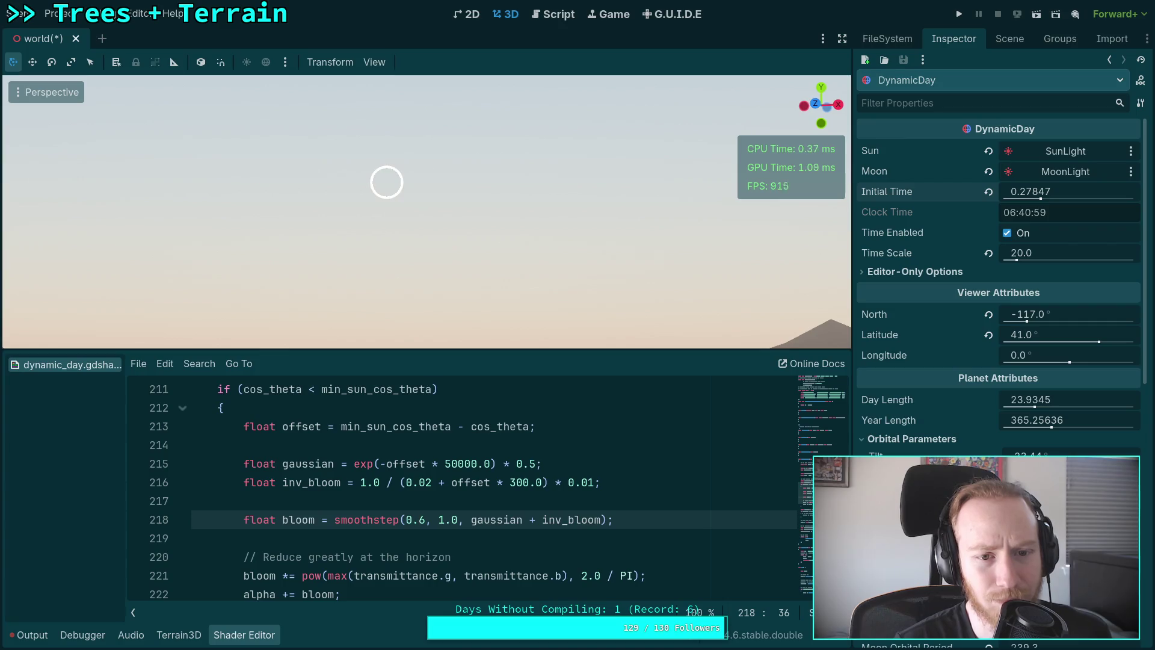
pyautogui.write('00')
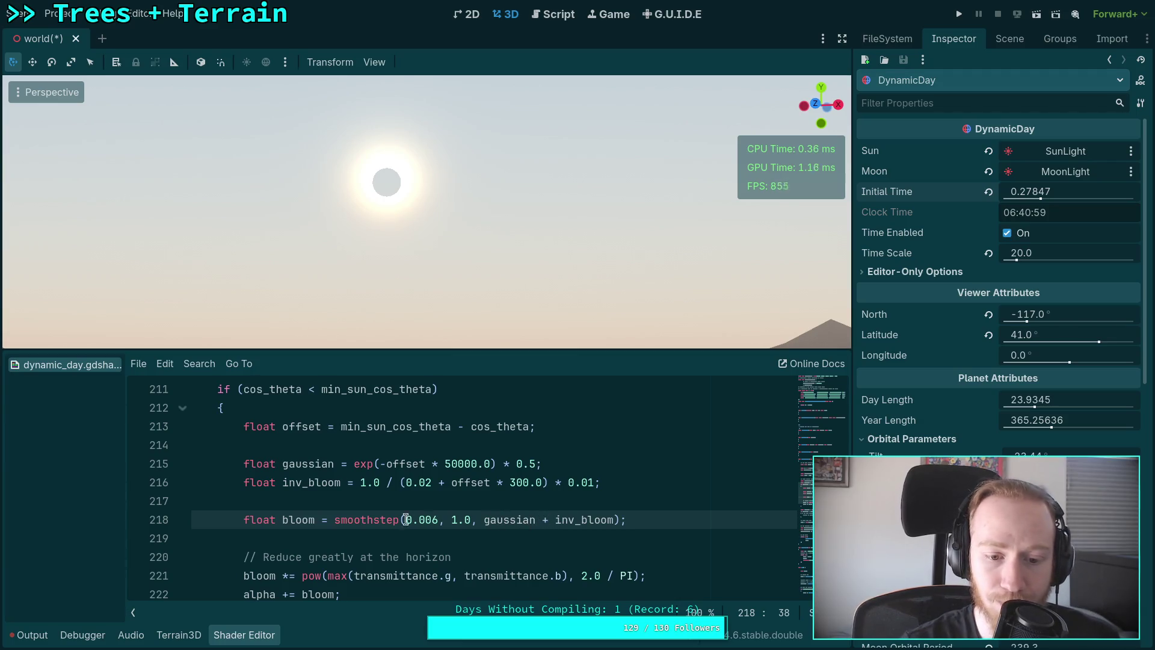
pyautogui.moveTo(426, 519); pyautogui.dragTo(438, 520)
pyautogui.press('BackSpace')
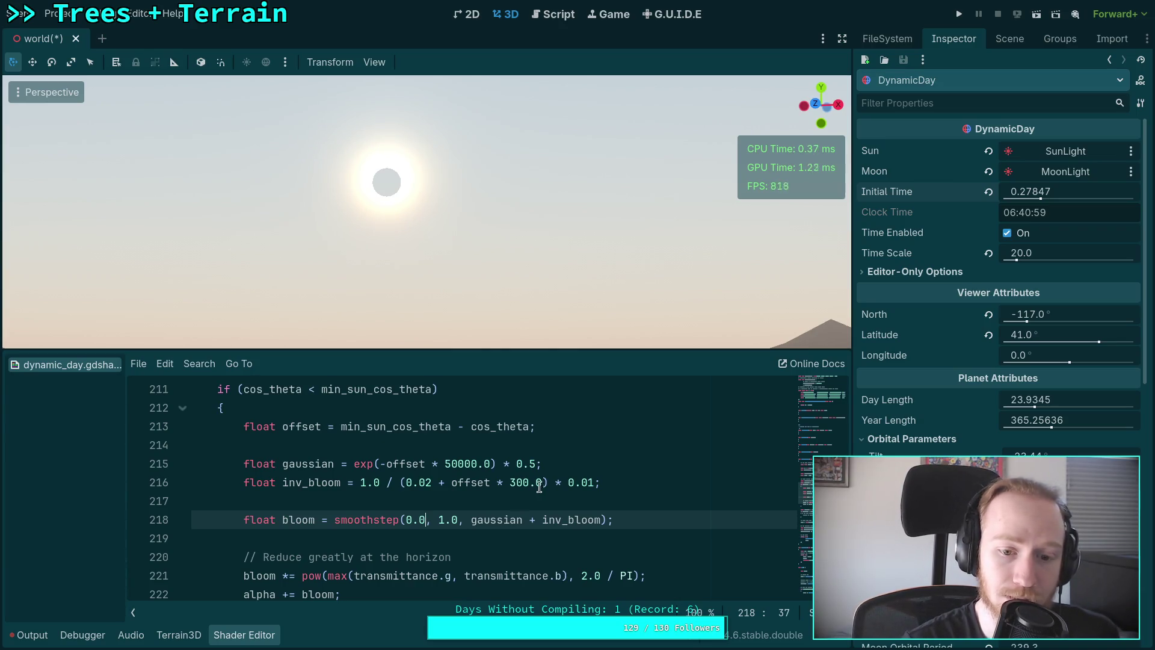
# Briefly try 0.001 for the inv_bloom scale, then revert it to 0.01.
pyautogui.click(585, 482)
pyautogui.write('0')
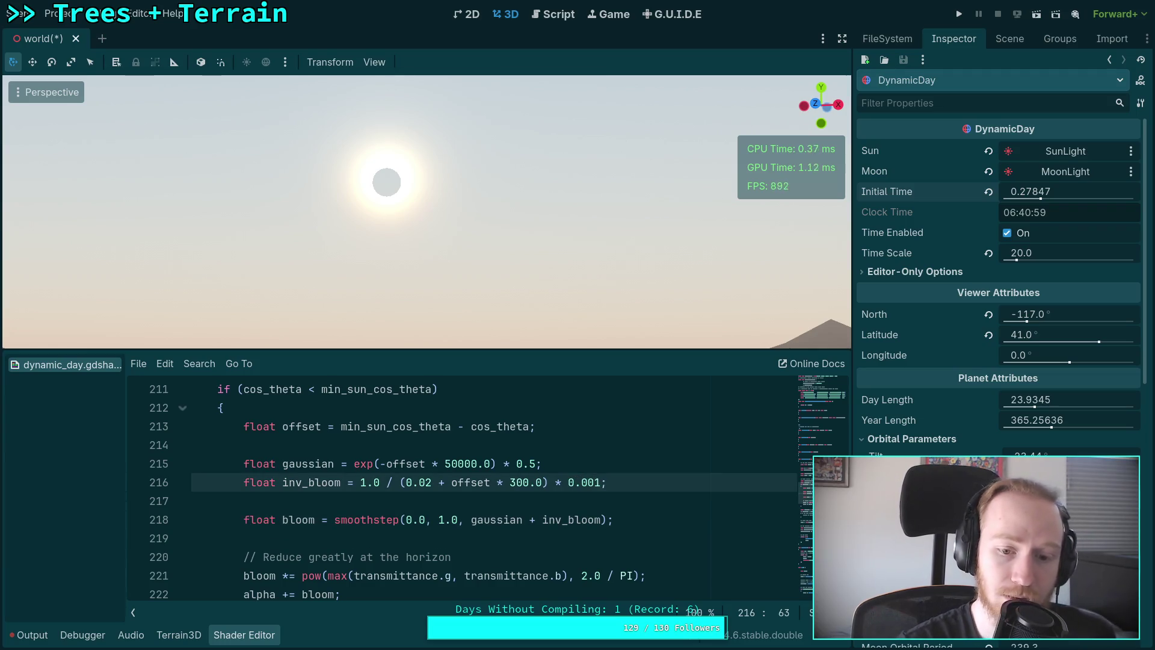
pyautogui.press('BackSpace')
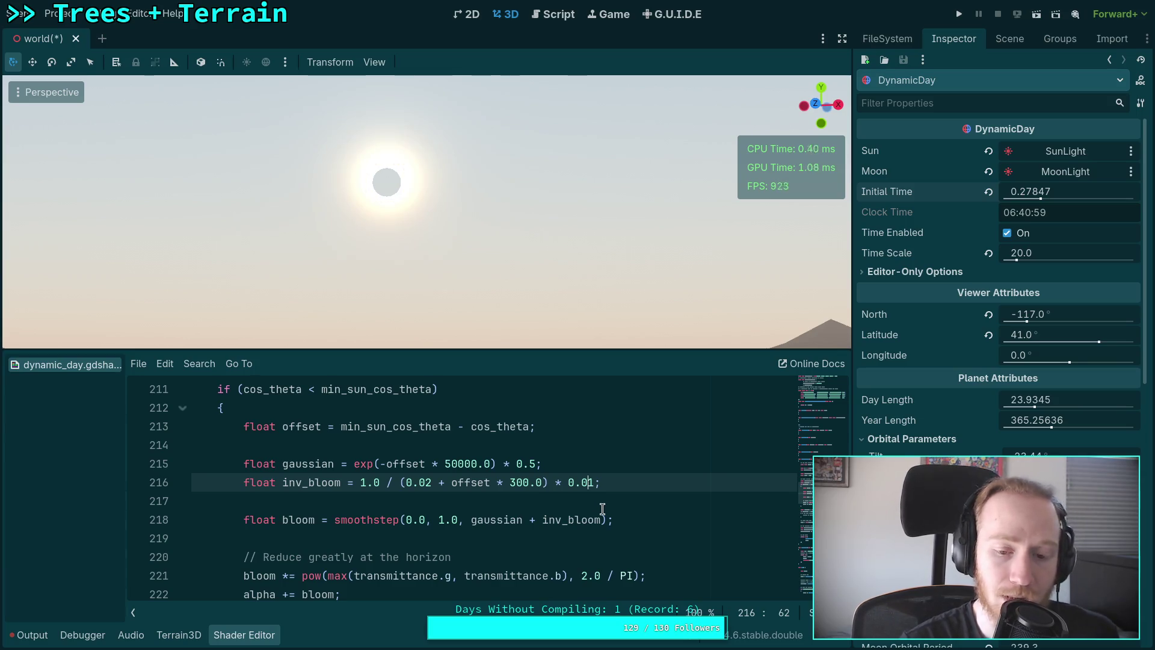
# Set the gaussian weight on line 215 to 0.0, compare 0.5, and return to 0.0.
pyautogui.moveTo(674, 520)
pyautogui.mouseDown()
pyautogui.moveTo(457, 485)
pyautogui.moveTo(418, 464)
pyautogui.mouseUp()
pyautogui.click(509, 483)
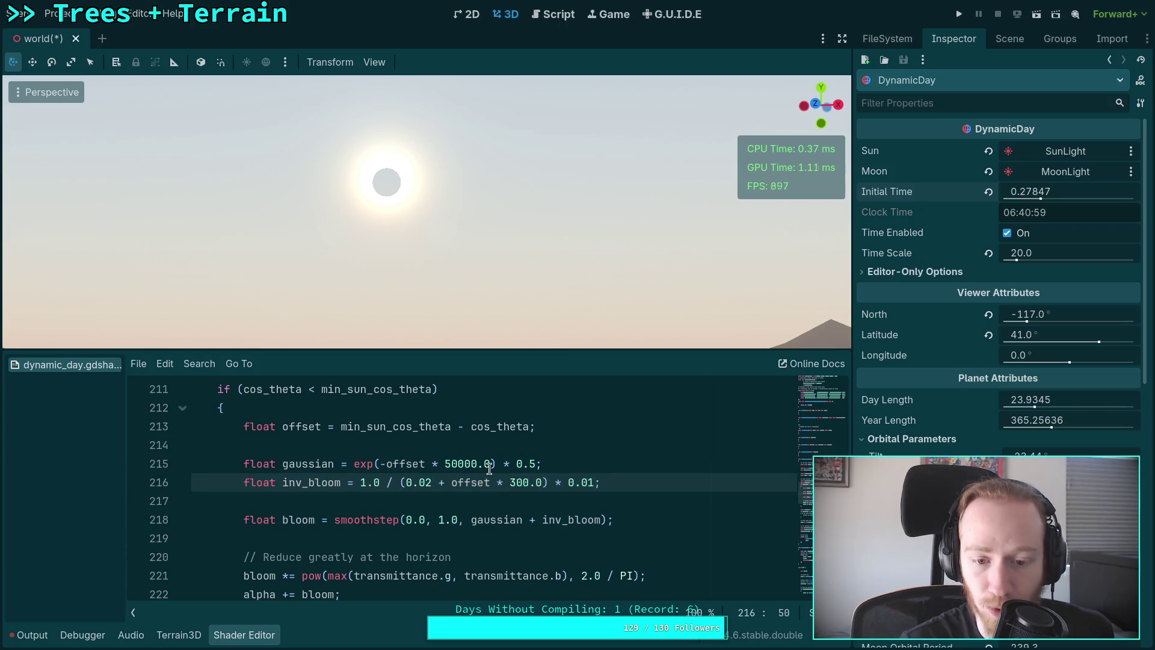
pyautogui.click(490, 464)
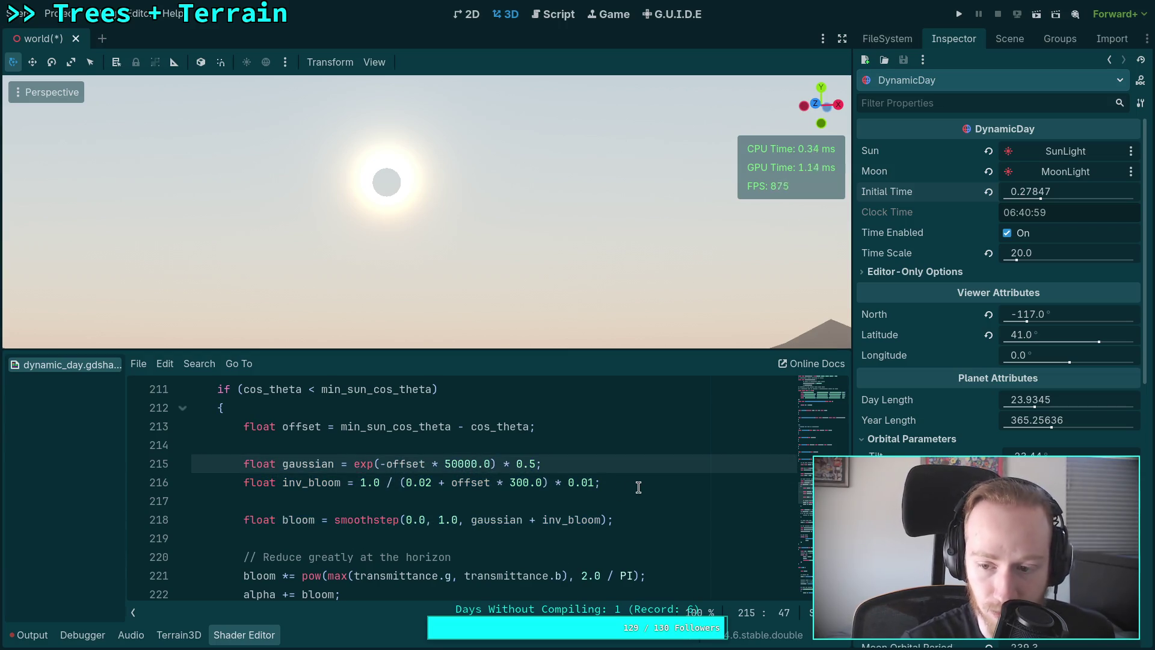
pyautogui.doubleClick(533, 464)
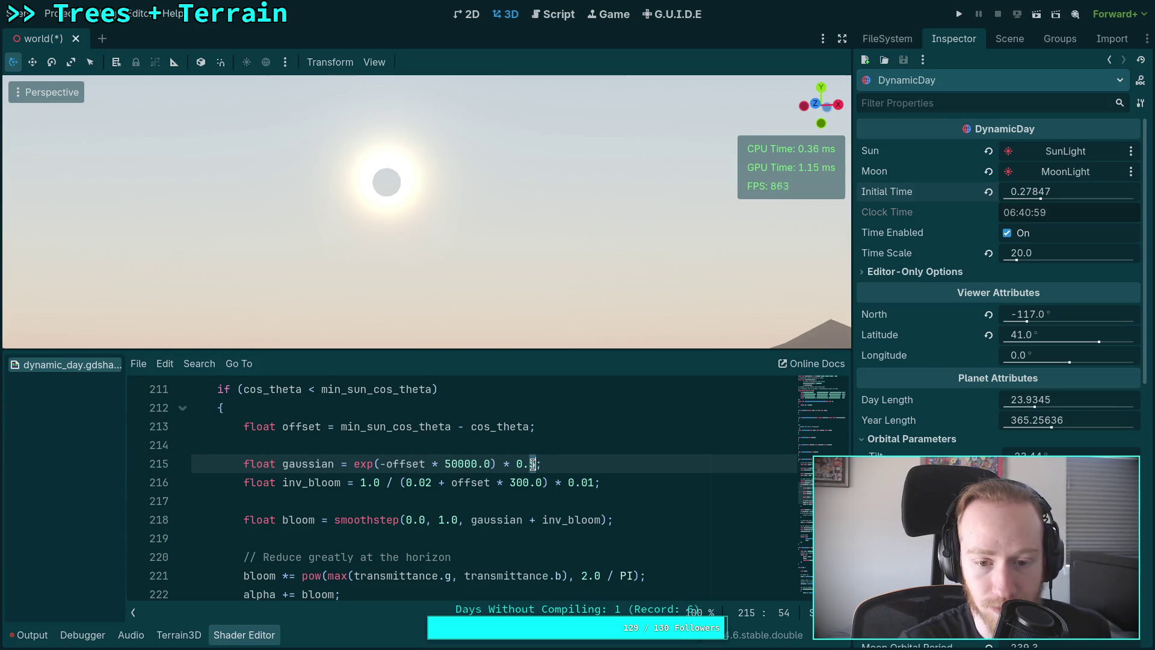
pyautogui.write('0')
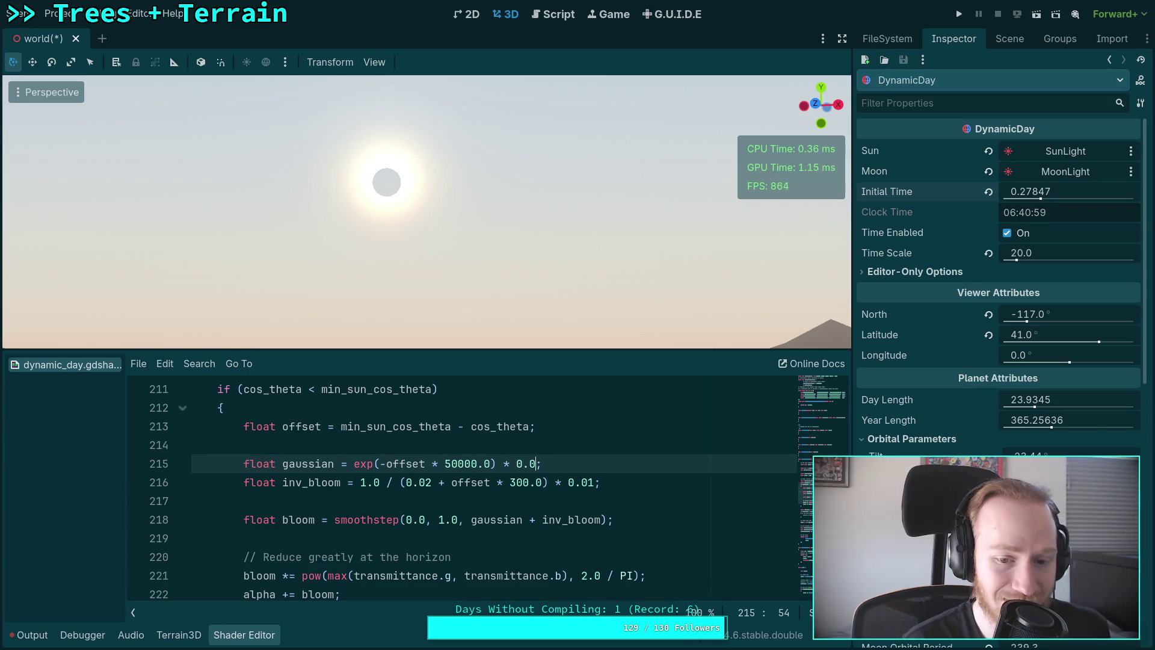
pyautogui.hotkey('shift', 'Left')
pyautogui.write('5')
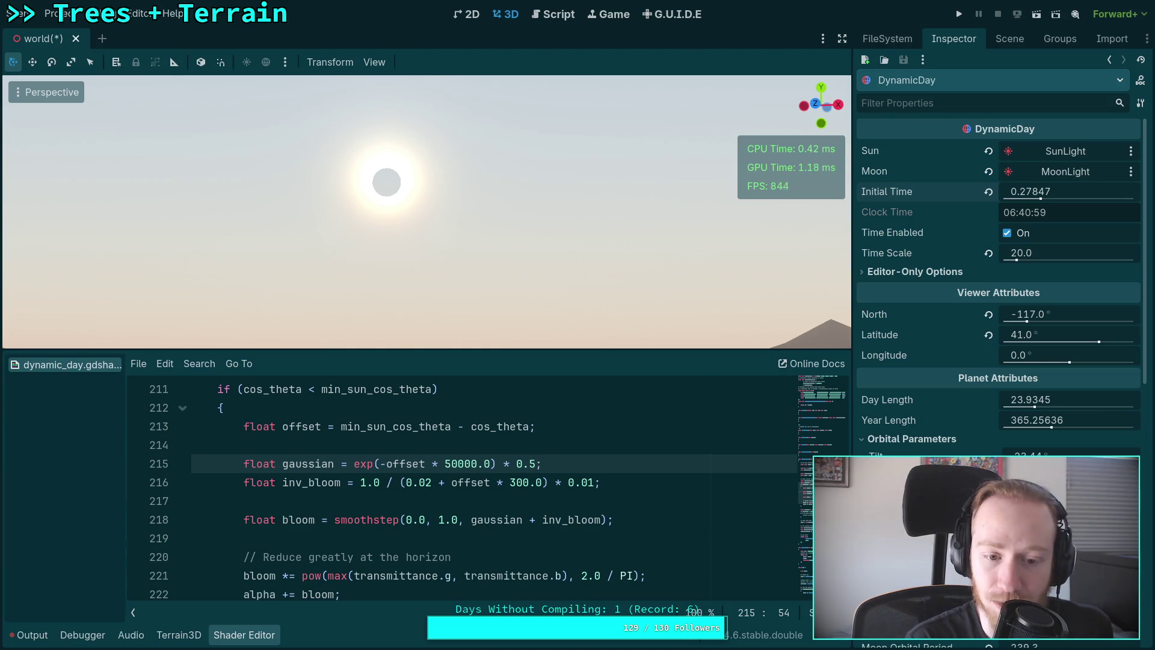
pyautogui.press('BackSpace')
pyautogui.write('0')
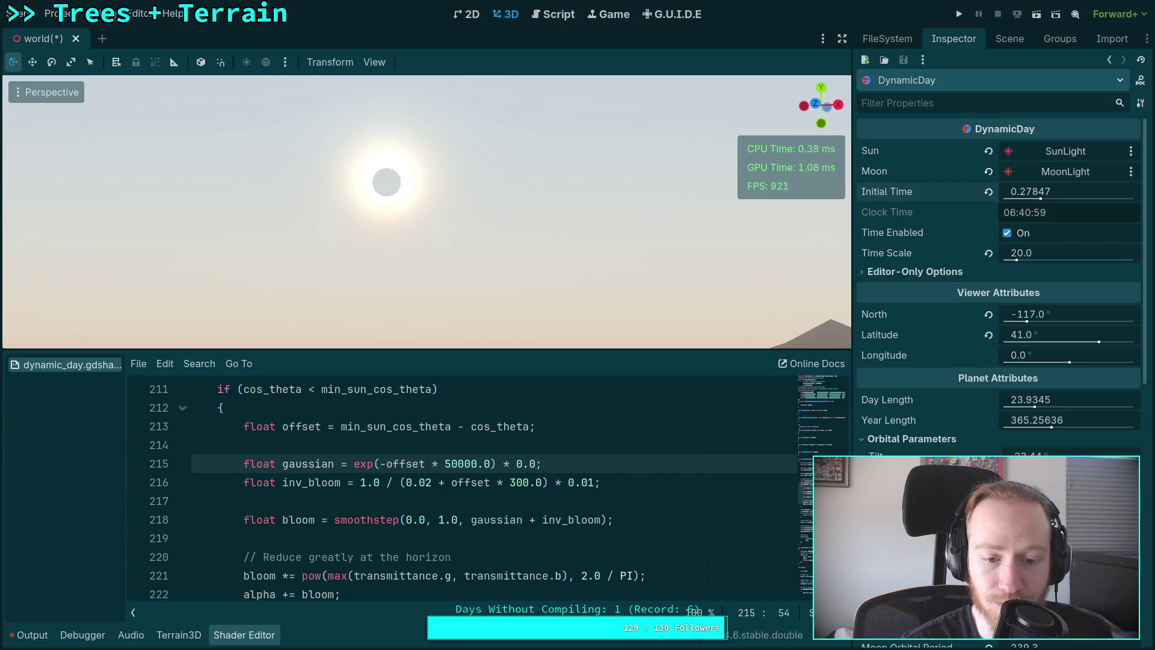
pyautogui.click(428, 482)
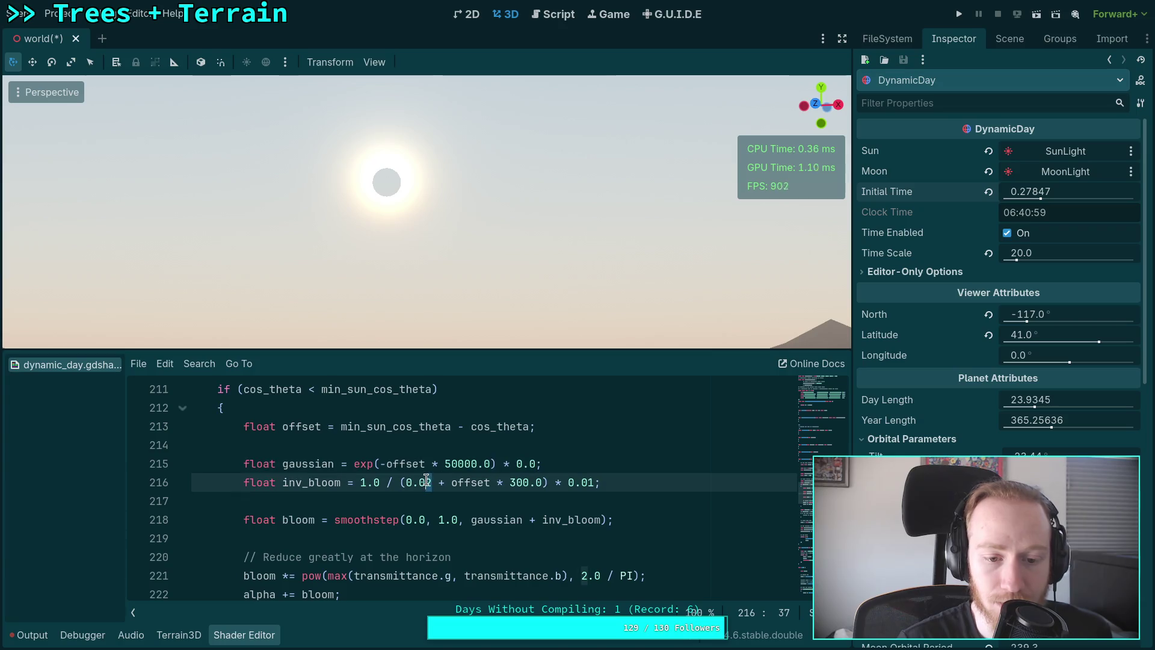
# Drop the inv_bloom offset on line 216 from 0.02 to 0.0.
pyautogui.press('Delete')
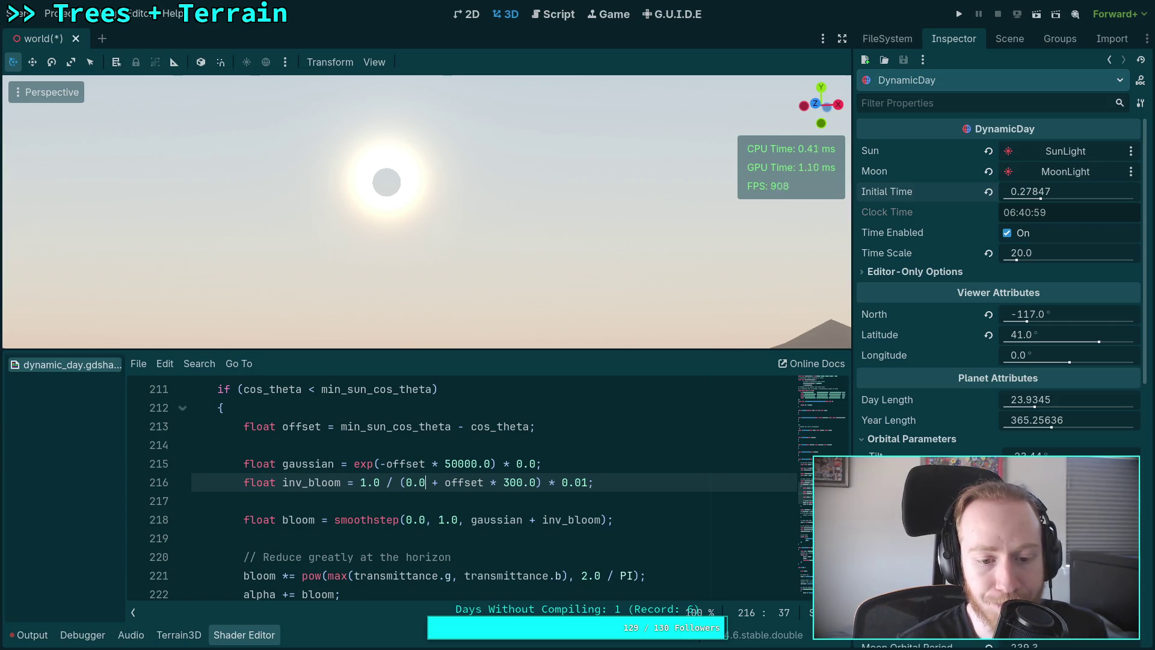
pyautogui.scroll(-1, 469, 543)
pyautogui.scroll(-12, 469, 542)
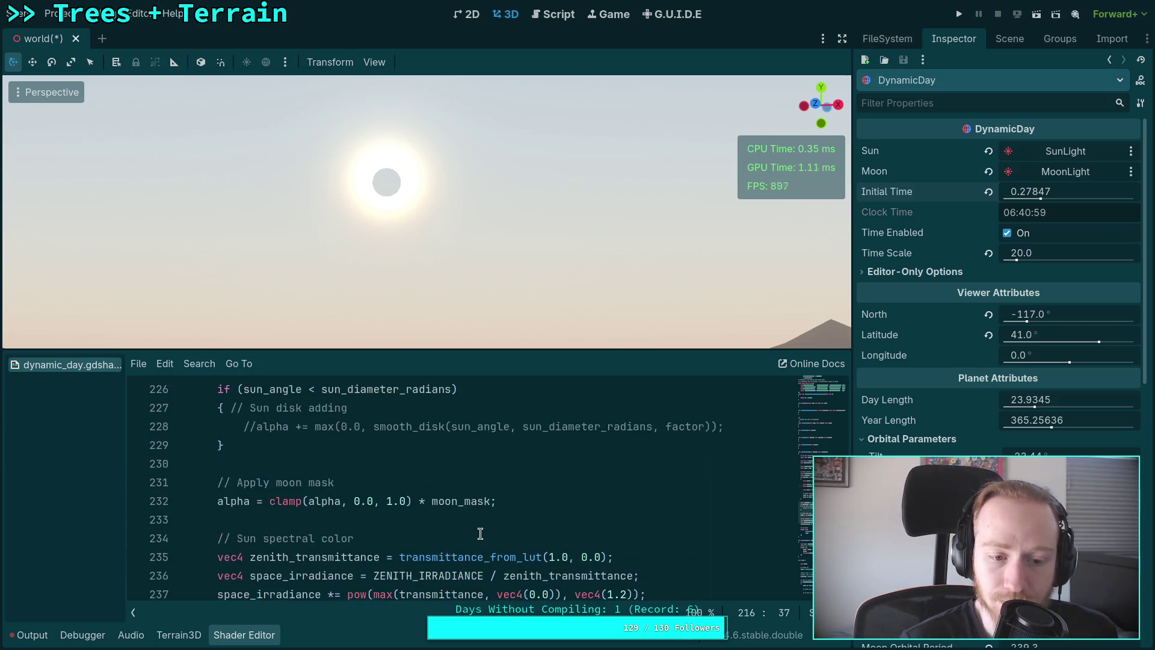
pyautogui.scroll(-10, 441, 526)
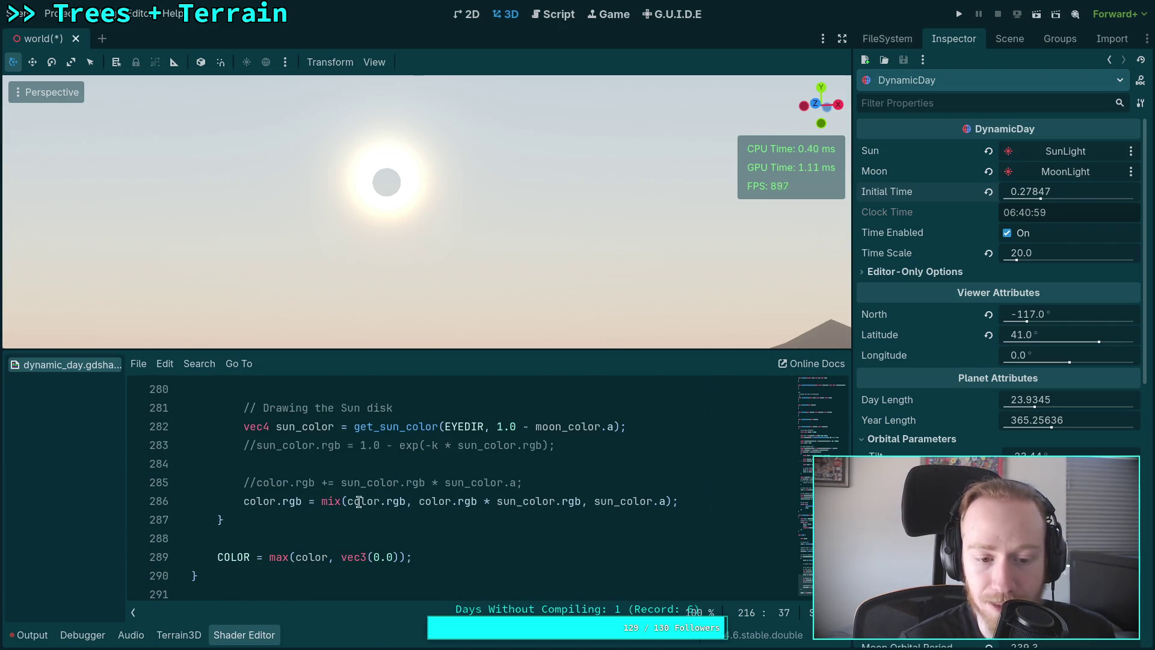
pyautogui.click(243, 500)
# Comment out the sun disk mix line and add color.rgb = vec3(sun_color.a); below it.
pyautogui.write('//')
pyautogui.press('End')
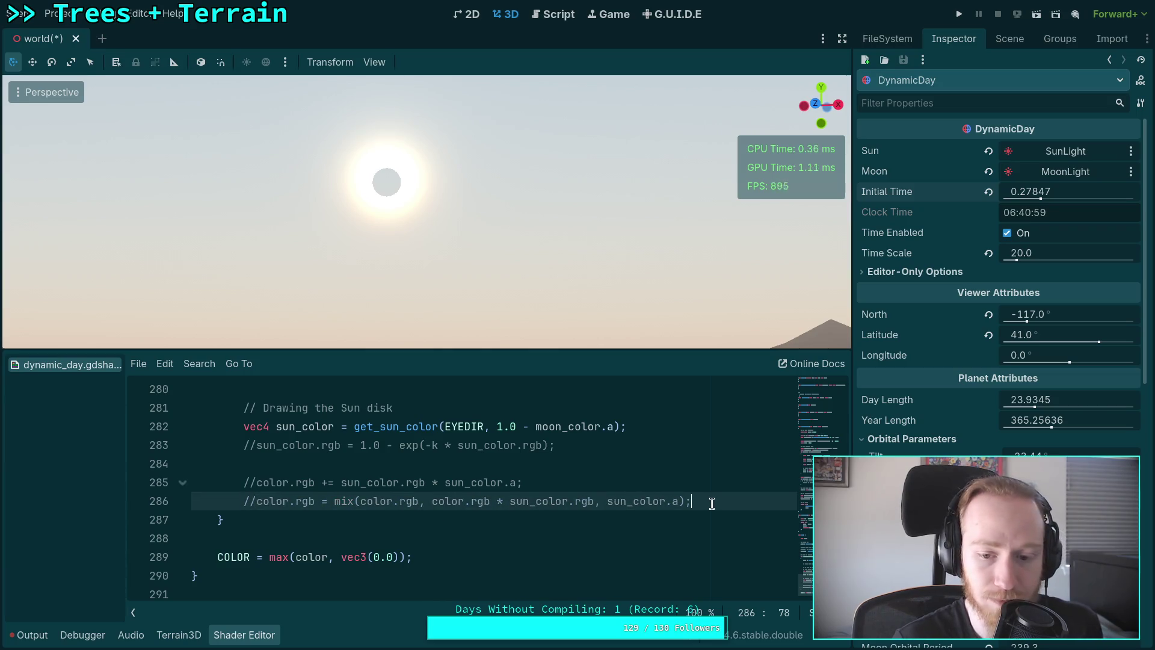
pyautogui.press('Return')
pyautogui.write('color.rgb = v')
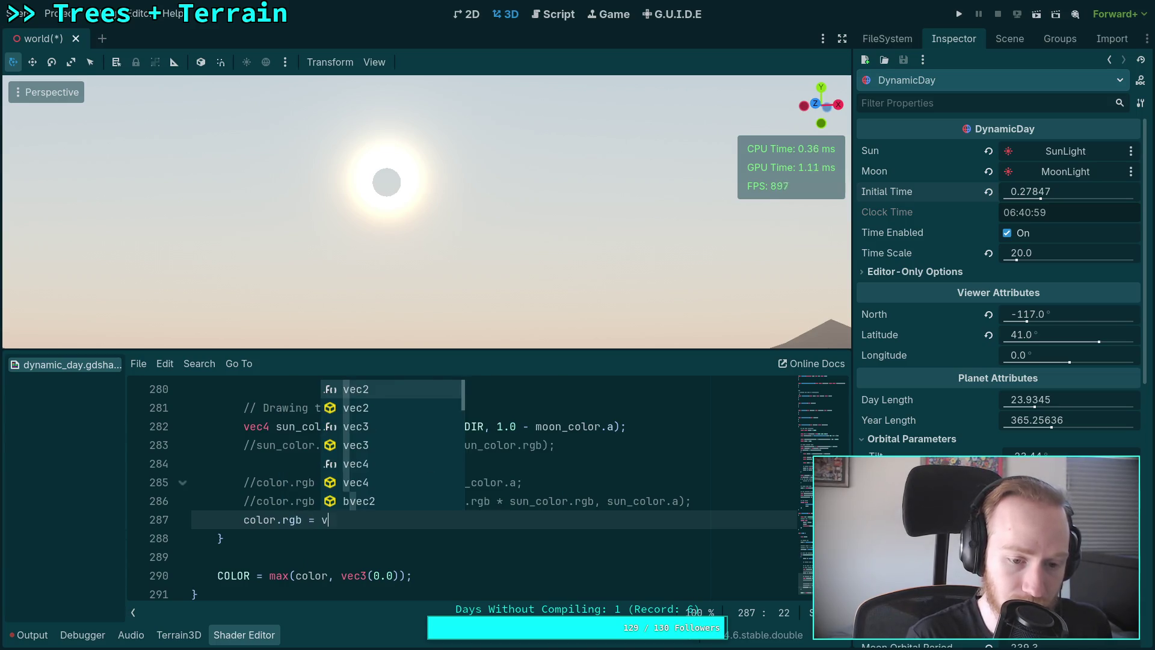
pyautogui.write('ec3(sun_color.a);')
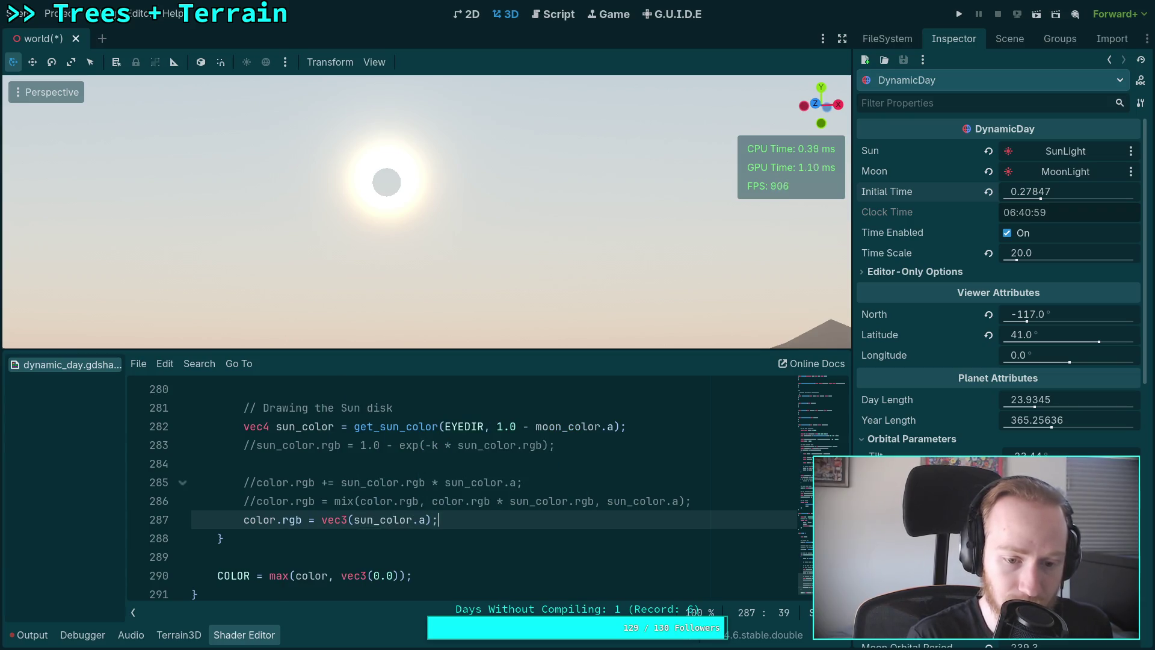
pyautogui.scroll(12, 631, 526)
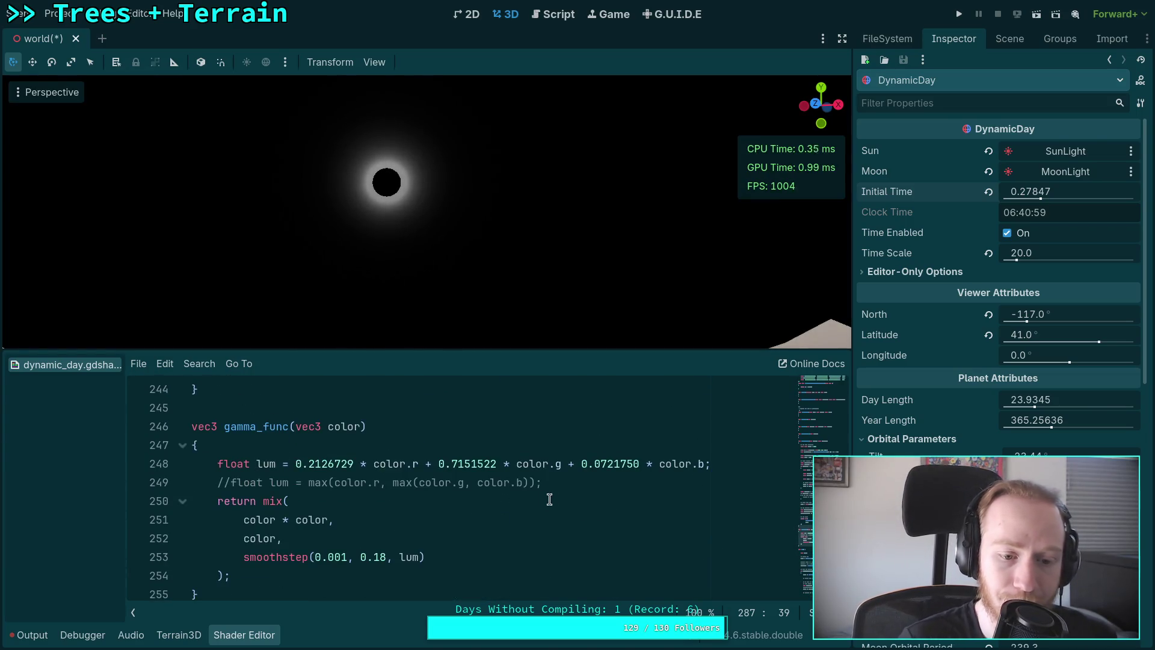
pyautogui.scroll(2, 516, 512)
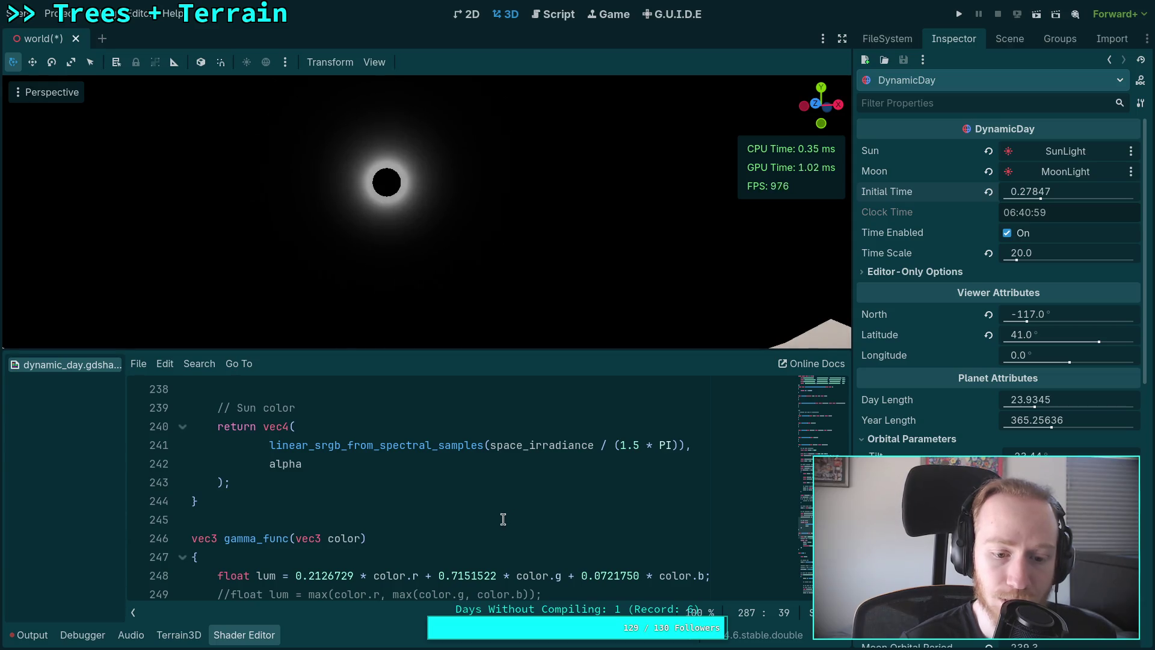
pyautogui.scroll(-3, 508, 518)
pyautogui.scroll(8, 481, 527)
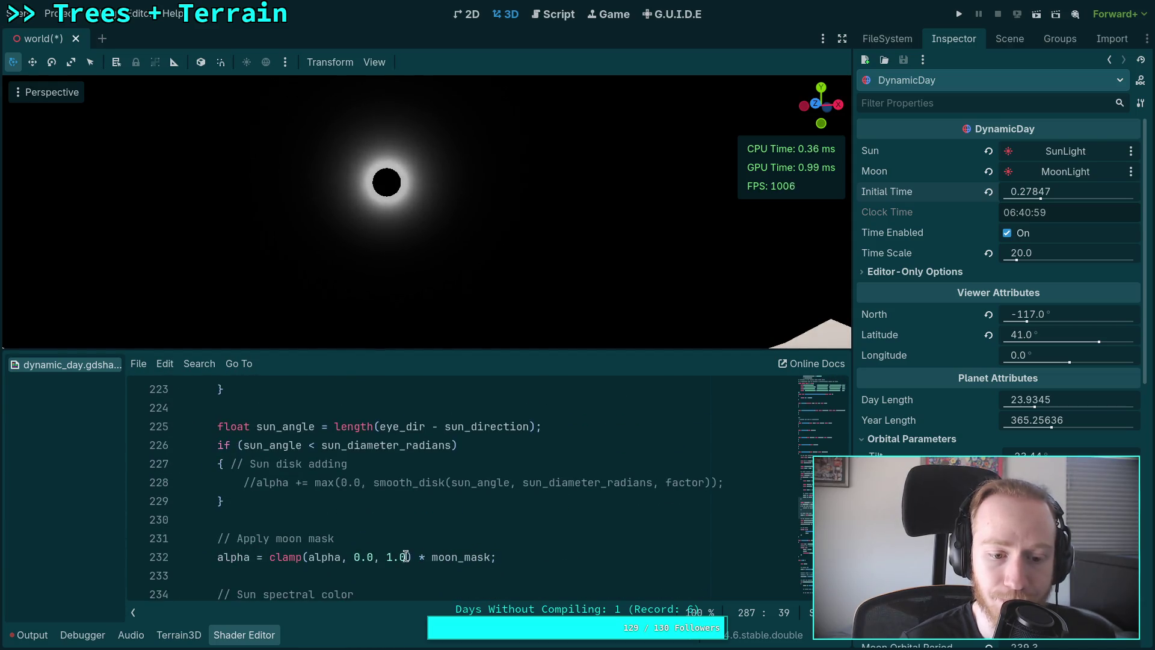
pyautogui.scroll(9, 397, 544)
pyautogui.scroll(-4, 382, 534)
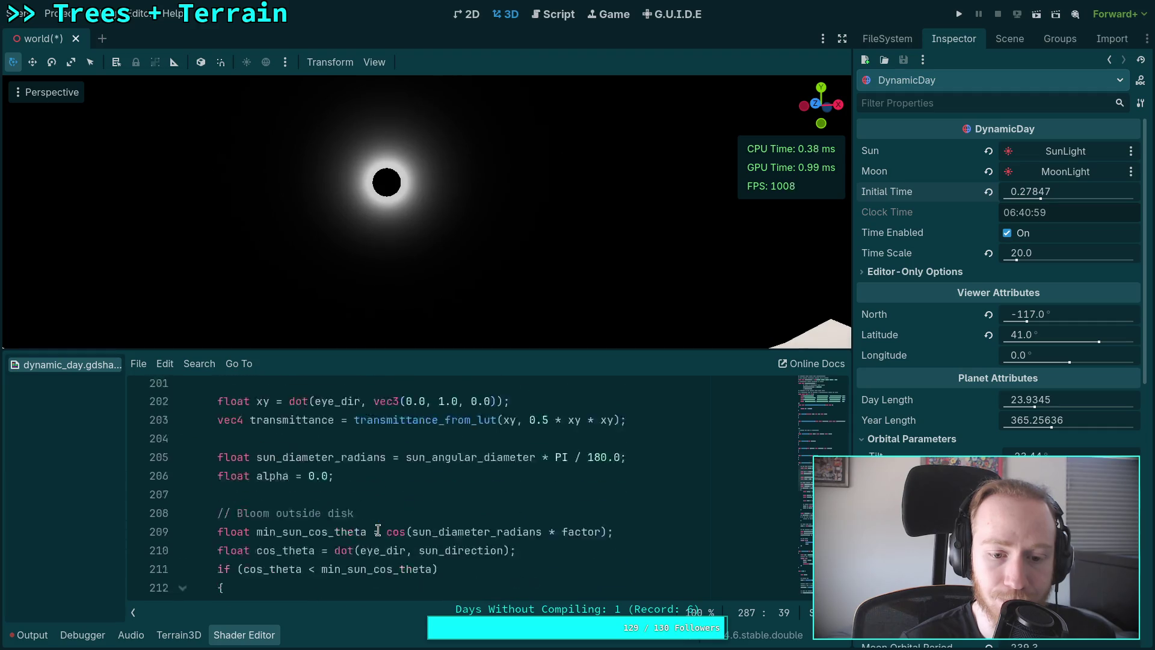
pyautogui.click(529, 521)
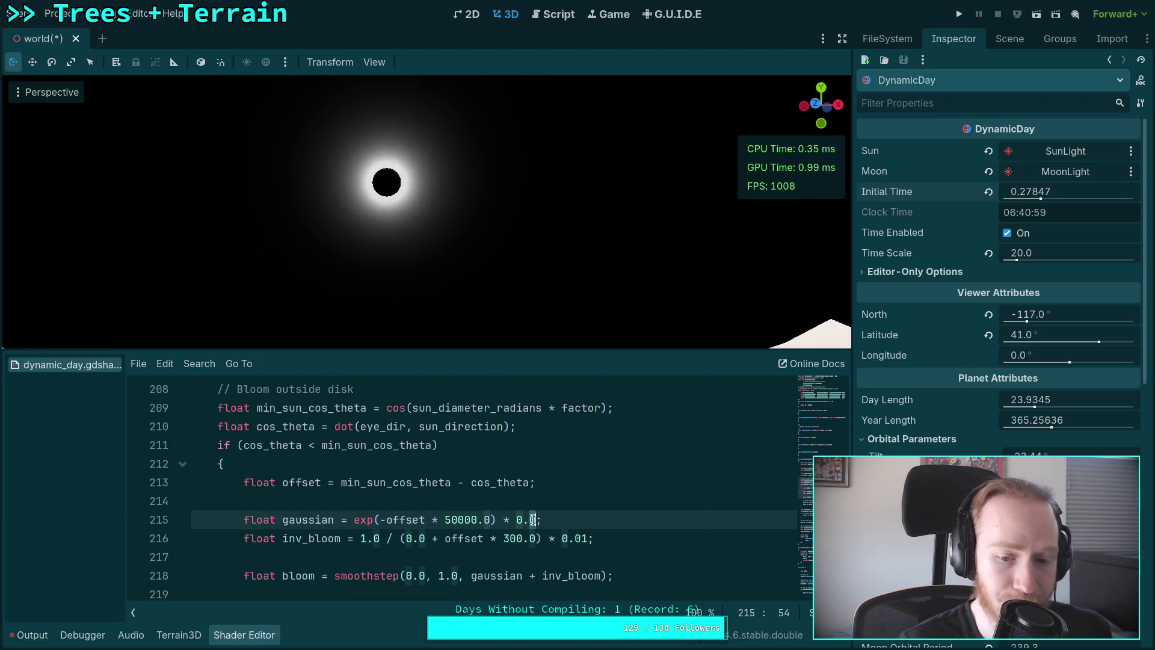
pyautogui.press('Delete')
pyautogui.write('5')
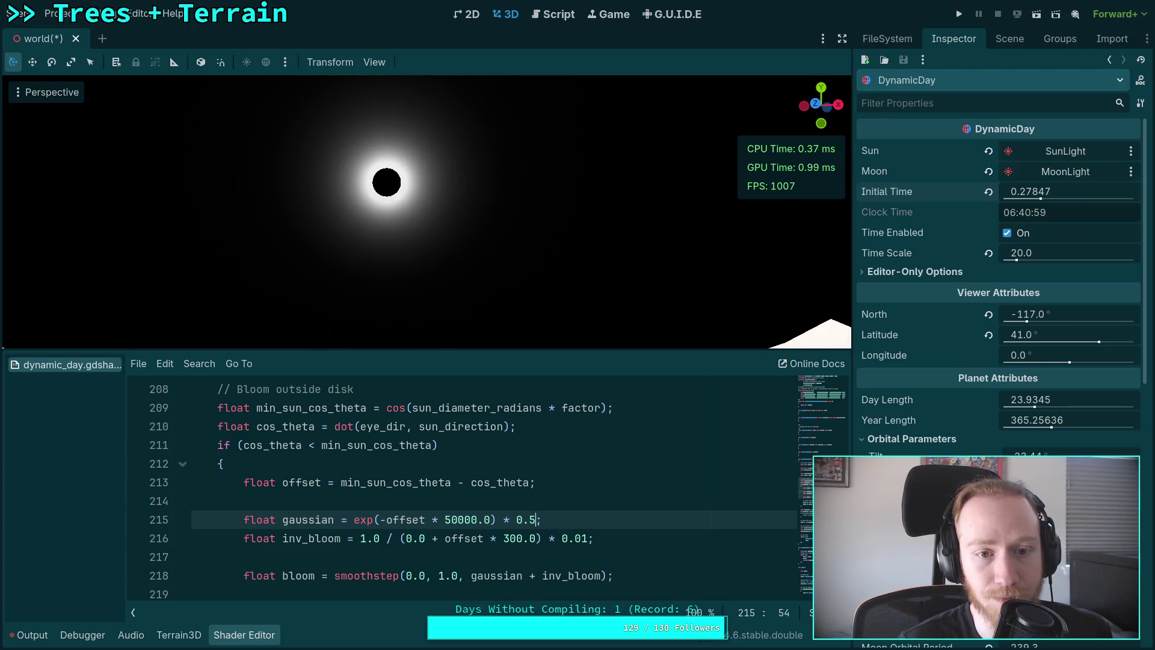
pyautogui.hotkey('shift', 'Left')
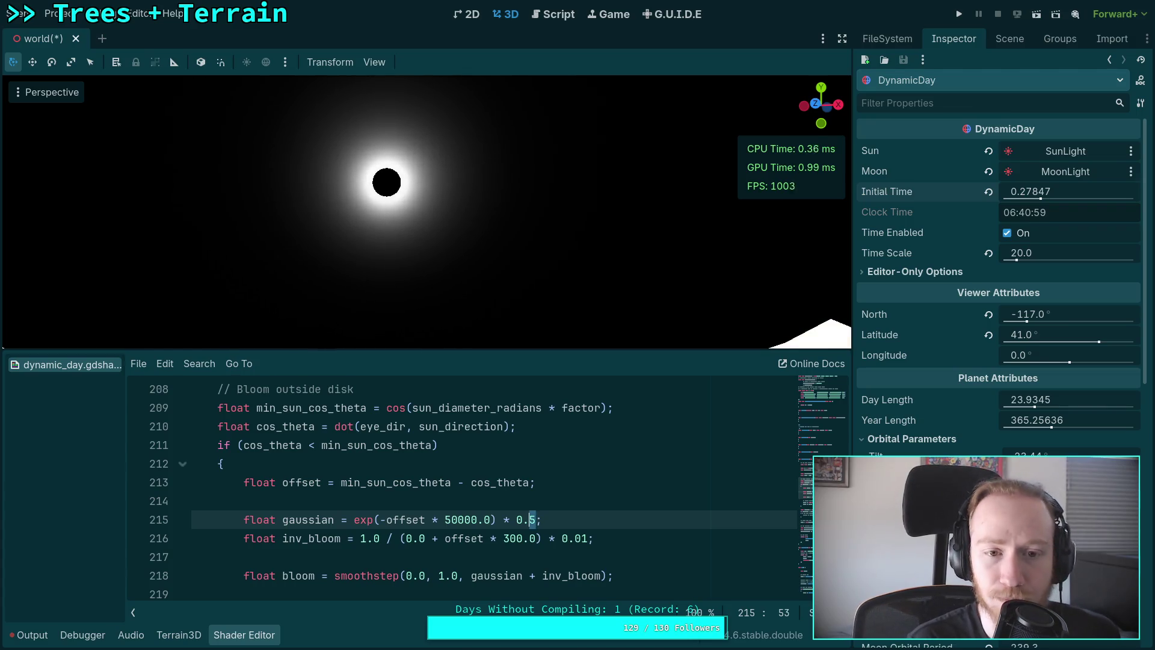
pyautogui.write('0')
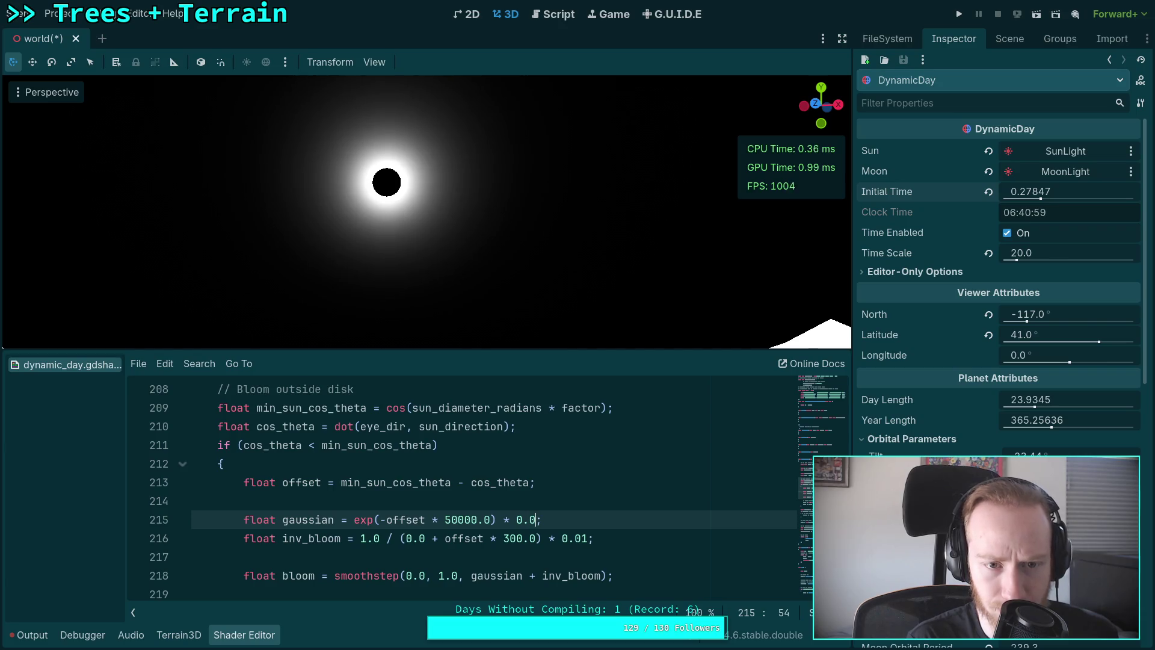
pyautogui.hotkey('shift', 'Left')
pyautogui.write('5')
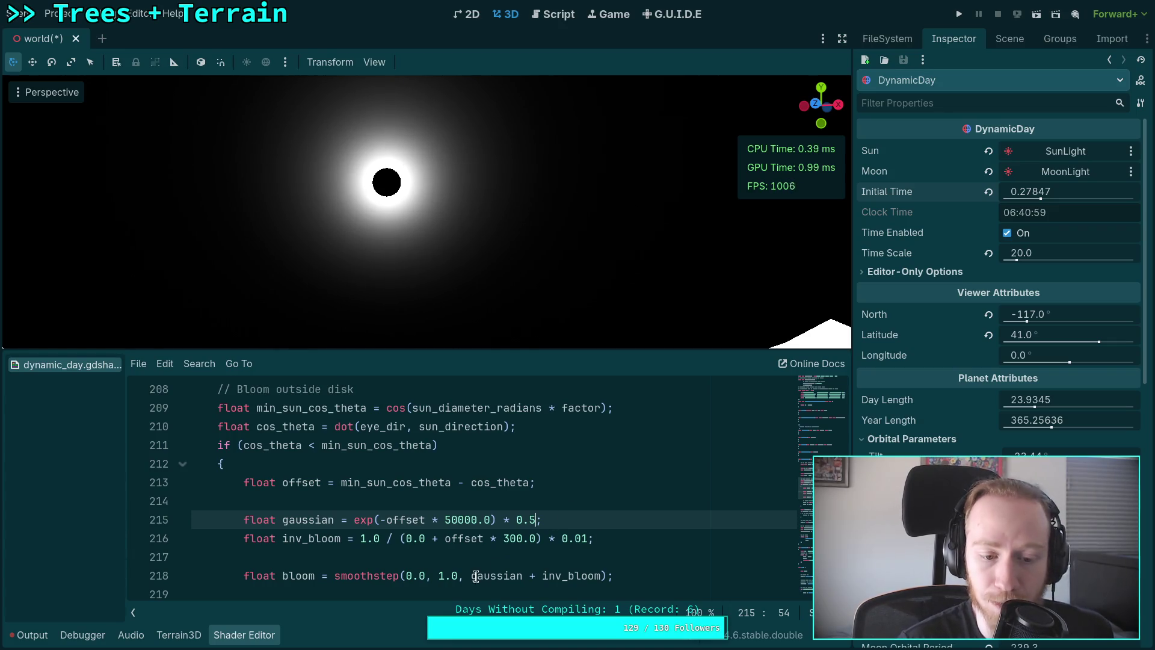
pyautogui.scroll(-2, 438, 569)
pyautogui.scroll(1, 438, 569)
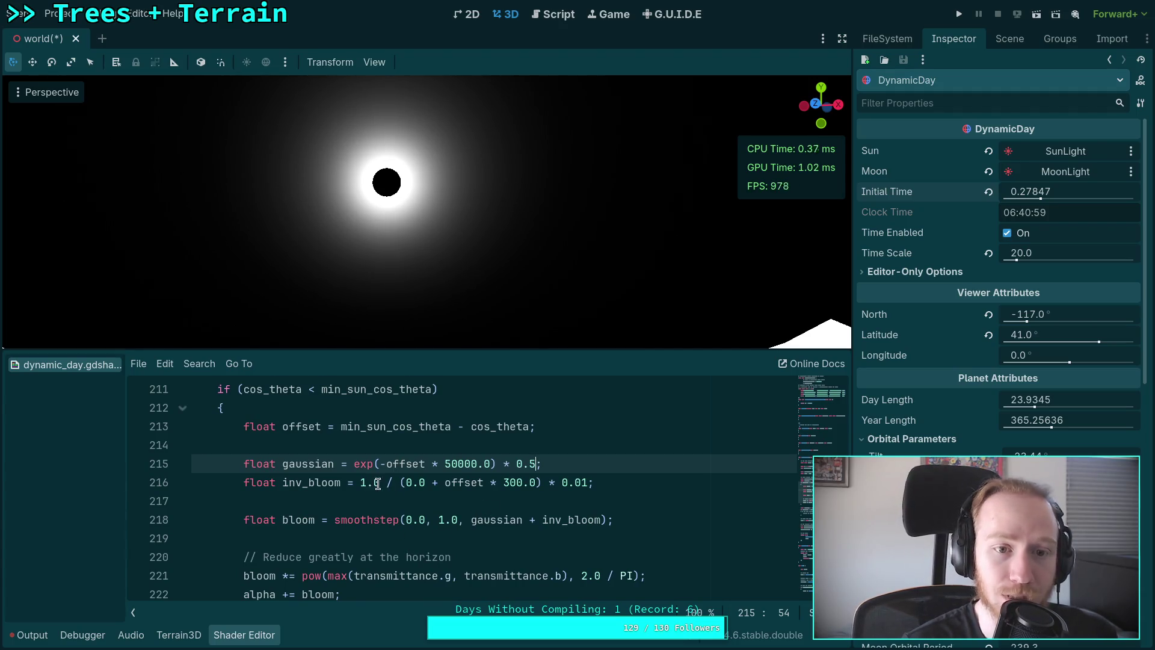
pyautogui.click(530, 463)
pyautogui.press('Delete')
pyautogui.write('0')
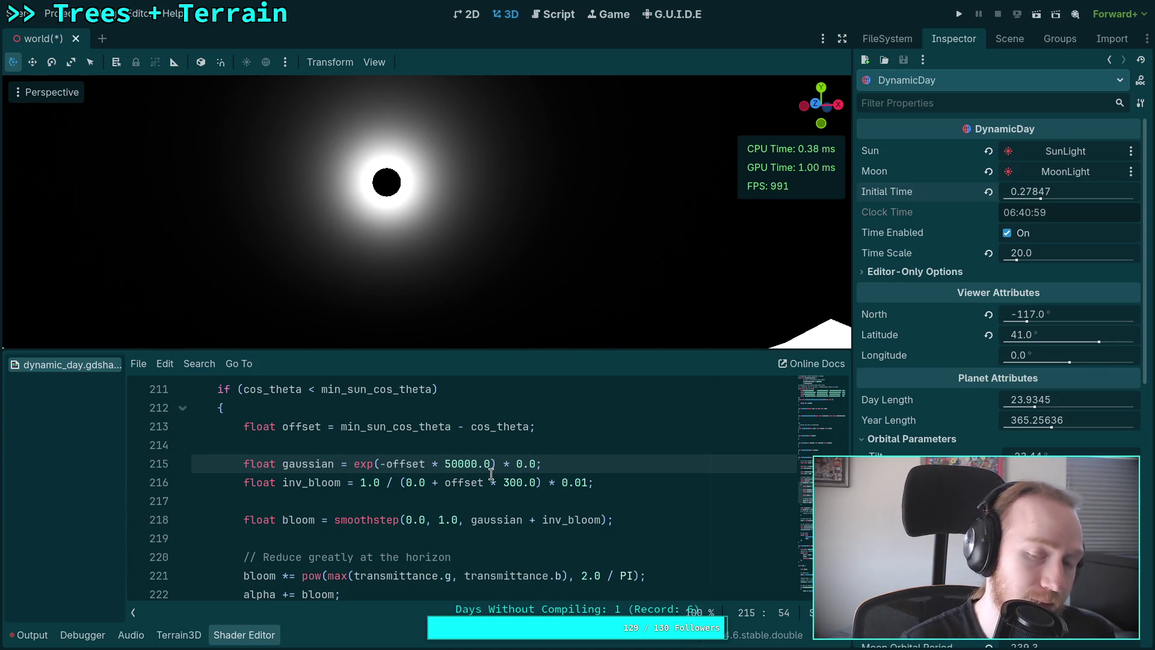
pyautogui.scroll(5, 438, 221)
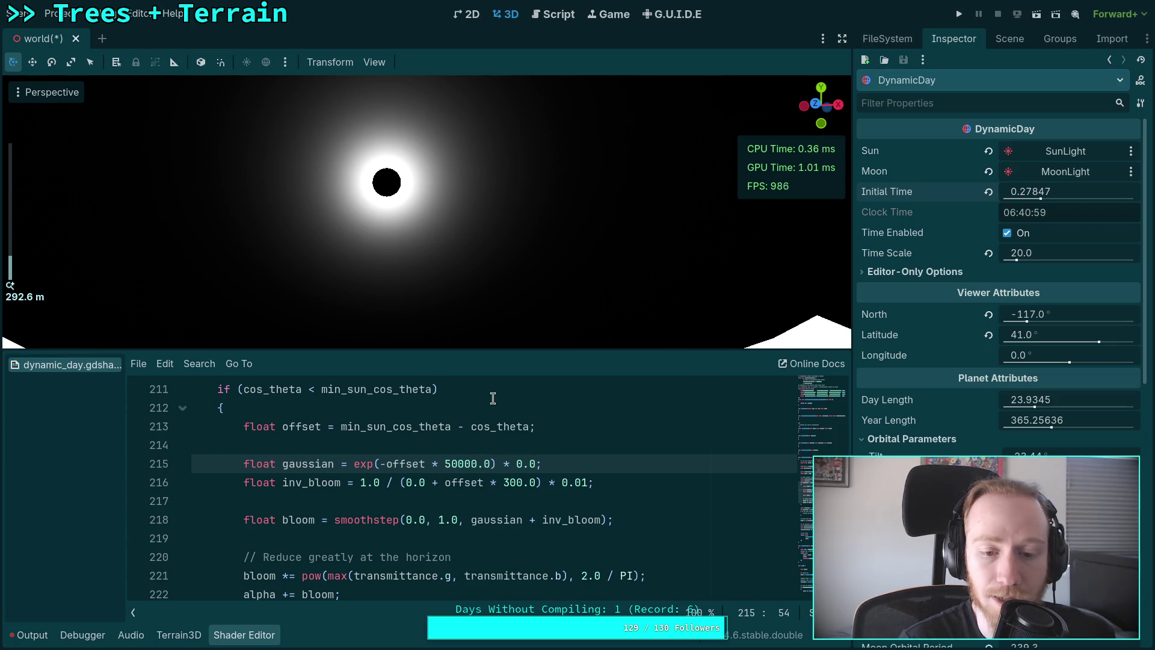
pyautogui.click(451, 464)
# Change line 215's gaussian falloff from 50000.0 to 500.0 and its weight to 0.5.
pyautogui.press('Delete')
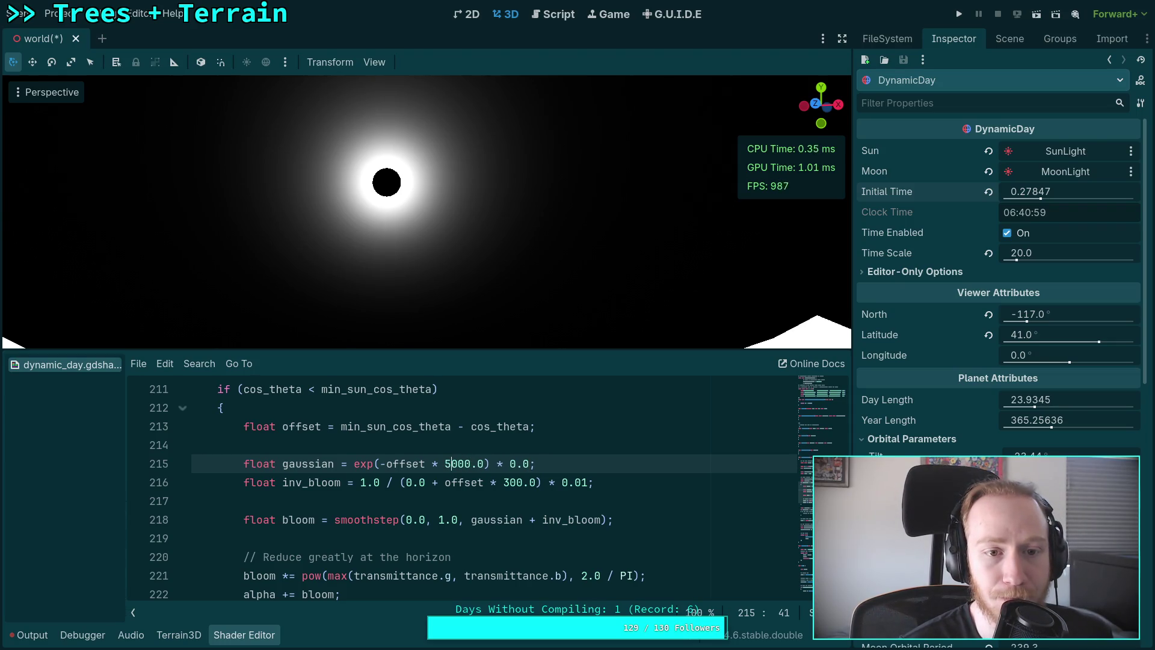
pyautogui.press('Delete')
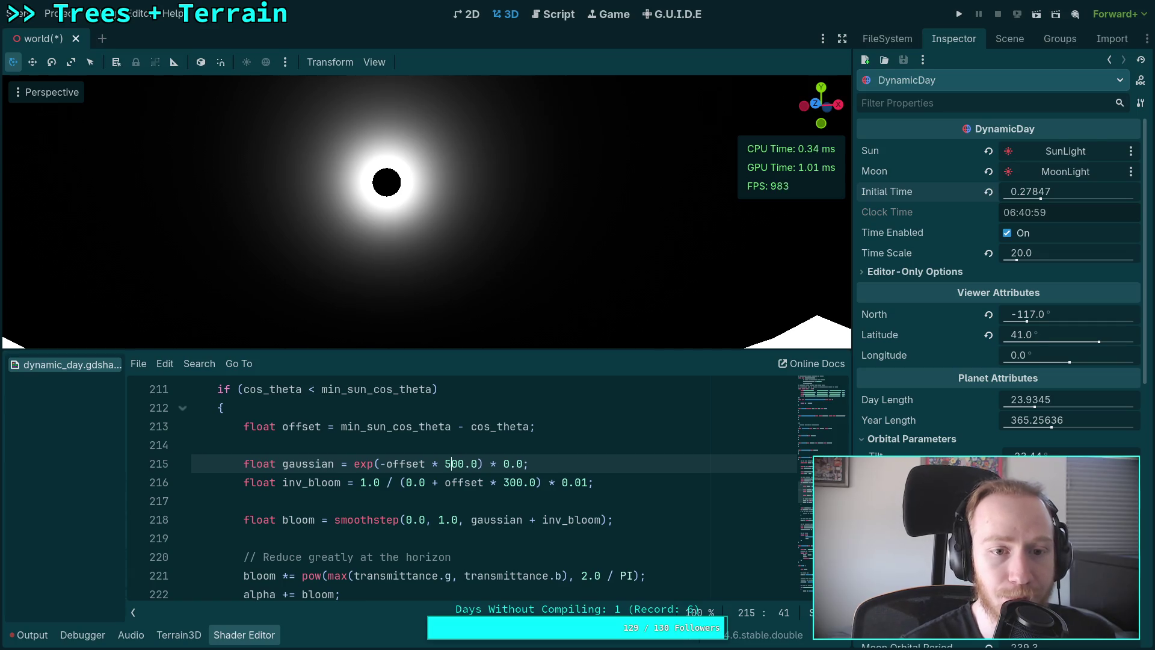
pyautogui.click(506, 463)
pyautogui.press('Right')
pyautogui.press('Right')
pyautogui.press('Right')
pyautogui.press('BackSpace')
pyautogui.write('5')
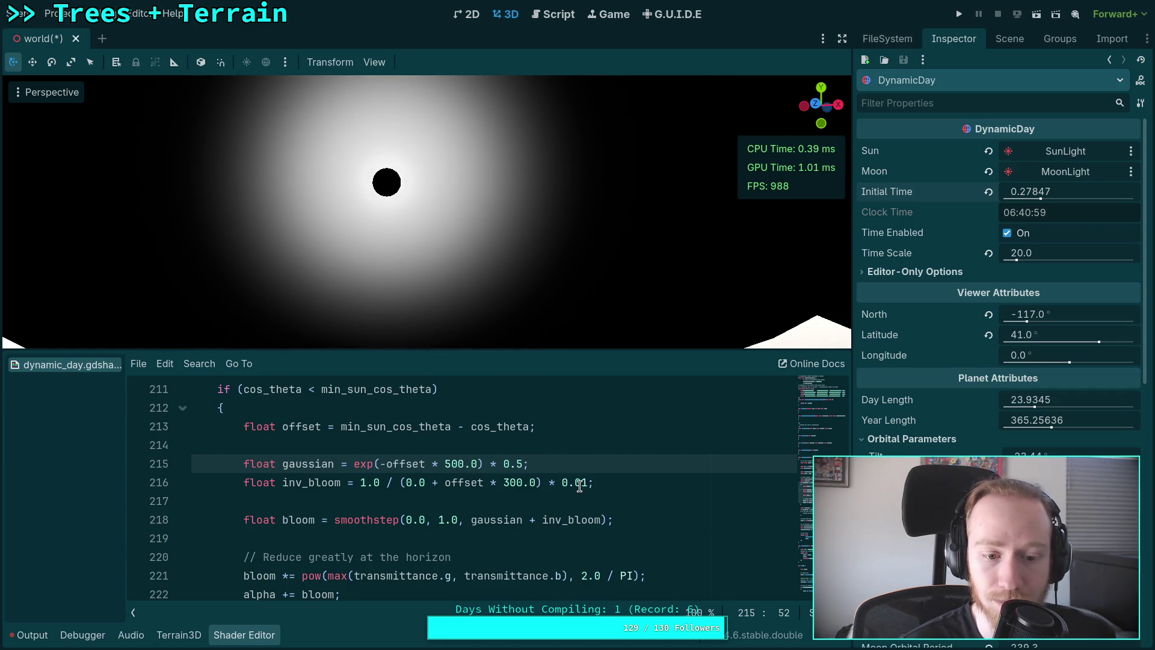
# Briefly append * 0.0 after inv_bloom on line 218, then remove it again.
pyautogui.moveTo(524, 519); pyautogui.dragTo(600, 516)
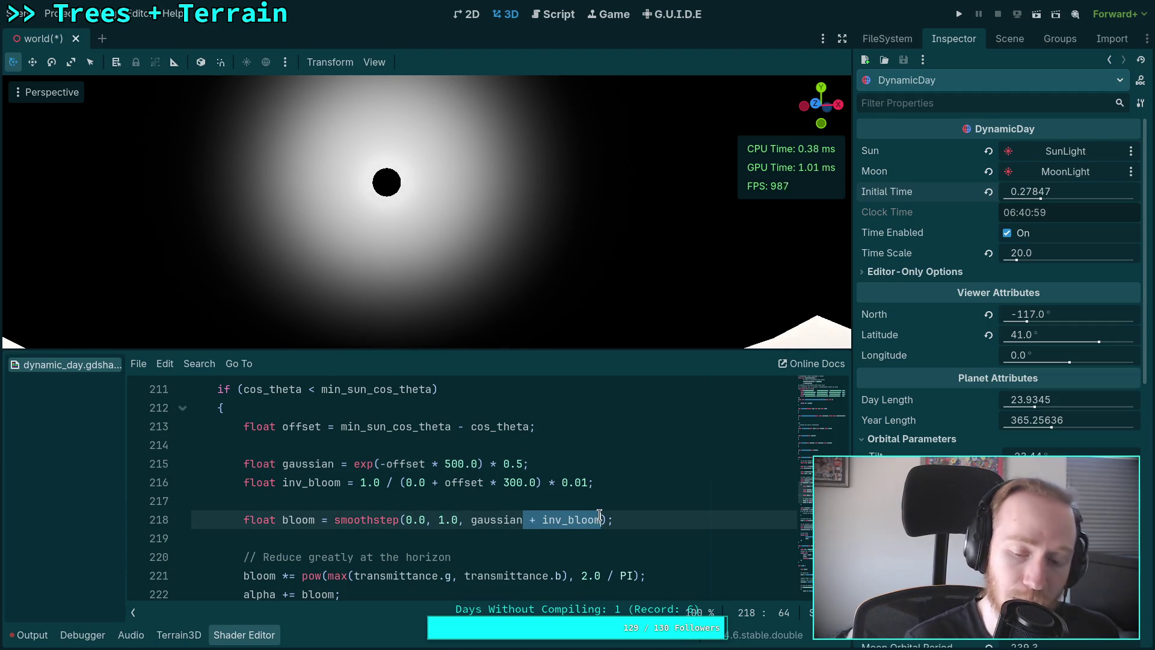
pyautogui.click(600, 516)
pyautogui.write('* 0.0')
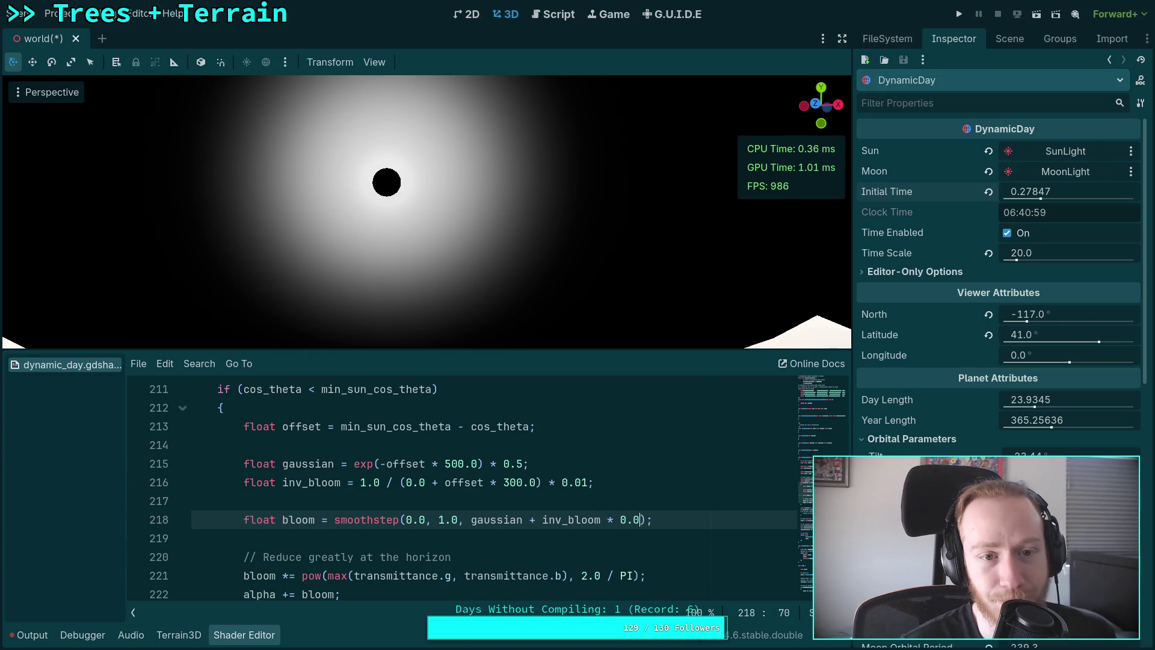
pyautogui.hotkey('shift', 'Left')
pyautogui.hotkey('shift', 'Left')
pyautogui.hotkey('shift', 'Left')
pyautogui.press('BackSpace')
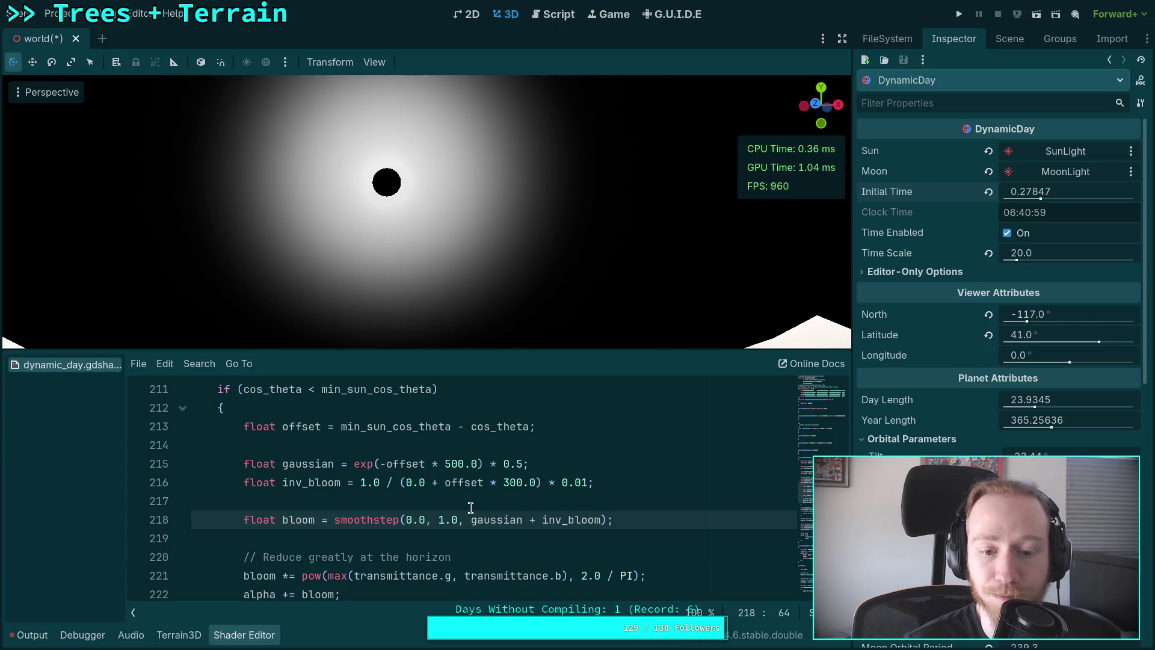
# Experiment with line 216's inv_bloom factor and a 0.1 gaussian weight on line 215.
pyautogui.click(423, 484)
pyautogui.write('2')
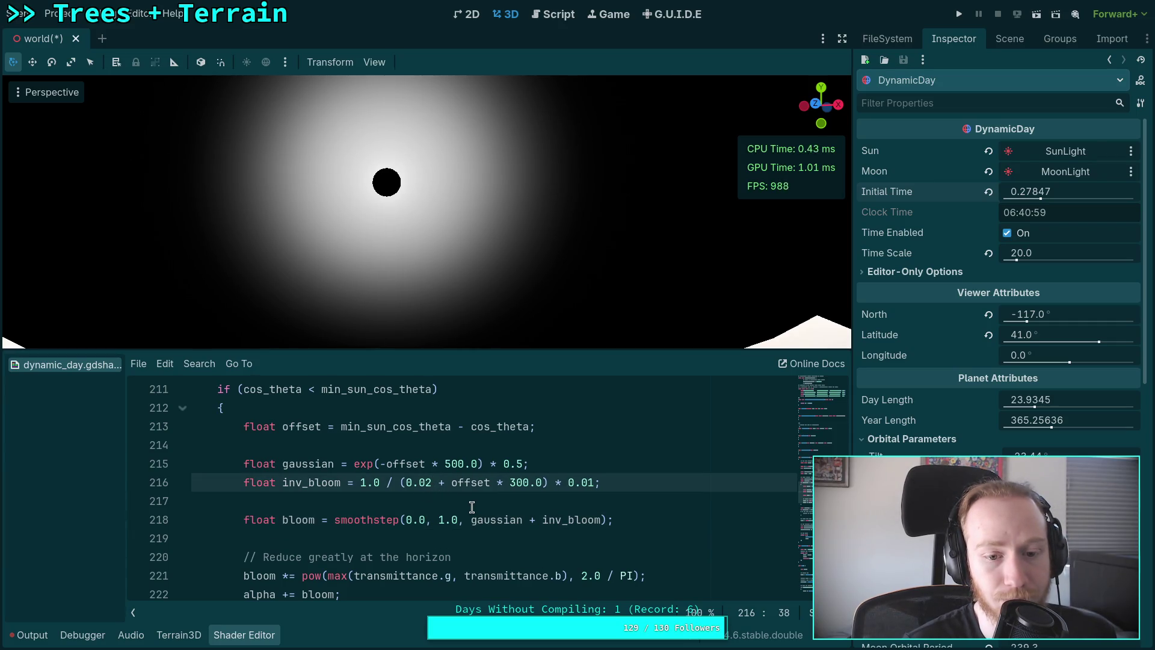
pyautogui.click(527, 463)
pyautogui.press('BackSpace')
pyautogui.write('1')
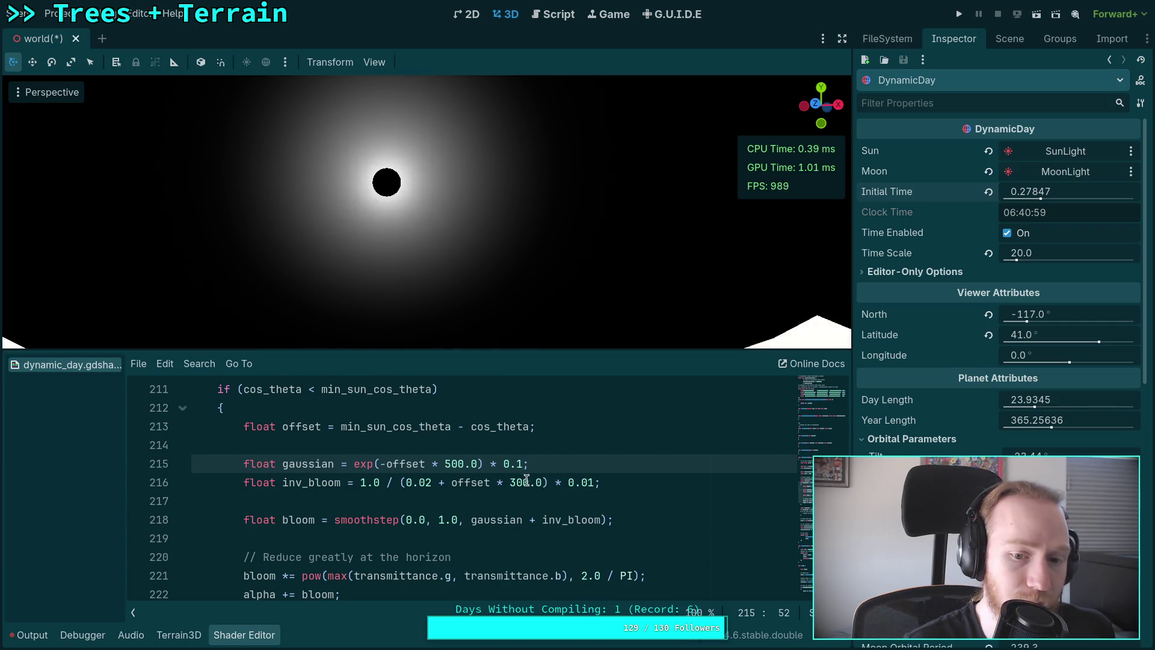
# Return the gaussian weight to 0.5 and set the inv_bloom multiplier to 0.001.
pyautogui.click(517, 465)
pyautogui.write('0')
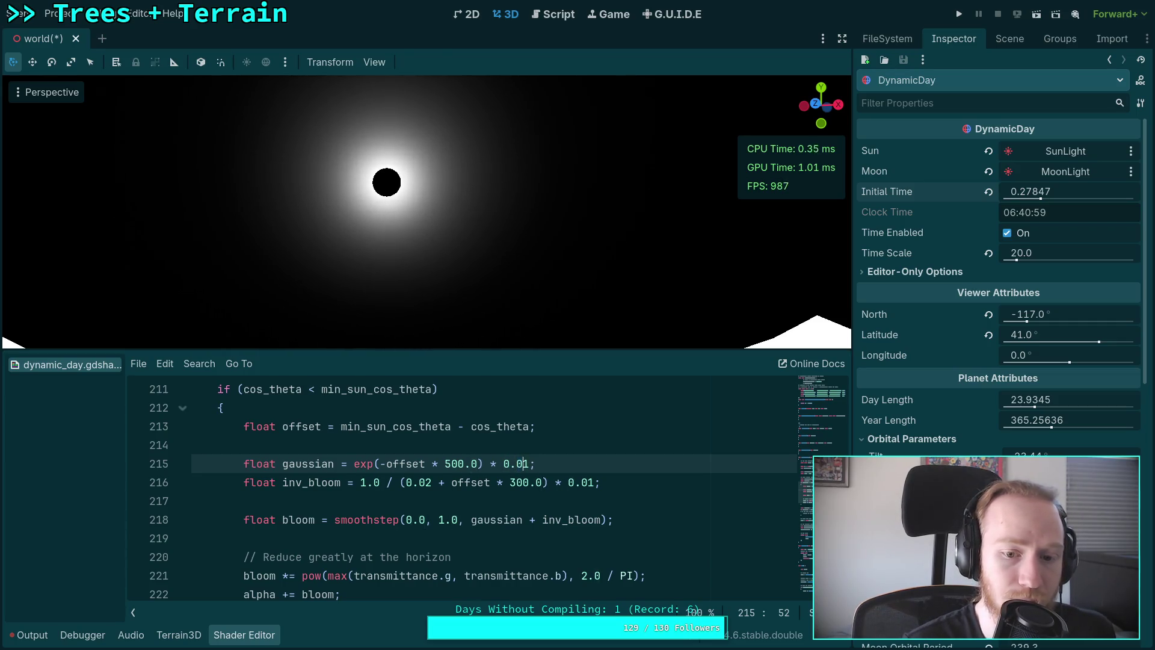
pyautogui.write('0')
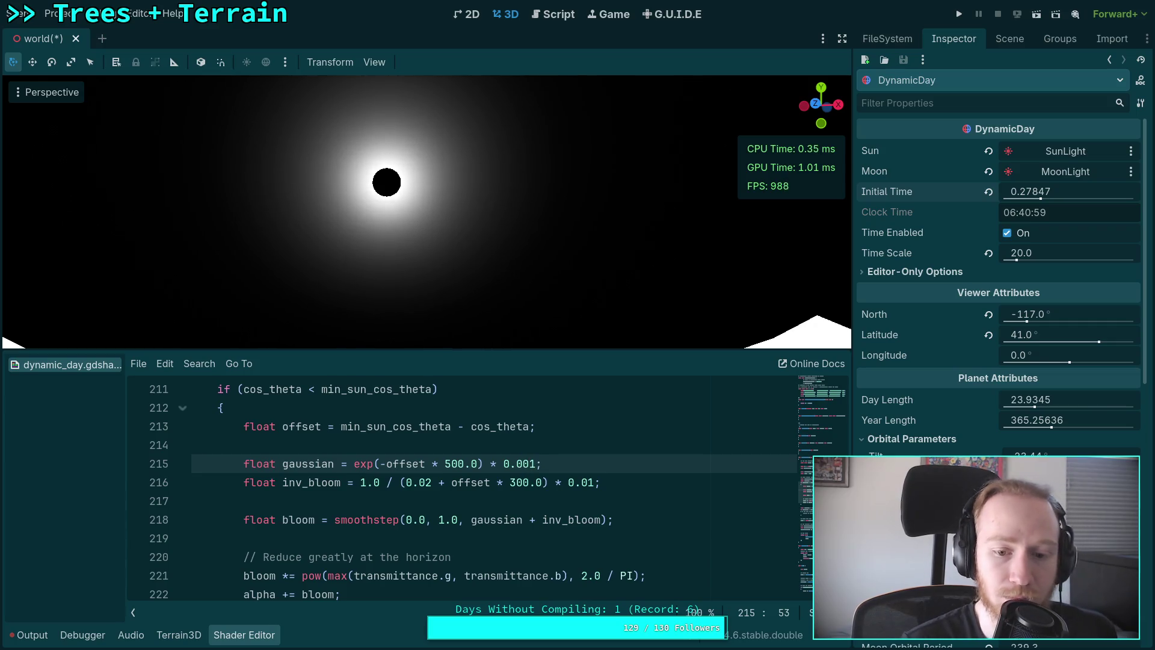
pyautogui.write('0')
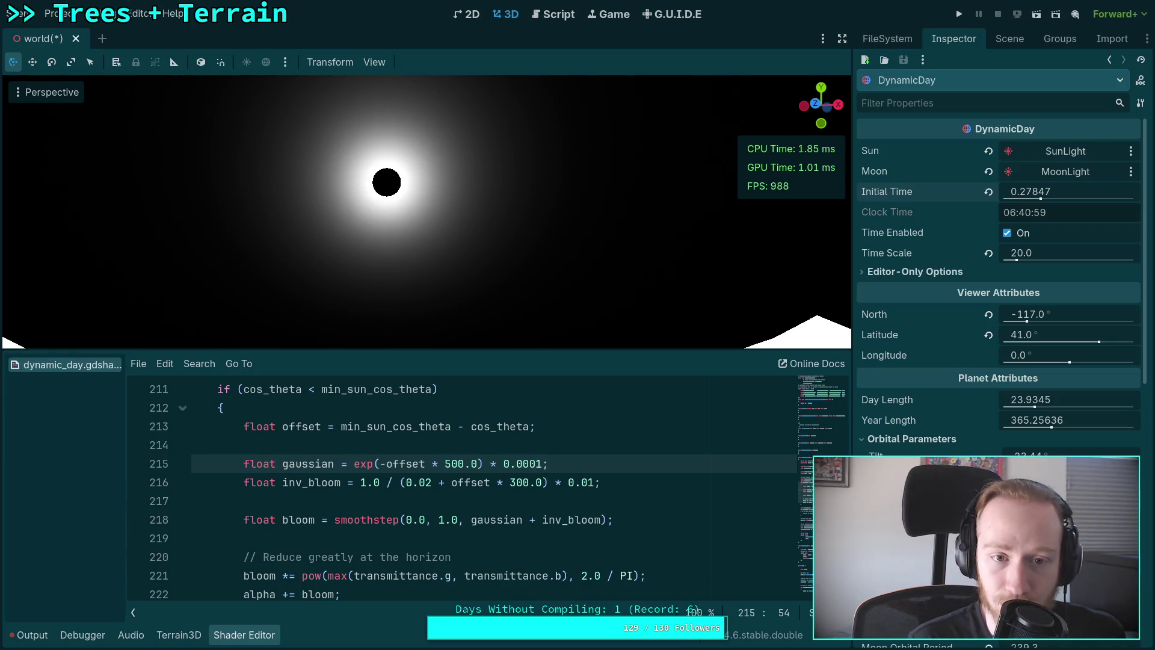
pyautogui.press('BackSpace')
pyautogui.press('BackSpace')
pyautogui.press('BackSpace')
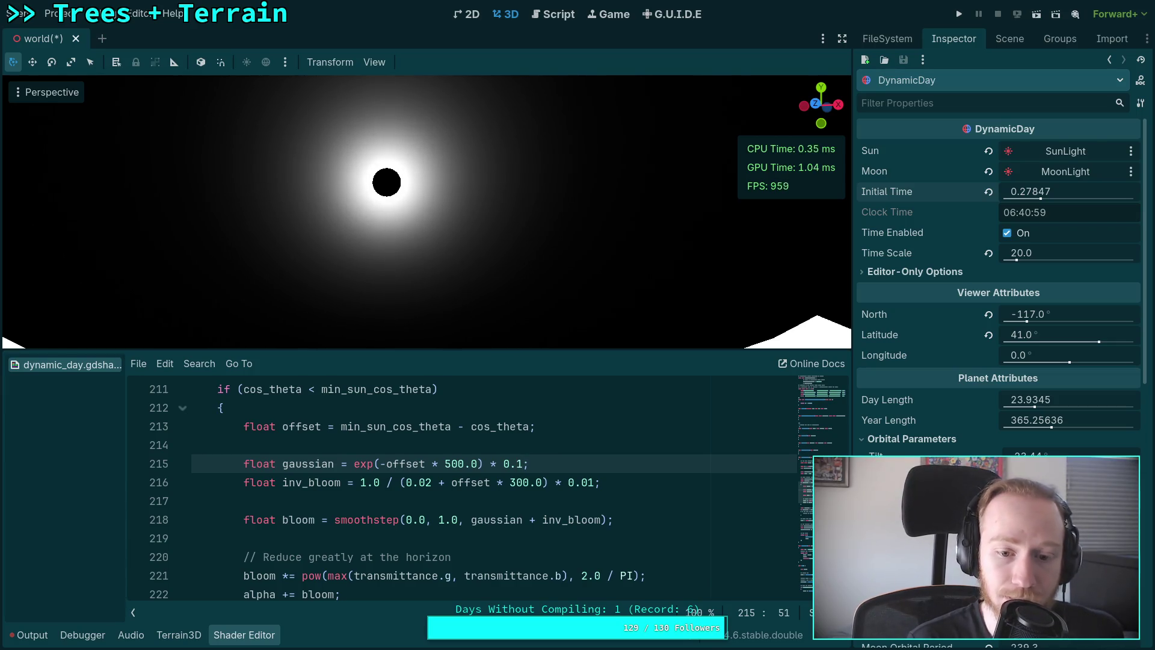
pyautogui.press('Delete')
pyautogui.write('5')
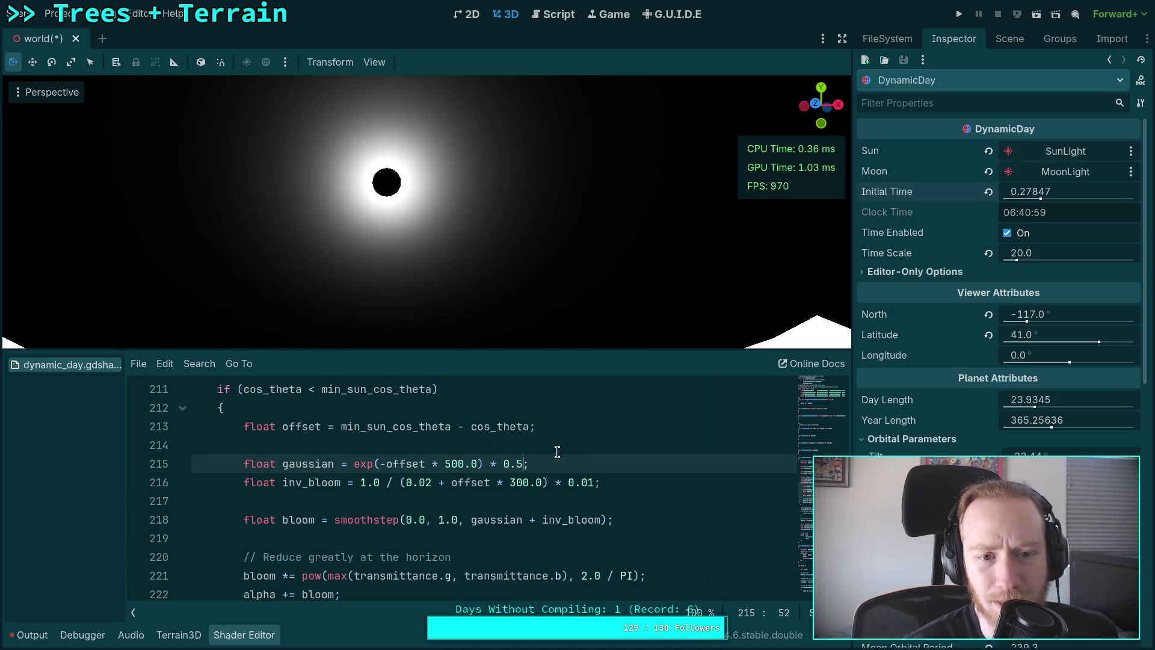
pyautogui.click(589, 482)
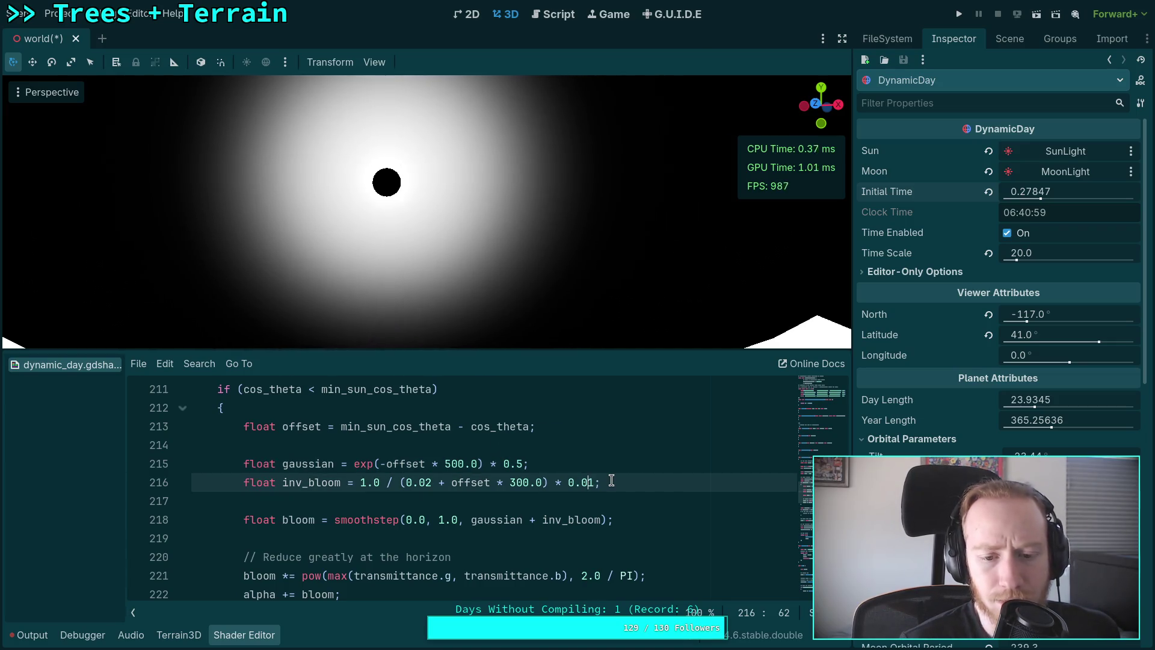
pyautogui.write('0')
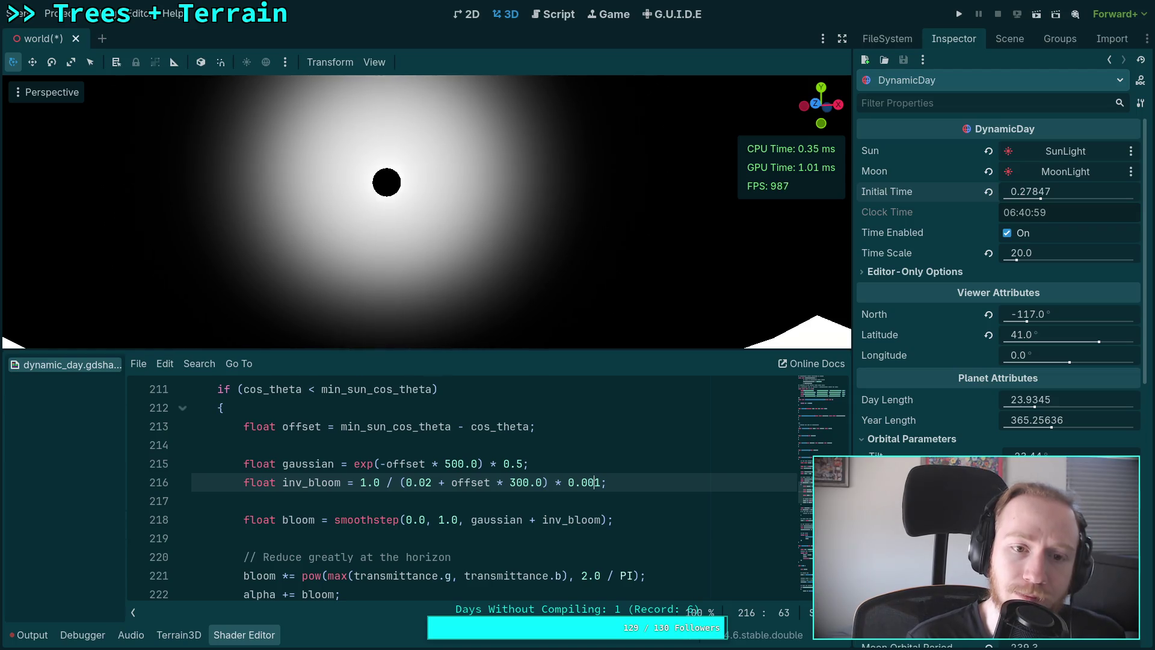
pyautogui.write('0')
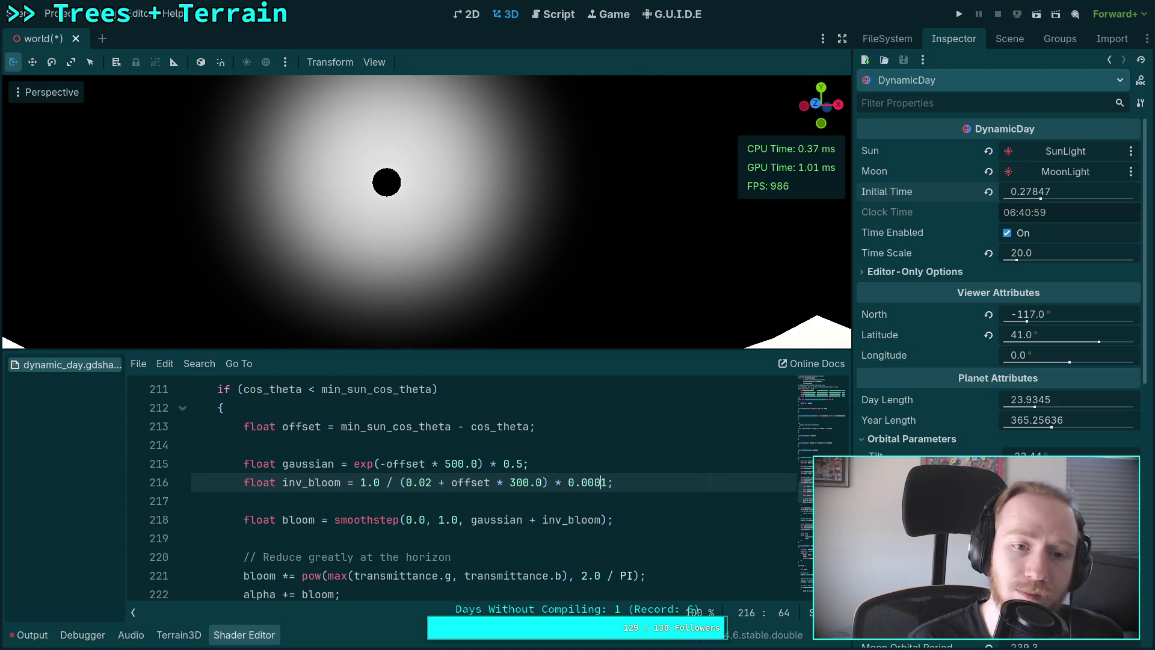
pyautogui.write('0')
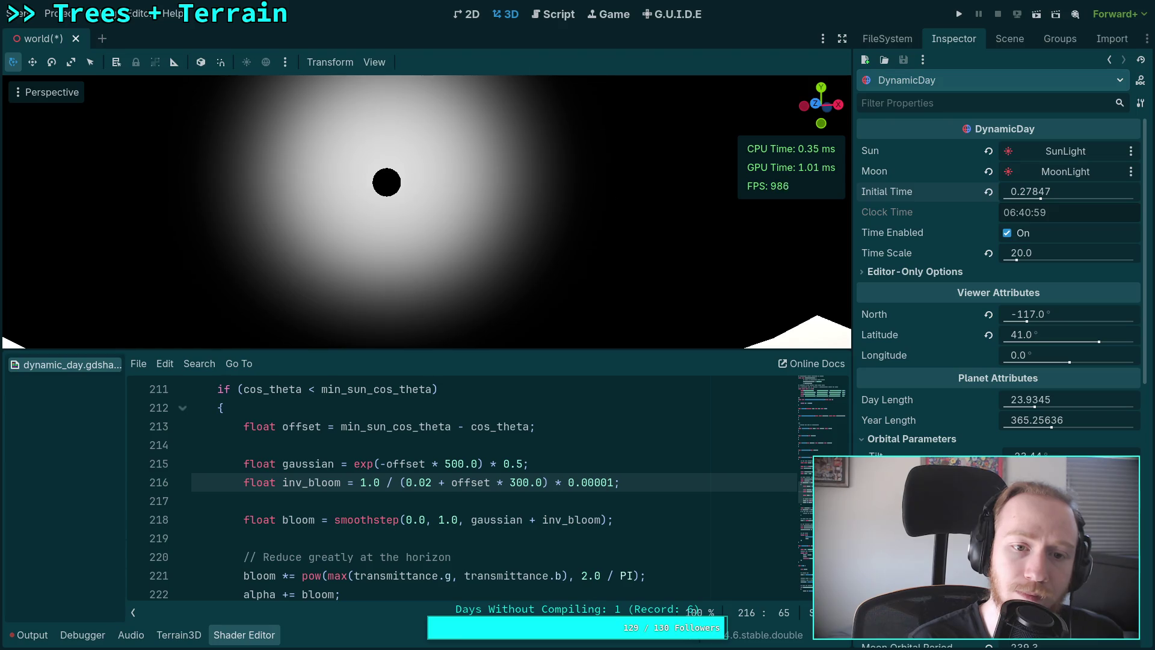
# Trim the inv_bloom multiplier and set line 215's gaussian multiplier to 0.01.
pyautogui.press('BackSpace')
pyautogui.press('BackSpace')
pyautogui.press('BackSpace')
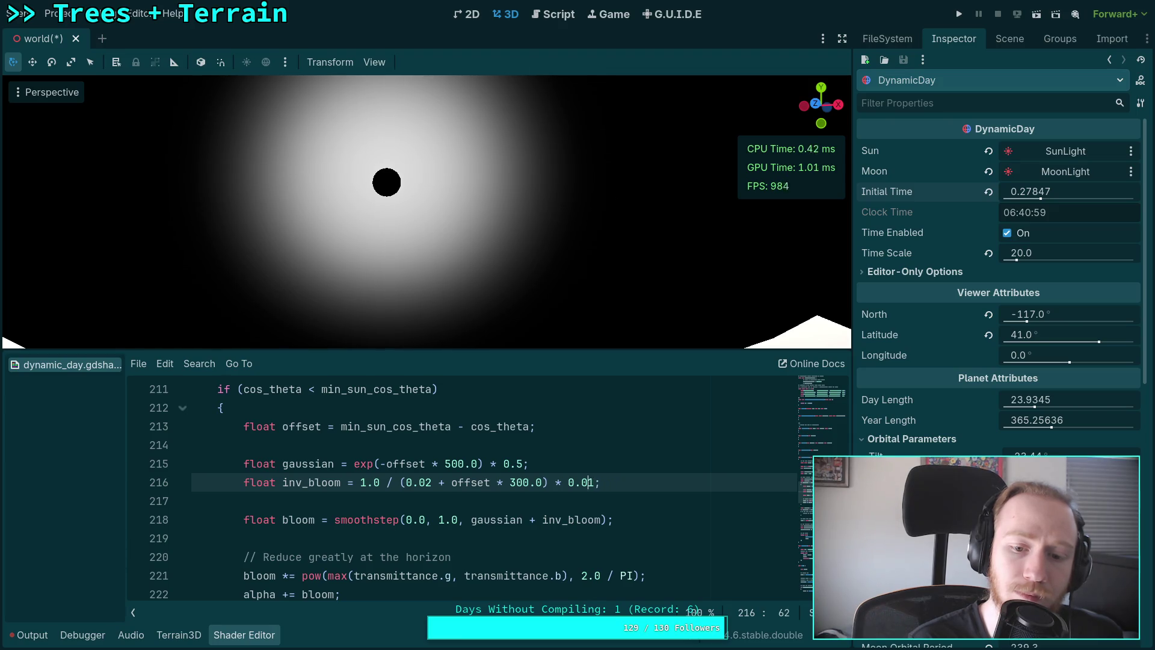
pyautogui.click(519, 463)
pyautogui.press('Delete')
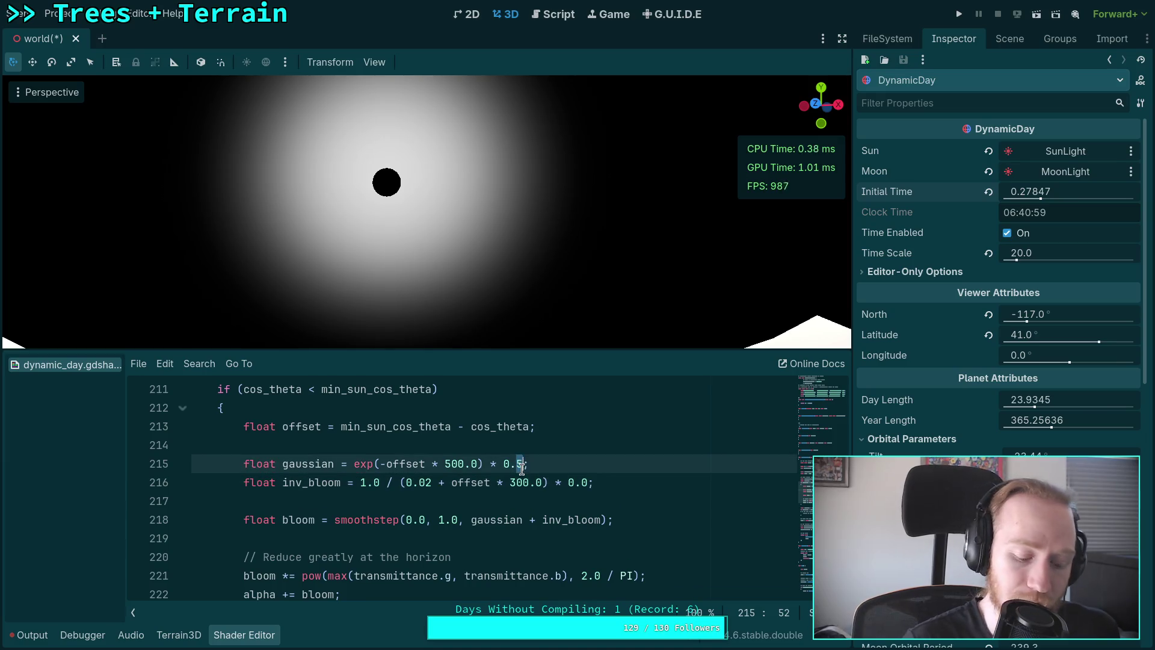
pyautogui.write('0')
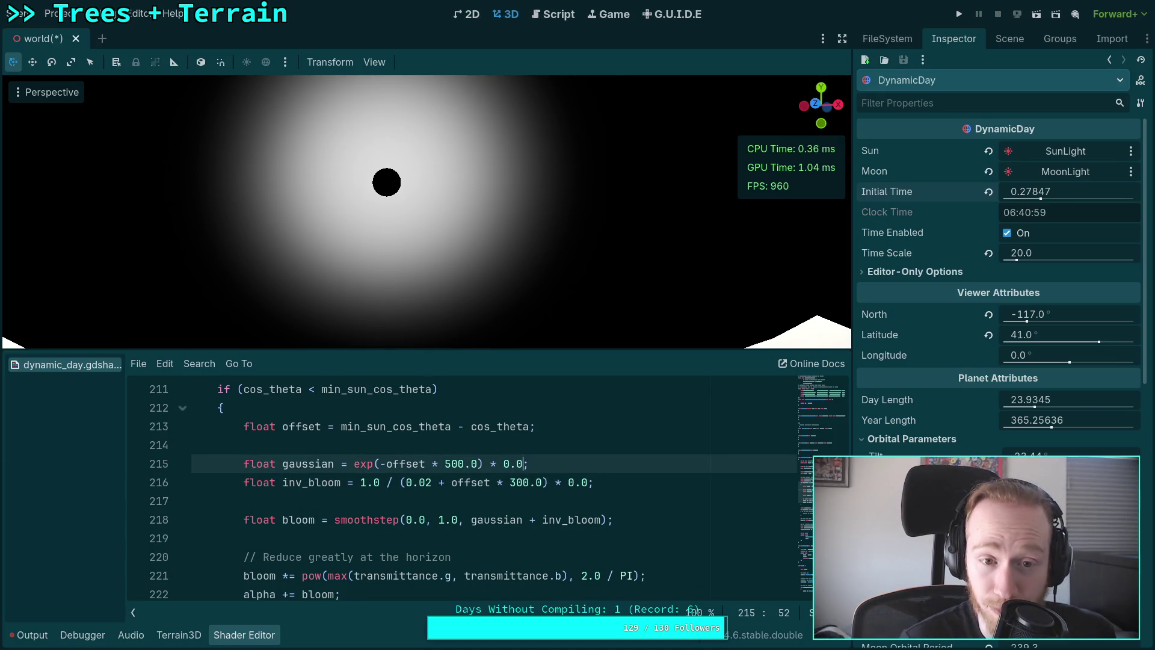
pyautogui.write('1')
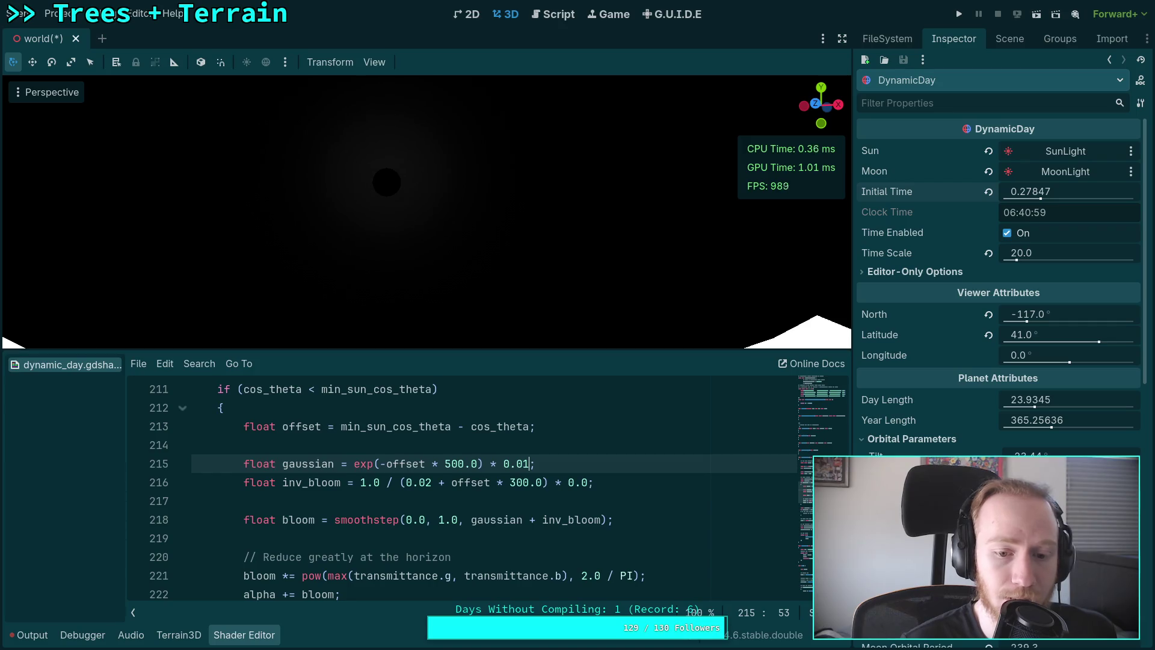
pyautogui.press('Left')
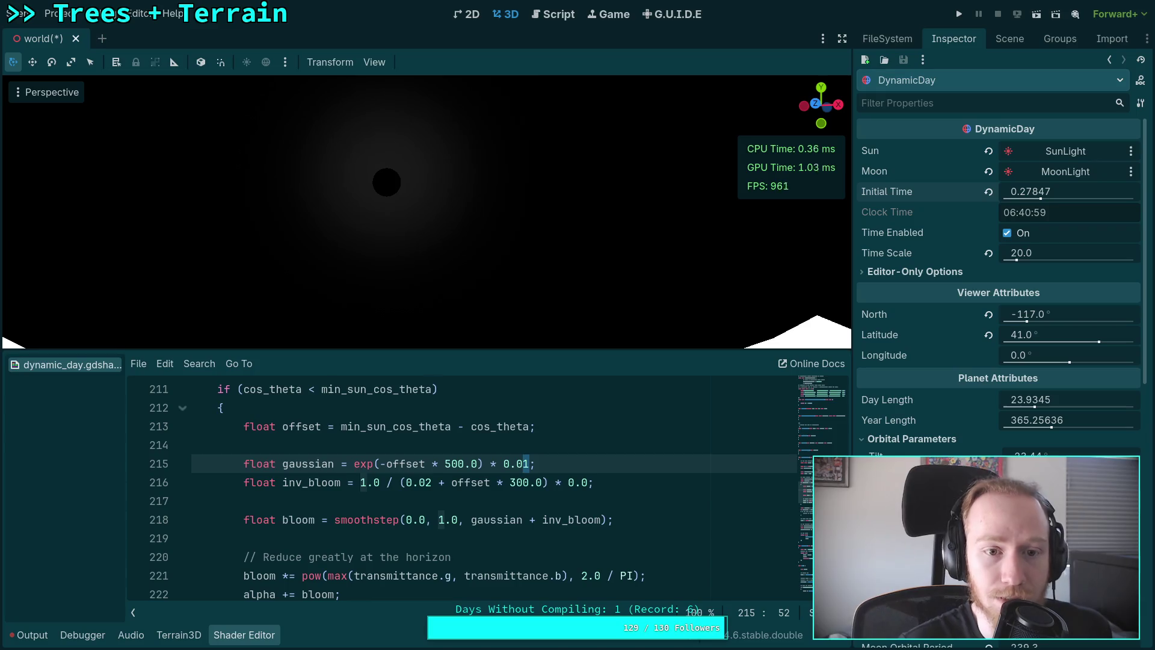
# Set the inv_bloom multiplier on line 216 back to 0.01.
pyautogui.click(590, 482)
pyautogui.write('1;')
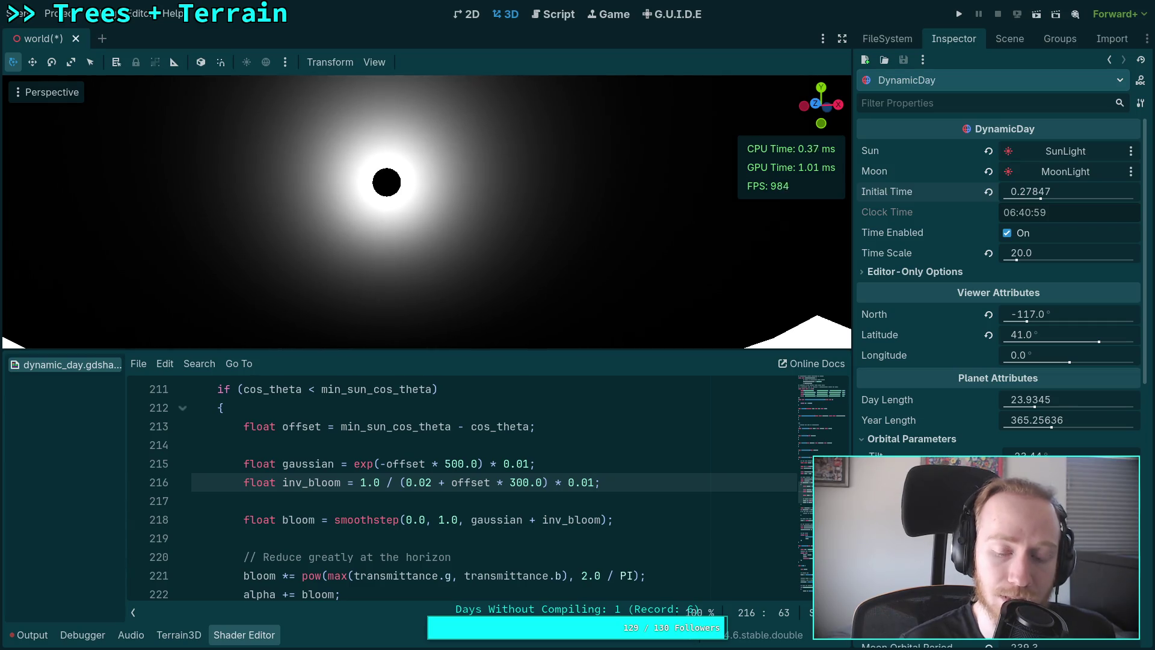
pyautogui.press('Left')
pyautogui.write('0')
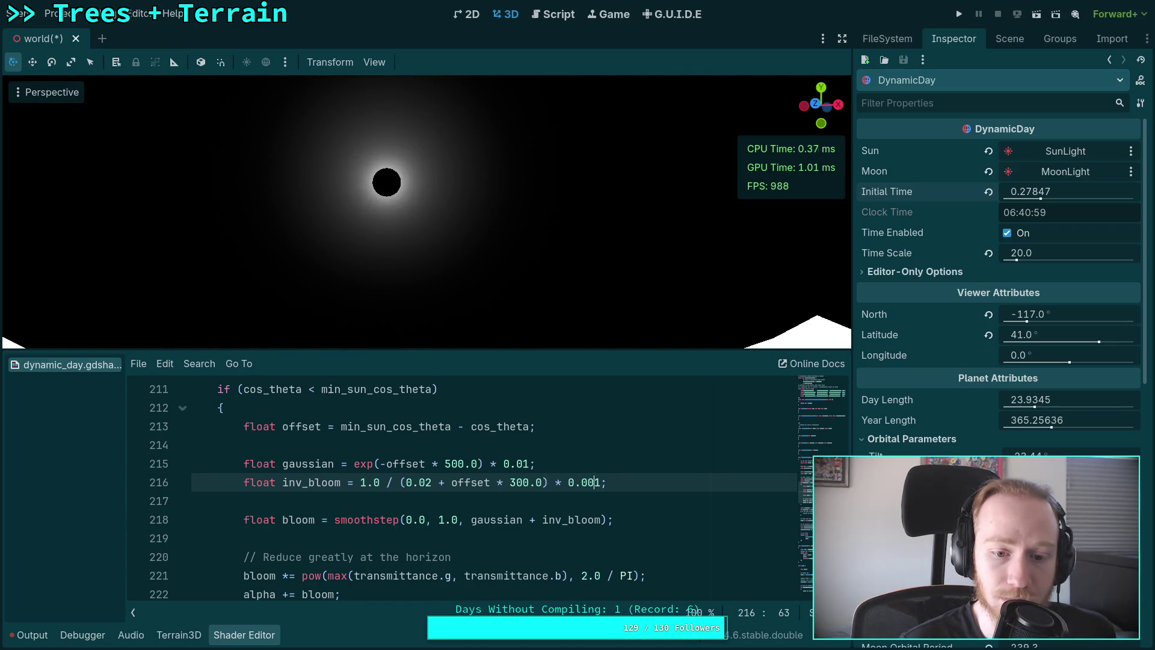
pyautogui.press('BackSpace')
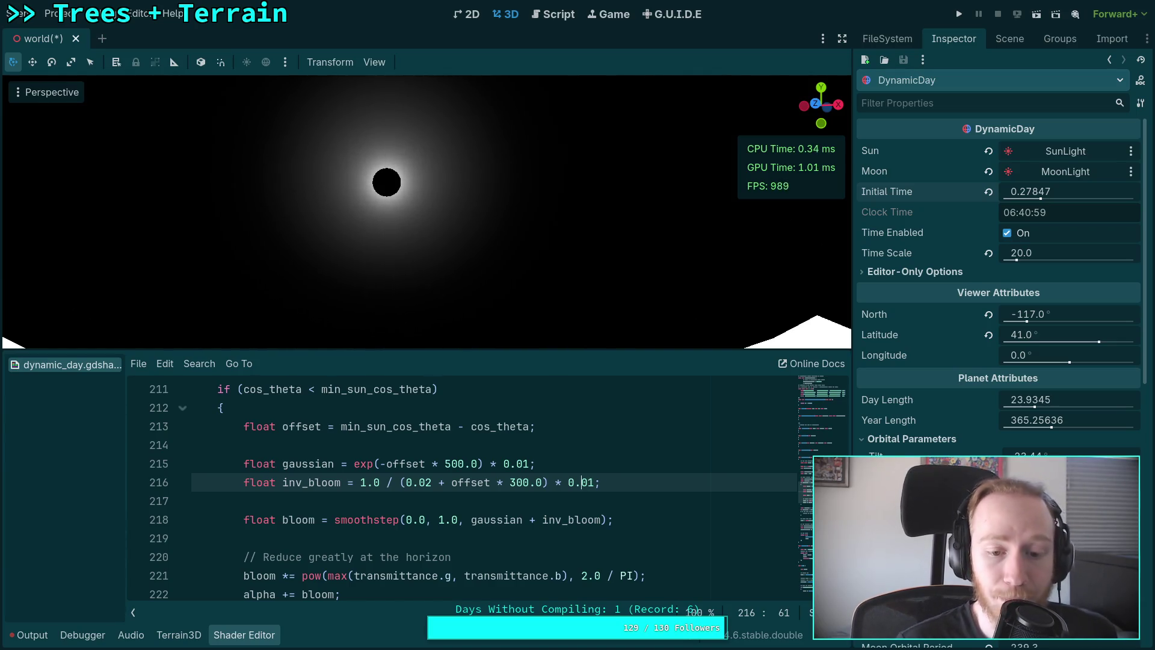
pyautogui.click(512, 481)
pyautogui.click(513, 482)
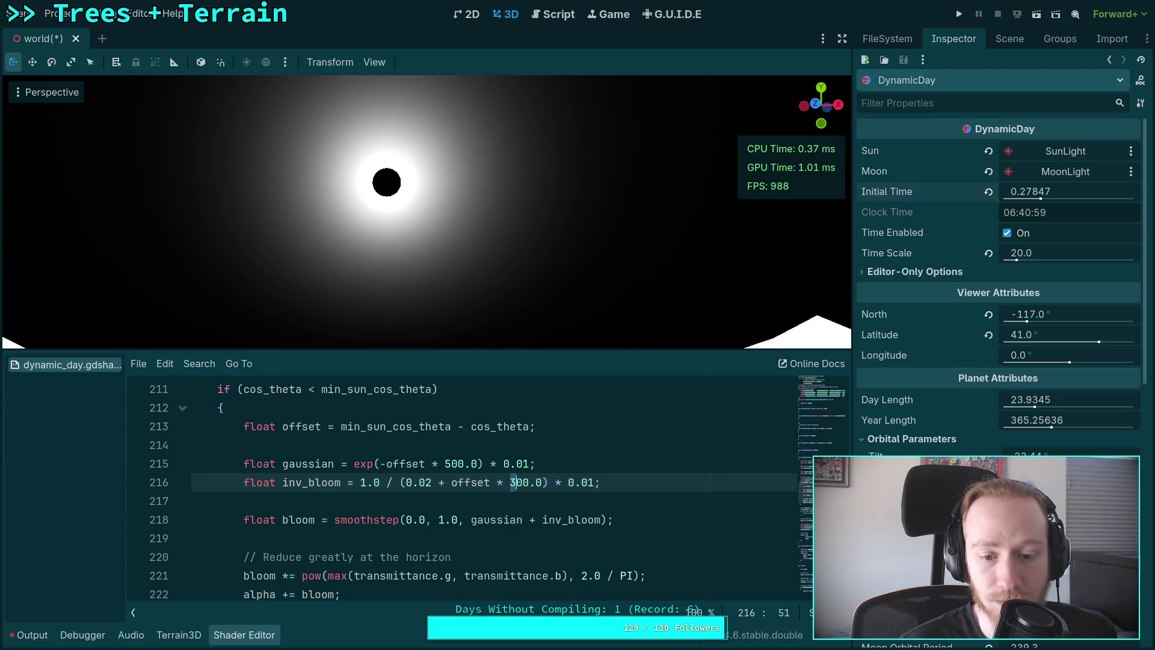
# Raise line 216's offset scale from 300.0 to 10000.0 and its multiplier to 0.001.
pyautogui.write('2')
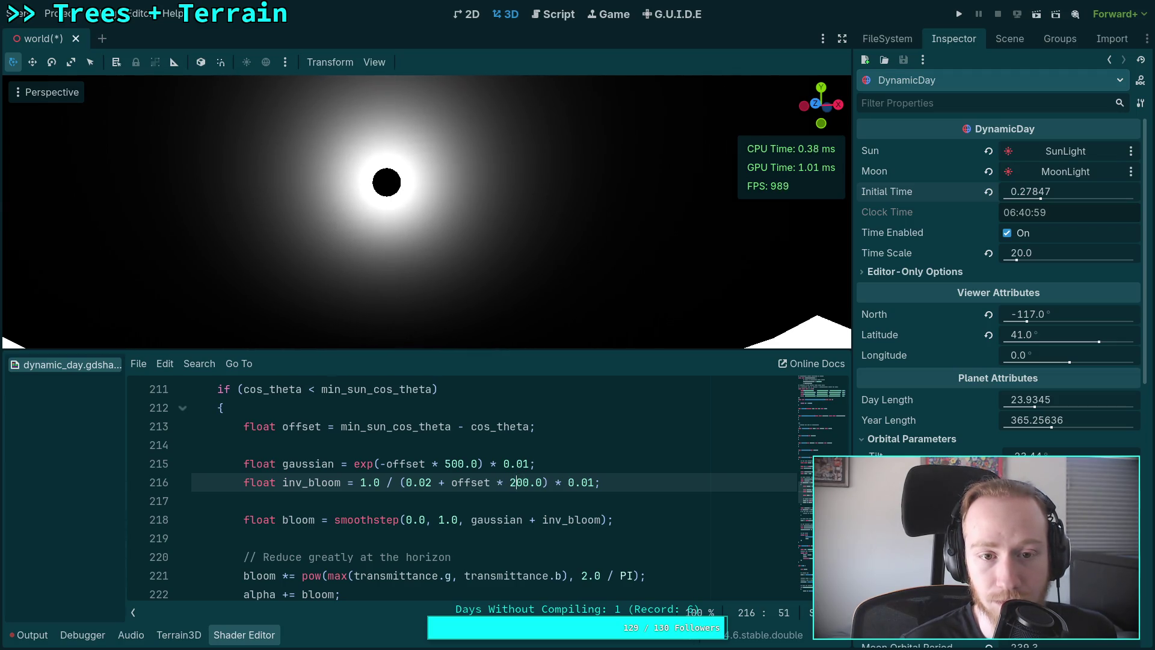
pyautogui.hotkey('shift', 'Left')
pyautogui.write('5')
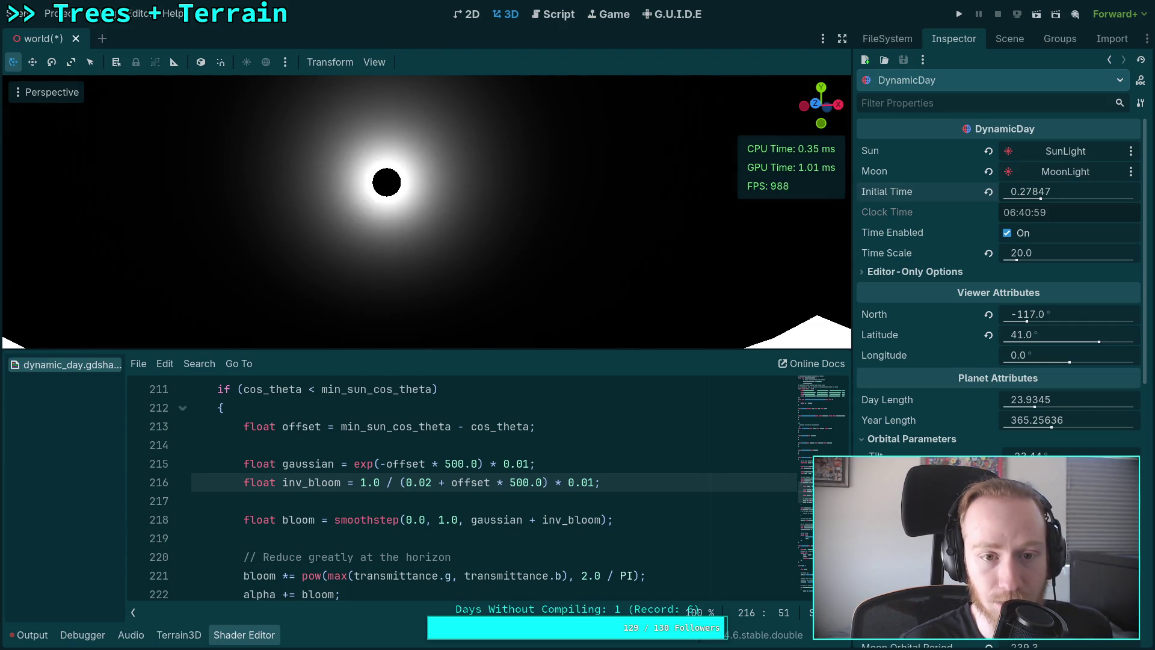
pyautogui.hotkey('shift', 'Left')
pyautogui.write('10')
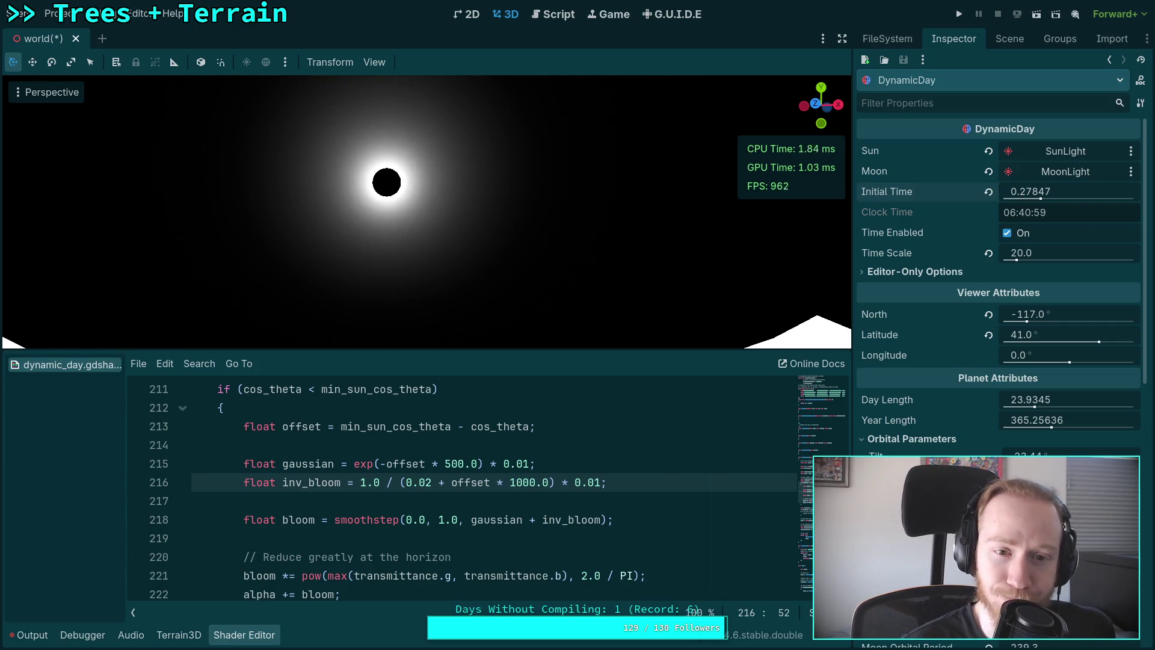
pyautogui.write('0')
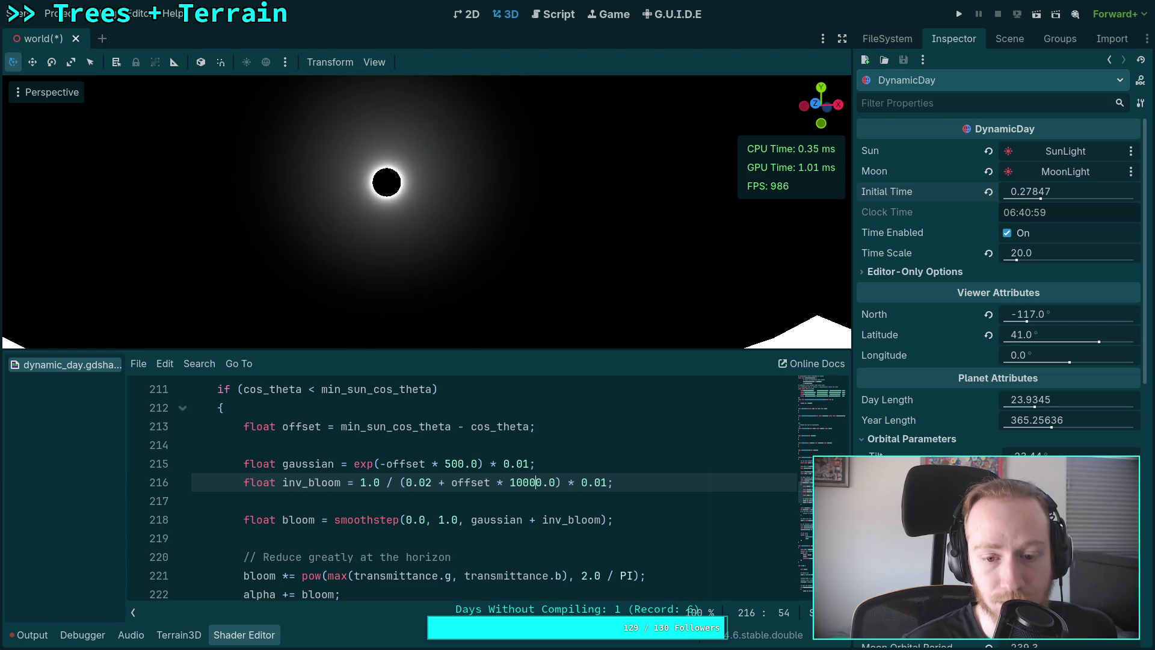
pyautogui.press('BackSpace')
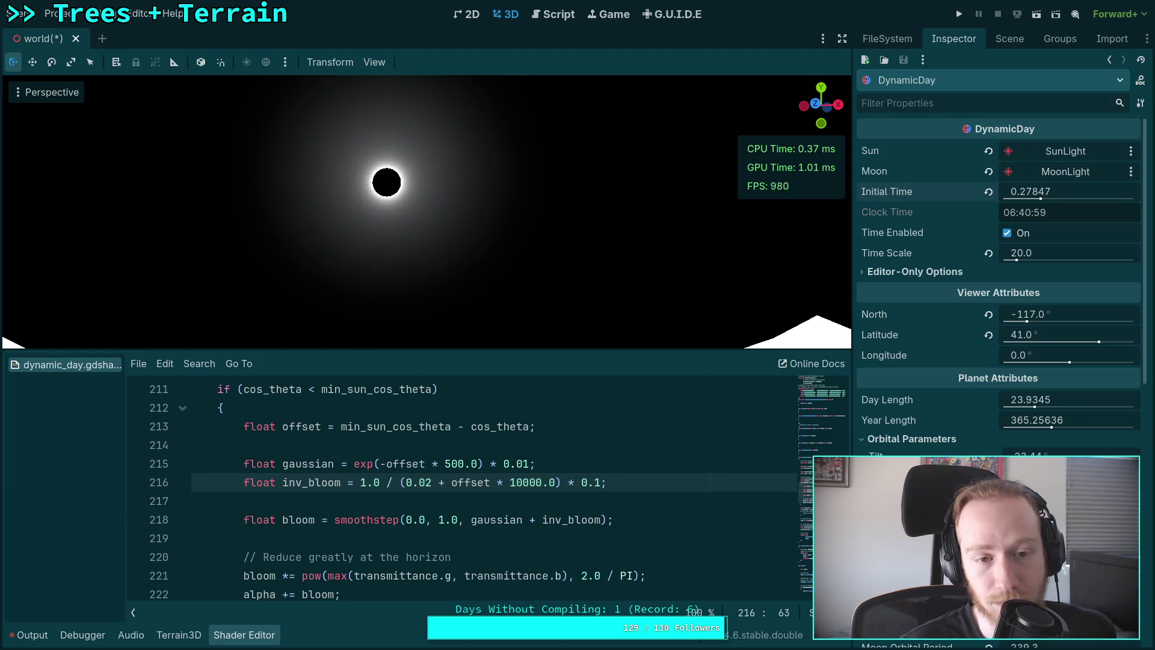
pyautogui.write('00')
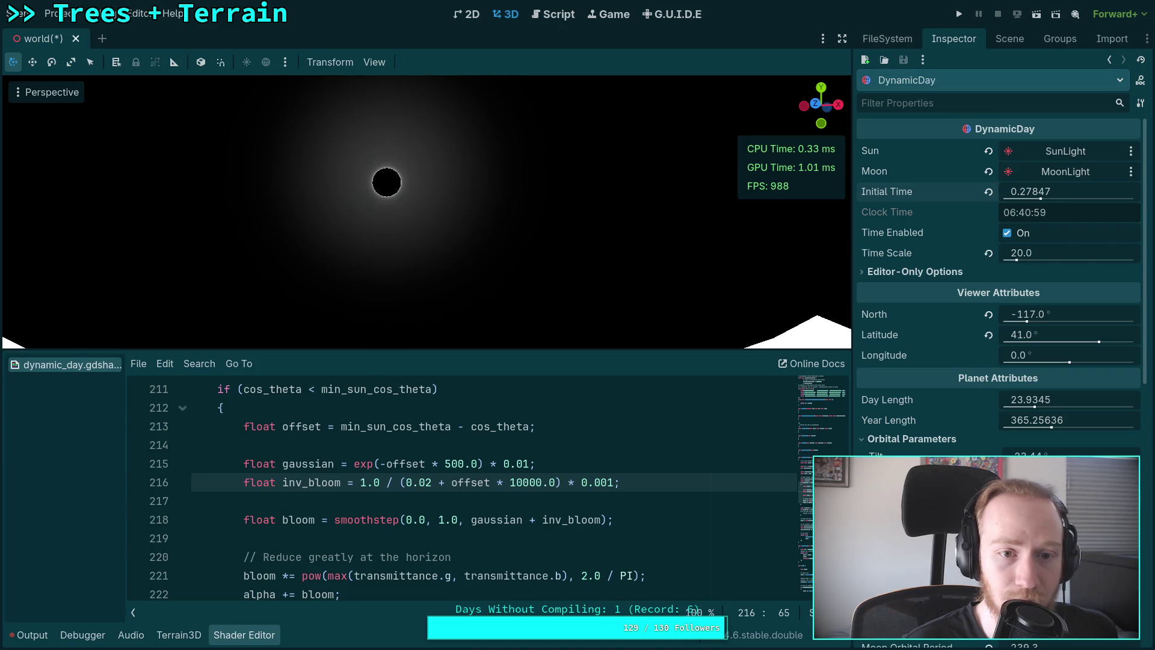
pyautogui.click(558, 482)
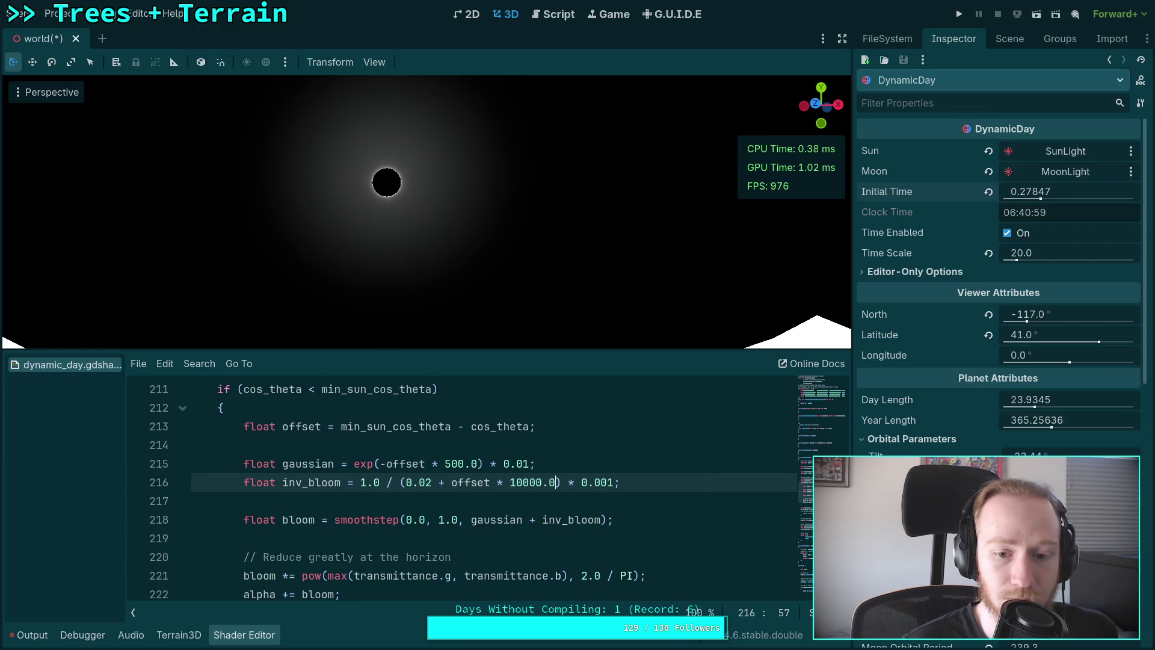
pyautogui.click(529, 463)
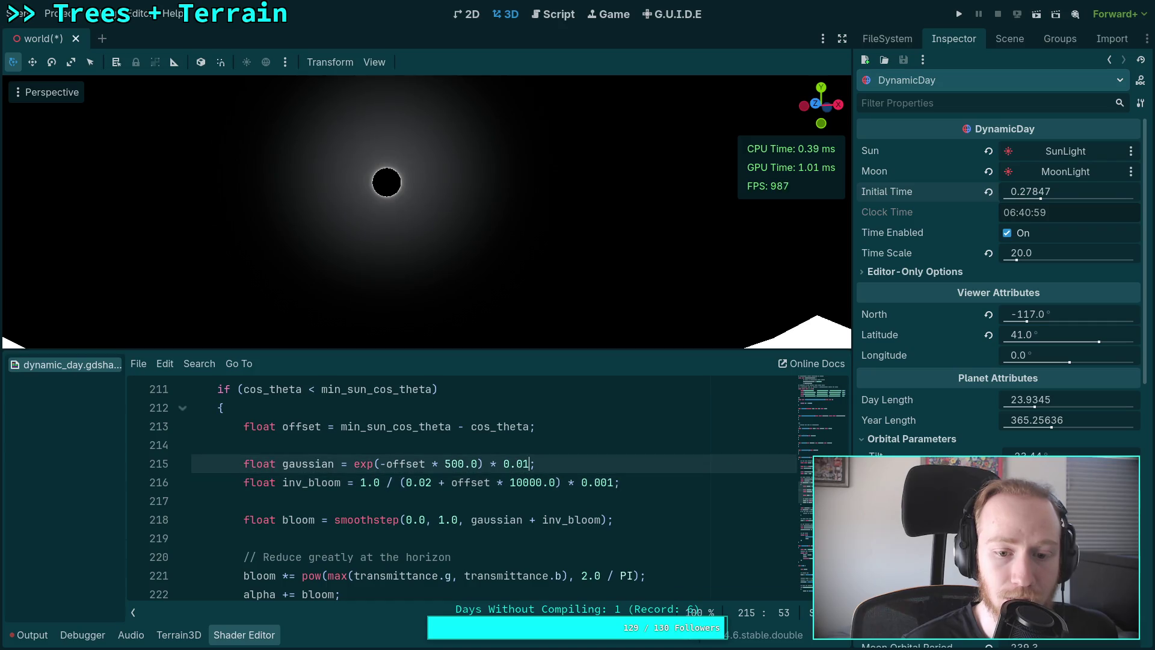
# Change the gaussian multiplier on line 215 from 0.5 to 0.1.
pyautogui.press('BackSpace')
pyautogui.press('BackSpace')
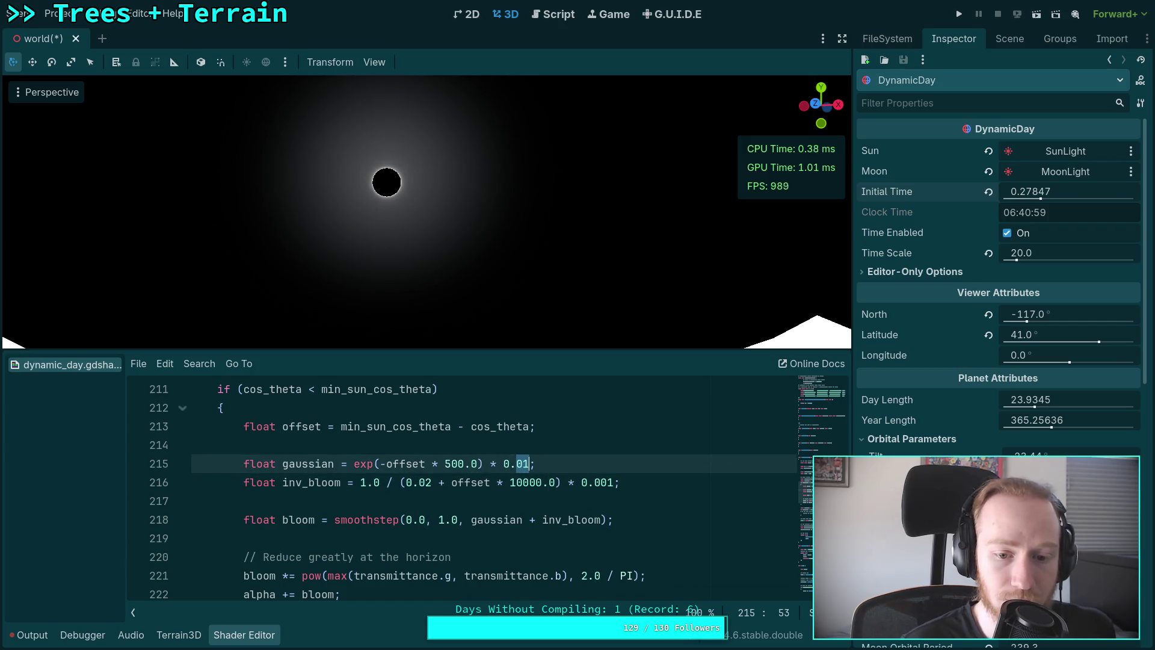
pyautogui.write('5')
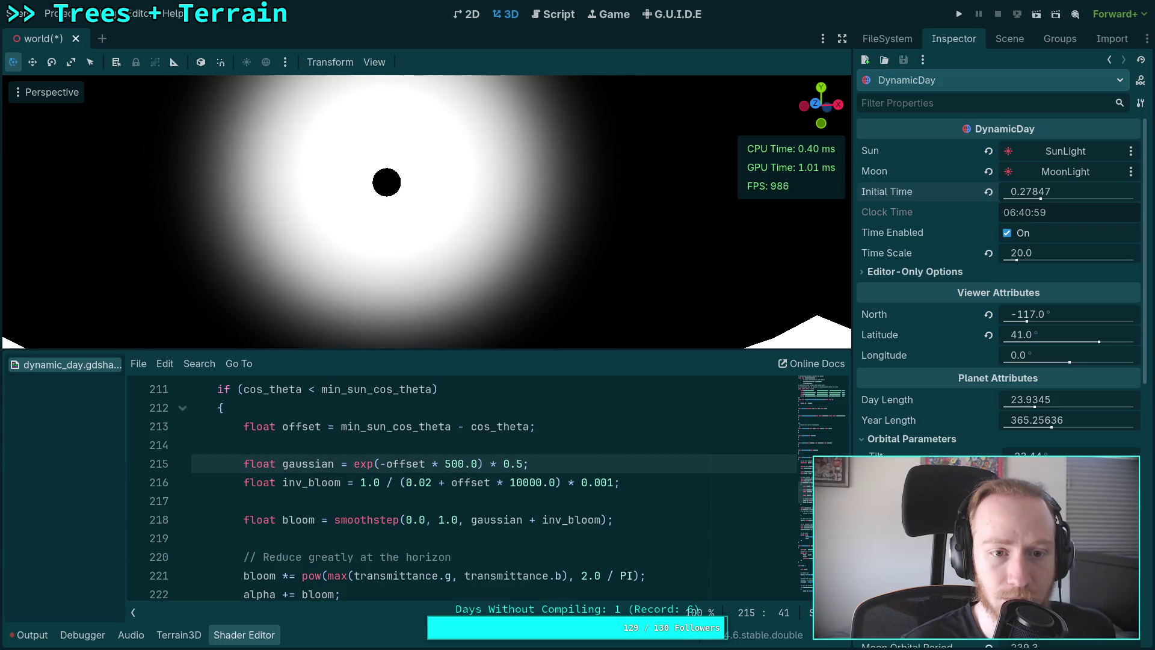
pyautogui.write('0')
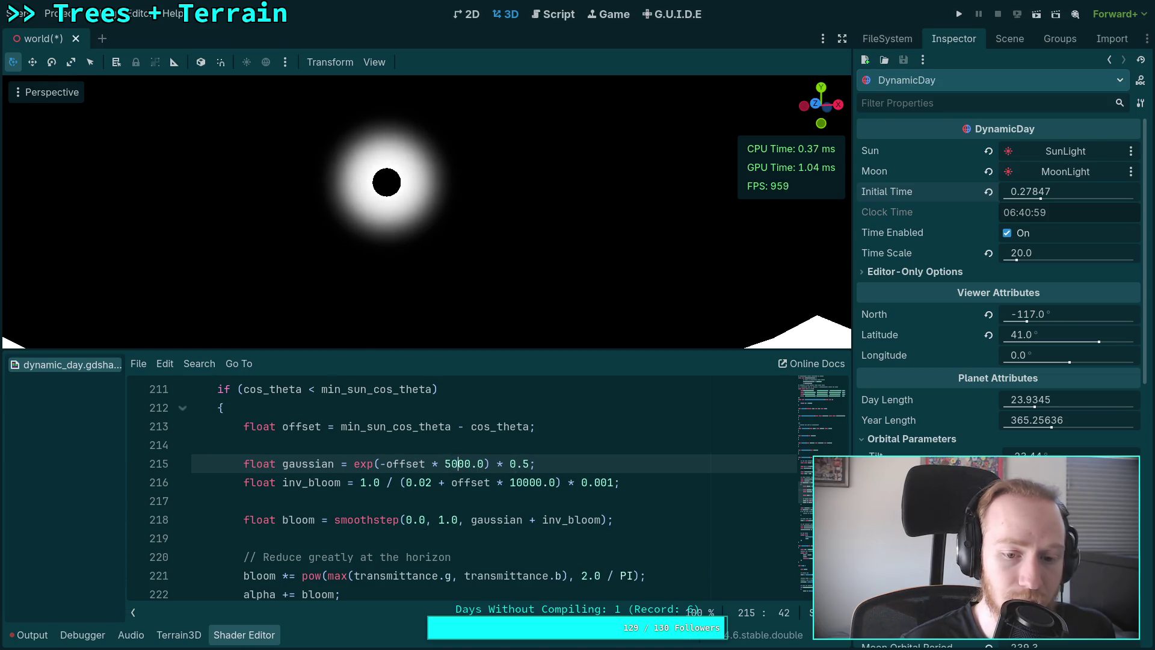
pyautogui.press('Right')
pyautogui.hotkey('shift', 'Right')
pyautogui.write('1')
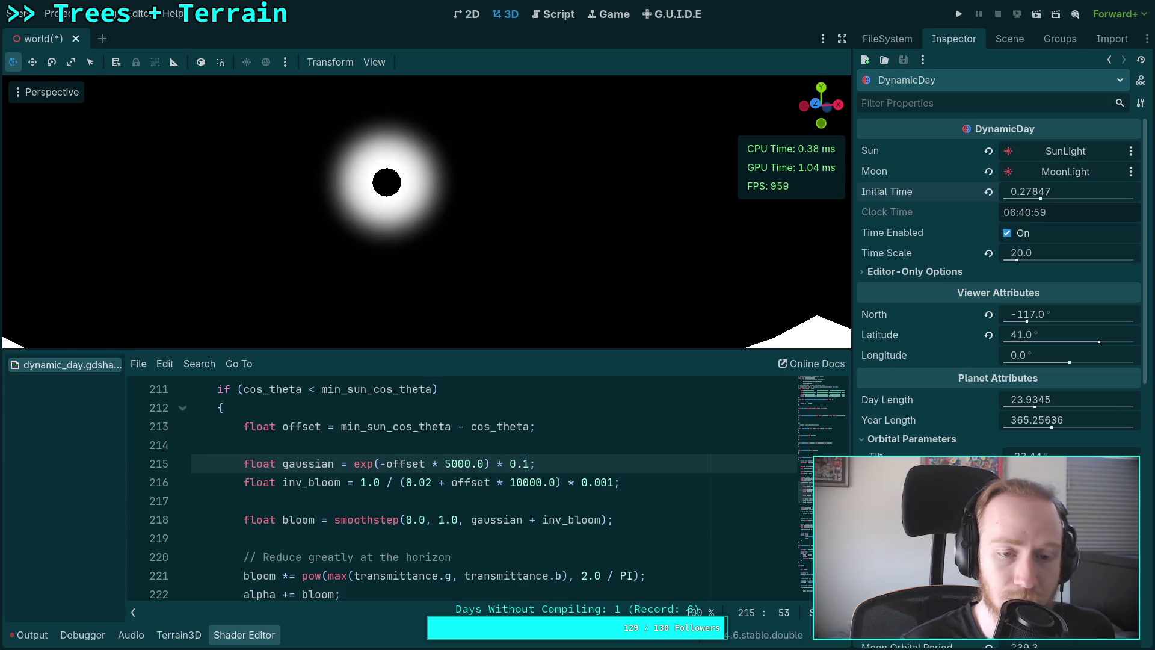
pyautogui.hotkey('shift', 'Left')
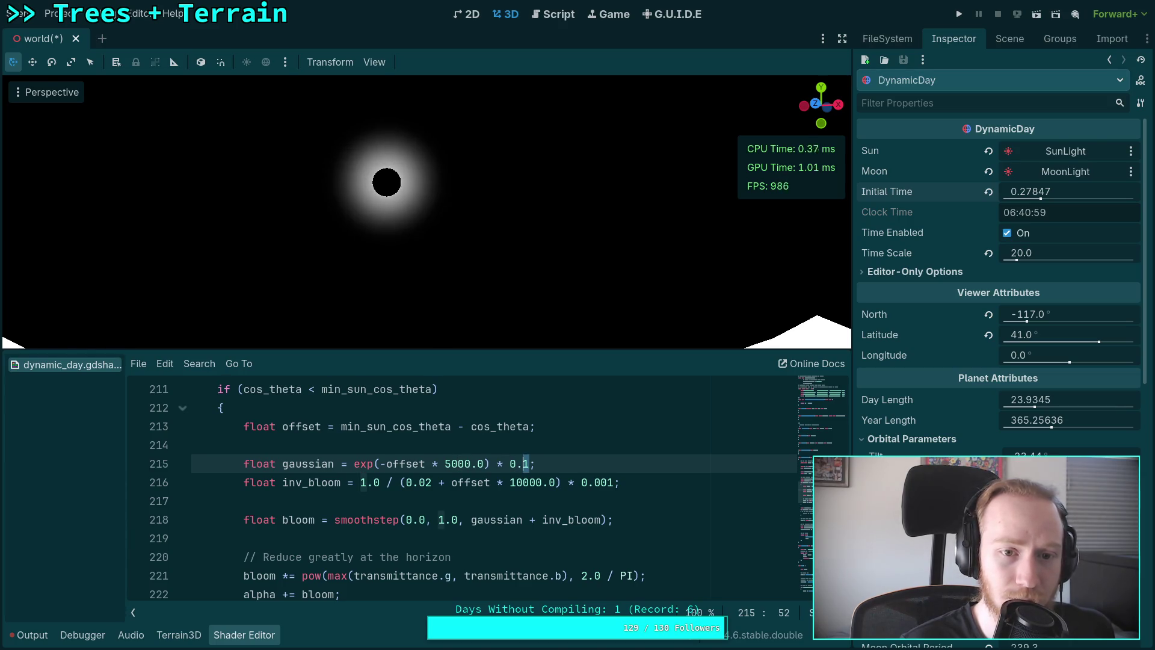
# Lower the gaussian exponent constant from 5000.0 through 2000.0 to 1000.0.
pyautogui.click(471, 463)
pyautogui.press('BackSpace')
pyautogui.write('2')
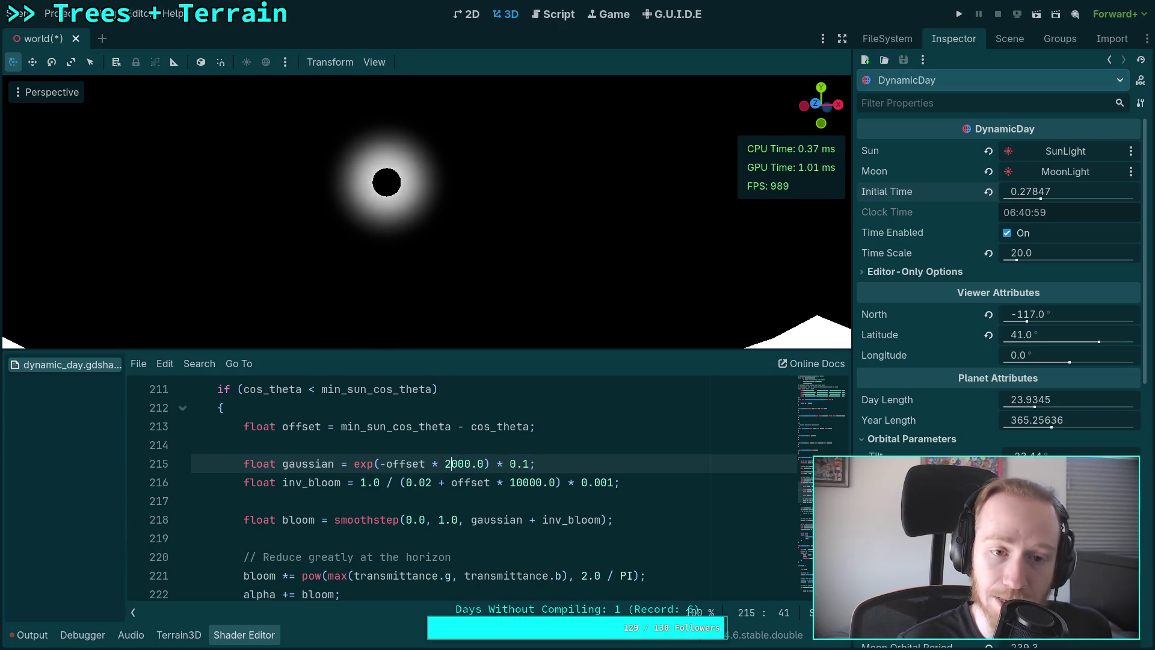
pyautogui.press('BackSpace')
pyautogui.write('1')
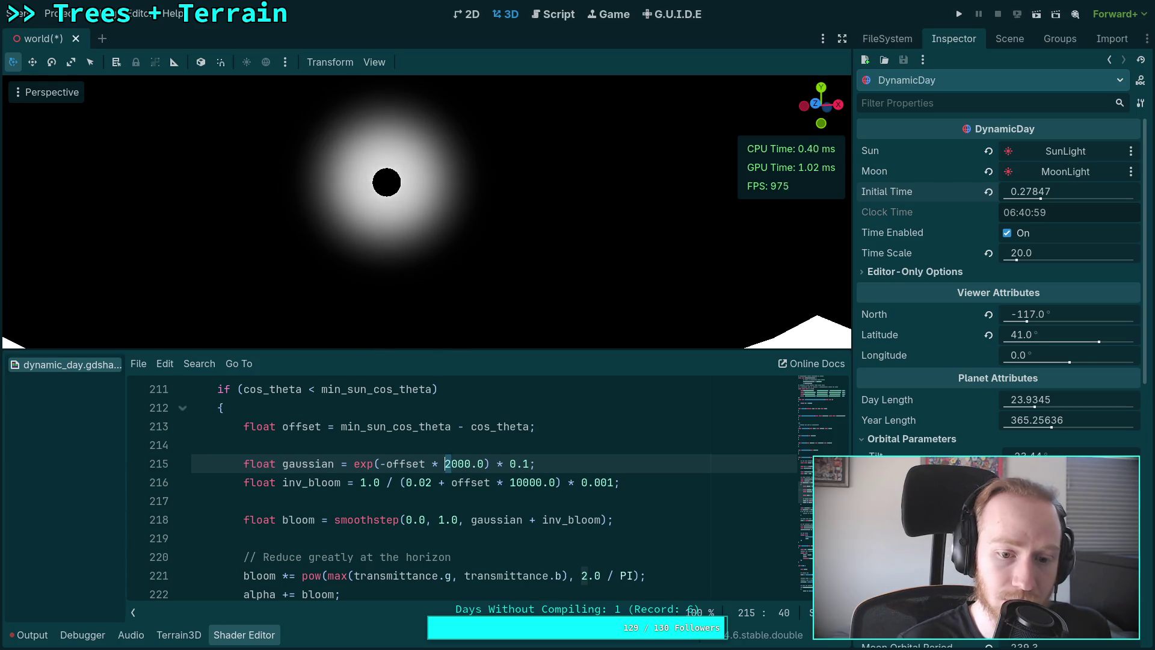
# Set the gaussian multiplier to 0.01 after briefly trying 0.02.
pyautogui.click(510, 463)
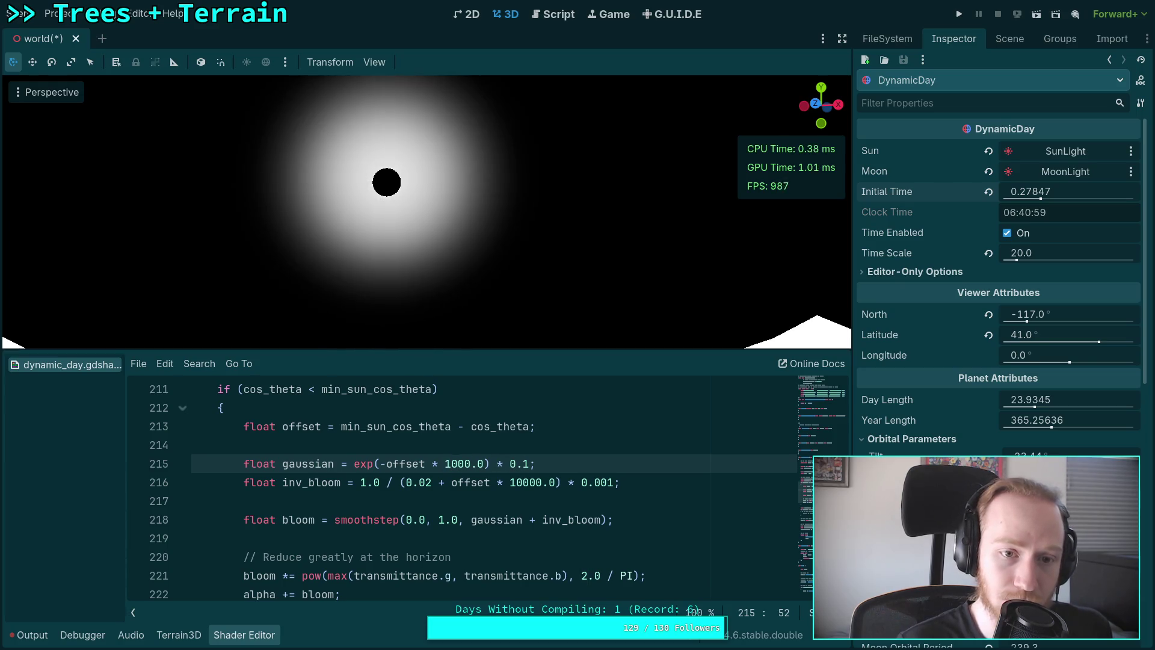
pyautogui.write('0')
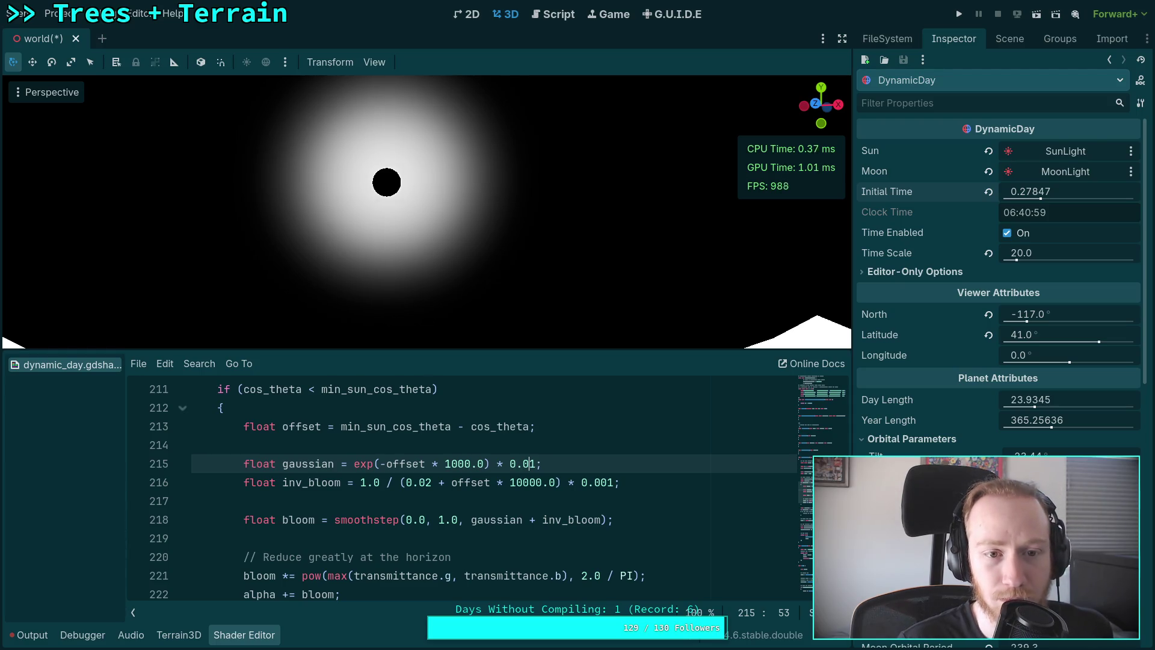
pyautogui.press('Delete')
pyautogui.write('2')
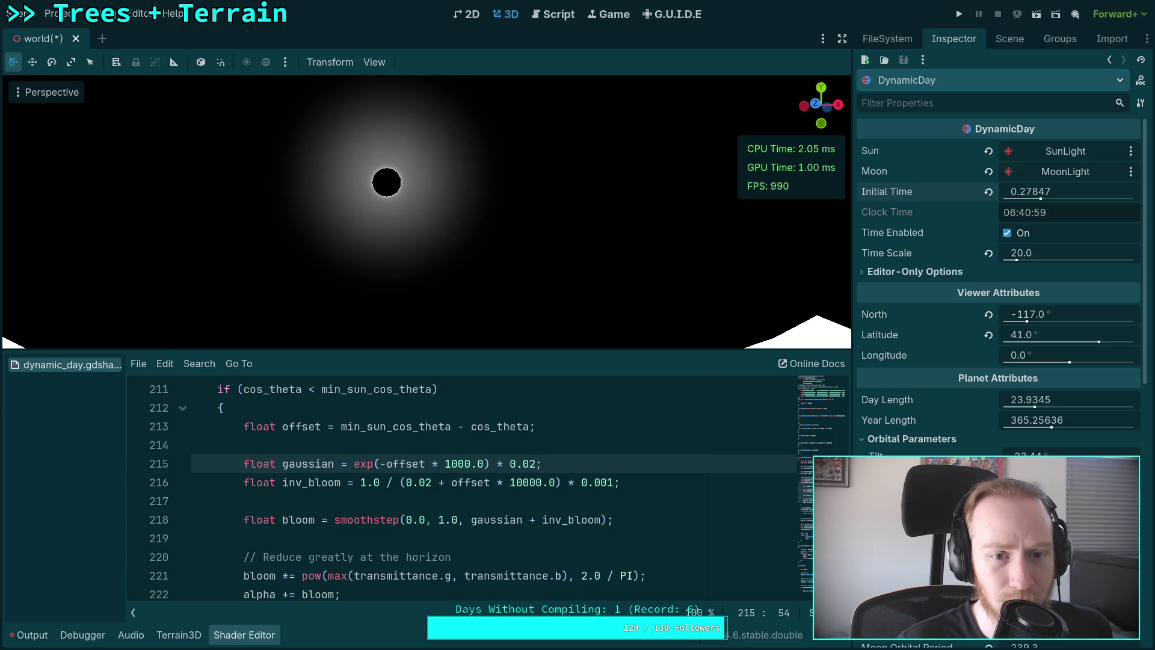
pyautogui.press('BackSpace')
pyautogui.write('1')
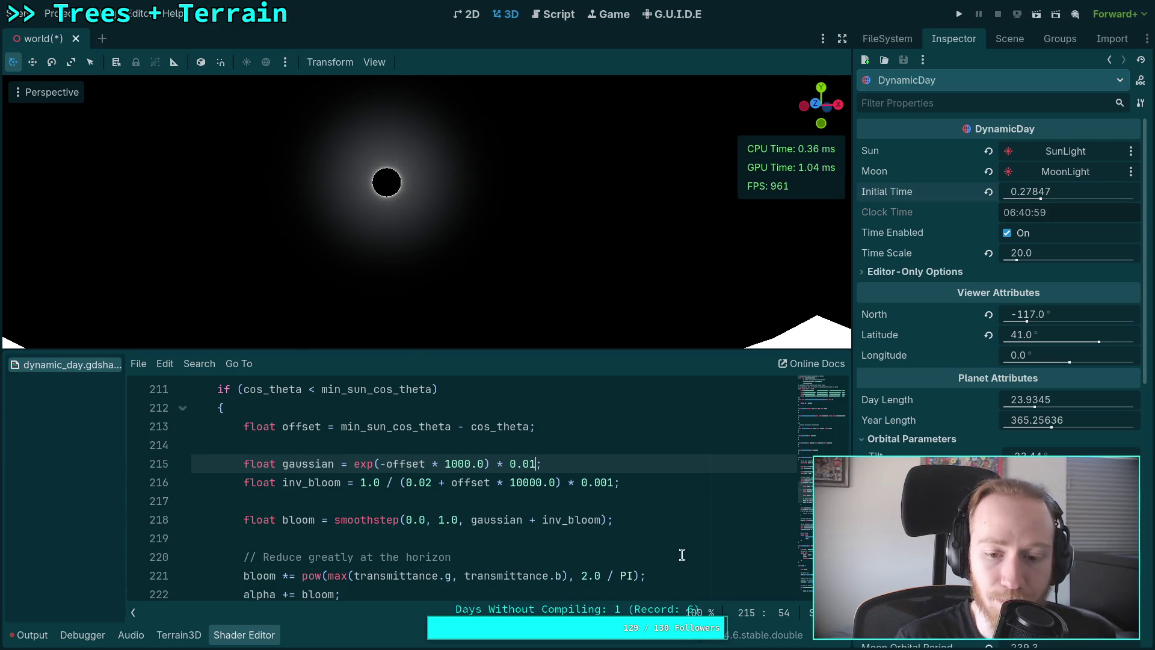
pyautogui.scroll(-10, 533, 502)
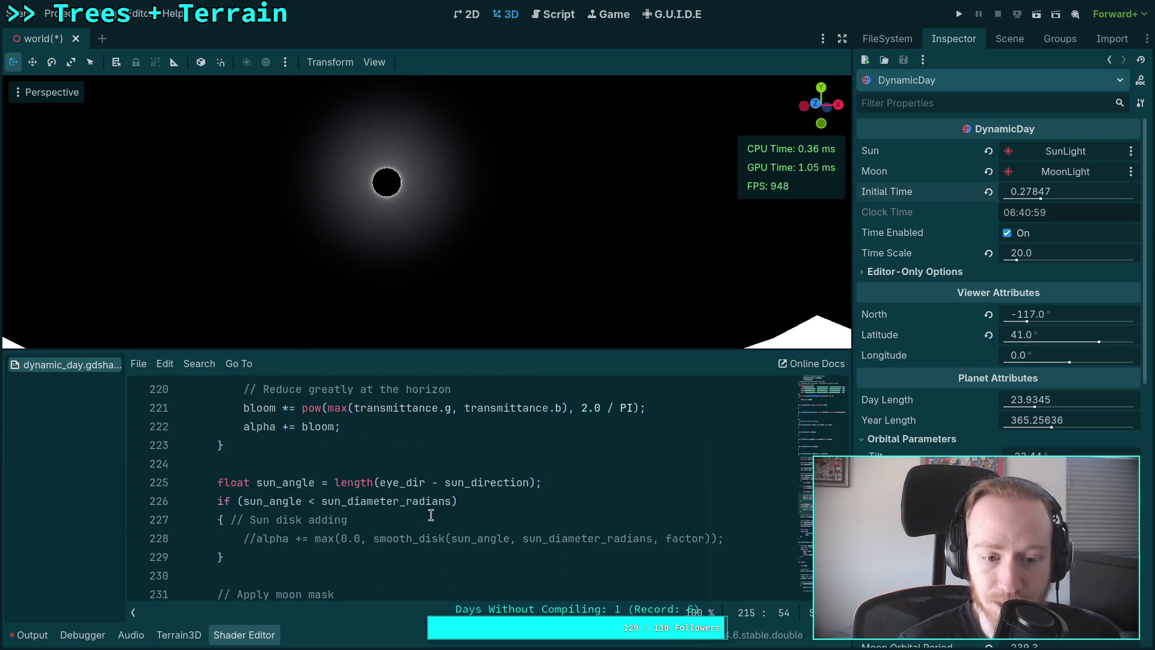
# Comment out the sun alpha override on line 287 and restore the mix blend on line 286.
pyautogui.scroll(-13, 415, 501)
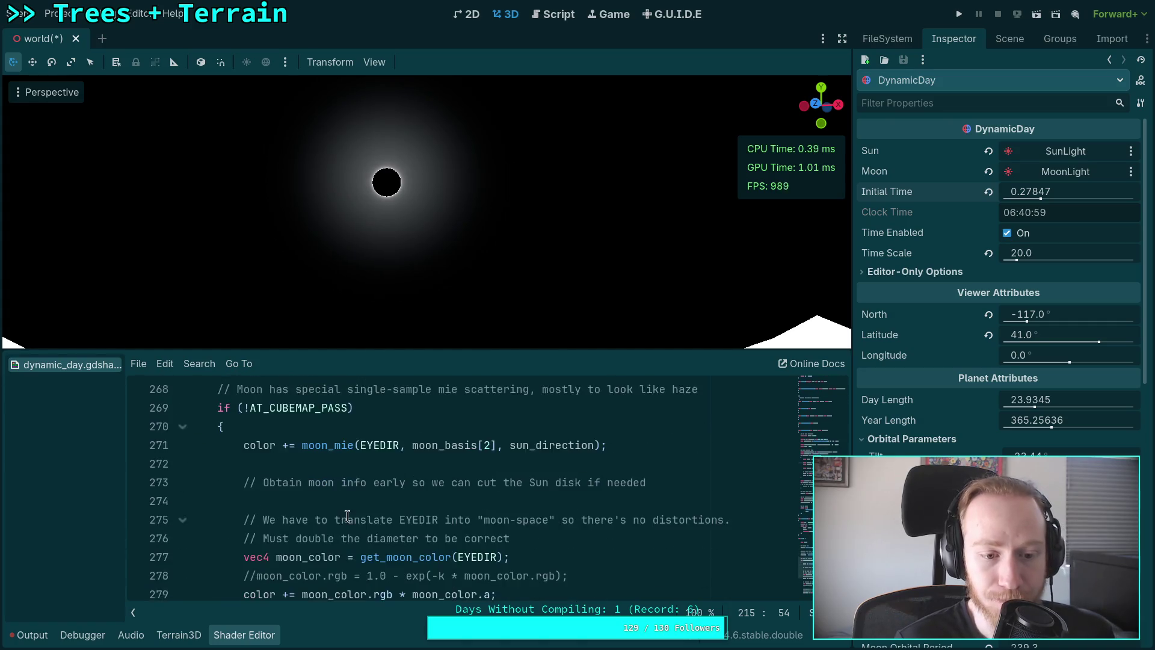
pyautogui.click(250, 503)
pyautogui.hotkey('ctrl', 'k')
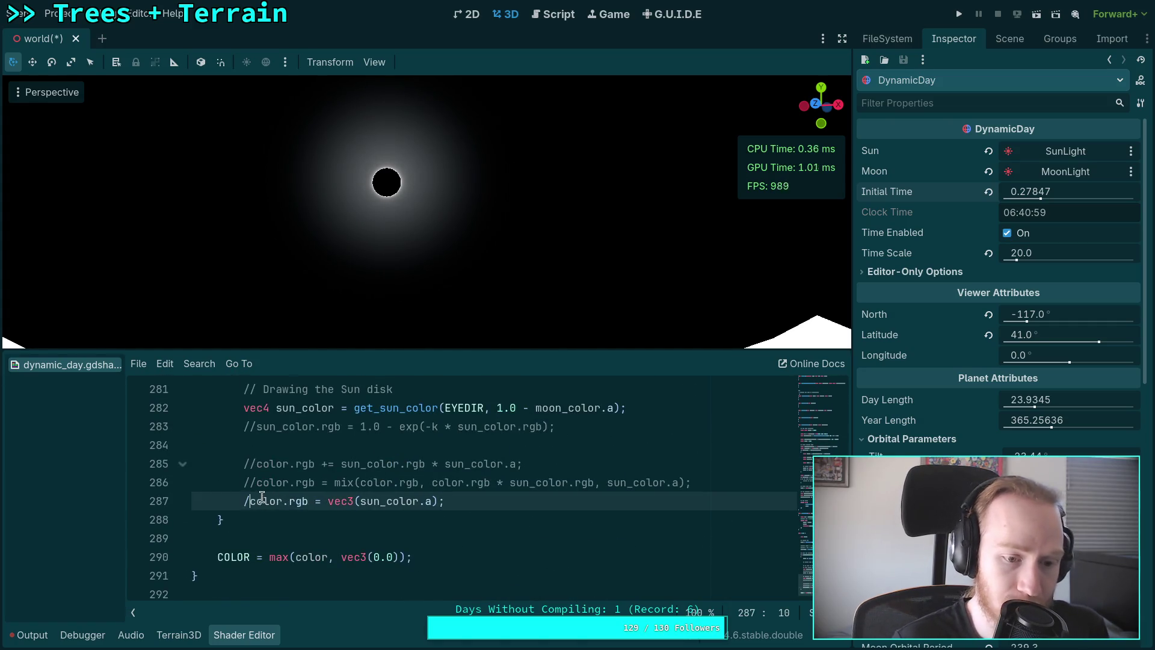
pyautogui.write('/')
pyautogui.click(245, 482)
pyautogui.hotkey('ctrl', 'k')
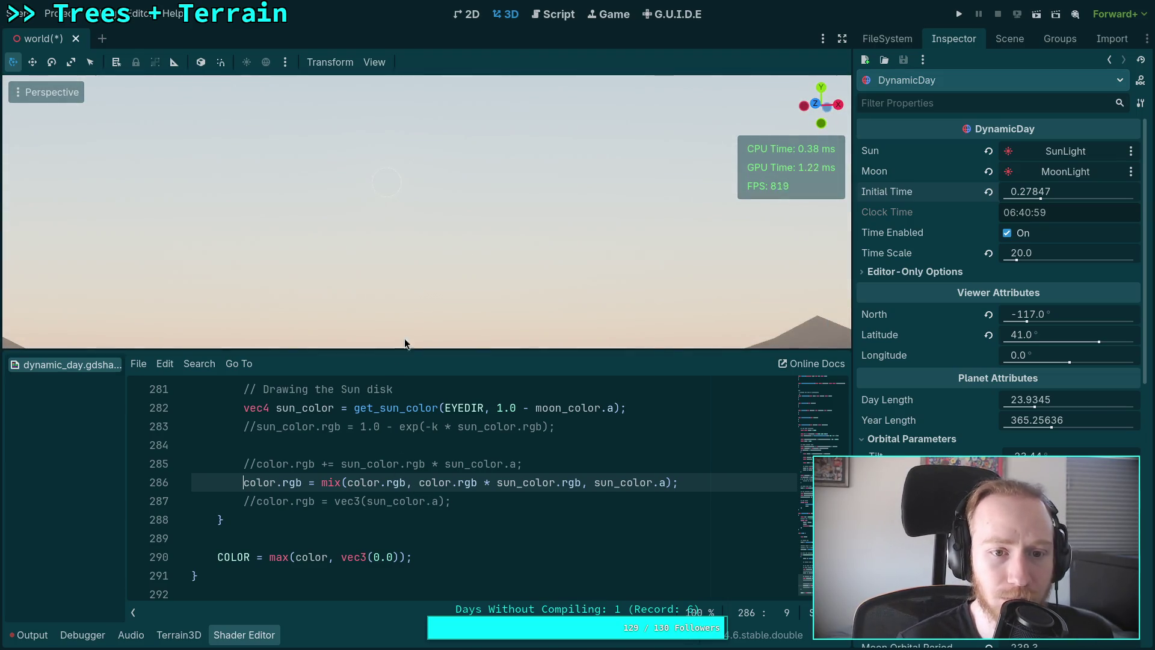
# Uncomment the sun disk alpha addition on line 228.
pyautogui.scroll(15, 376, 485)
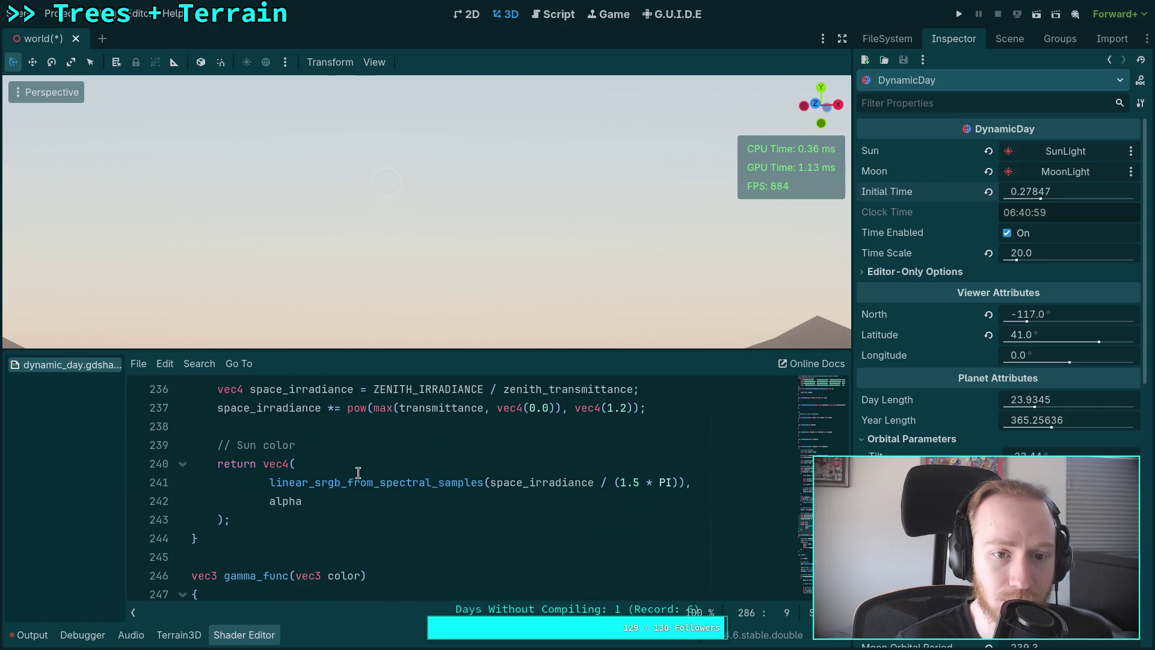
pyautogui.scroll(5, 357, 473)
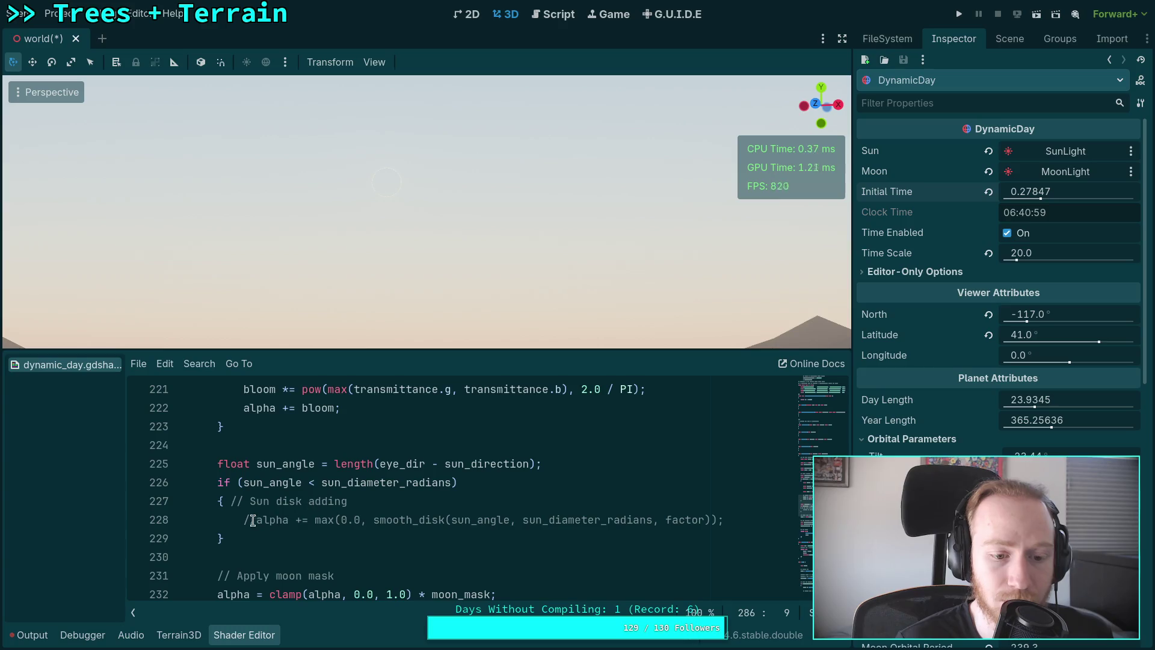
pyautogui.click(257, 519)
pyautogui.press('BackSpace')
pyautogui.press('BackSpace')
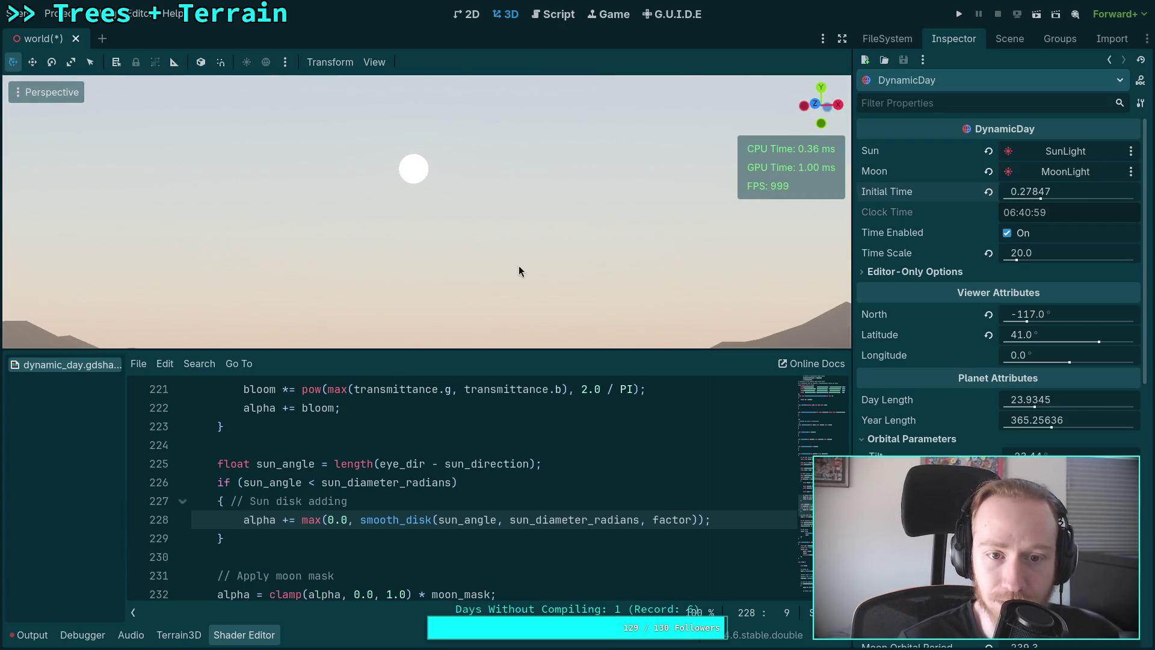
# Raise line 215's gaussian bloom factor from 0.01 to 0.02, then 0.03.
pyautogui.scroll(4, 469, 454)
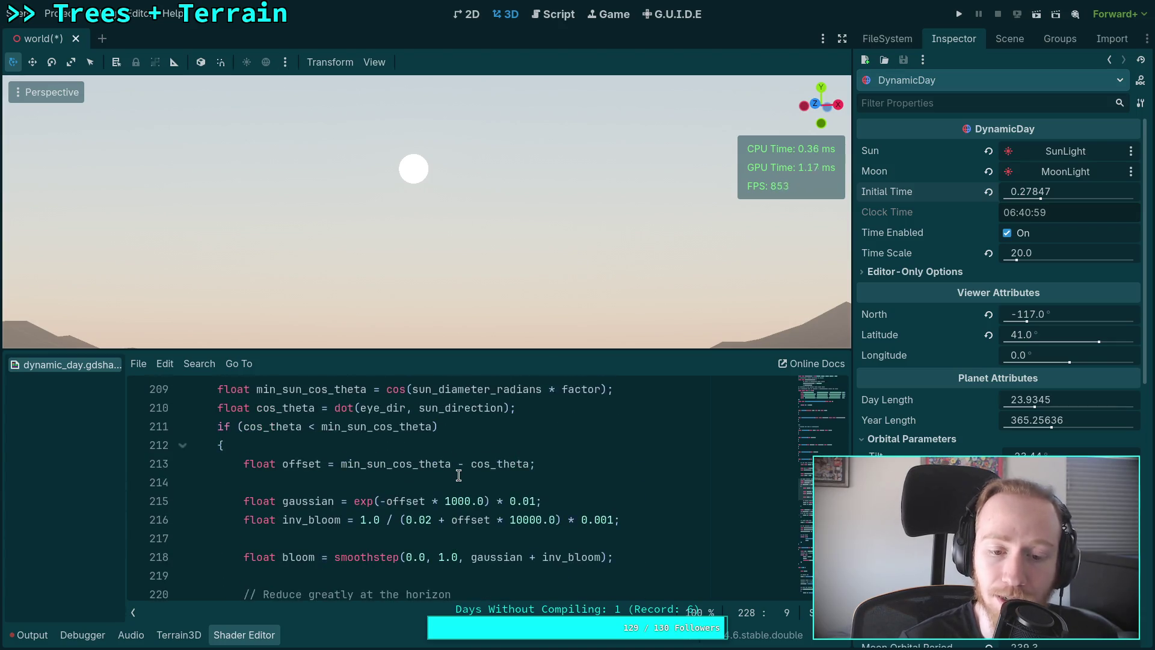
pyautogui.click(531, 501)
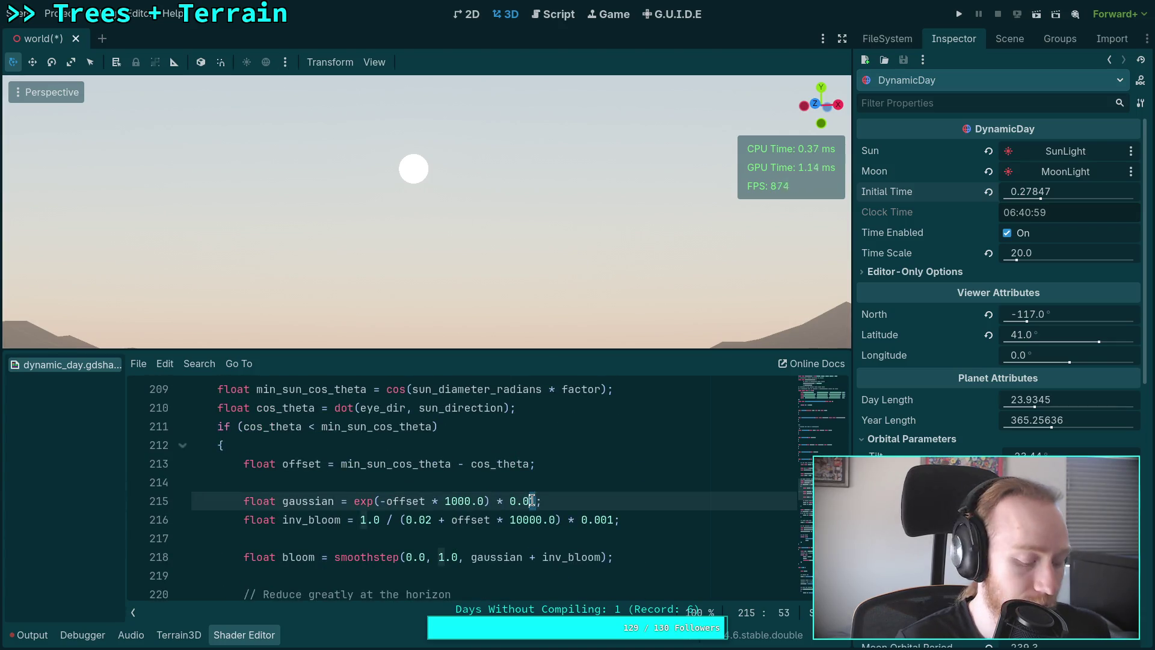
pyautogui.write('2')
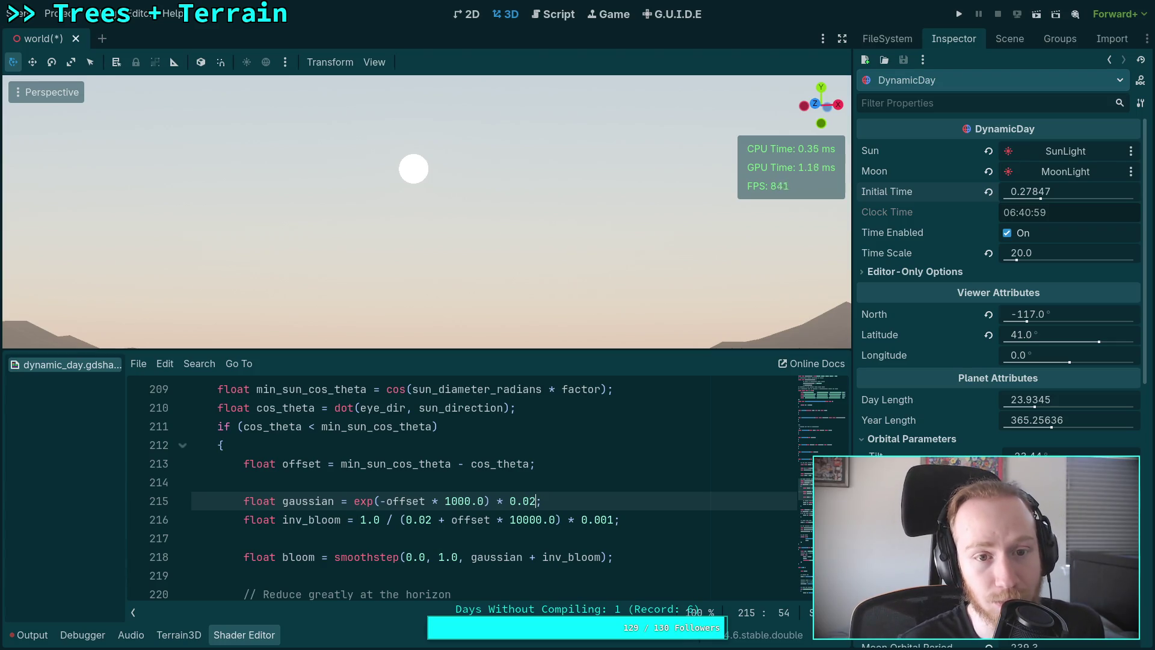
pyautogui.hotkey('shift', 'Left')
pyautogui.write('3')
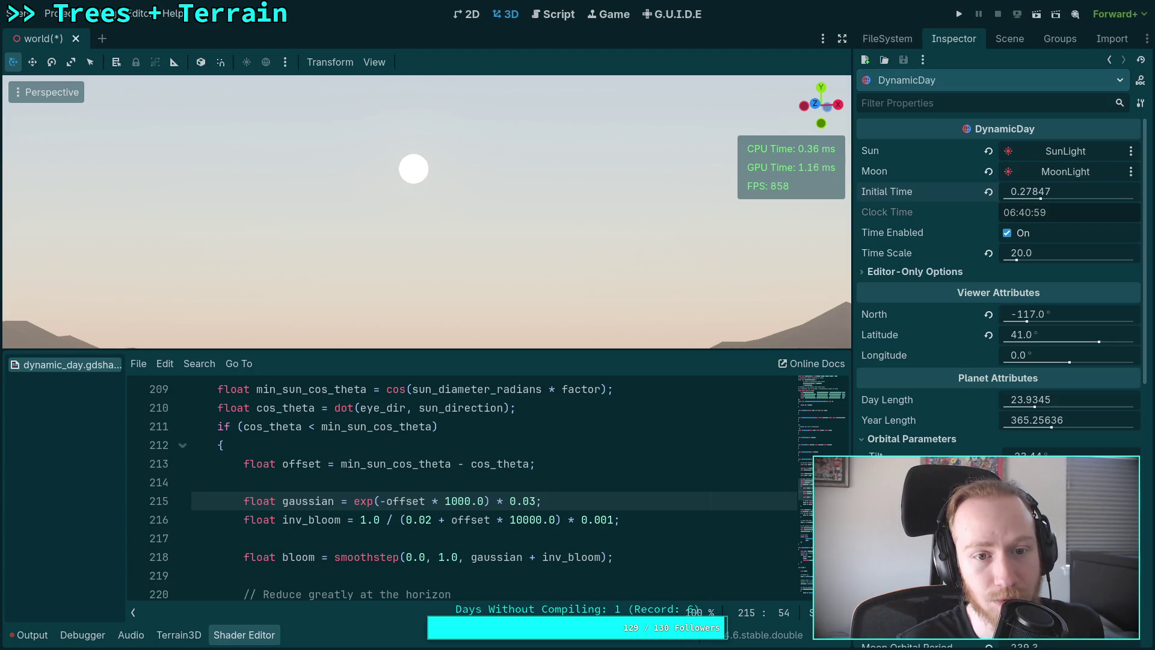
pyautogui.hotkey('shift', 'Left')
pyautogui.hotkey('shift', 'Left')
# Try 0.4 for the gaussian multiplier, then bring it back to 0.01.
pyautogui.write('4')
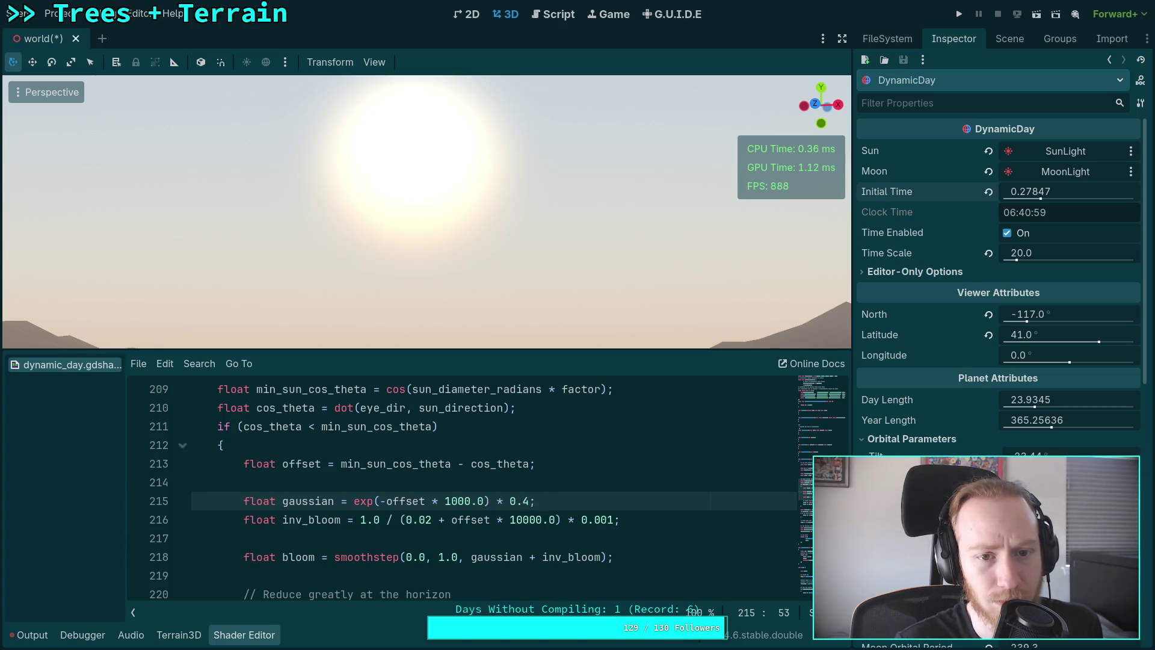
pyautogui.hotkey('shift', 'Left')
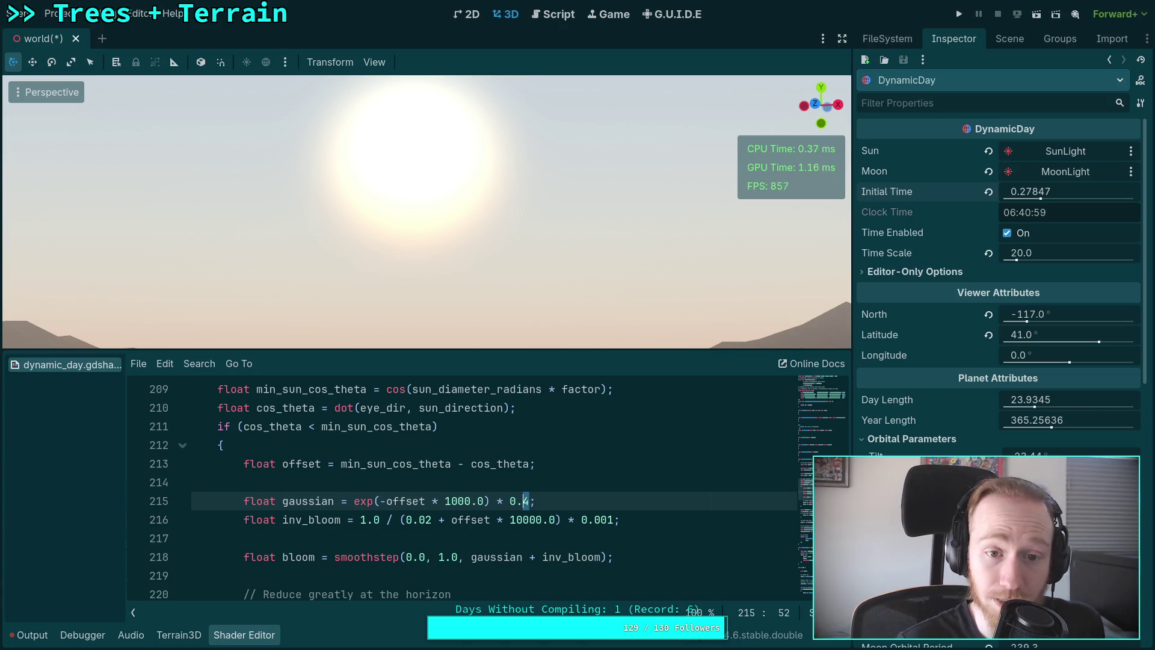
pyautogui.press('Right')
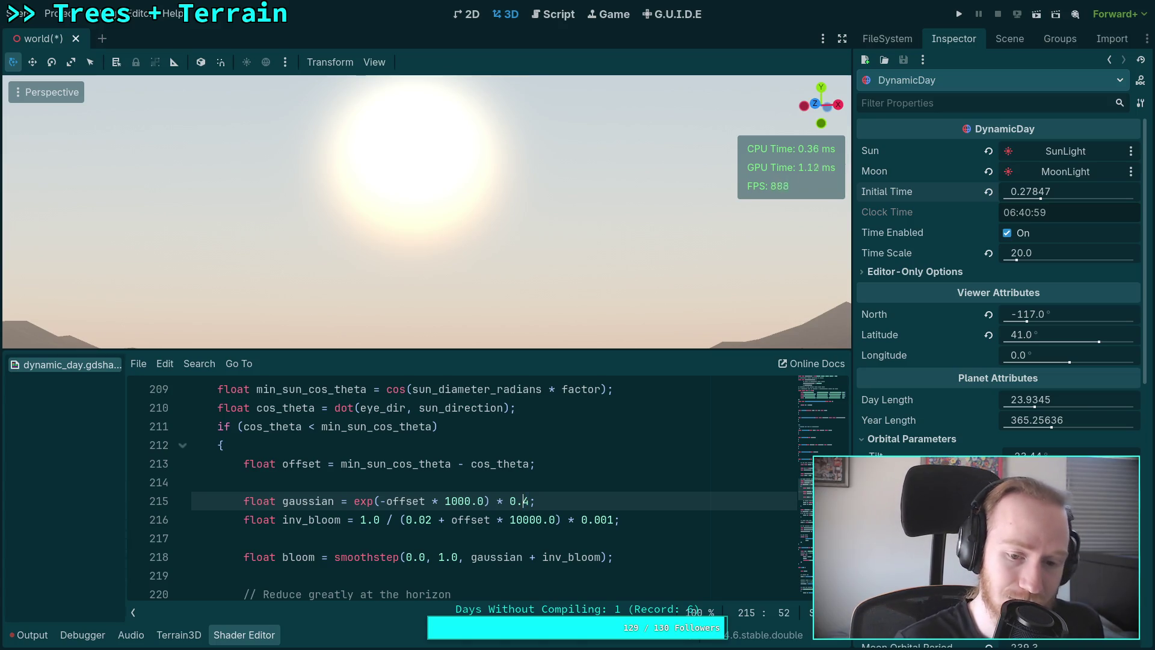
pyautogui.press('BackSpace')
pyautogui.write('01')
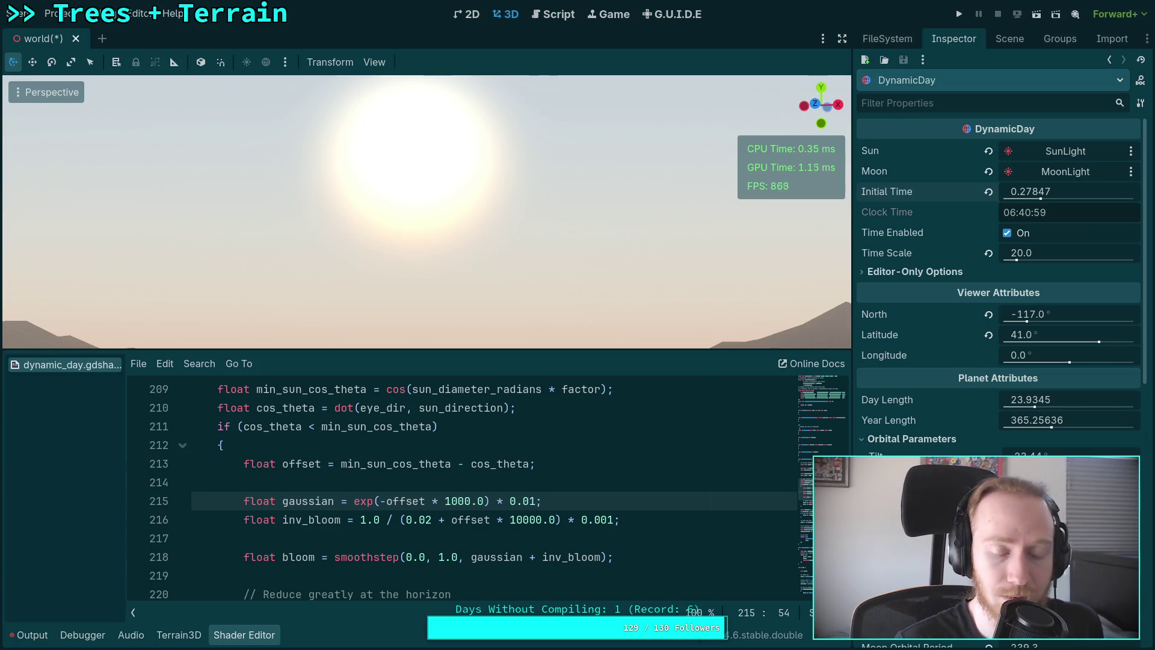
pyautogui.press('Left')
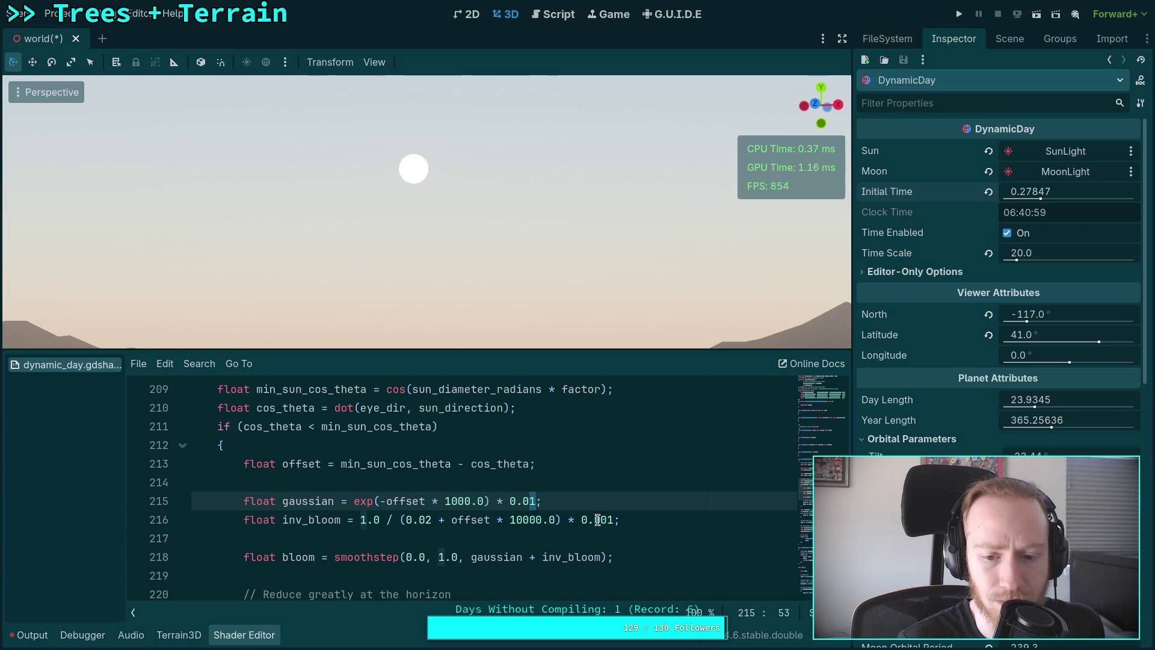
# Try inverse-bloom factors 0.005 and 0.003 on line 216, leaving 0.004.
pyautogui.click(612, 520)
pyautogui.press('BackSpace')
pyautogui.write('5')
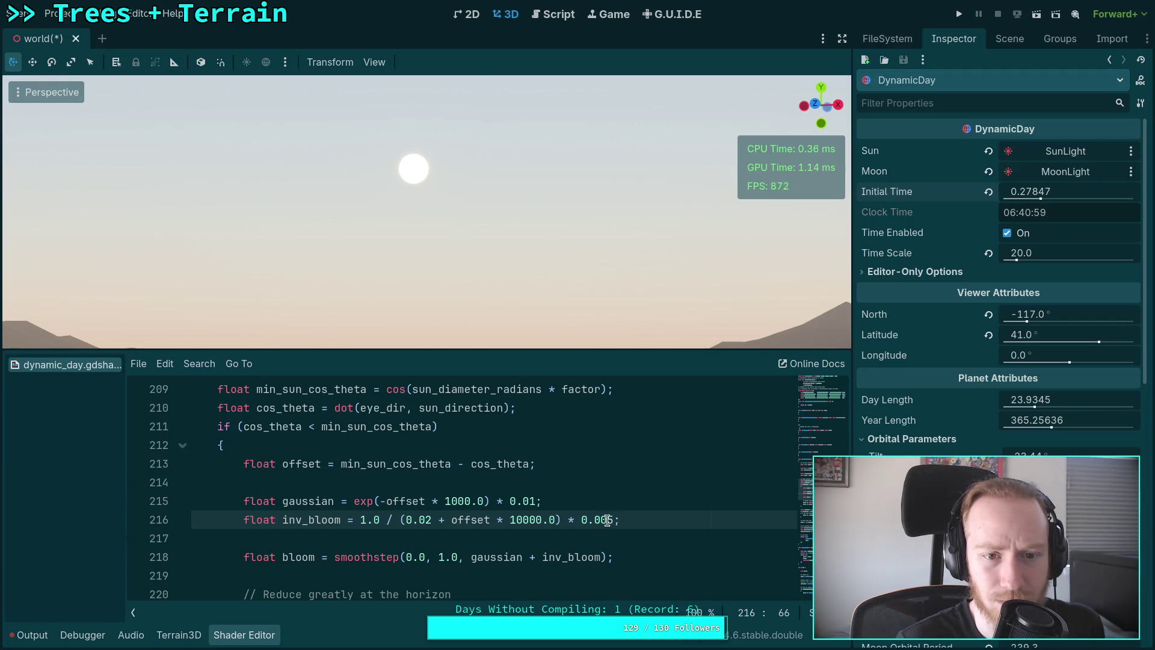
pyautogui.press('BackSpace')
pyautogui.write('3')
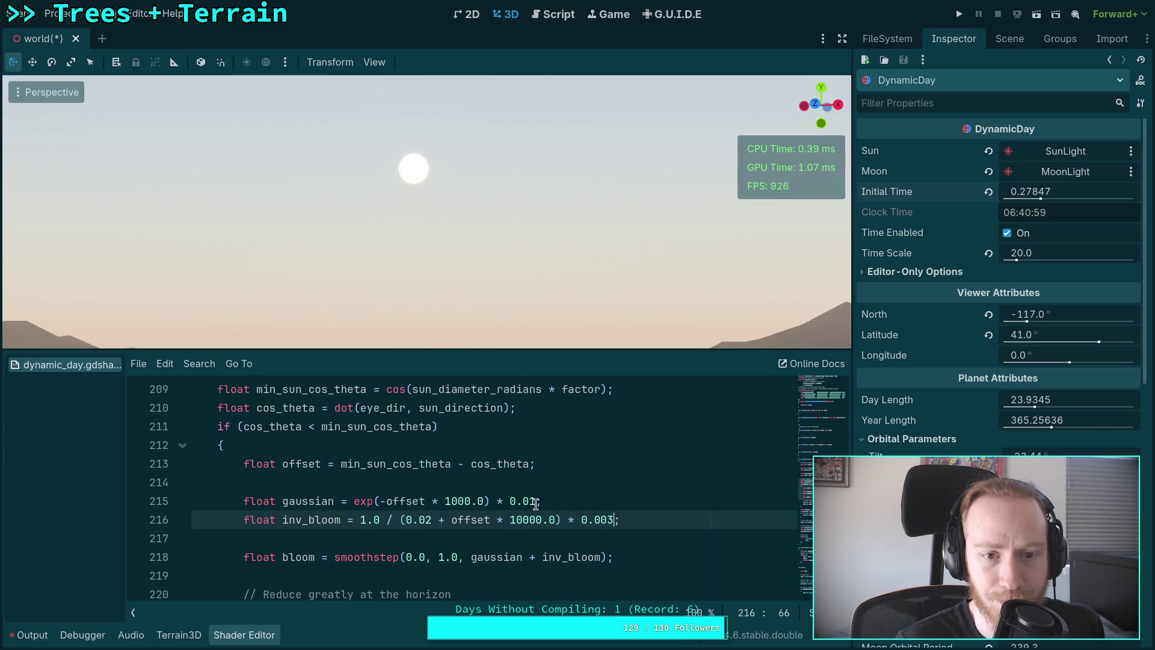
pyautogui.press('BackSpace')
pyautogui.write('4')
# Settle on 0.003 for inverse bloom and 0.09 for the gaussian multiplier.
pyautogui.click(533, 501)
pyautogui.write('2')
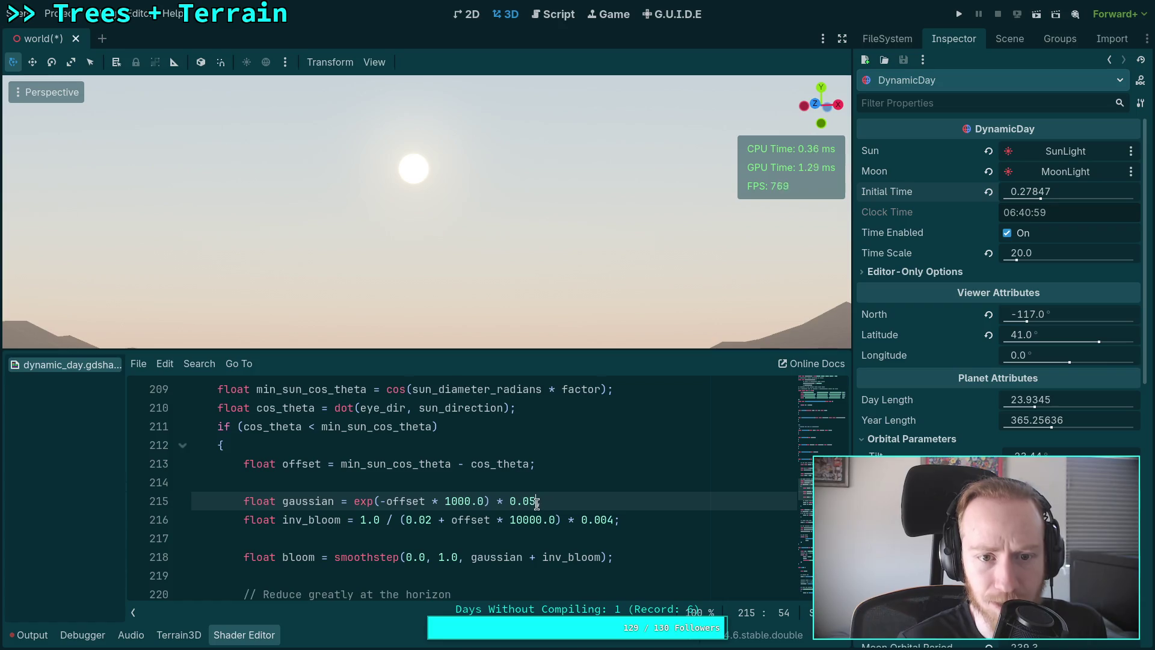
pyautogui.press('BackSpace')
pyautogui.write('6')
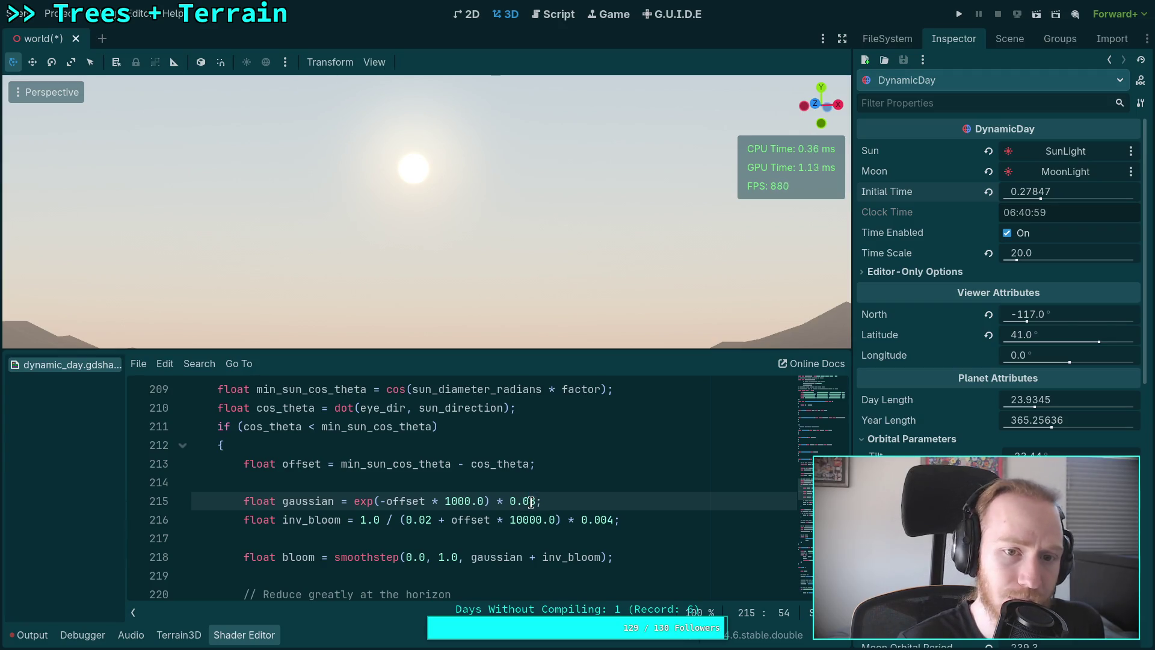
pyautogui.click(612, 520)
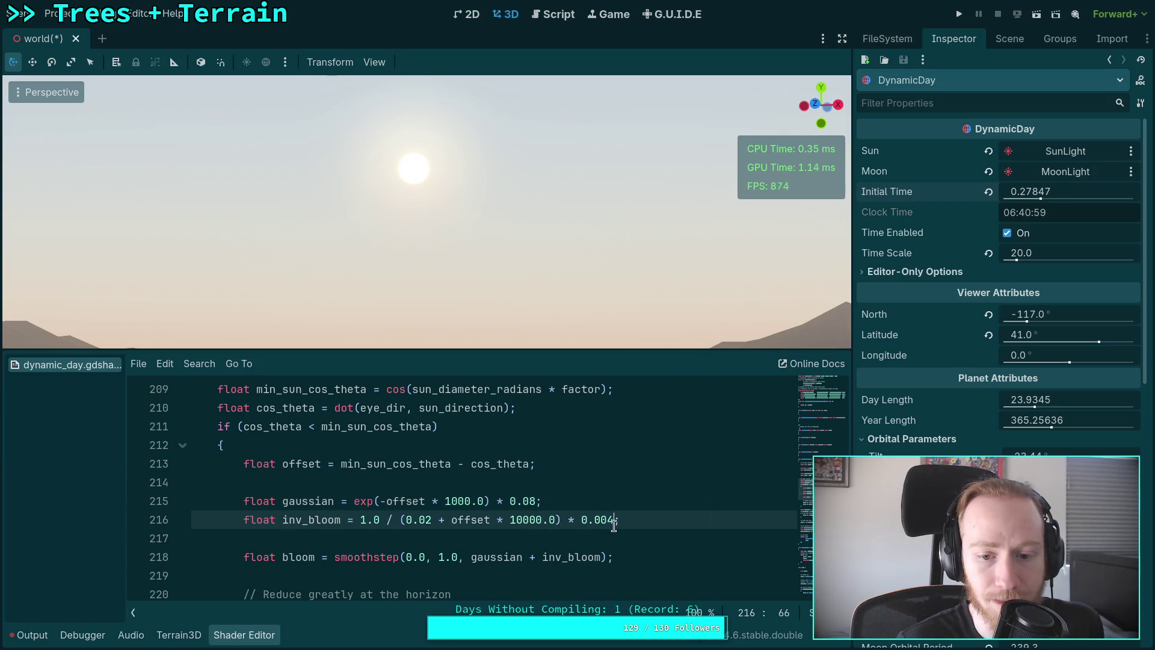
pyautogui.press('BackSpace')
pyautogui.write('3')
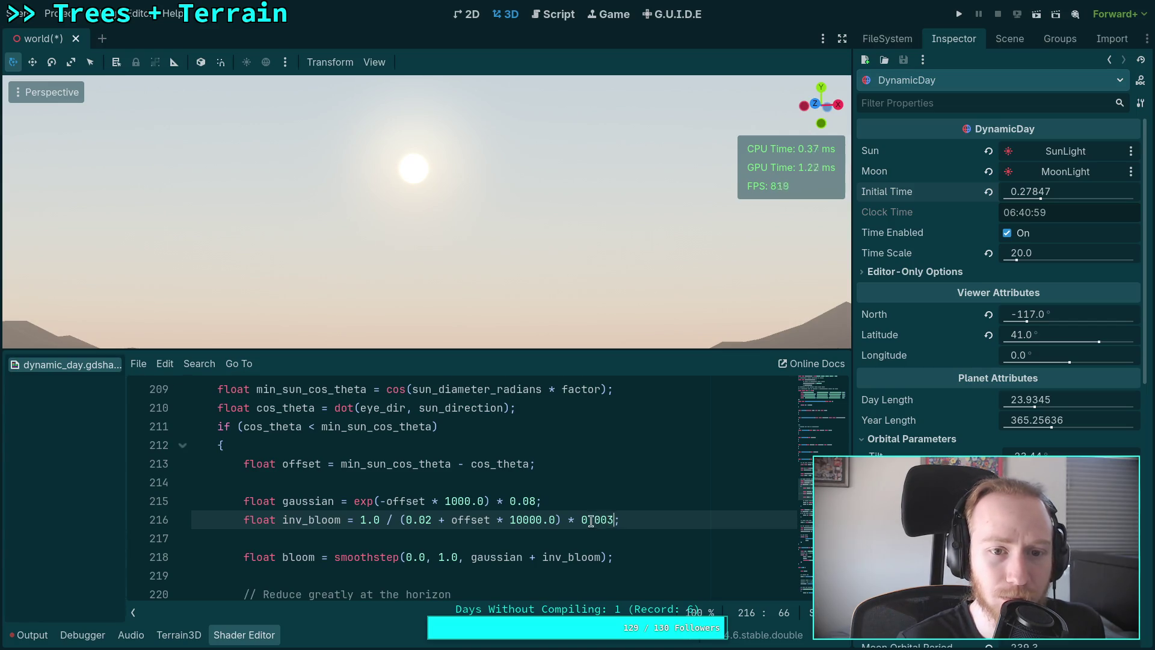
pyautogui.click(532, 501)
pyautogui.press('Left')
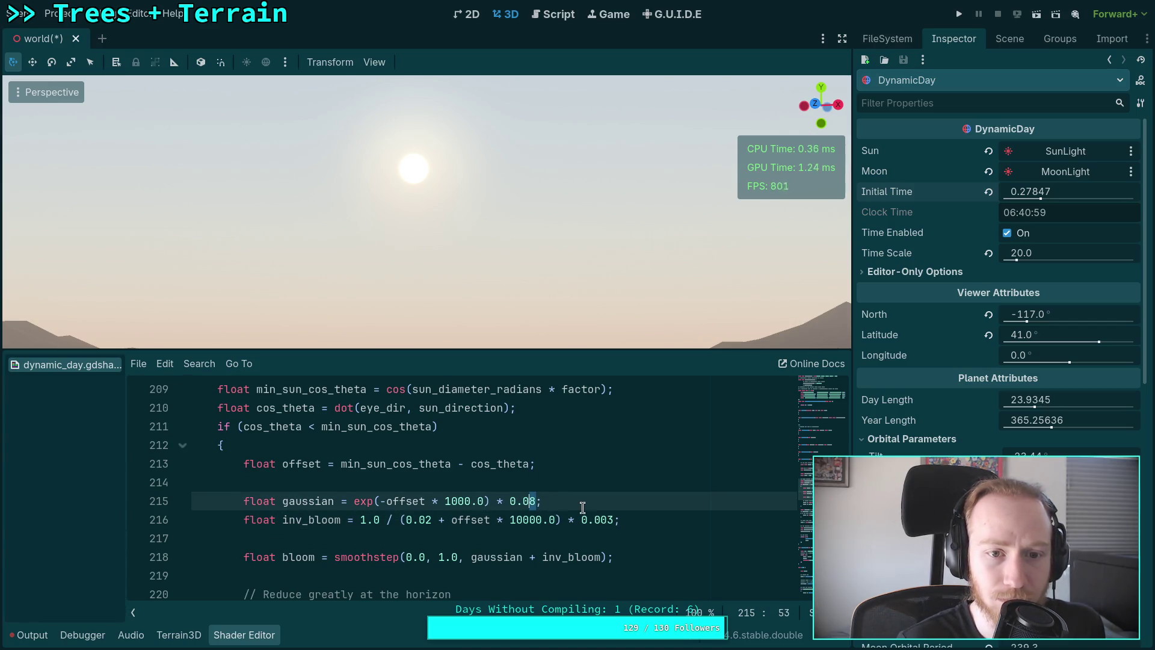
pyautogui.write('9')
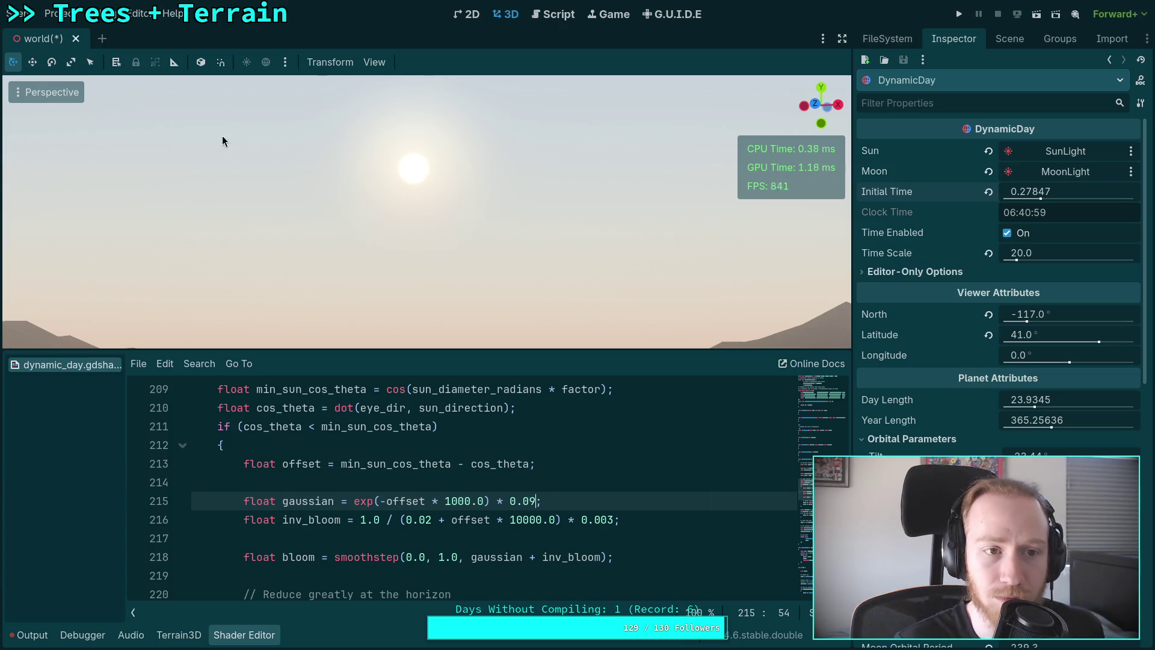
pyautogui.click(391, 66)
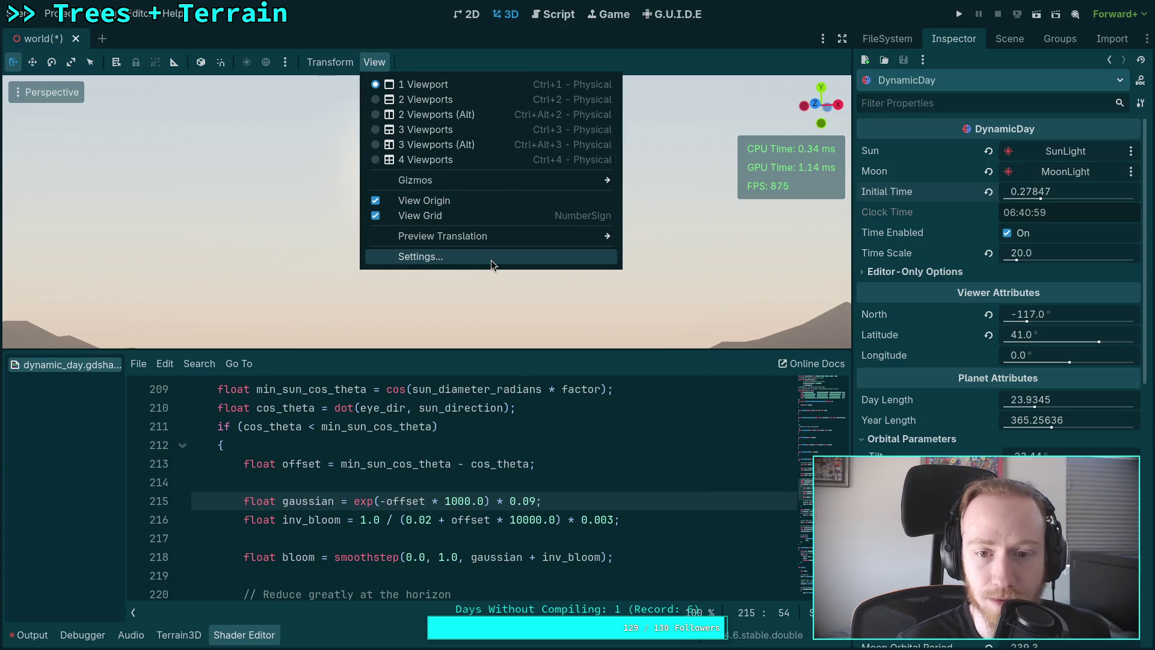
# Set the viewport's perspective vertical field of view to 40 degrees.
pyautogui.click(491, 260)
pyautogui.click(525, 279)
pyautogui.write('3')
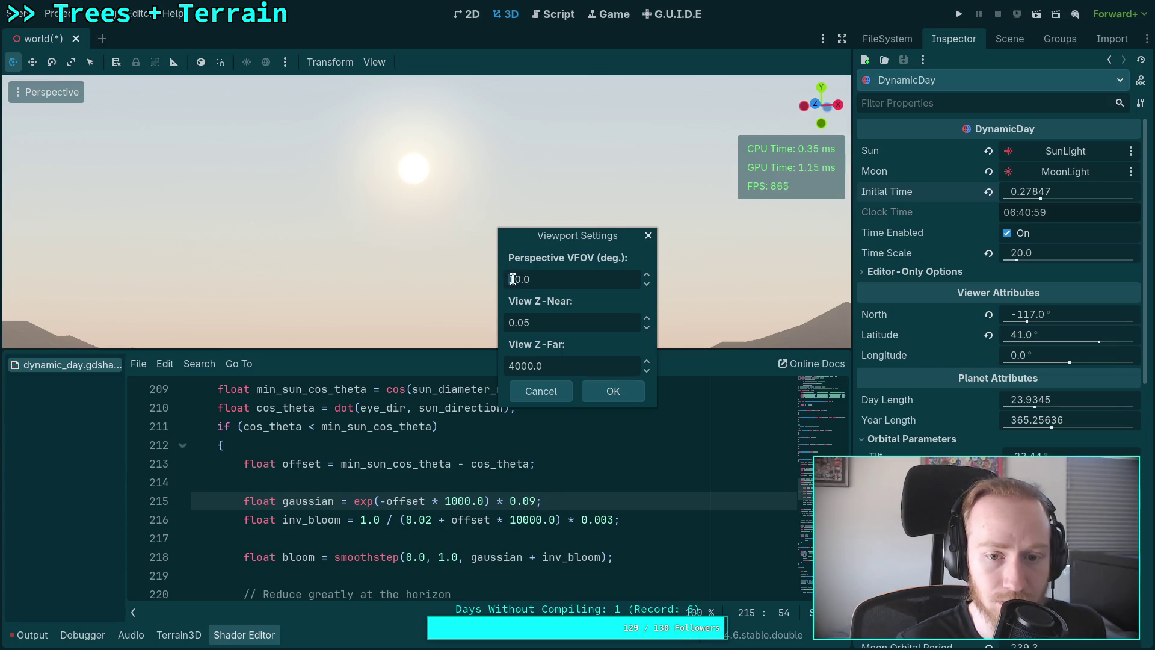
pyautogui.press('BackSpace')
pyautogui.write('40')
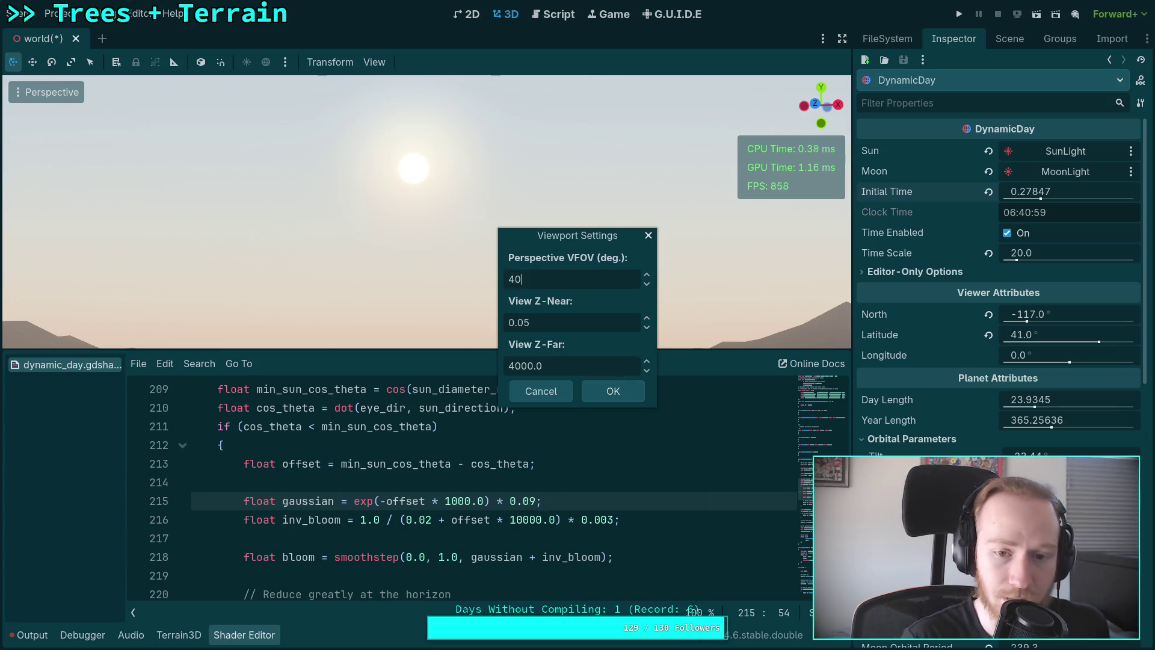
pyautogui.click(613, 398)
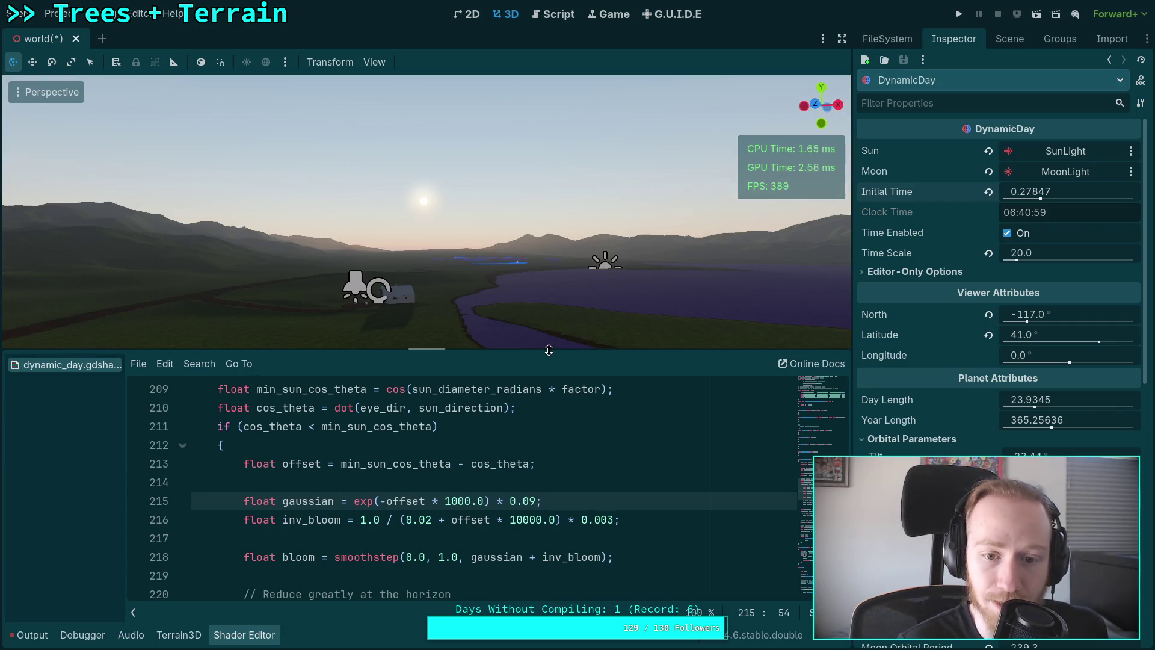
# Enlarge the viewport, tilt up toward the sun and set Initial Time to 0.34827 (08:21).
pyautogui.moveTo(549, 350); pyautogui.dragTo(549, 438)
pyautogui.scroll(-2, 653, 470)
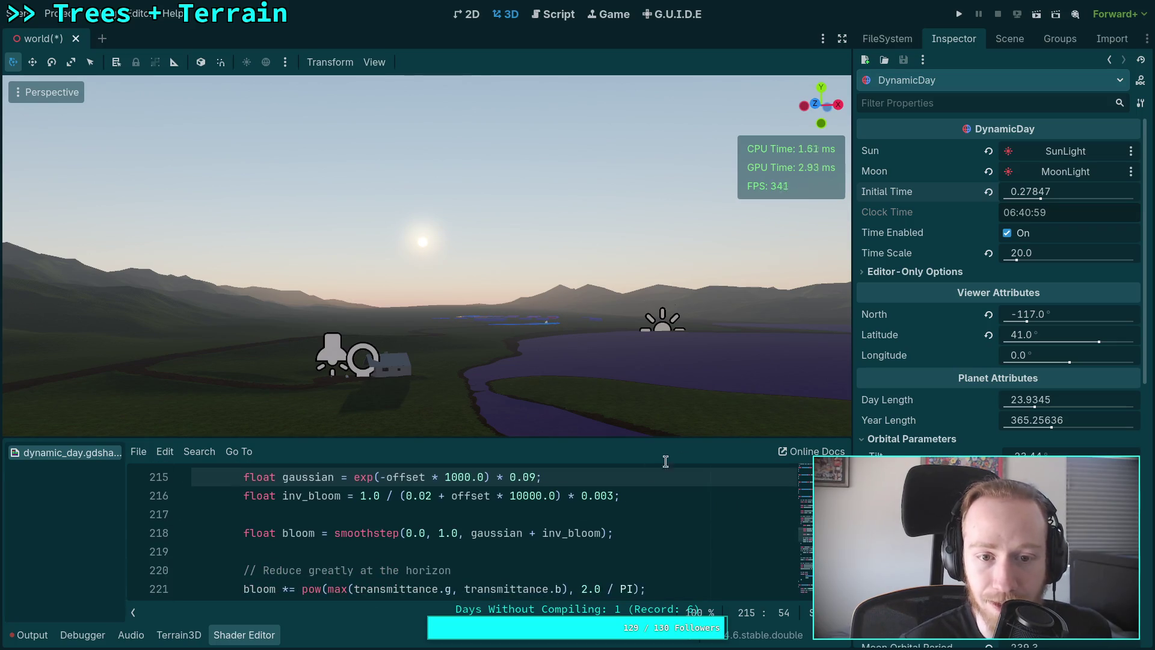
pyautogui.moveTo(1049, 191)
pyautogui.mouseDown()
pyautogui.moveTo(1014, 191)
pyautogui.moveTo(1137, 192)
pyautogui.mouseUp()
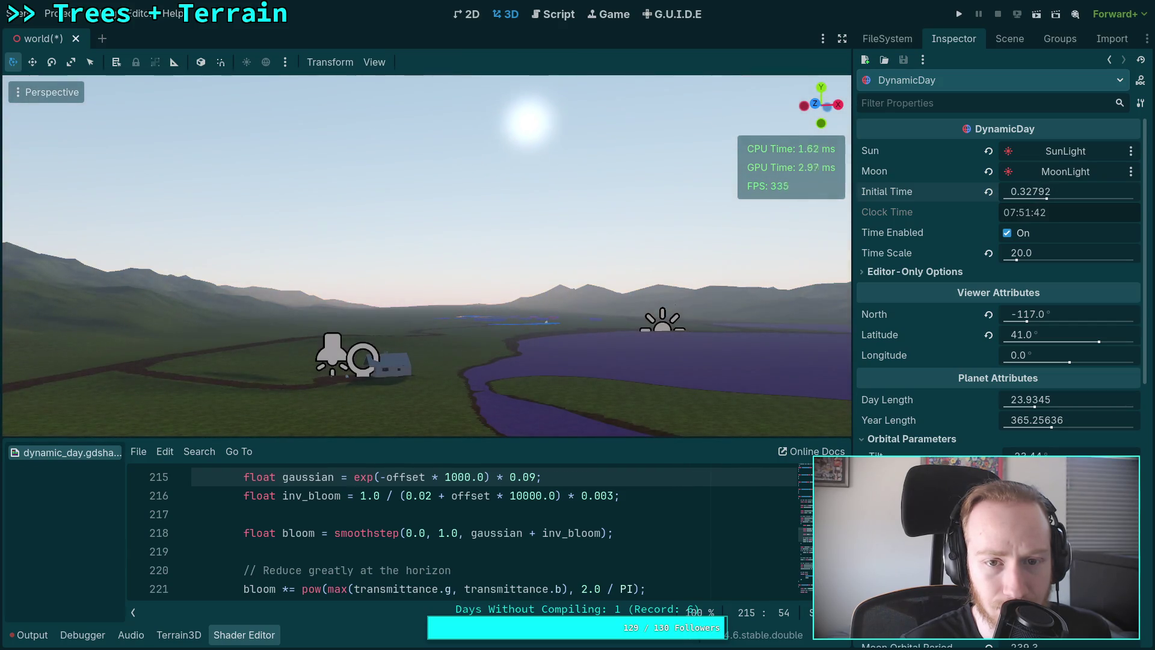
pyautogui.moveTo(646, 268); pyautogui.dragTo(704, 234)
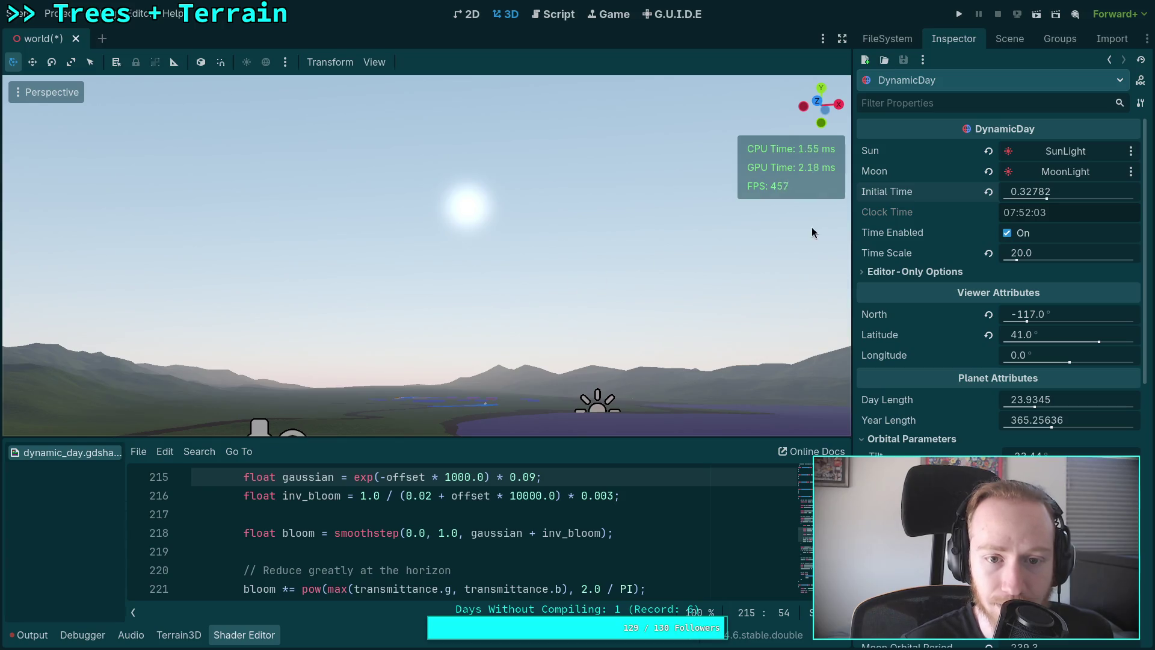
pyautogui.moveTo(1031, 191); pyautogui.dragTo(1061, 191)
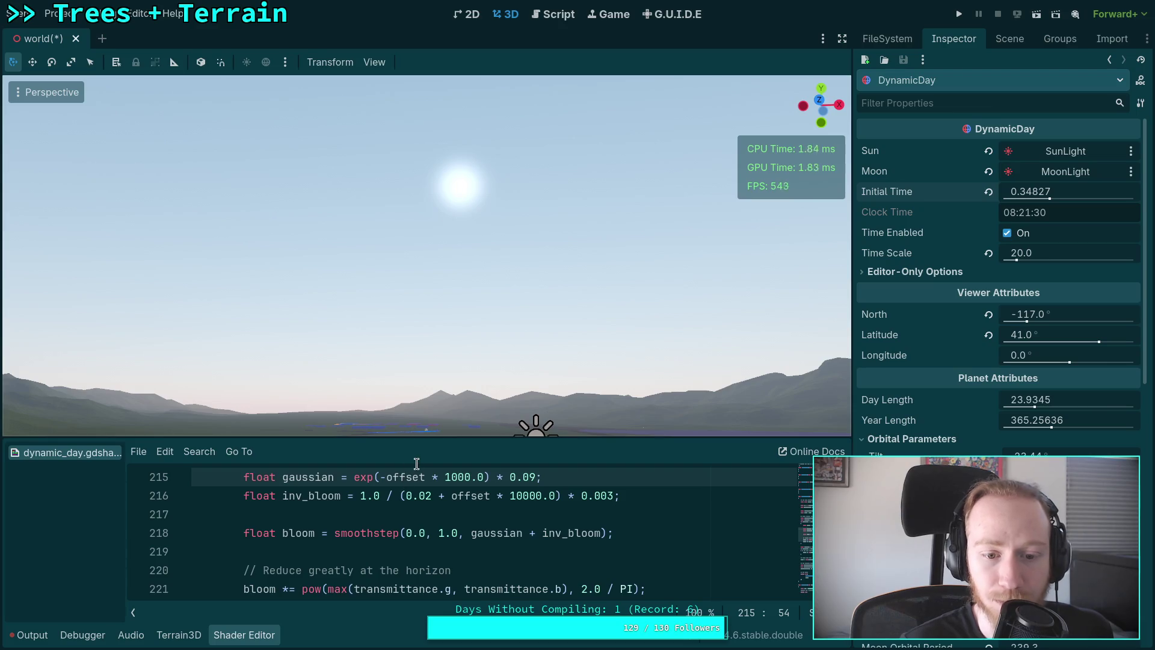
pyautogui.moveTo(428, 443); pyautogui.dragTo(481, 361)
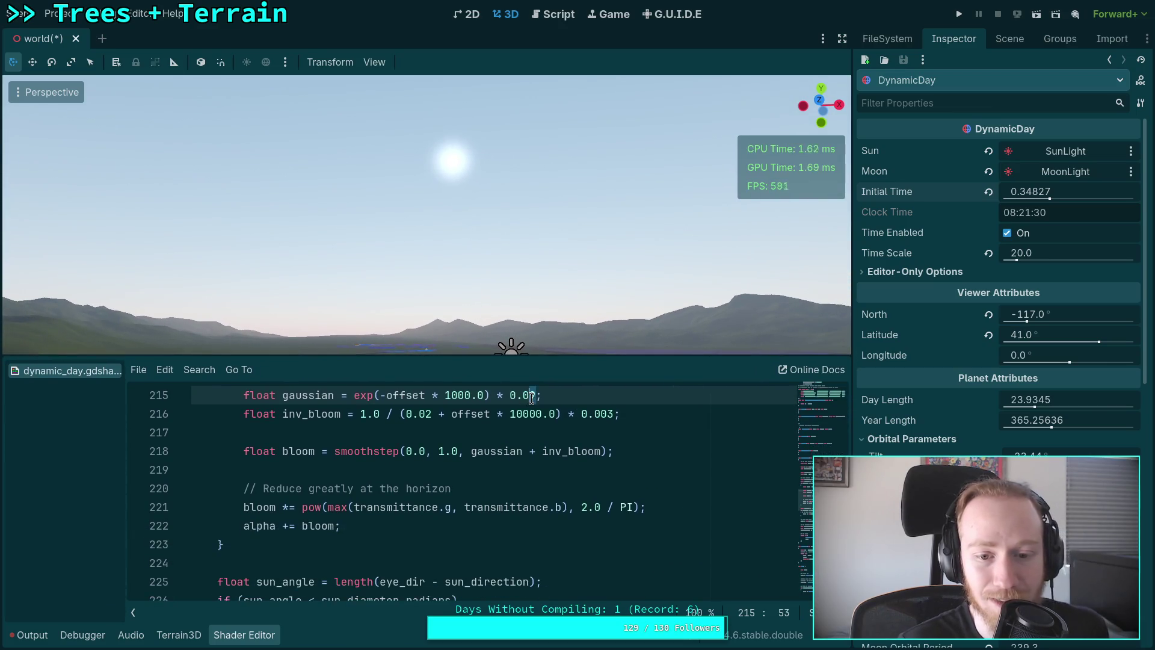
# Try lower gaussian weights and set the inverse-bloom factor to 0.005.
pyautogui.press('BackSpace')
pyautogui.write('2')
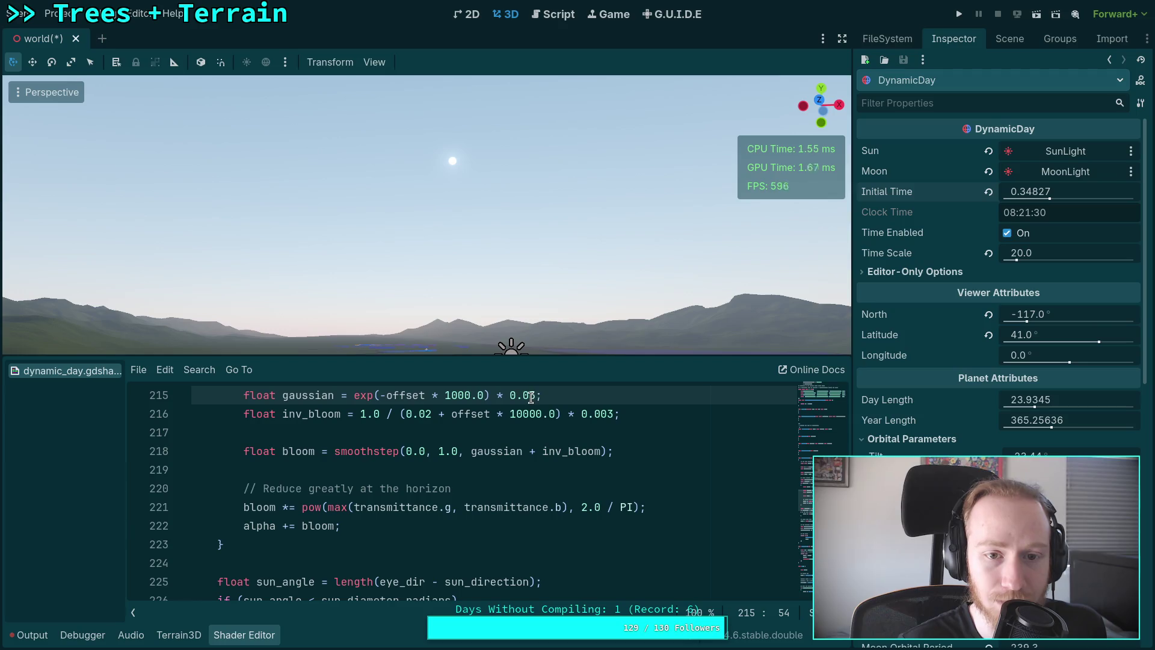
pyautogui.write('4')
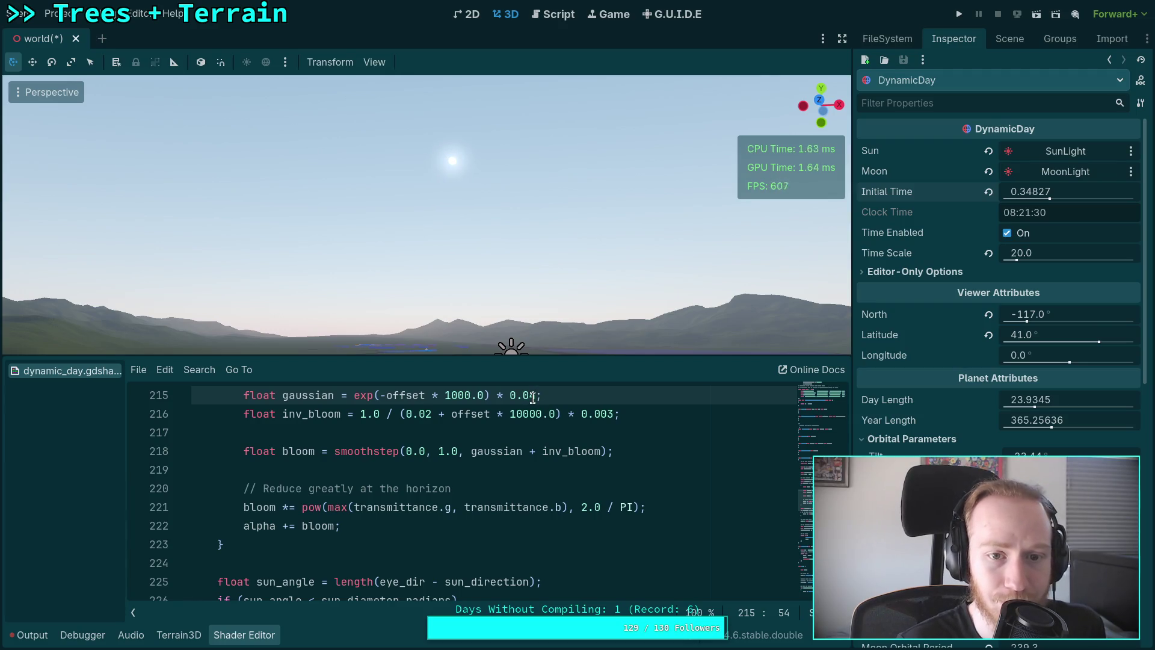
pyautogui.click(612, 420)
pyautogui.press('BackSpace')
pyautogui.write('4')
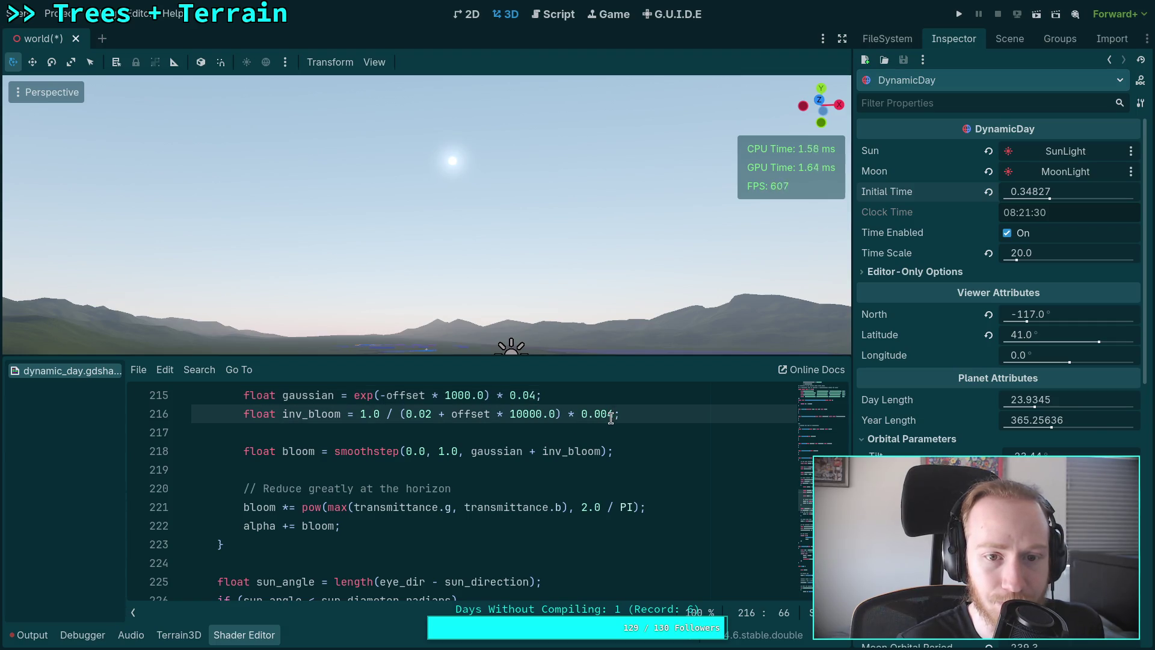
pyautogui.press('BackSpace')
pyautogui.write('5')
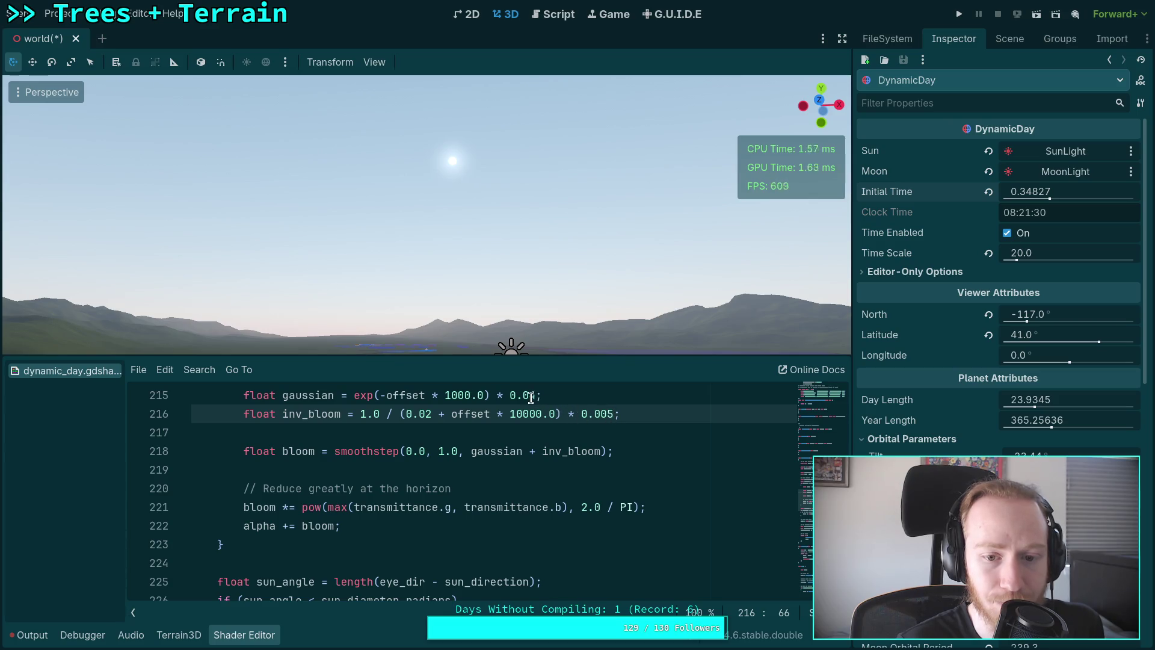
# Step the gaussian weight through 0.03 and 0.04 to 0.05 and lower Initial Time to 0.29877.
pyautogui.click(534, 397)
pyautogui.press('BackSpace')
pyautogui.write('2')
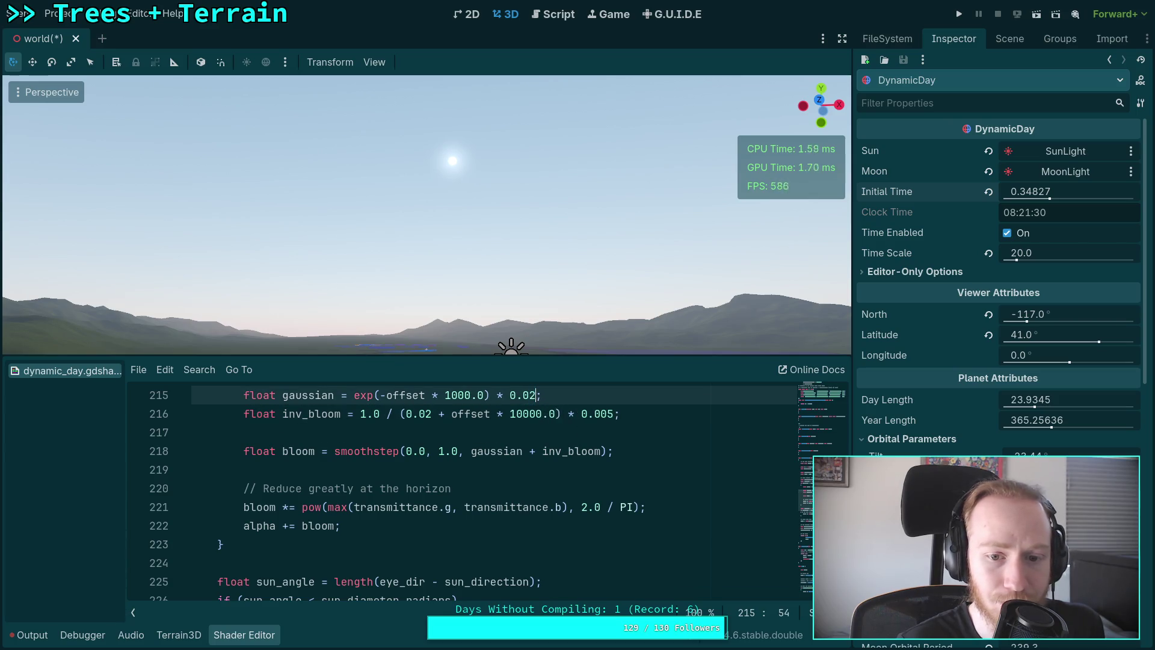
pyautogui.write('3')
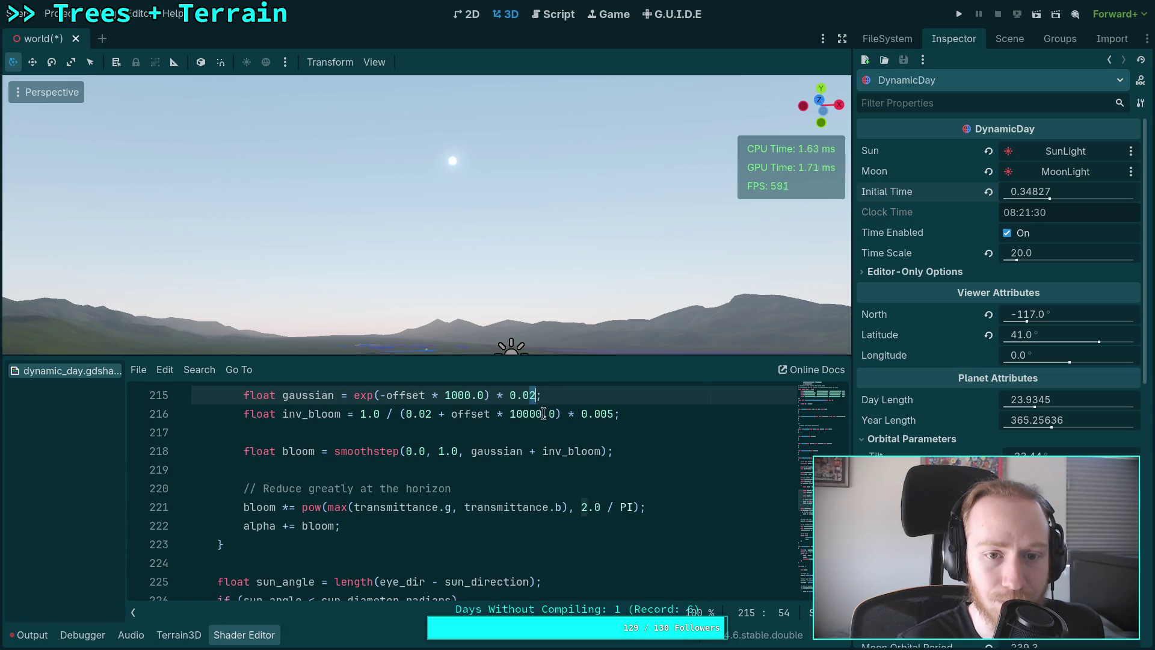
pyautogui.press('BackSpace')
pyautogui.write('4')
pyautogui.press('BackSpace')
pyautogui.write('5')
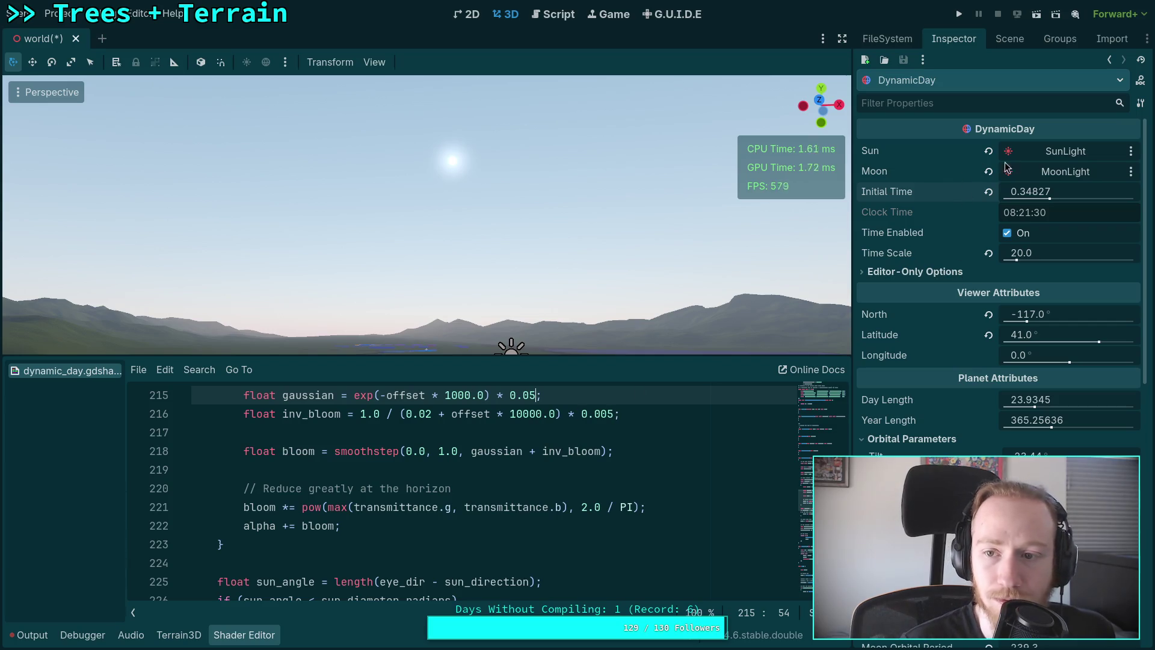
pyautogui.moveTo(1009, 195)
pyautogui.mouseDown()
pyautogui.moveTo(963, 196)
pyautogui.moveTo(976, 196)
pyautogui.mouseUp()
pyautogui.scroll(-20, 514, 509)
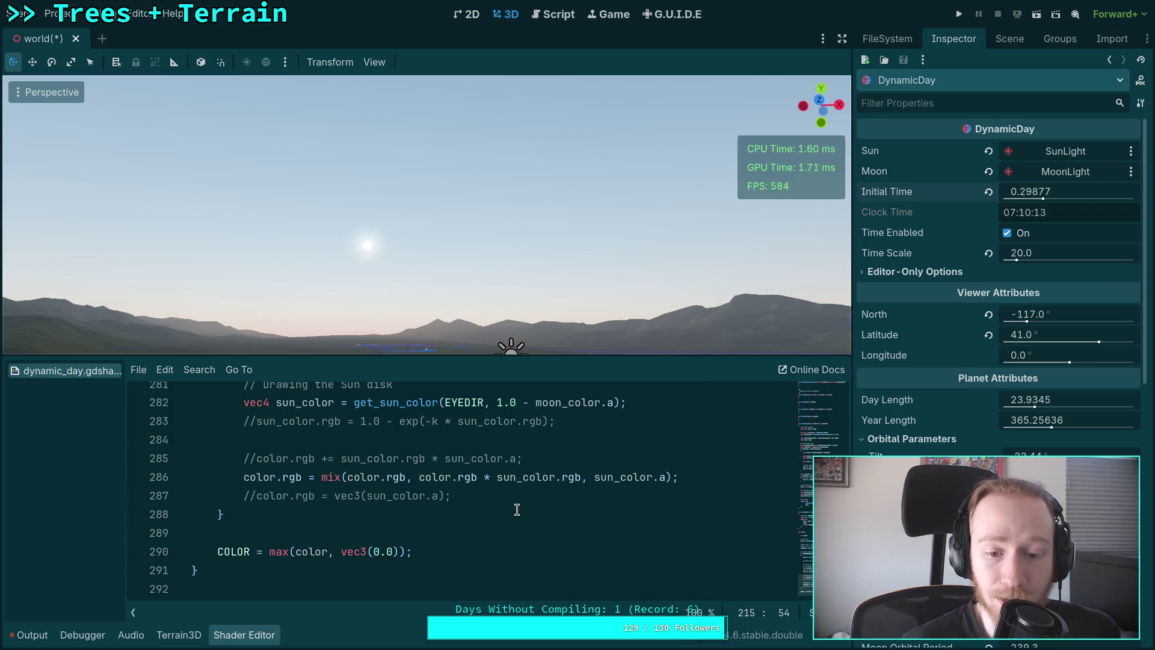
# Drag Initial Time later to 0.37407 so the sun sits higher in the sky.
pyautogui.click(420, 476)
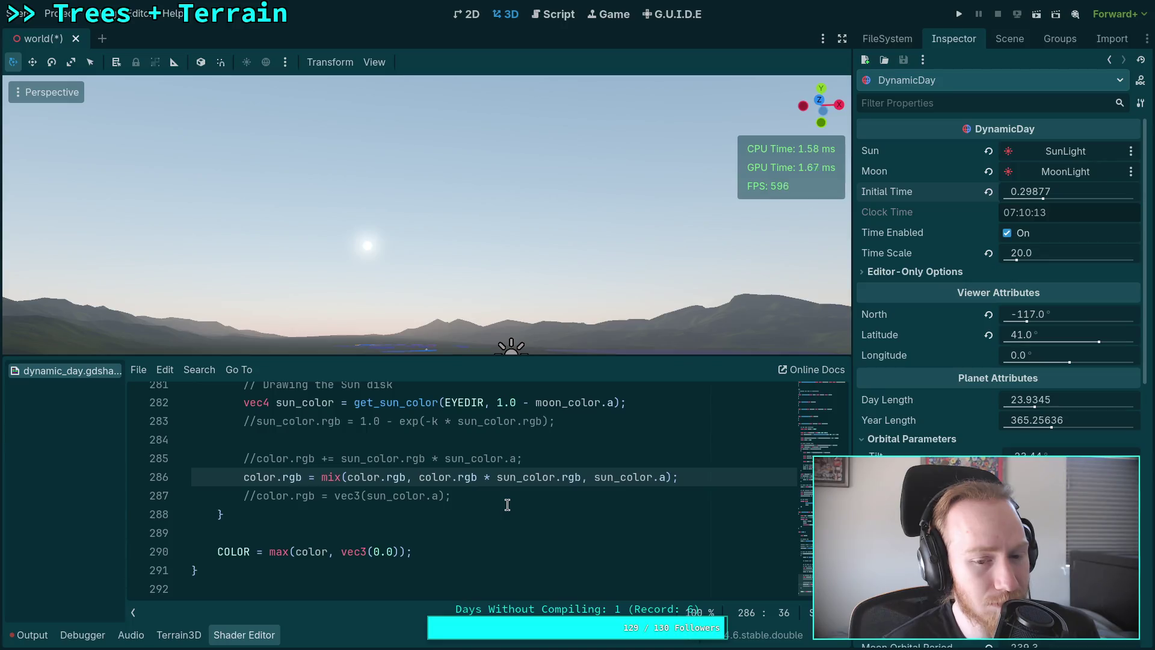
pyautogui.moveTo(1031, 191); pyautogui.dragTo(1066, 191)
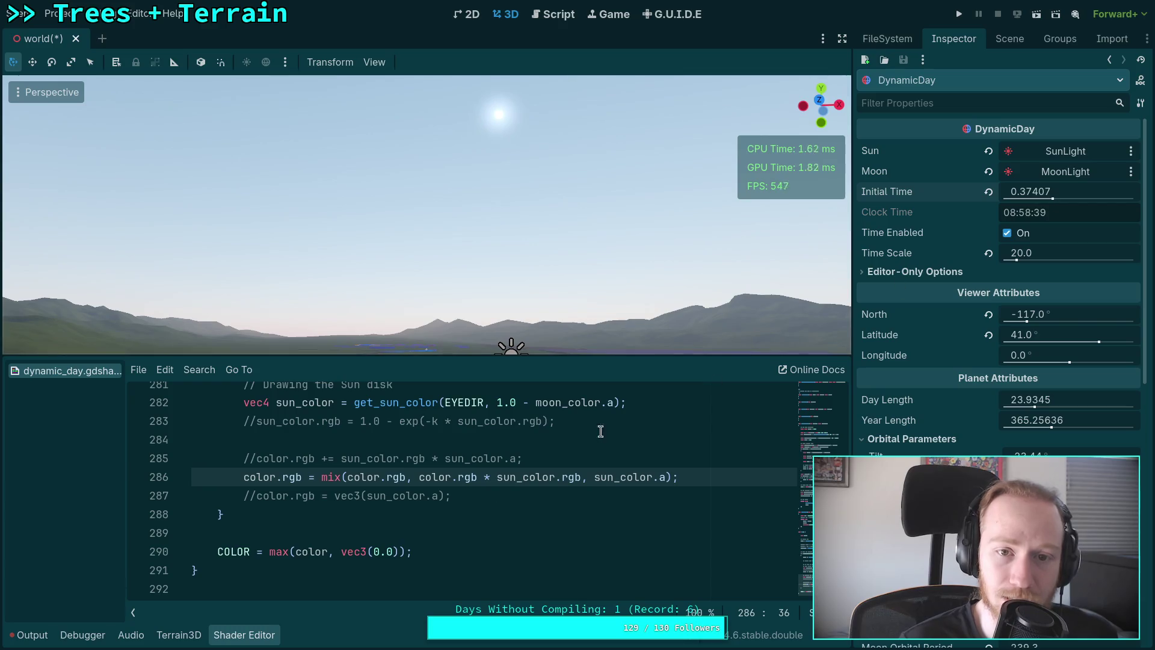
pyautogui.click(236, 639)
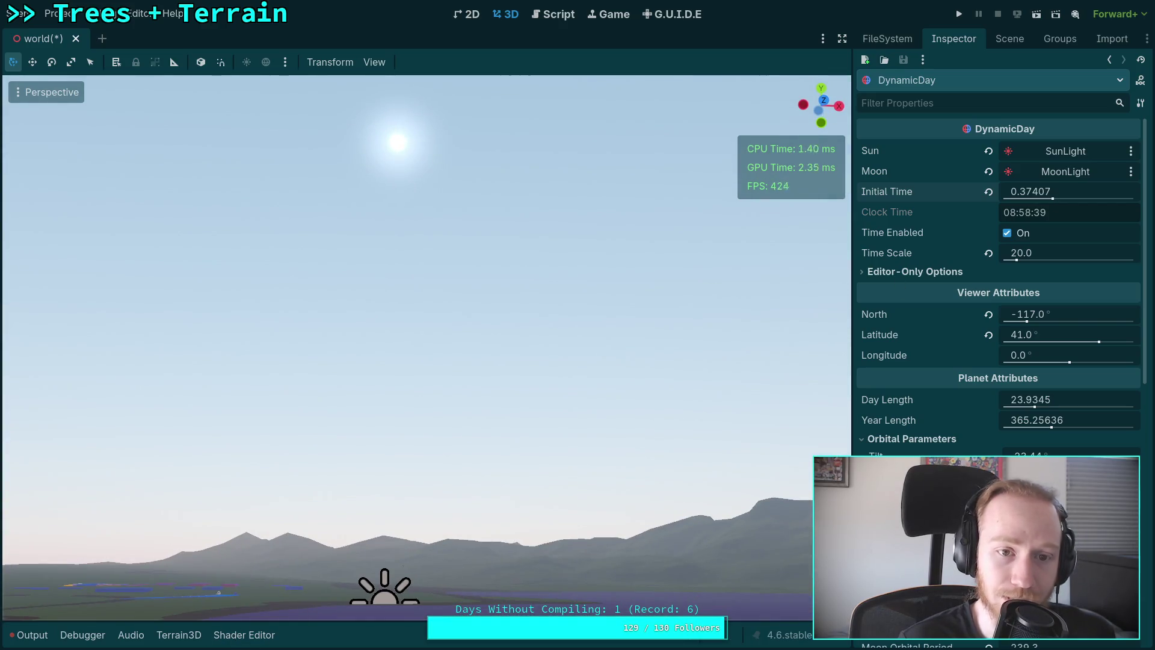
pyautogui.click(257, 639)
# Comment out the mix blend line and preview the alpha-only sun color blend.
pyautogui.click(244, 490)
pyautogui.hotkey('ctrl', 'k')
pyautogui.press('Down')
pyautogui.hotkey('ctrl', 'k')
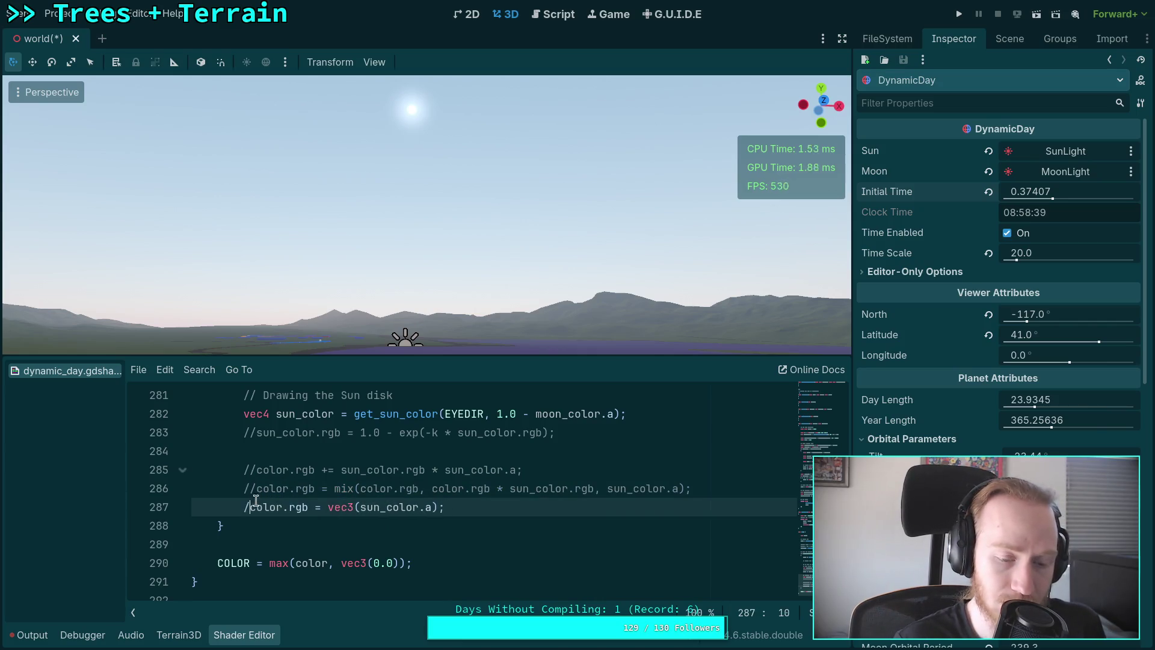
pyautogui.hotkey('ctrl', 'k')
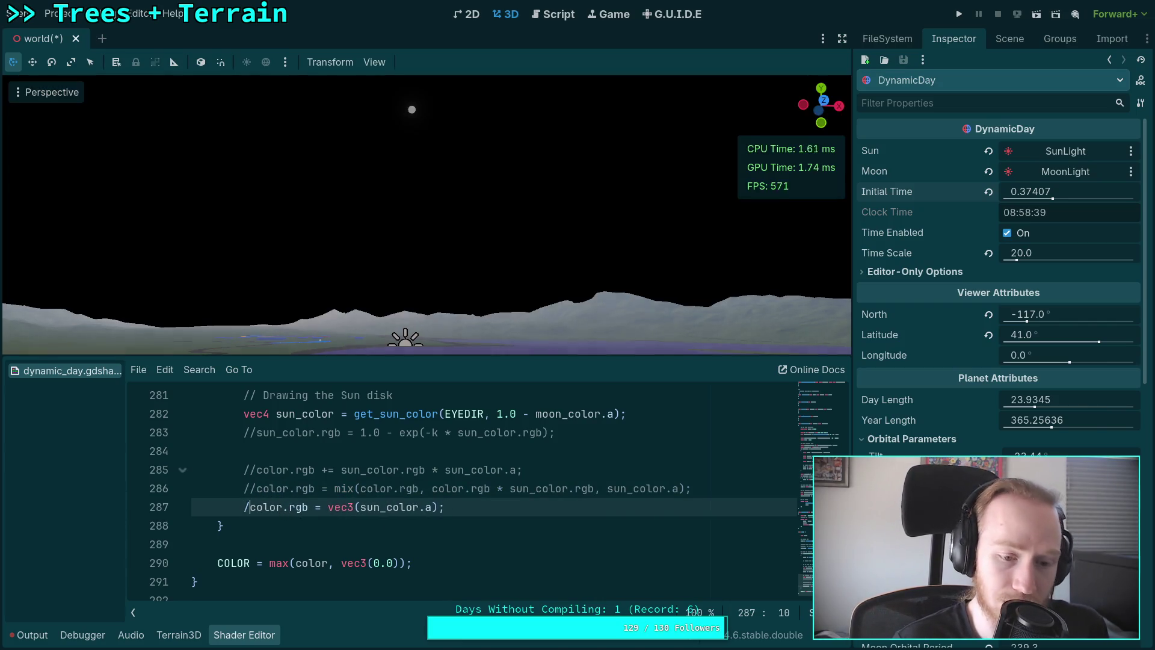
pyautogui.write('/')
# Preview the additive sun blend, then restore the mix() blend line as active.
pyautogui.click(259, 486)
pyautogui.click(259, 473)
pyautogui.hotkey('ctrl', 'k')
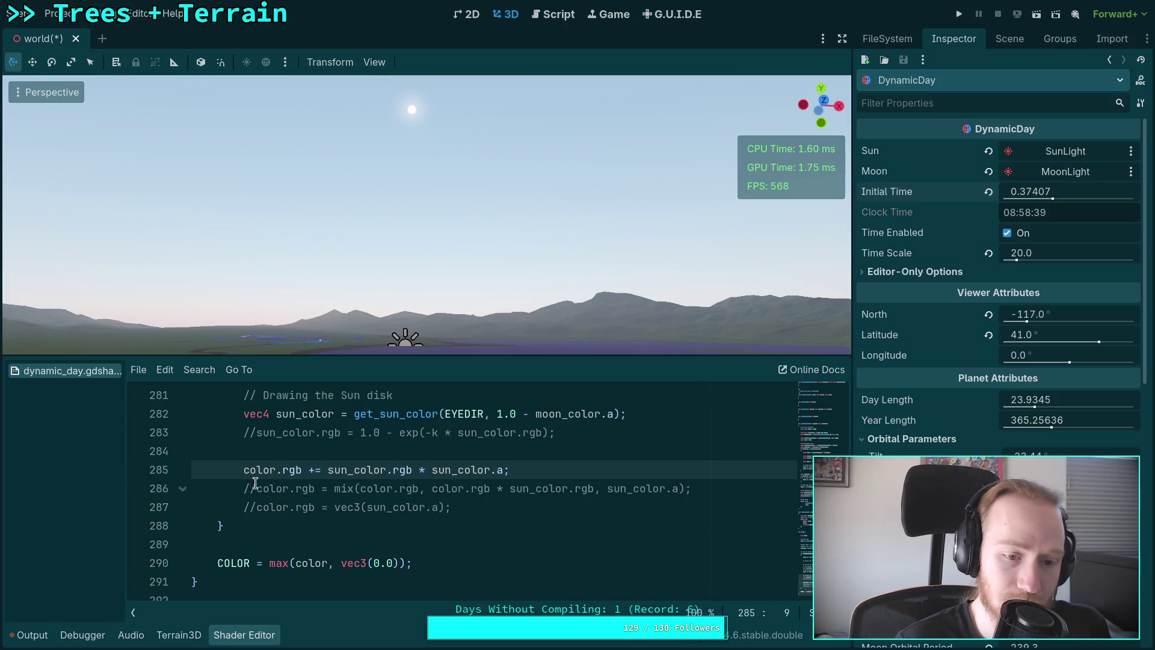
pyautogui.hotkey('ctrl', 'k')
pyautogui.press('Down')
pyautogui.hotkey('ctrl', 'k')
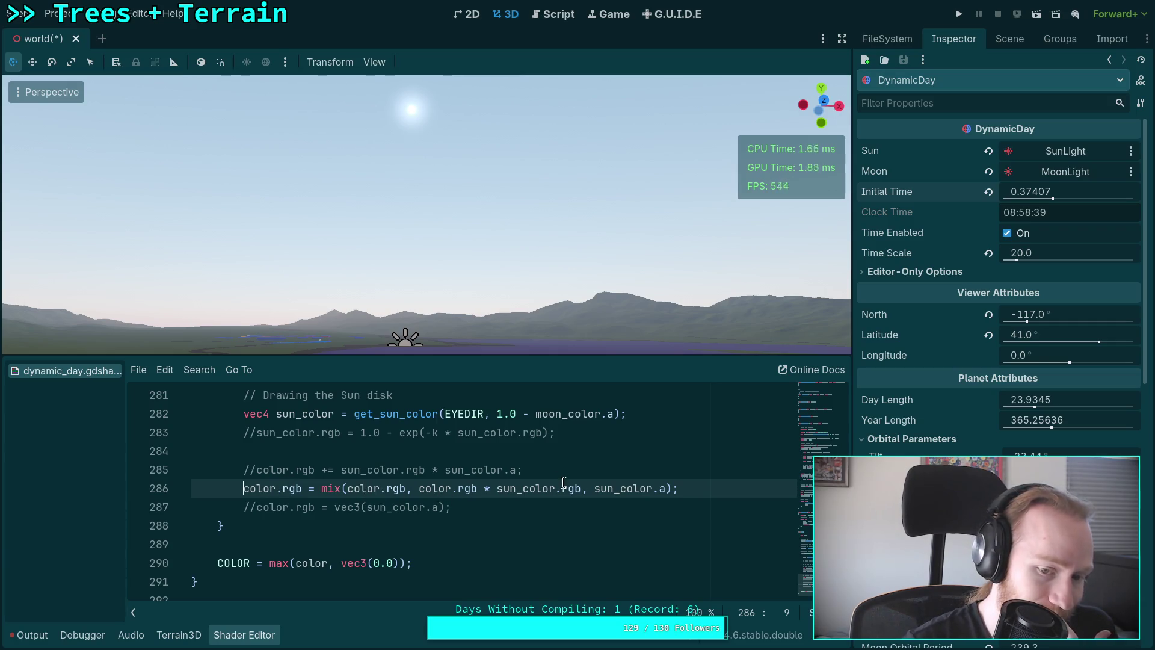
pyautogui.click(420, 488)
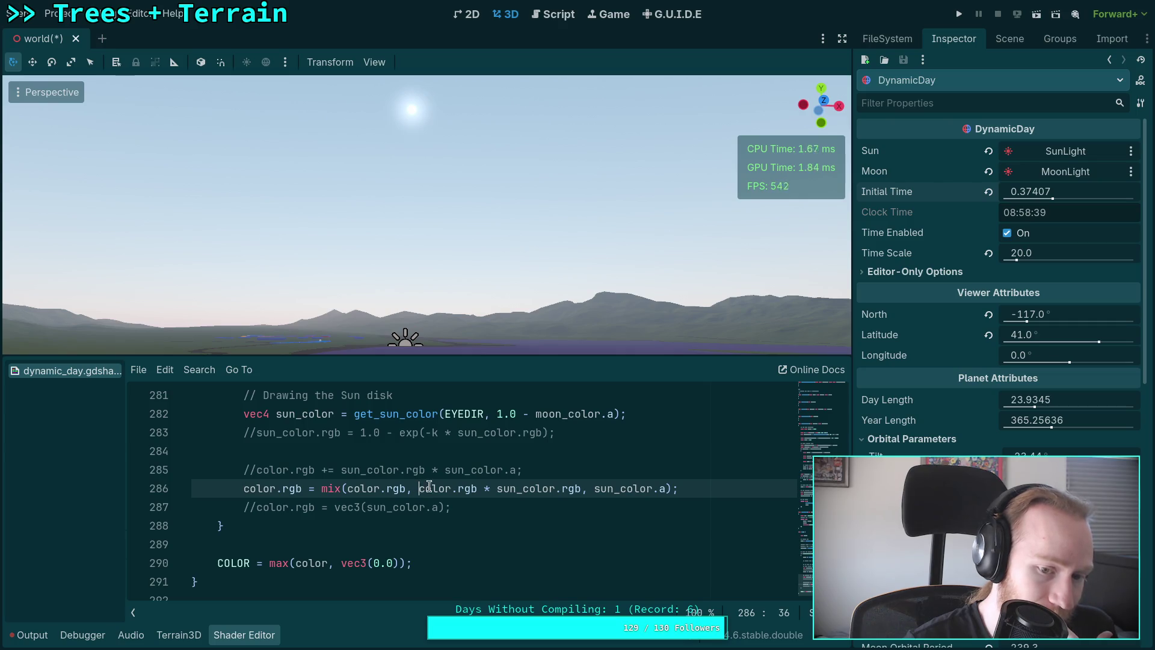
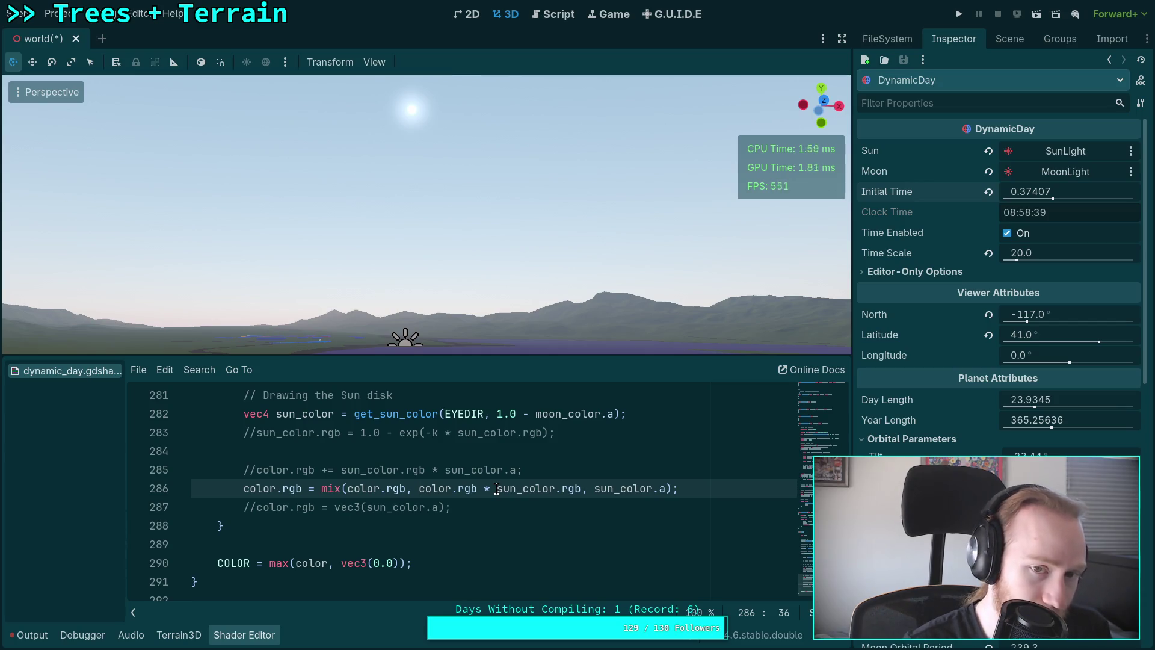
# Preview the sun disk at dawn, just after 06:01, then return Initial Time to 0.37142 (08:54).
pyautogui.moveTo(566, 241)
pyautogui.mouseDown()
pyautogui.moveTo(565, 222)
pyautogui.moveTo(576, 265)
pyautogui.mouseUp()
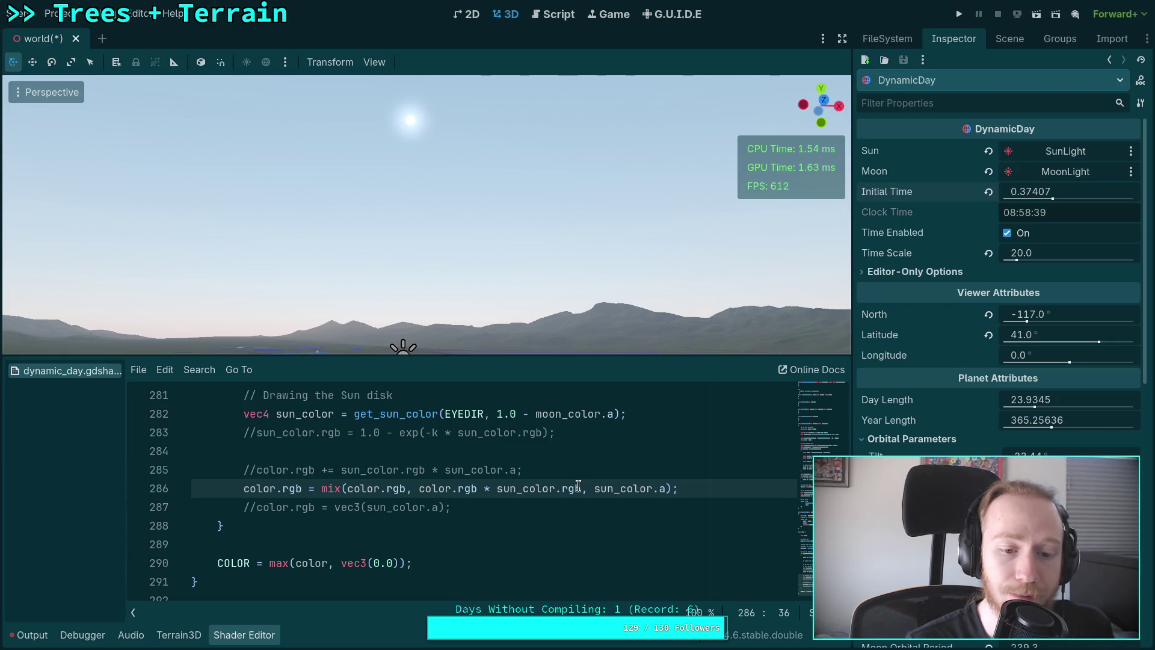
pyautogui.moveTo(1060, 192); pyautogui.dragTo(986, 191)
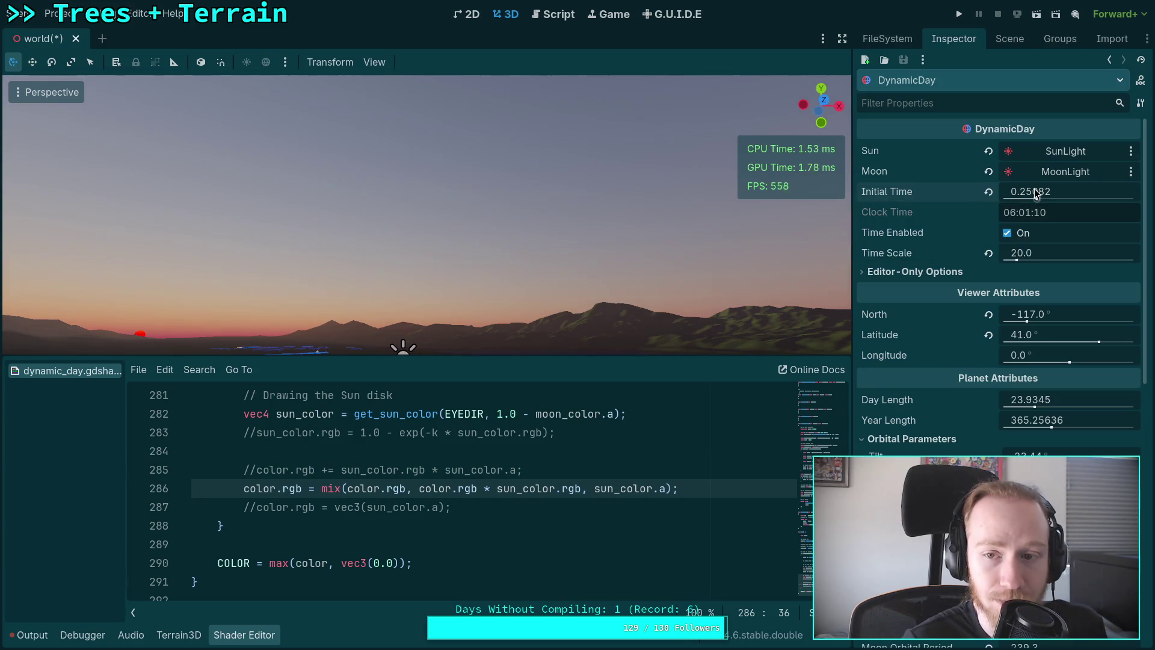
pyautogui.moveTo(1036, 192); pyautogui.dragTo(1039, 193)
pyautogui.moveTo(554, 284); pyautogui.dragTo(547, 289)
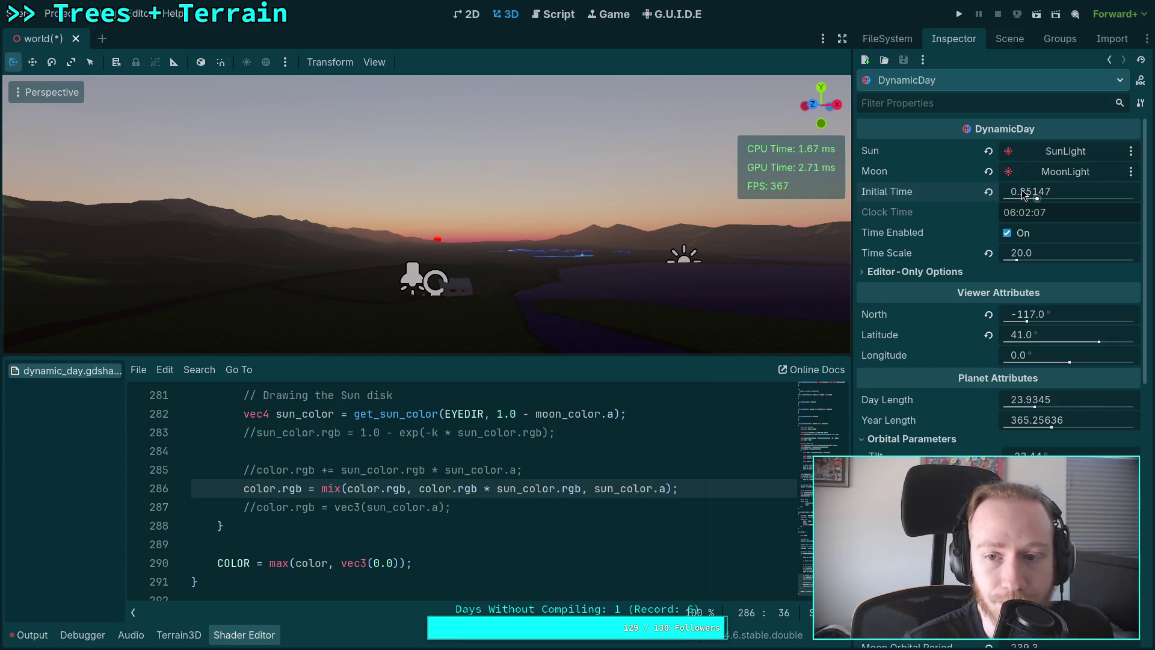
pyautogui.moveTo(1025, 195); pyautogui.dragTo(1128, 195)
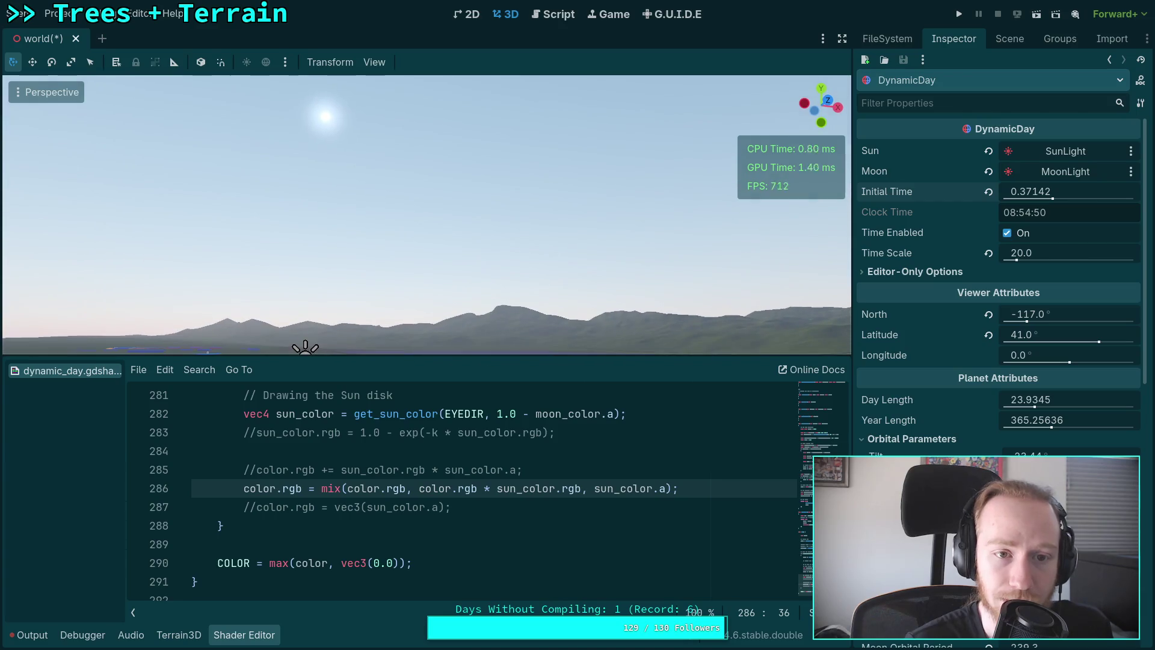
pyautogui.moveTo(428, 215); pyautogui.dragTo(397, 205)
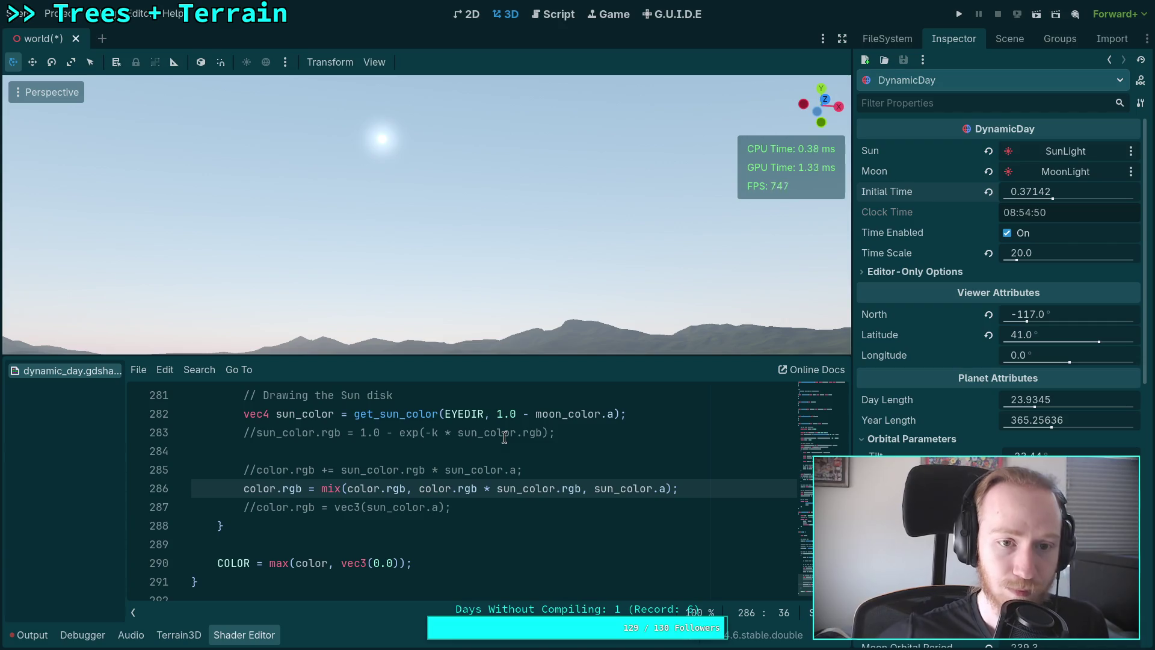
pyautogui.scroll(2, 508, 445)
pyautogui.scroll(-1, 518, 475)
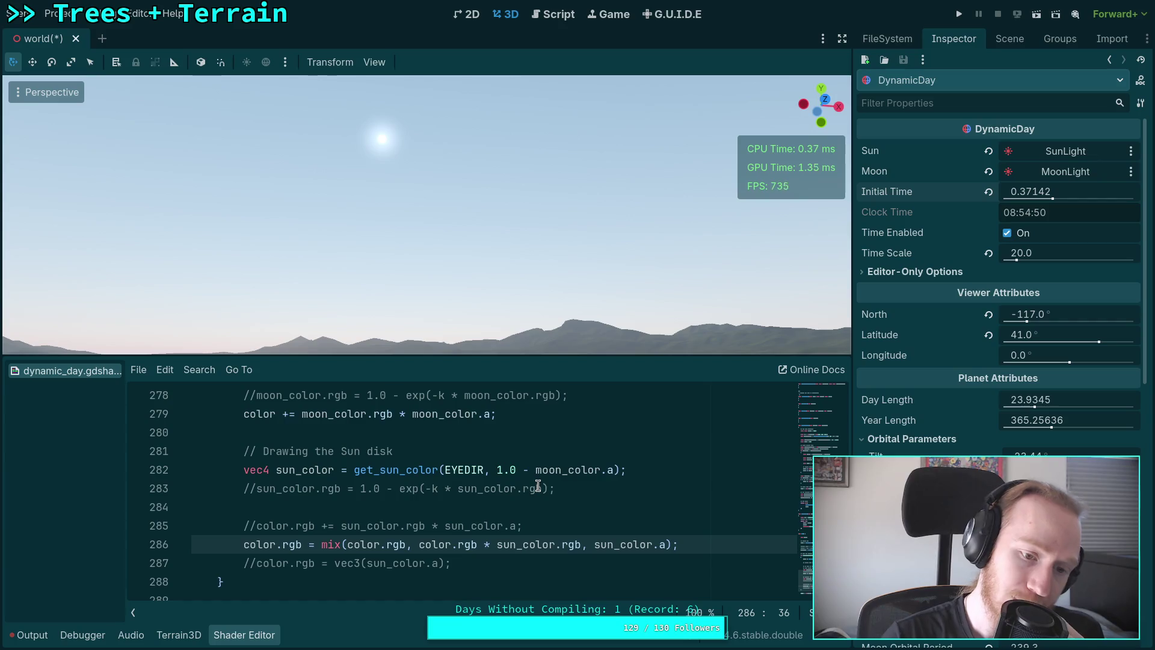
pyautogui.scroll(2, 497, 467)
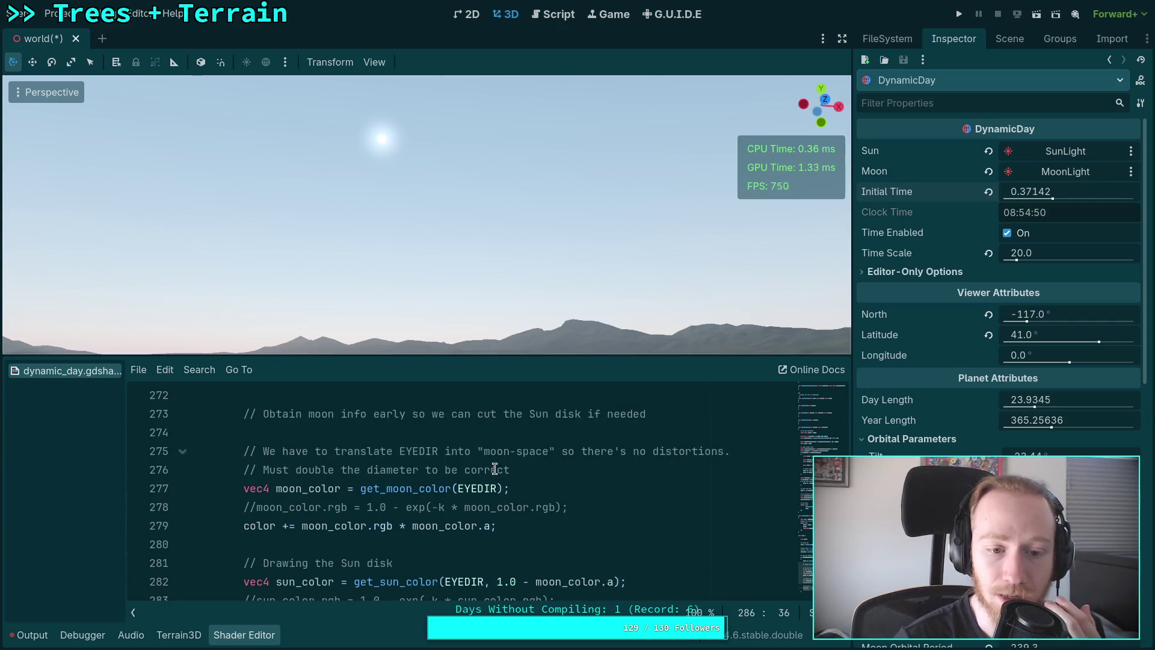
pyautogui.scroll(2, 498, 452)
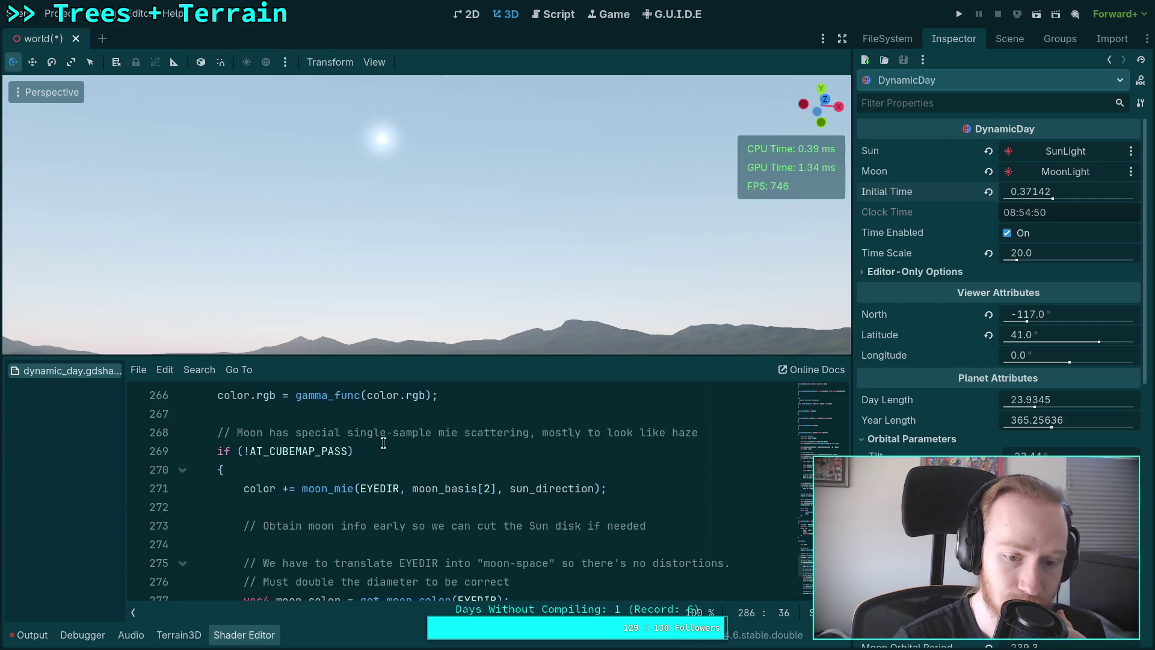
pyautogui.scroll(-1, 388, 478)
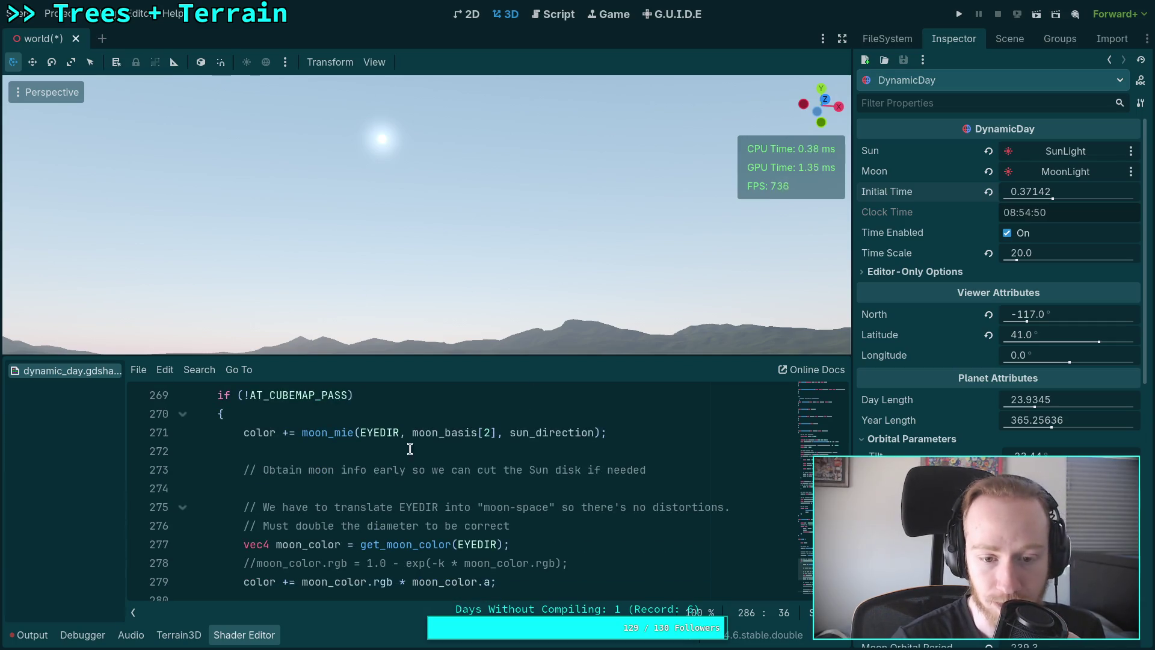
pyautogui.scroll(-1, 434, 449)
pyautogui.scroll(1, 435, 450)
pyautogui.scroll(-3, 437, 451)
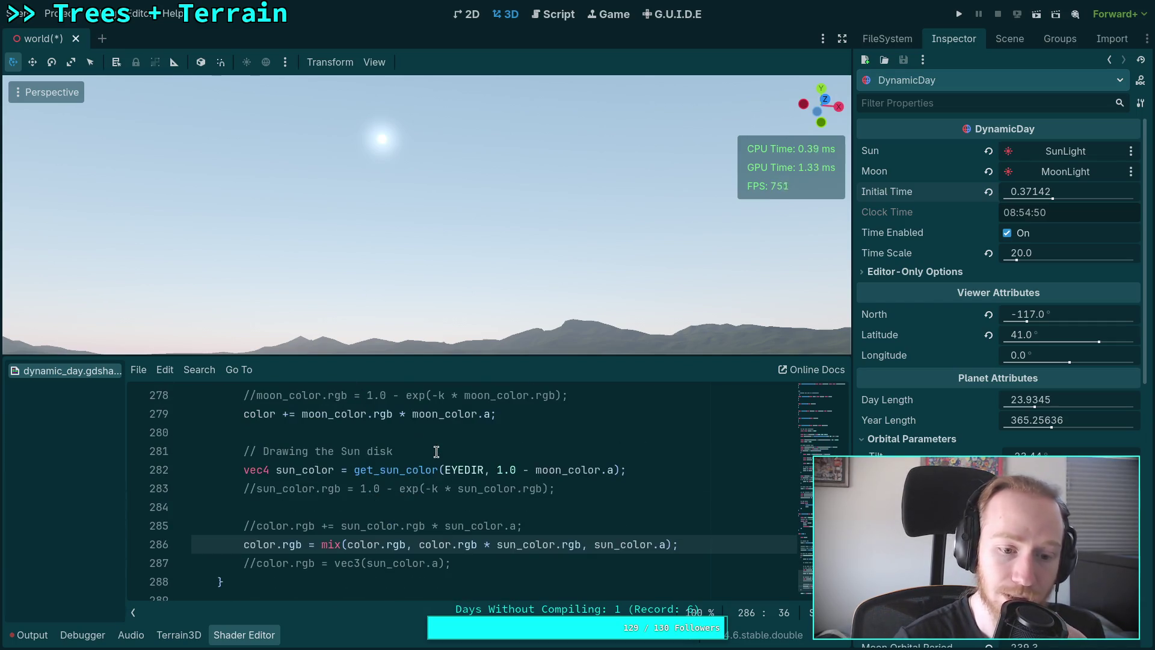
pyautogui.scroll(7, 436, 451)
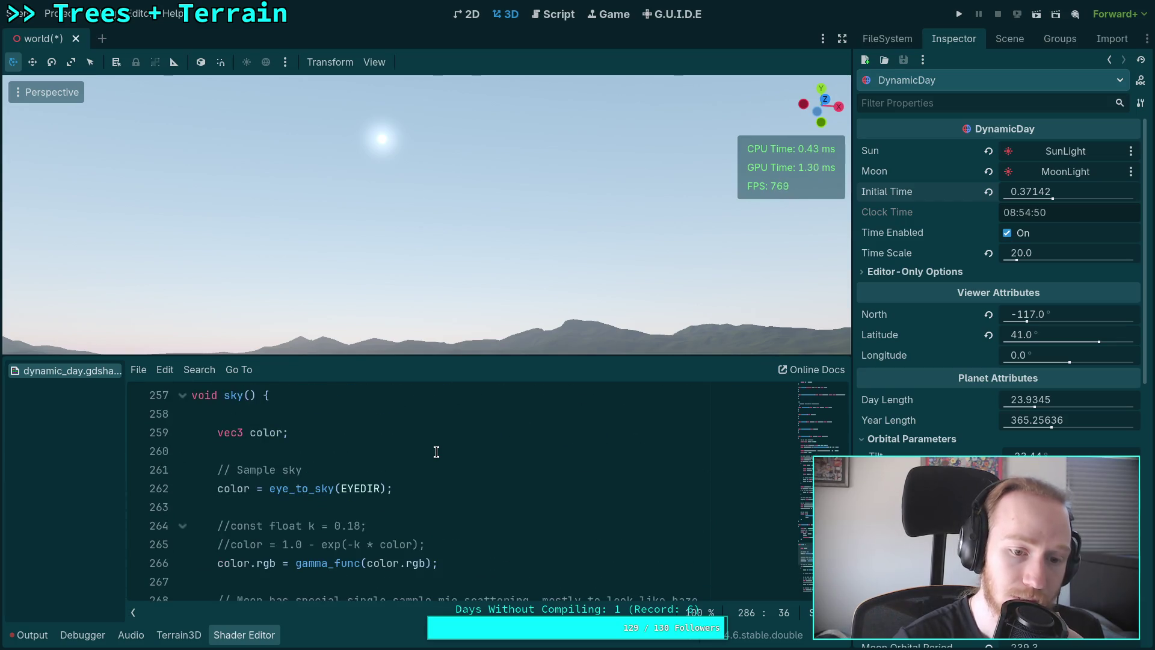
pyautogui.scroll(-1, 436, 451)
pyautogui.scroll(4, 437, 451)
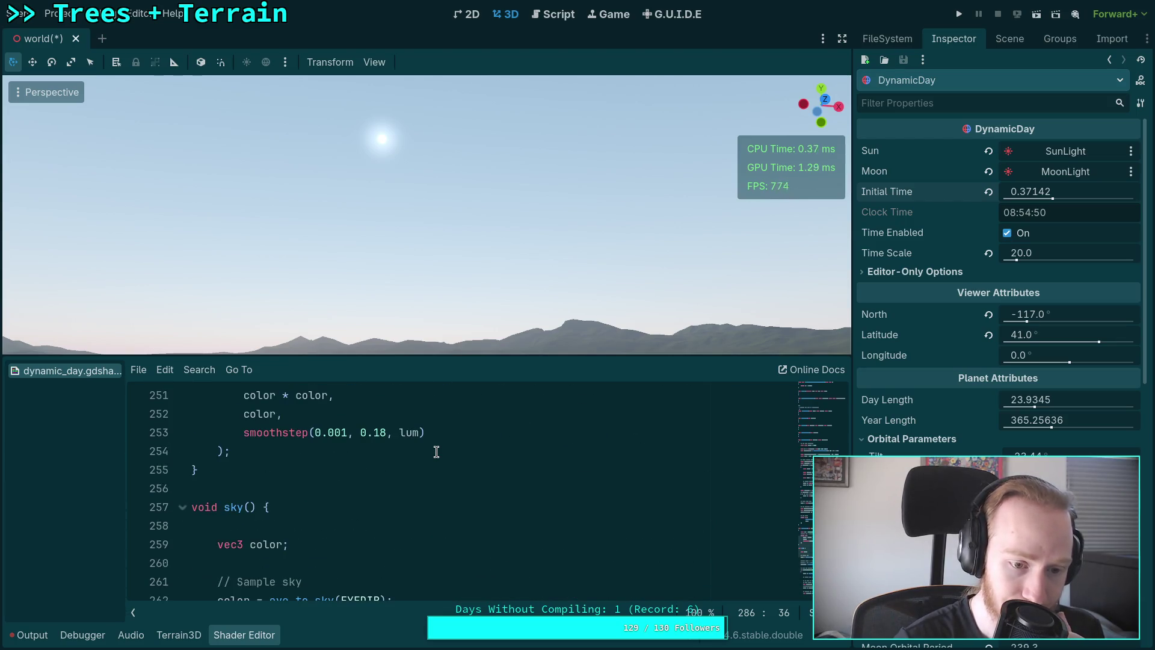
pyautogui.scroll(-11, 436, 451)
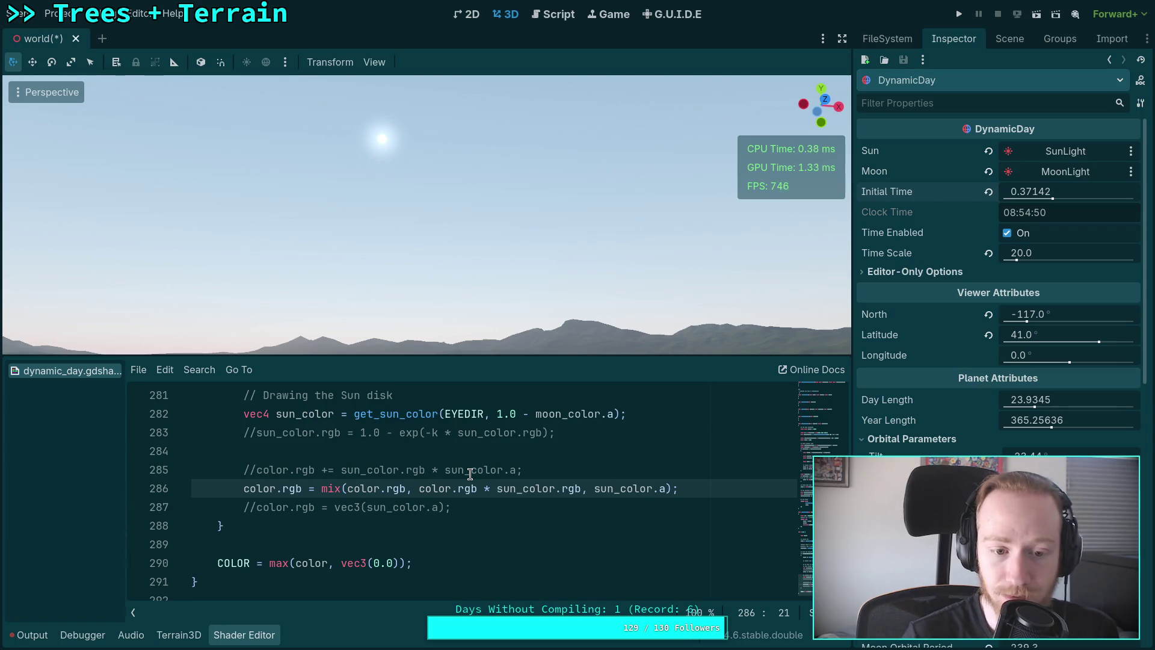
# Leave the additive sun line 285 commented out and the mix line 286 active.
pyautogui.click(245, 489)
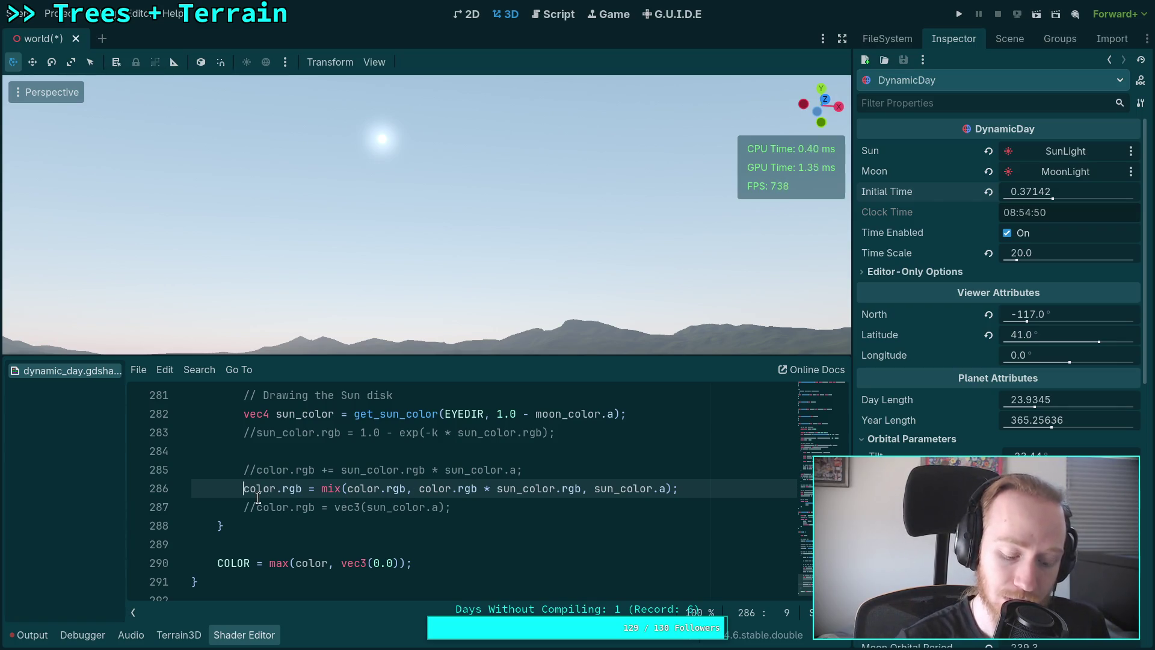
pyautogui.write('//')
pyautogui.click(255, 469)
pyautogui.press('BackSpace')
pyautogui.press('BackSpace')
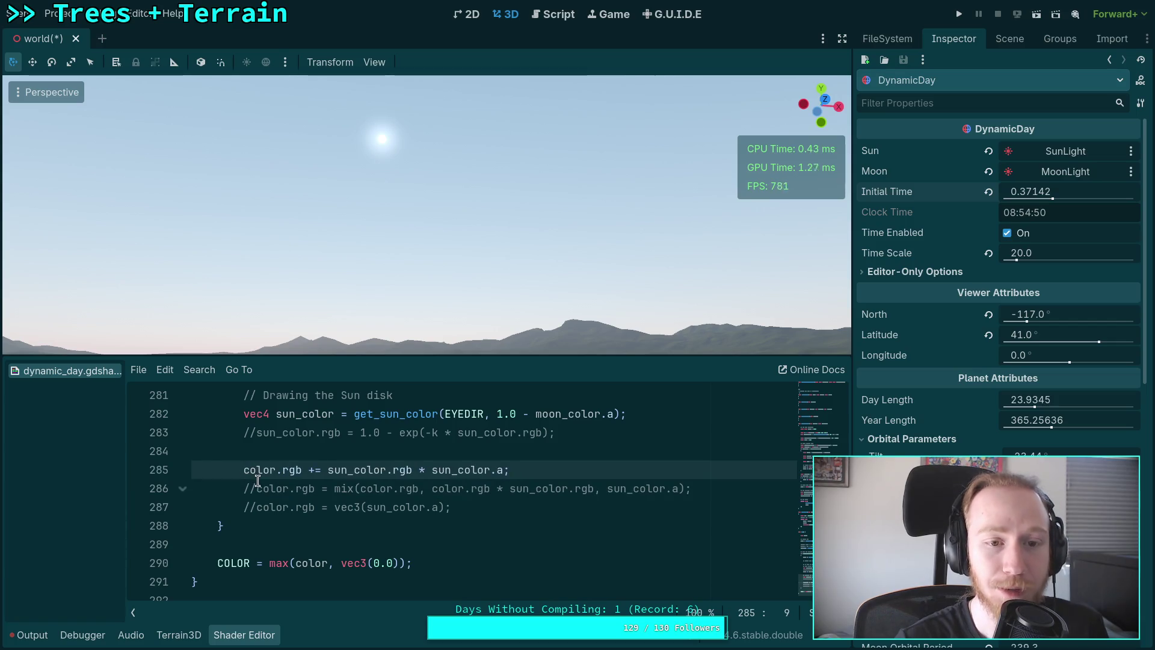
pyautogui.click(255, 487)
pyautogui.press('BackSpace')
pyautogui.press('BackSpace')
pyautogui.click(248, 469)
pyautogui.hotkey('ctrl', 'k')
pyautogui.hotkey('ctrl', 'k')
pyautogui.hotkey('ctrl', 'k')
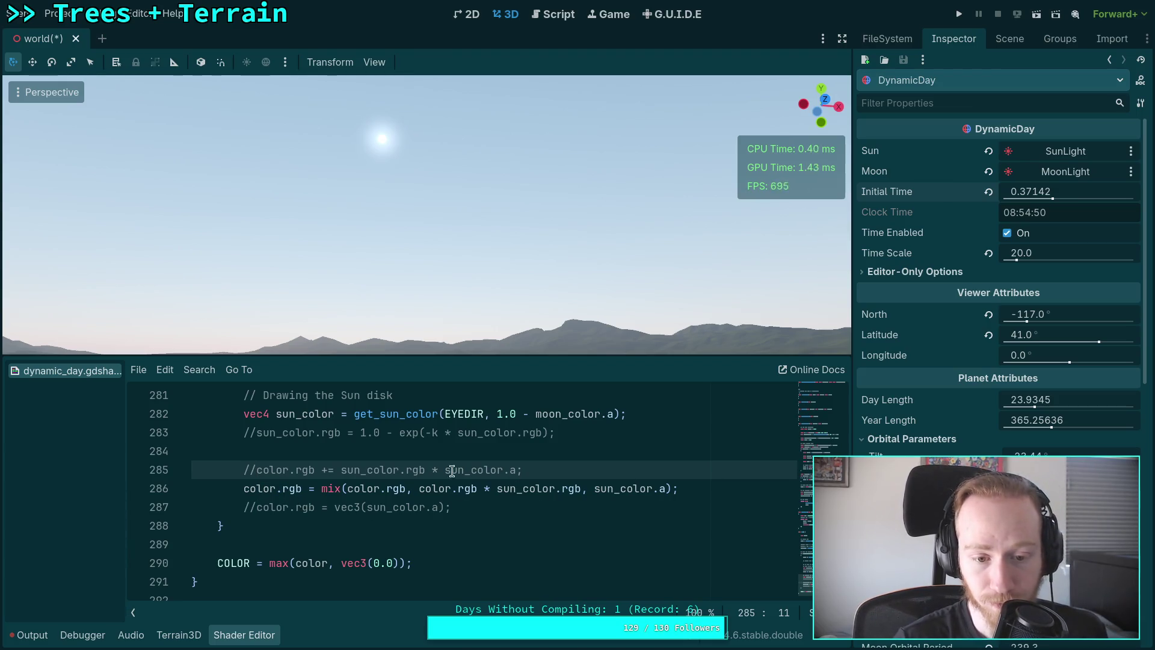
# Move the existing mix call onto its own indented line, with the semicolon on a separate line.
pyautogui.click(321, 489)
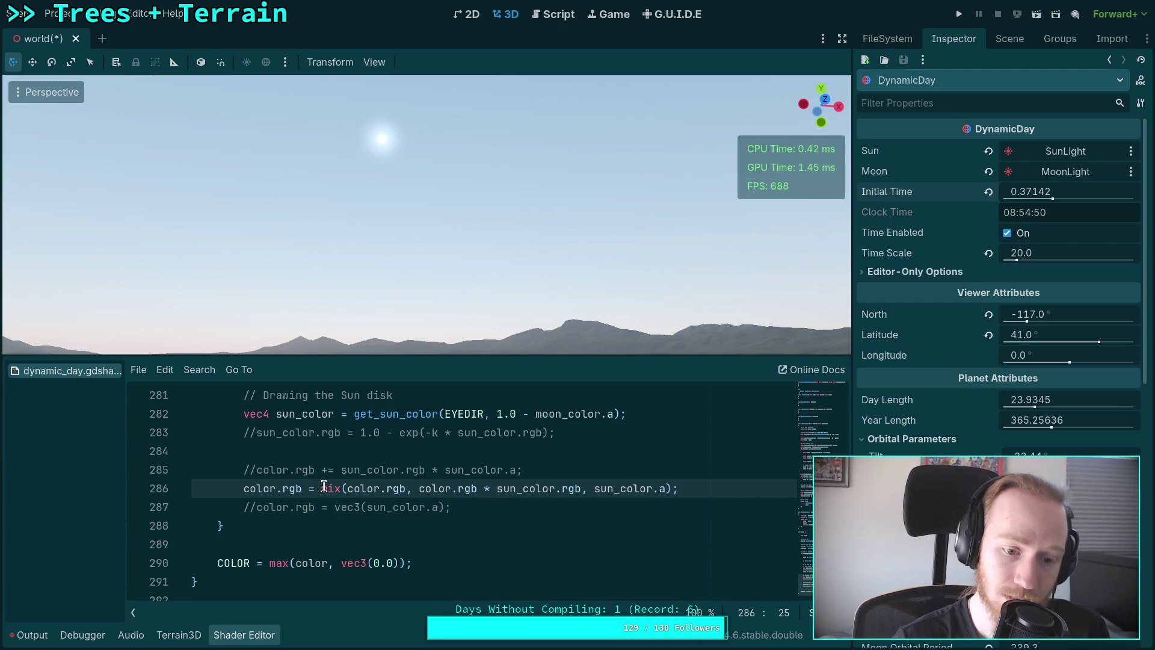
pyautogui.press('Return')
pyautogui.press('Tab')
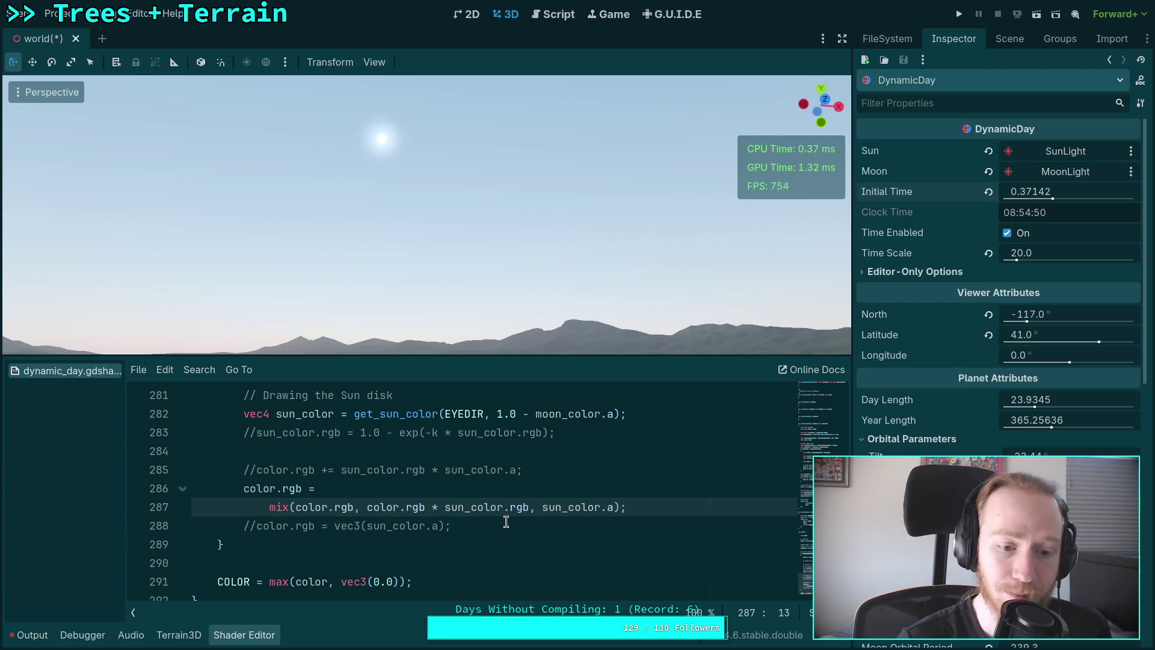
pyautogui.press('Tab')
pyautogui.press('Return')
pyautogui.press('Return')
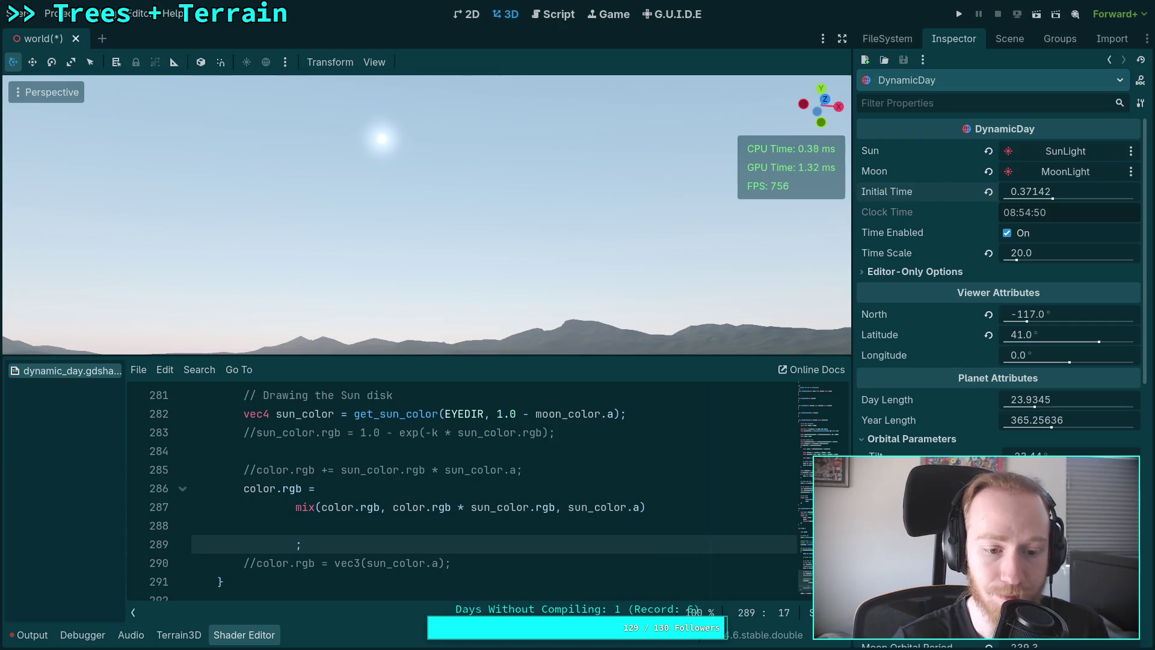
pyautogui.click(456, 528)
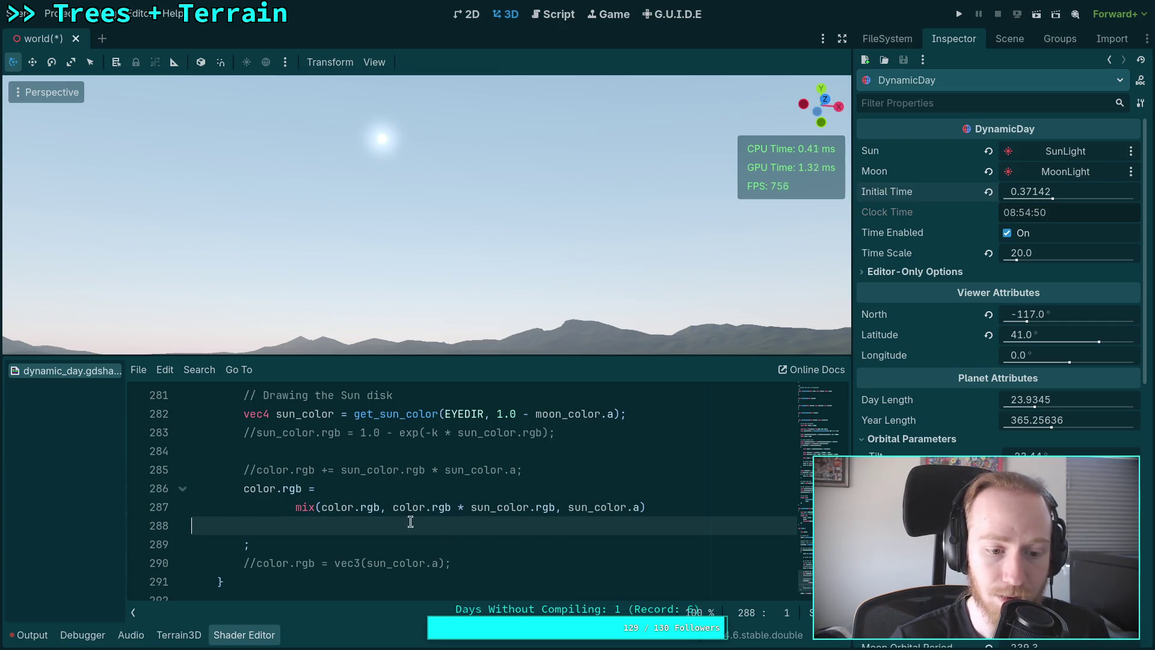
pyautogui.hotkey('ctrl', 'shift', 'k')
# Insert a new outer mix( call after the equals sign on line 286.
pyautogui.click(351, 488)
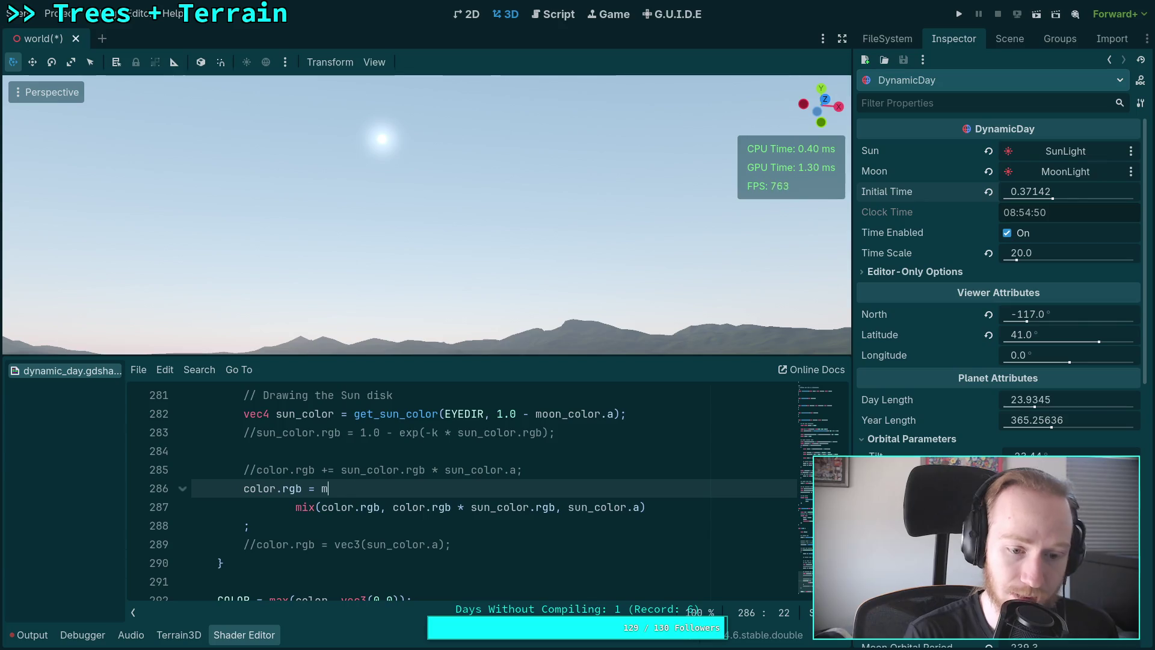
pyautogui.write('mib')
pyautogui.press('BackSpace')
pyautogui.write('x(')
pyautogui.press('Return')
# Pull the inner mix into the outer call as its first argument, followed by a comma.
pyautogui.press('Down')
pyautogui.press('Down')
pyautogui.hotkey('alt', 'Up')
pyautogui.hotkey('alt', 'Up')
pyautogui.press('Down')
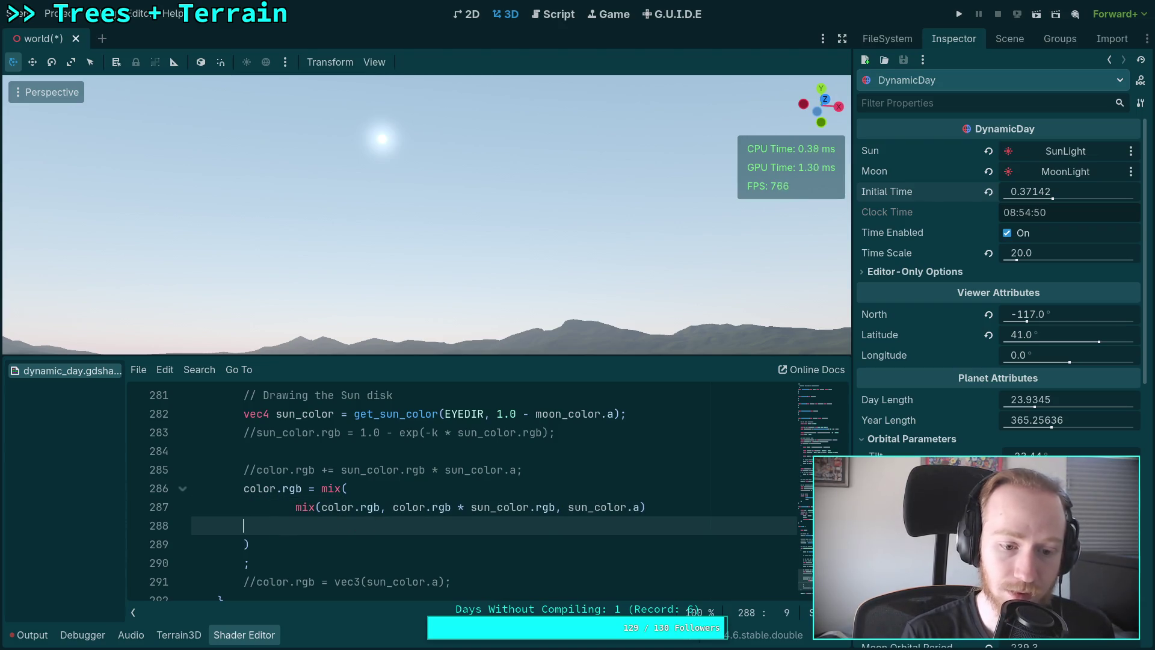
pyautogui.press('BackSpace')
pyautogui.write(',')
pyautogui.press('Escape')
pyautogui.press('Escape')
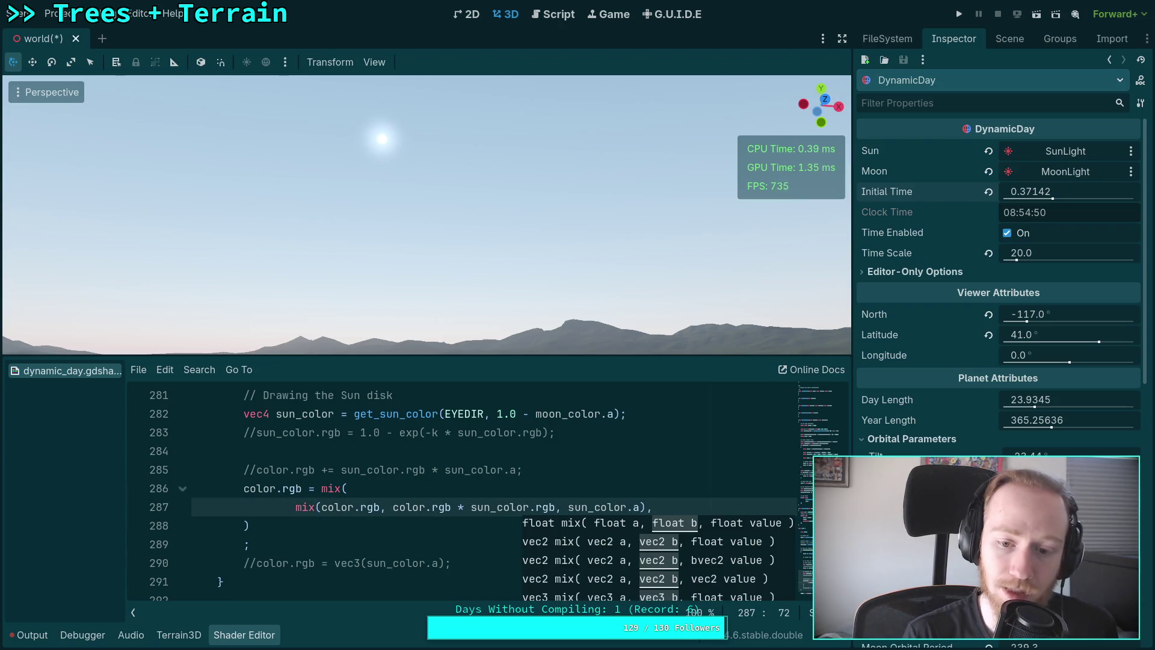
pyautogui.press('Return')
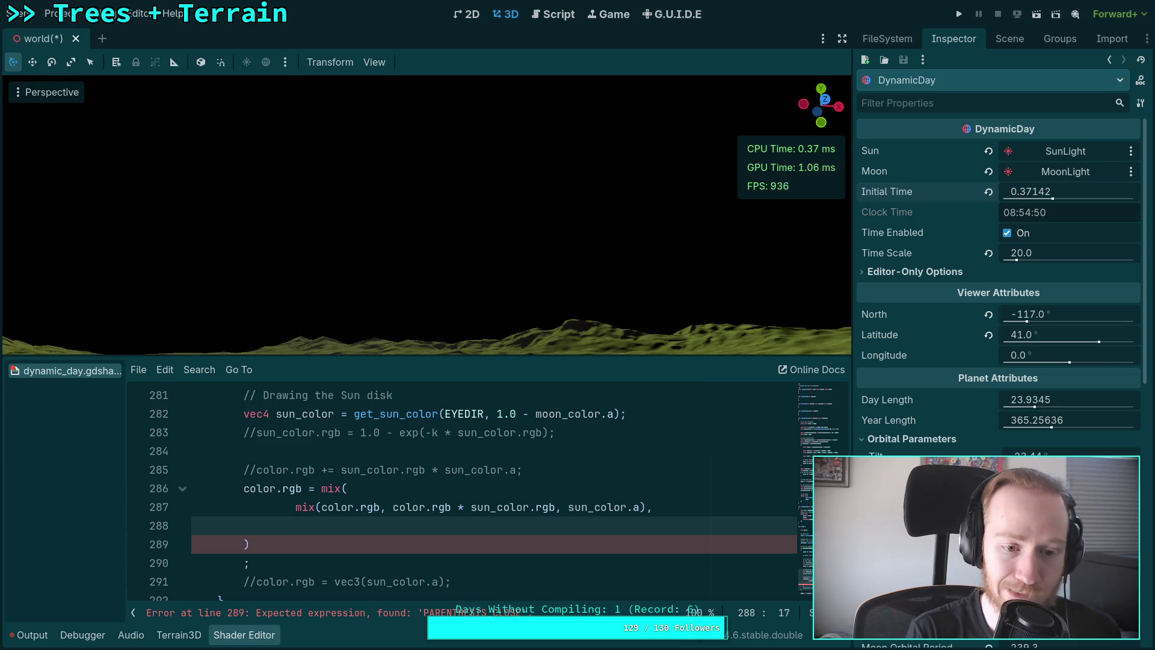
# Add color.rgb + (sun_color.rgb * sun_color.a) as the second argument and an empty dot() as the third.
pyautogui.write('color.rgb + ')
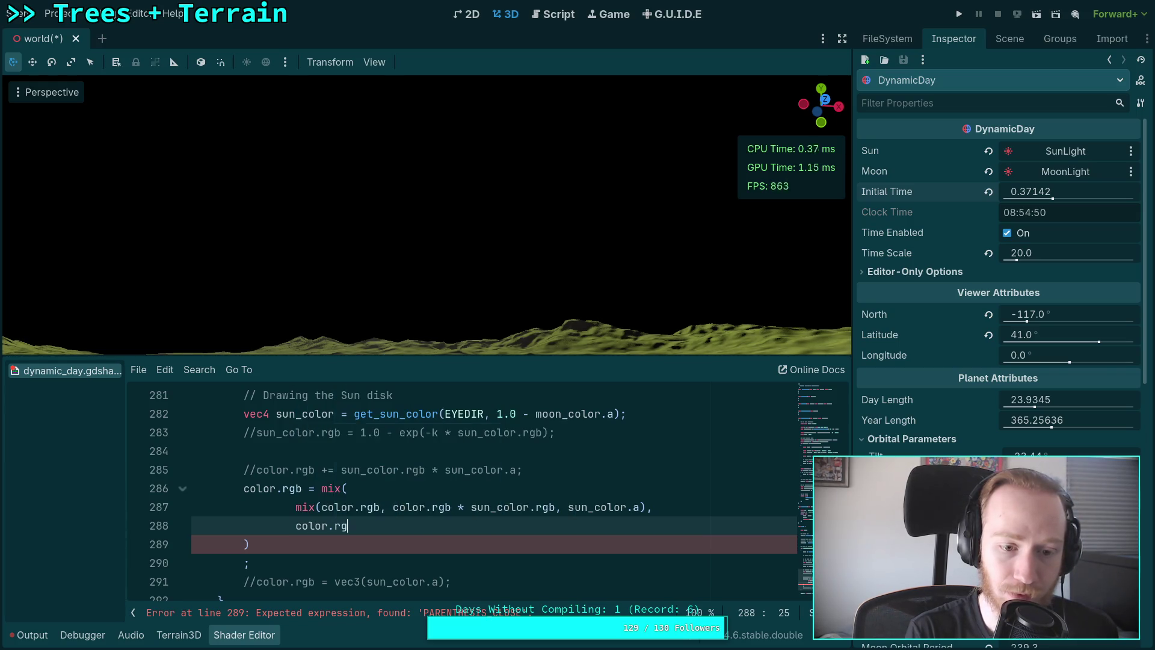
pyautogui.write('(sun_color')
pyautogui.write('.rgb * ')
pyautogui.write('sun_color.')
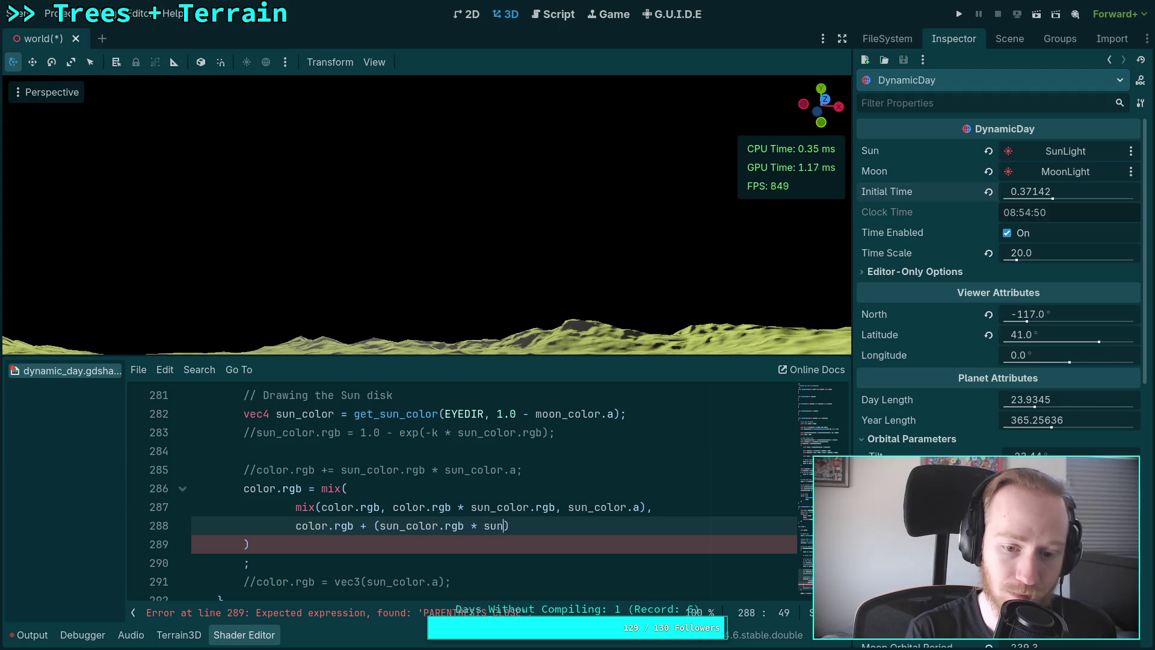
pyautogui.write('a)')
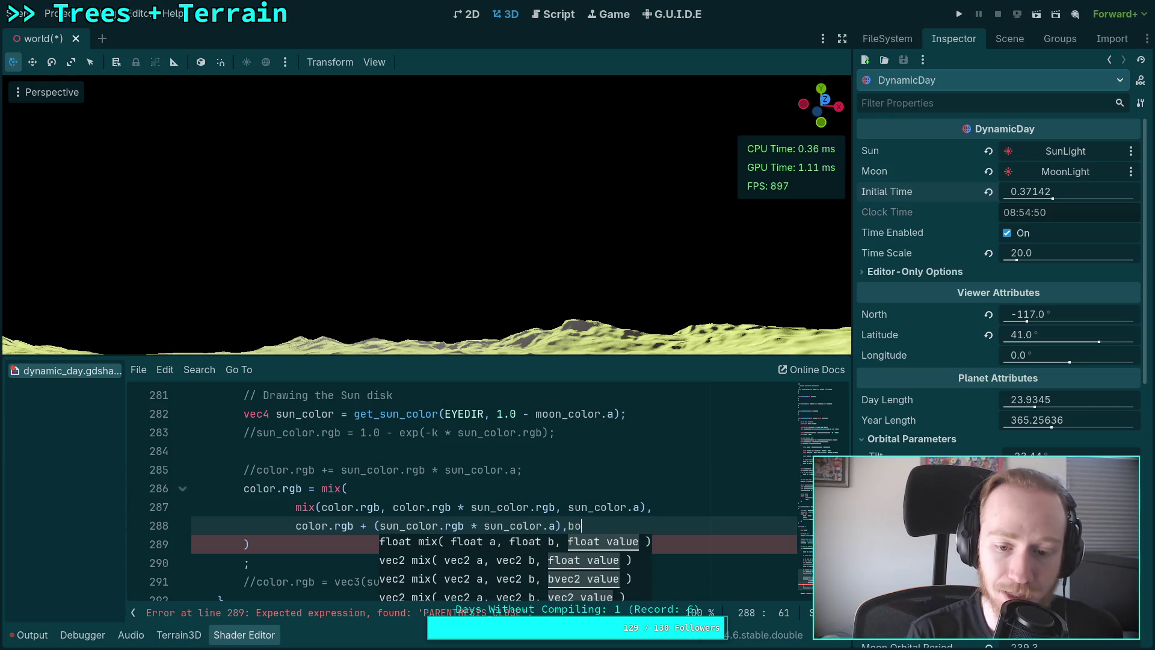
pyautogui.press('Return')
pyautogui.write('dot(EFE')
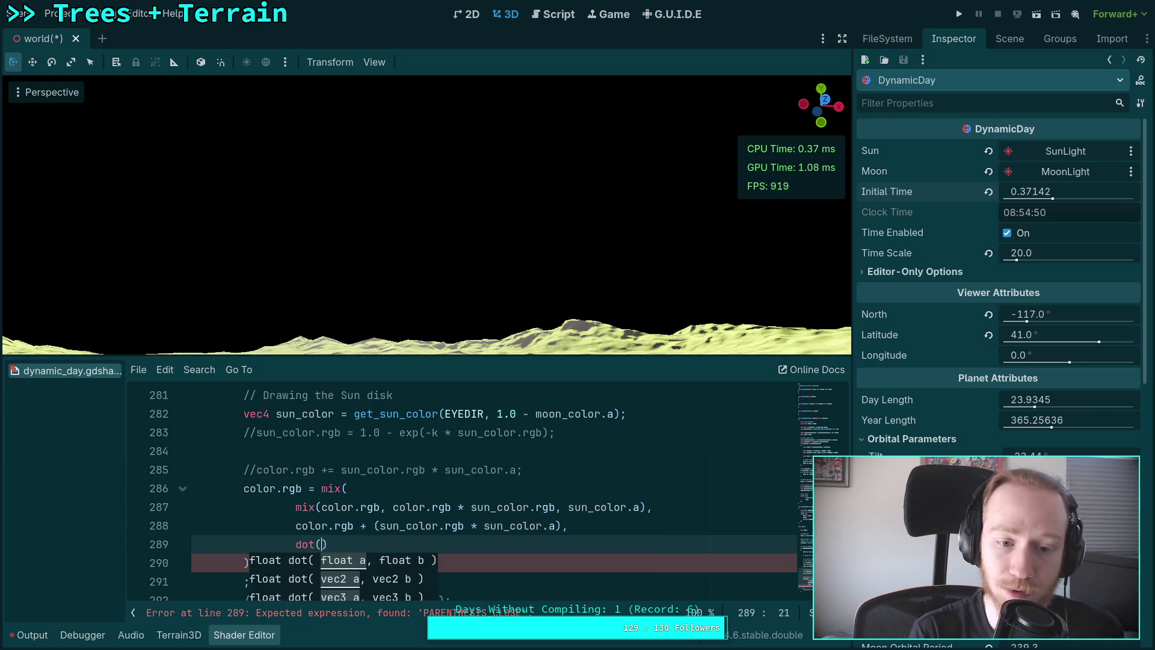
pyautogui.press('BackSpace')
pyautogui.press('BackSpace')
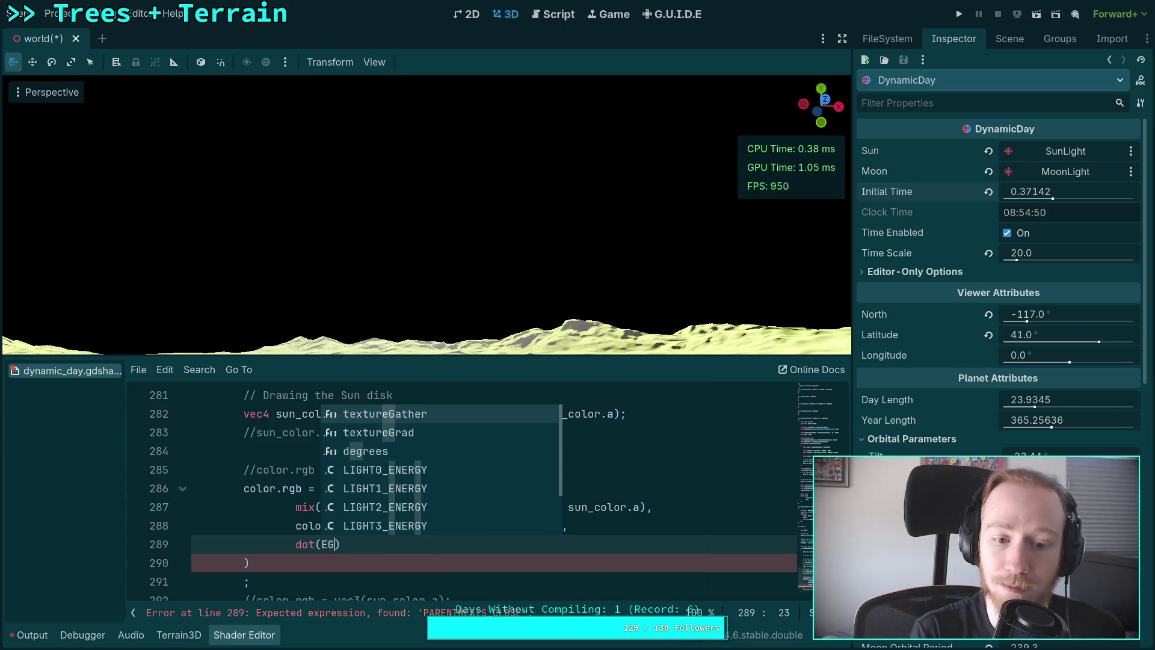
pyautogui.press('BackSpace')
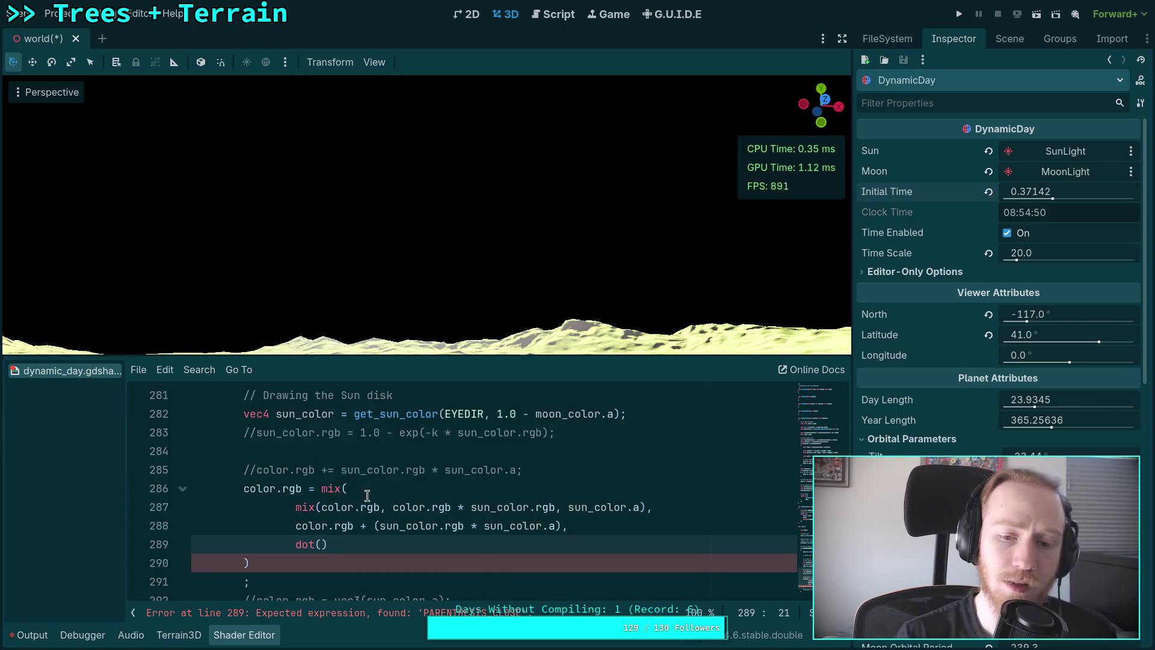
pyautogui.scroll(4, 398, 481)
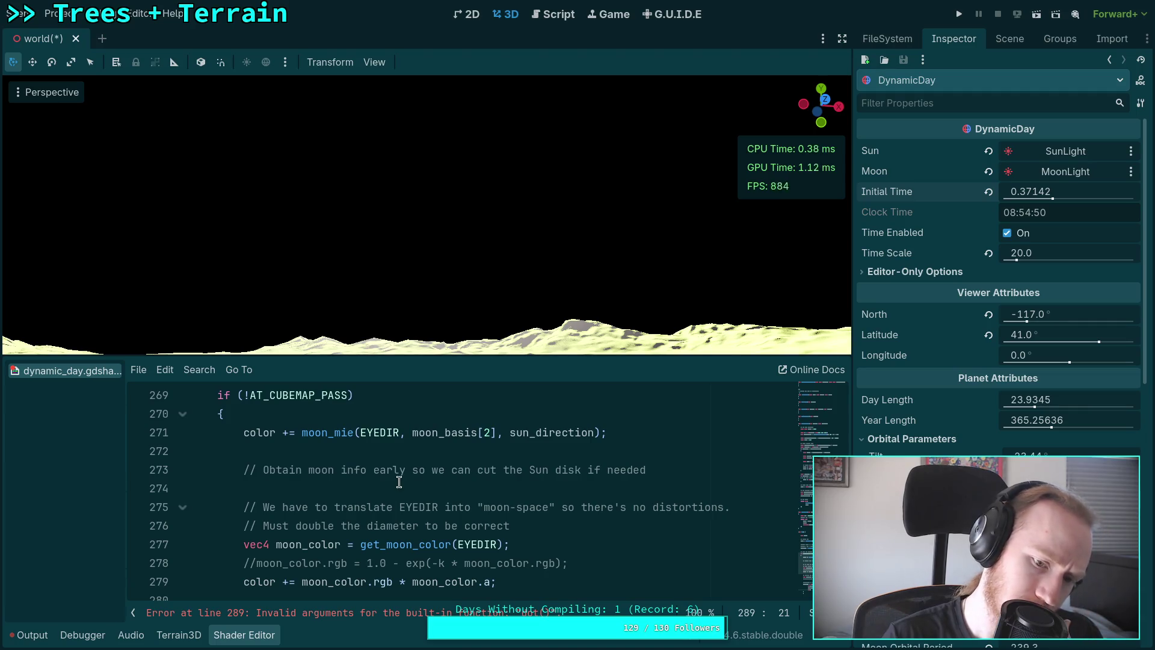
pyautogui.scroll(2, 399, 481)
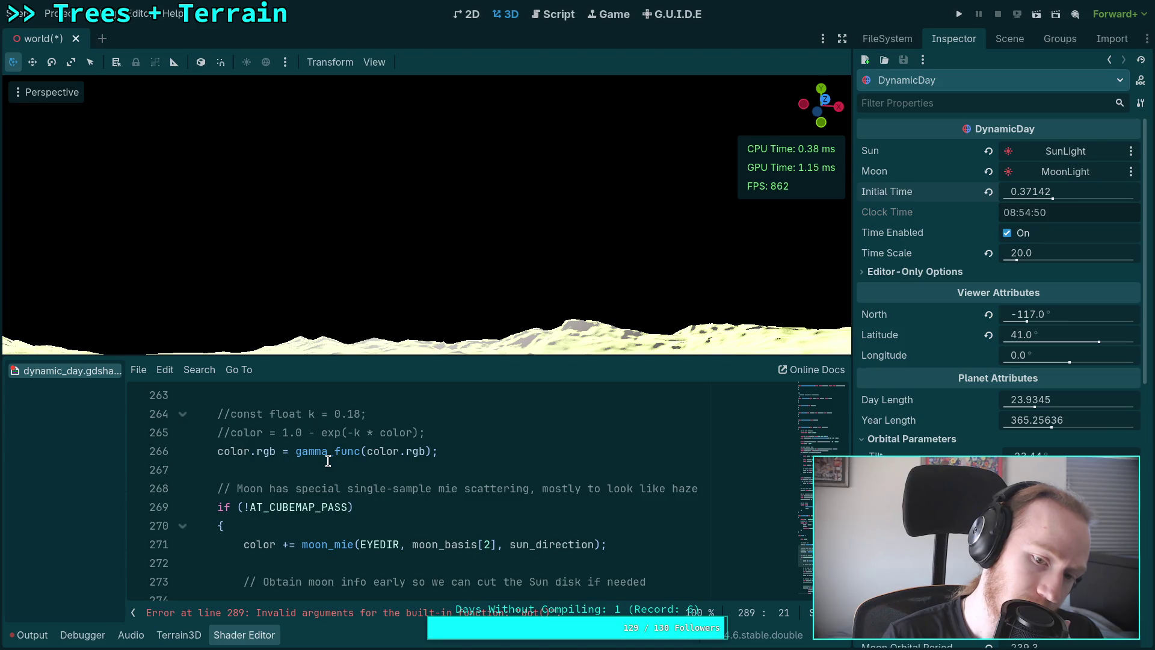
pyautogui.scroll(2, 328, 461)
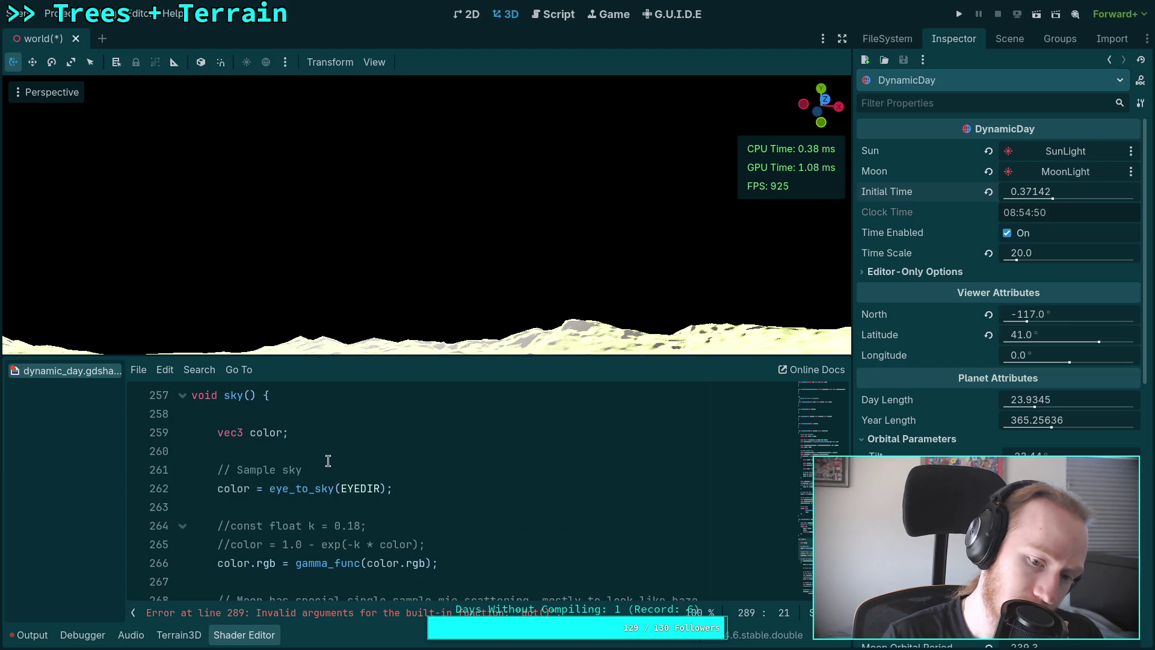
pyautogui.scroll(9, 328, 461)
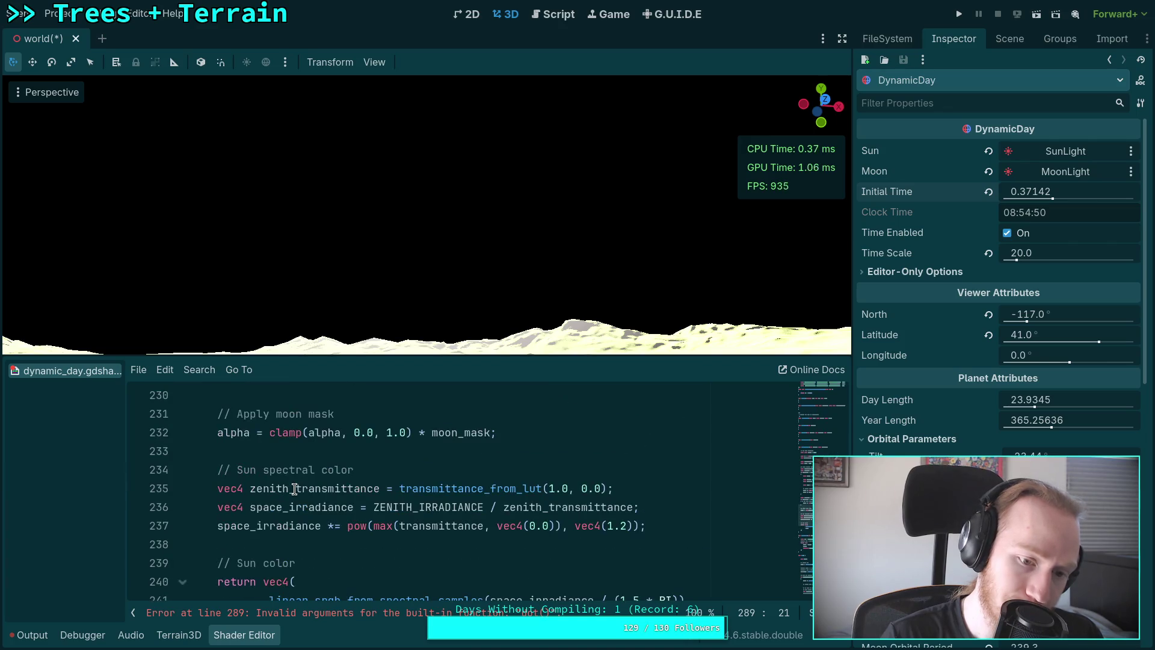
pyautogui.scroll(2, 295, 489)
pyautogui.scroll(1, 294, 488)
pyautogui.scroll(-3, 295, 488)
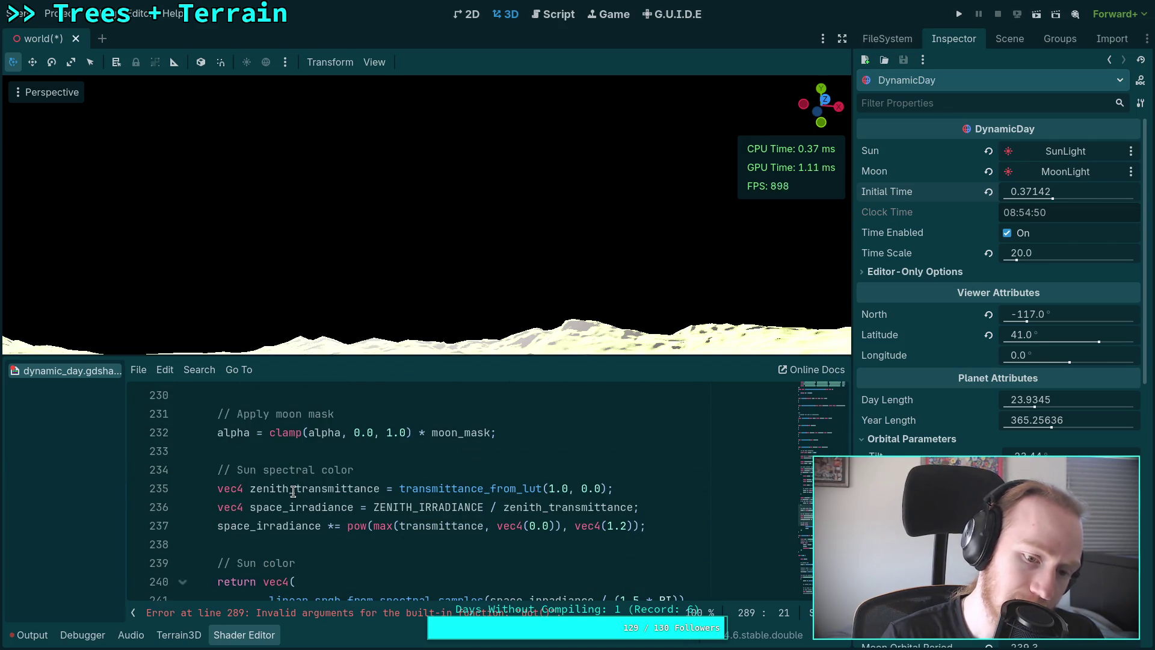
pyautogui.scroll(2, 279, 491)
pyautogui.scroll(2, 278, 489)
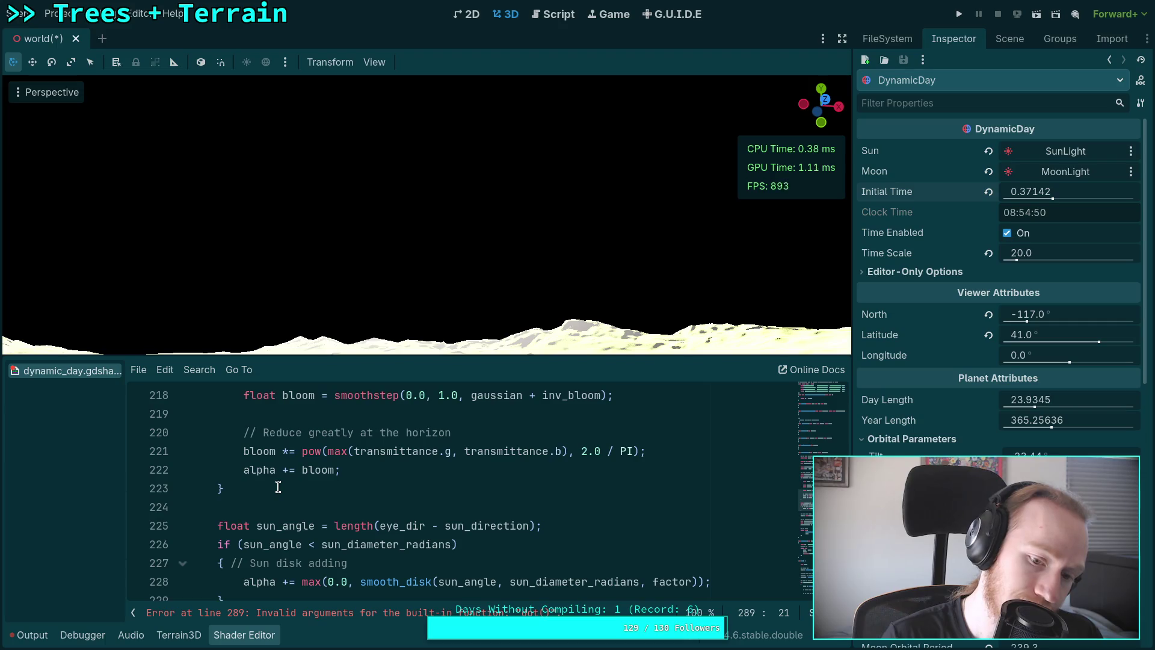
pyautogui.scroll(5, 277, 487)
pyautogui.click(289, 478)
pyautogui.scroll(1, 293, 476)
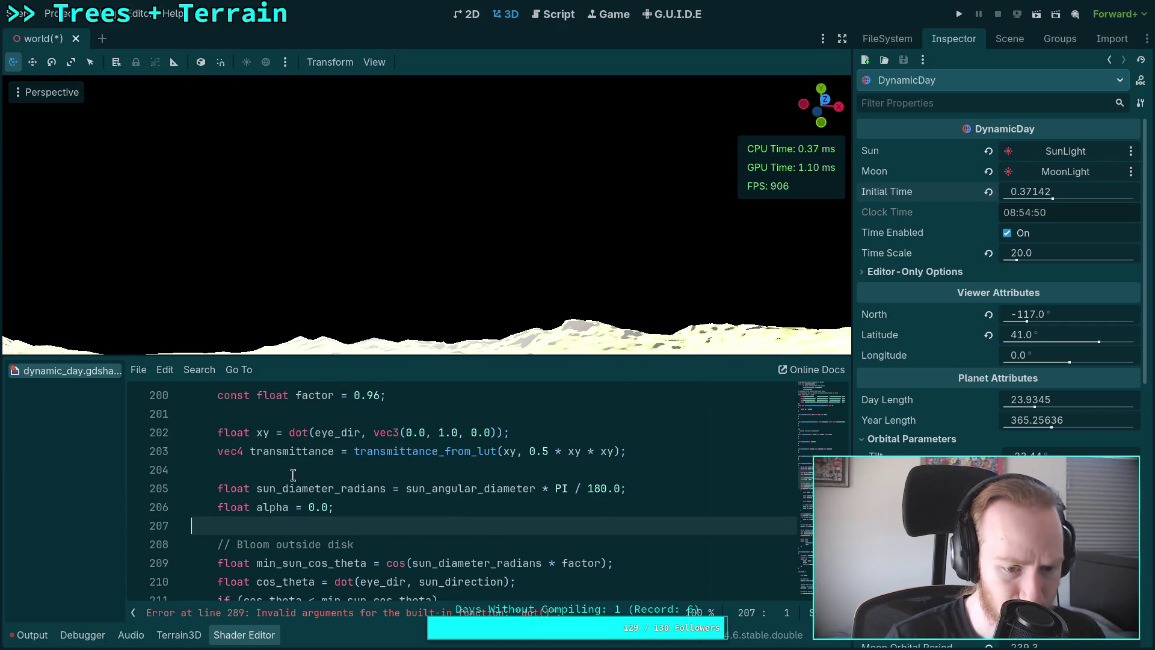
pyautogui.scroll(1, 293, 475)
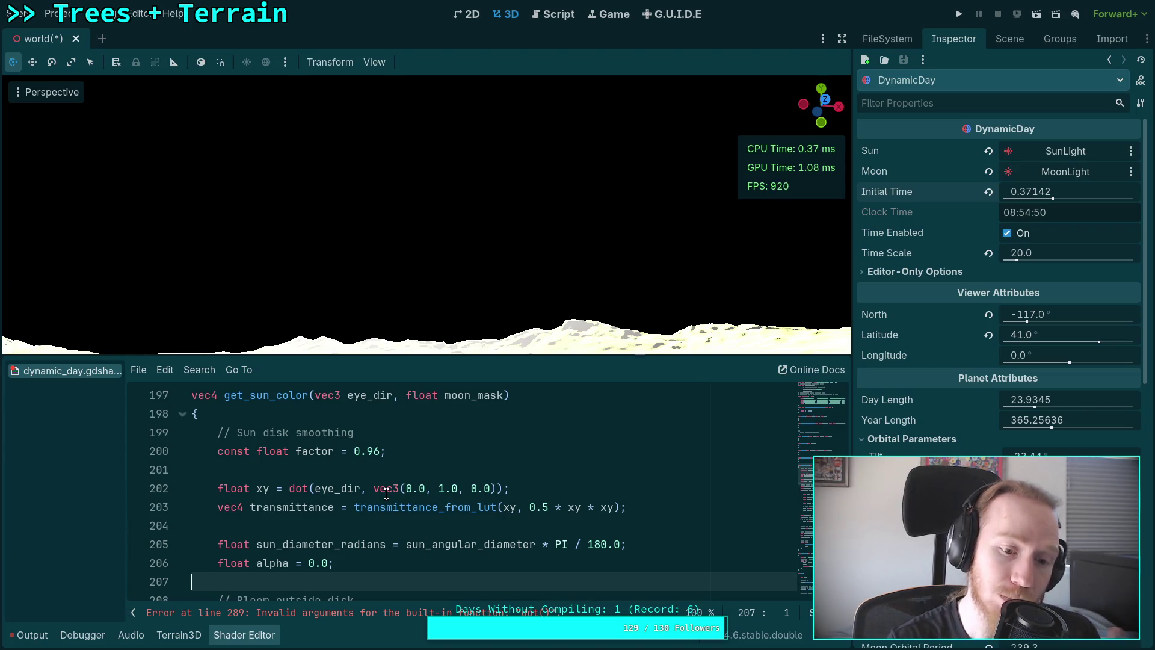
pyautogui.moveTo(289, 488); pyautogui.dragTo(532, 490)
pyautogui.scroll(-15, 536, 496)
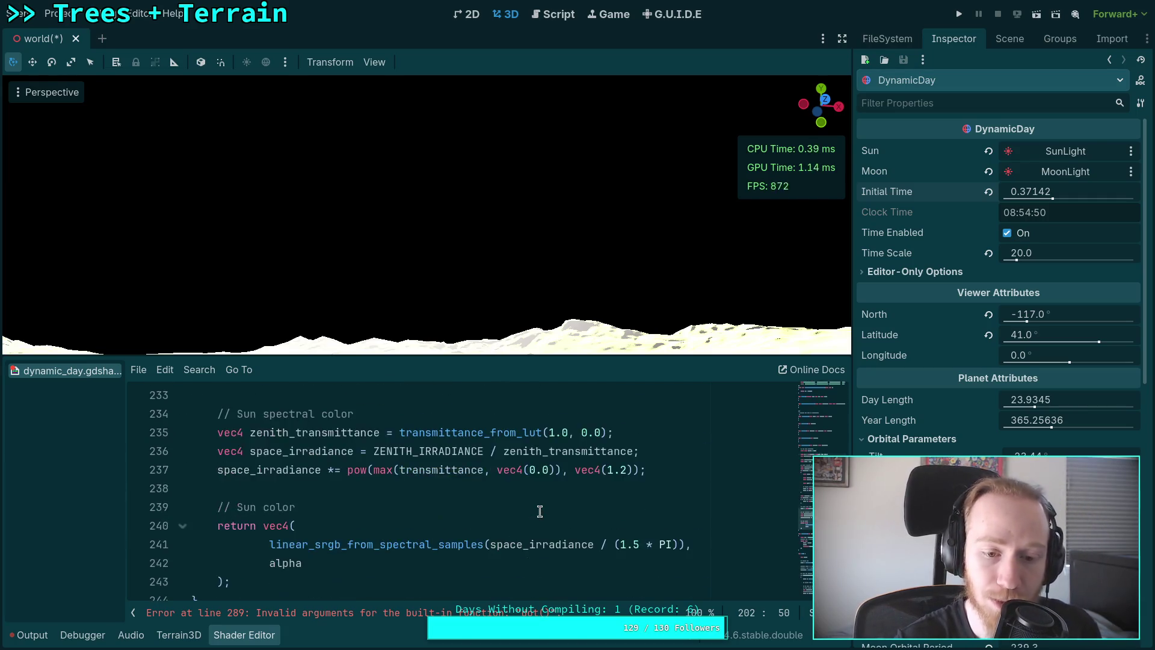
pyautogui.scroll(-13, 540, 501)
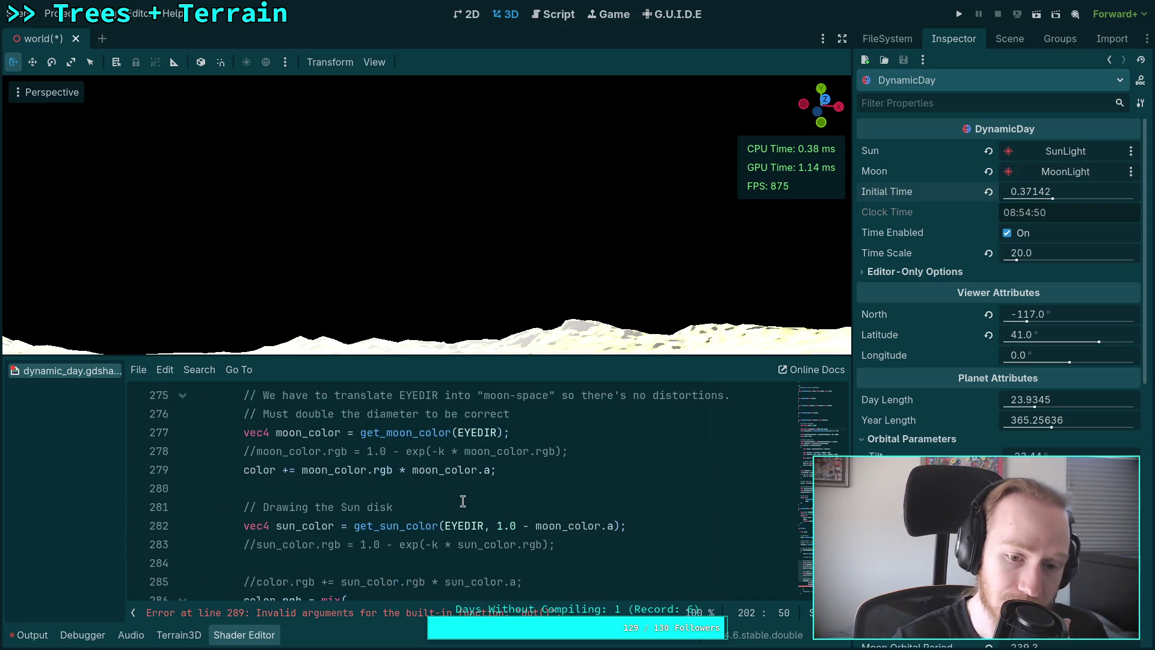
# Wrap the blend factor on line 289 as 1.0 - max(dot(), 0.0).
pyautogui.click(296, 438)
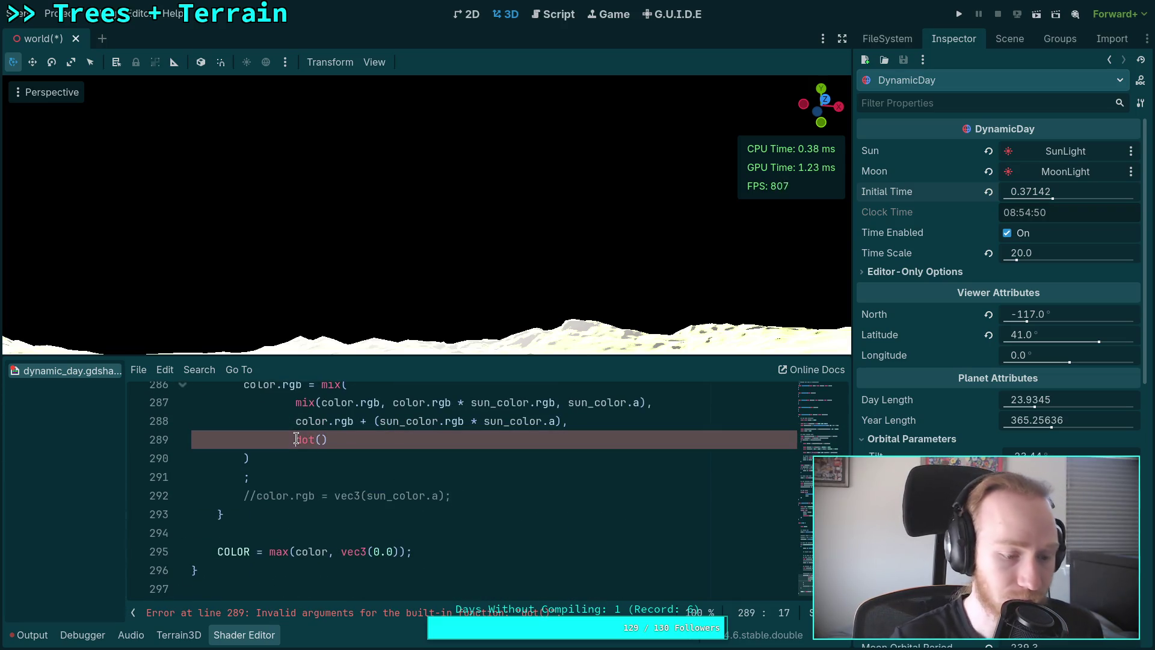
pyautogui.write('1.9')
pyautogui.press('BackSpace')
pyautogui.write('0 - ')
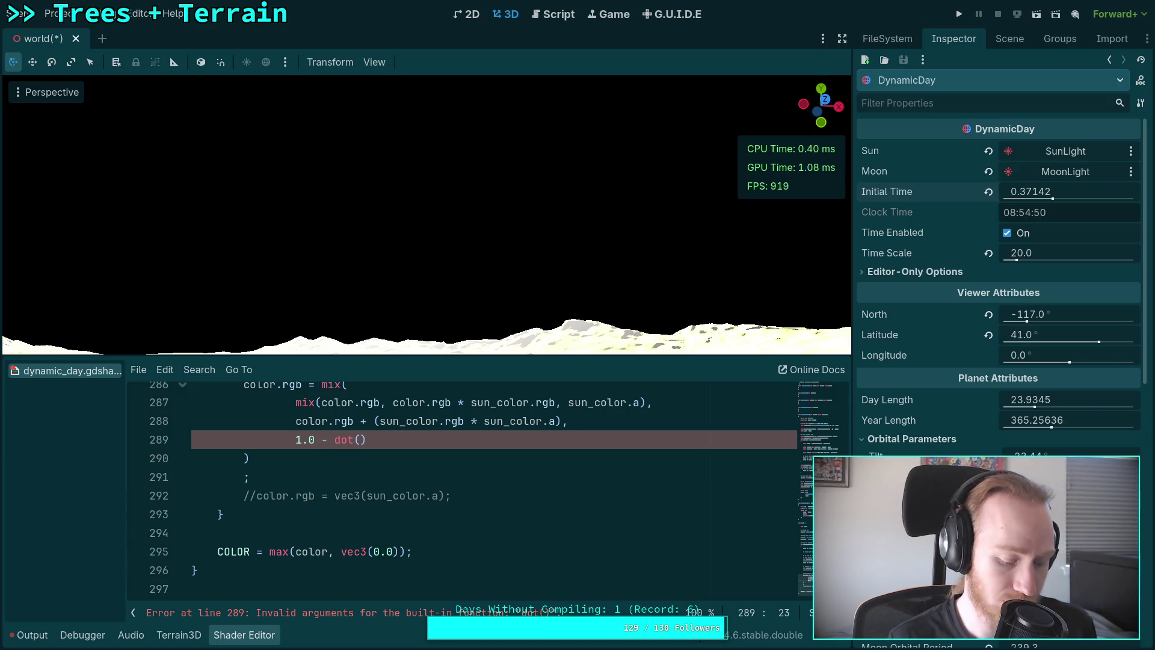
pyautogui.write('max(dot()')
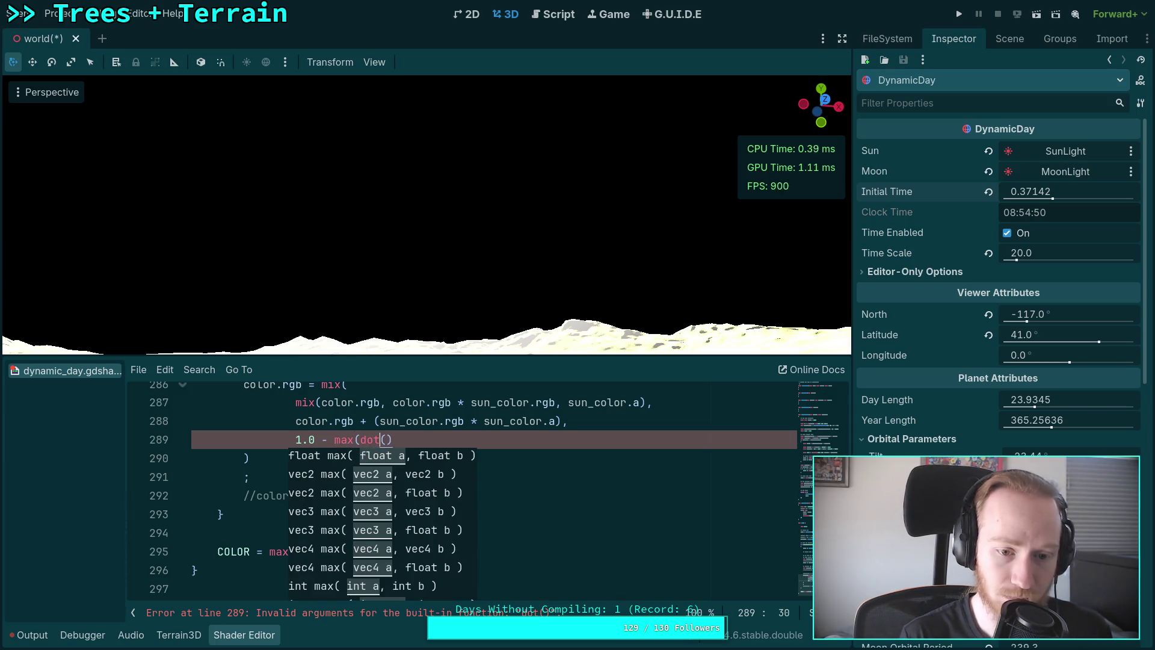
pyautogui.write(', 0.0')
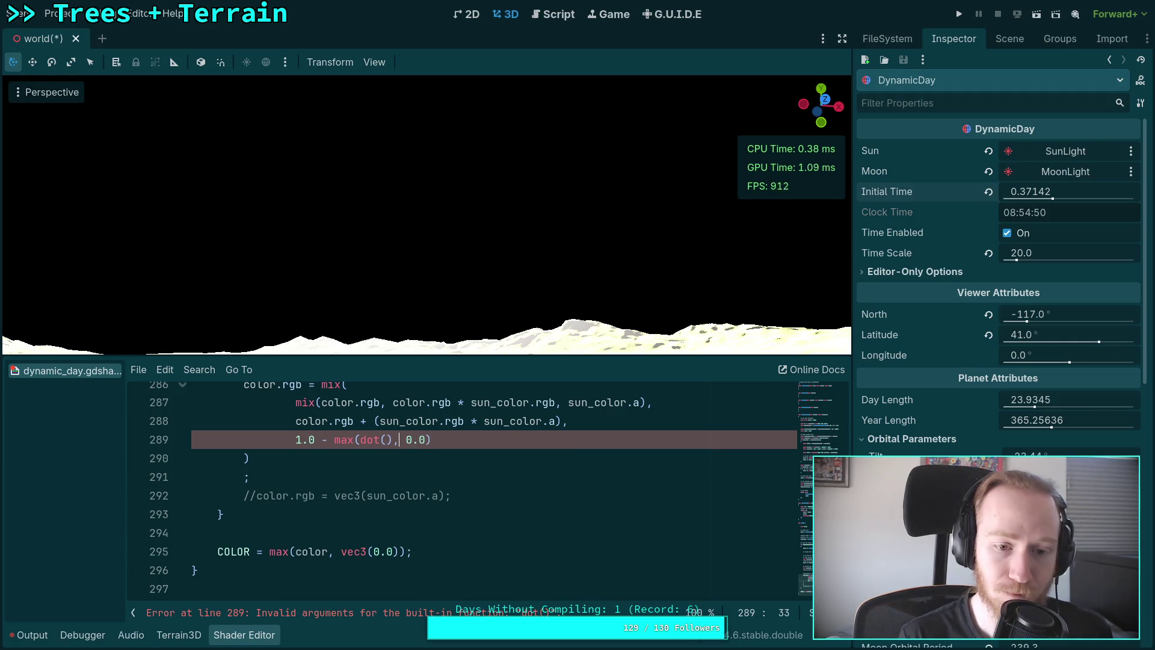
pyautogui.scroll(3, 587, 540)
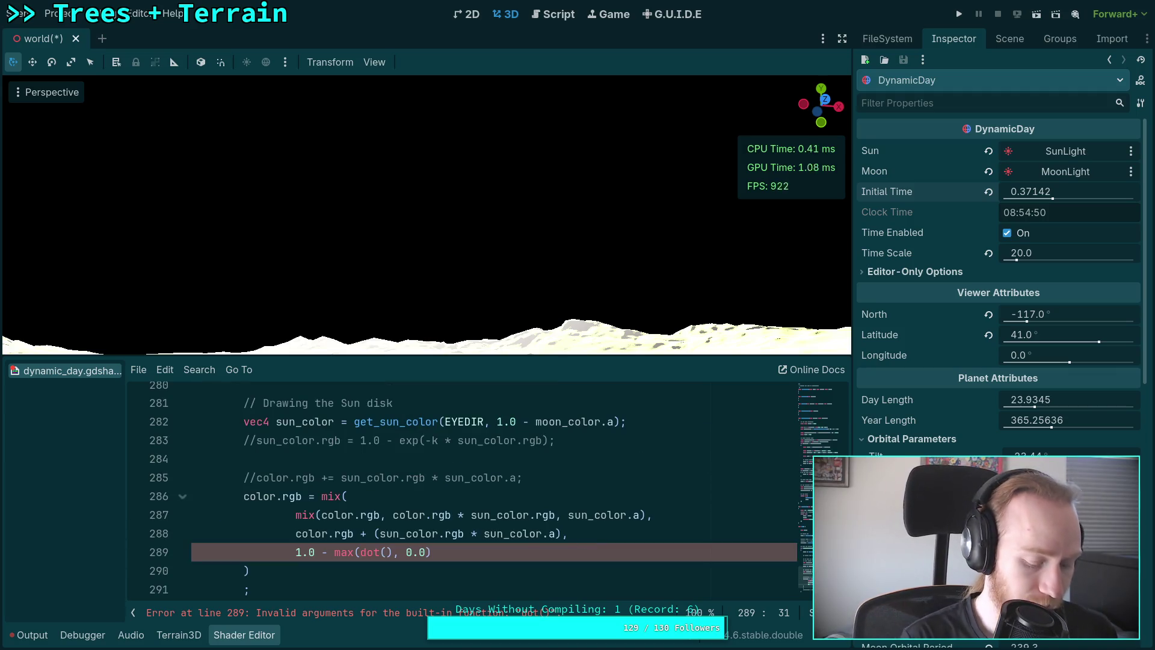
# Fill dot() with EYEDIR and vec3(0.0, 1.0, 0.0), joining the stray semicolon onto the mix call.
pyautogui.write('EYE')
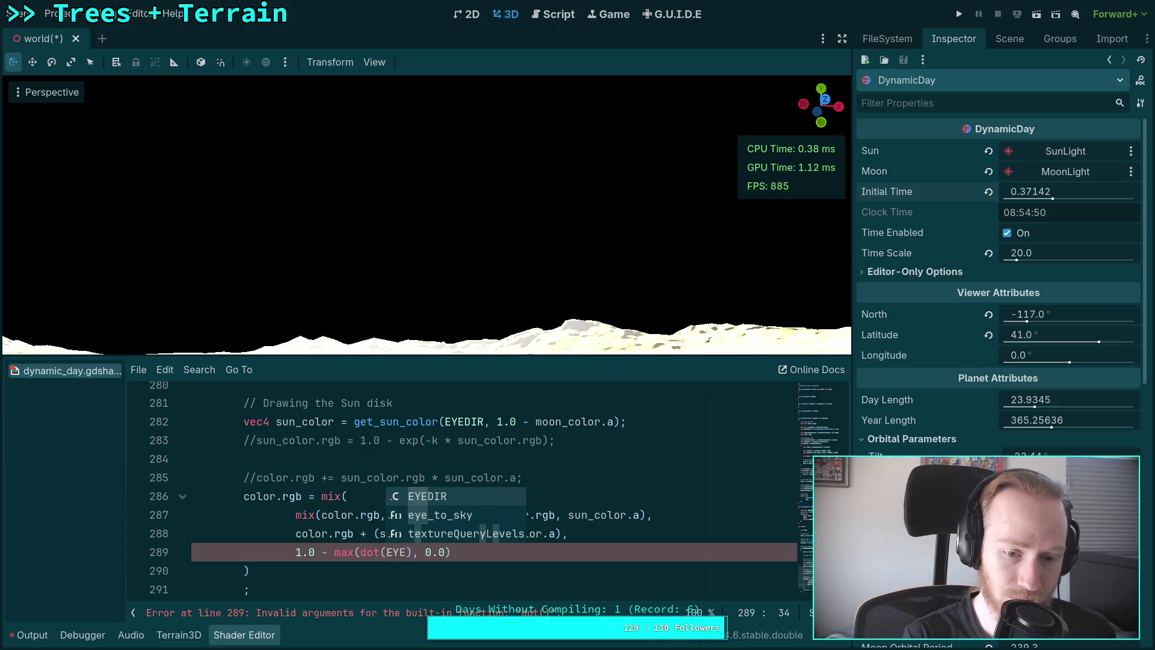
pyautogui.press('Return')
pyautogui.write(', vec3(0.0, 1.0, 0.0')
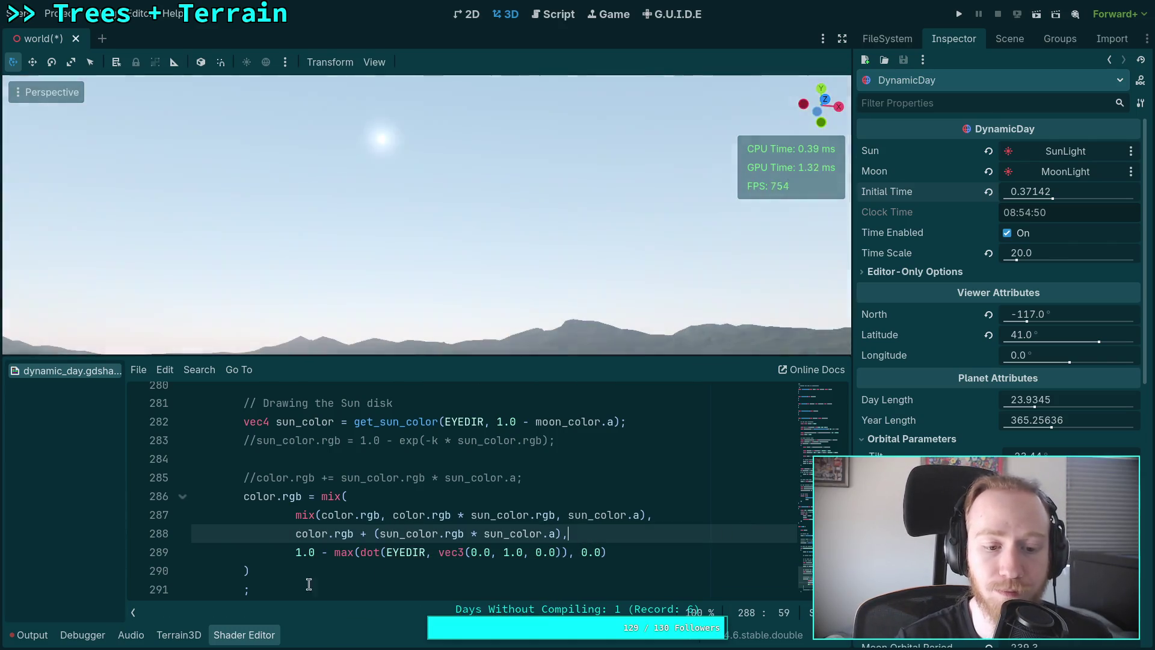
pyautogui.click(245, 589)
pyautogui.press('BackSpace')
pyautogui.press('BackSpace')
pyautogui.press('BackSpace')
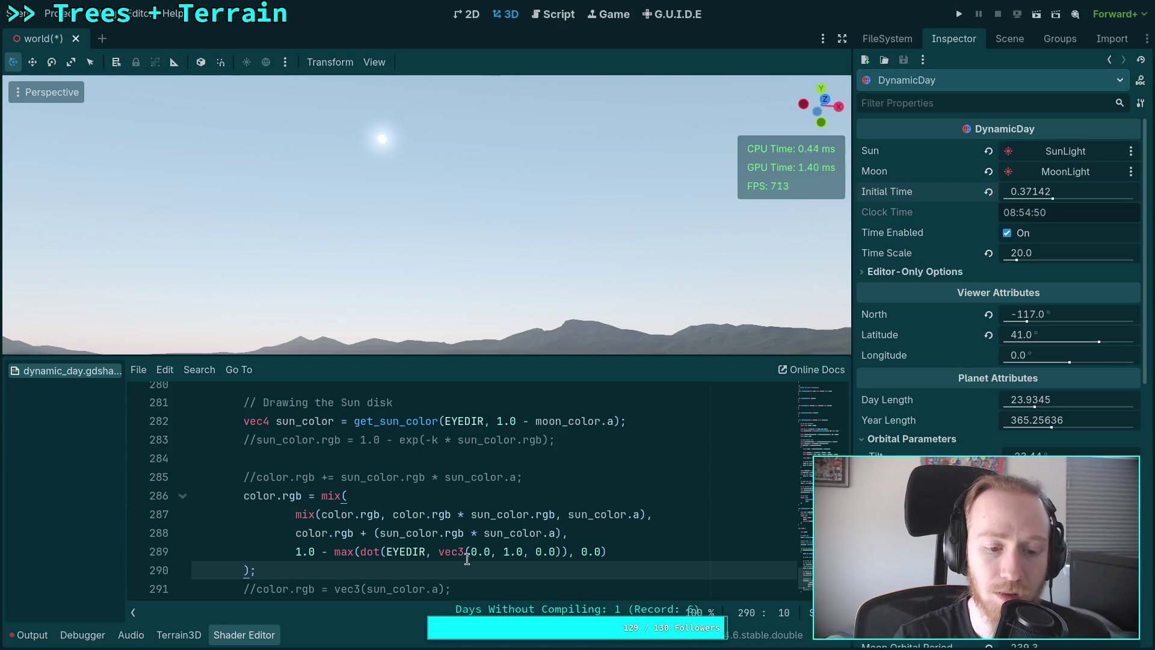
# Move the additive sun colour line above the inner mix line.
pyautogui.scroll(-1, 457, 545)
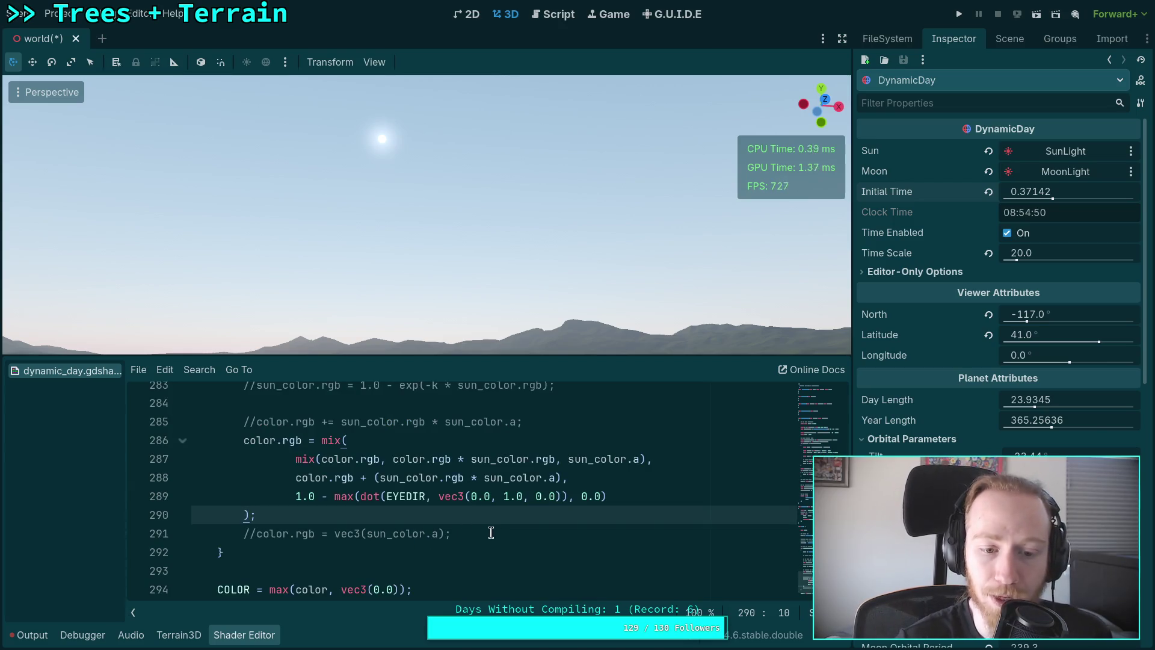
pyautogui.click(527, 479)
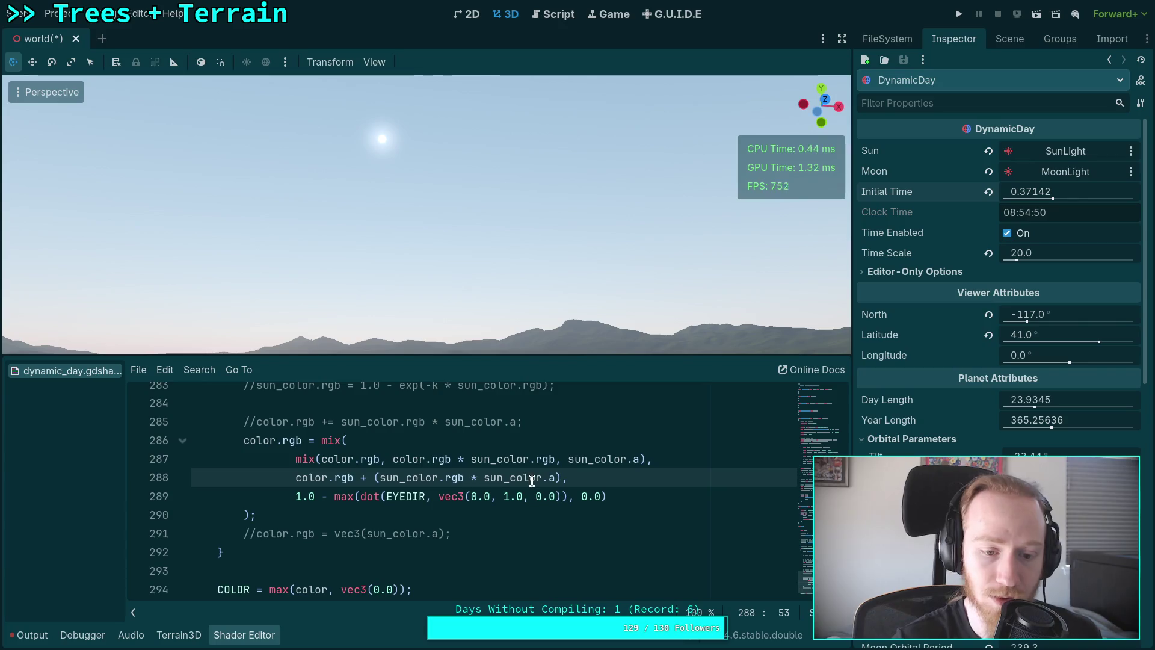
pyautogui.hotkey('alt', 'Up')
pyautogui.scroll(1, 565, 509)
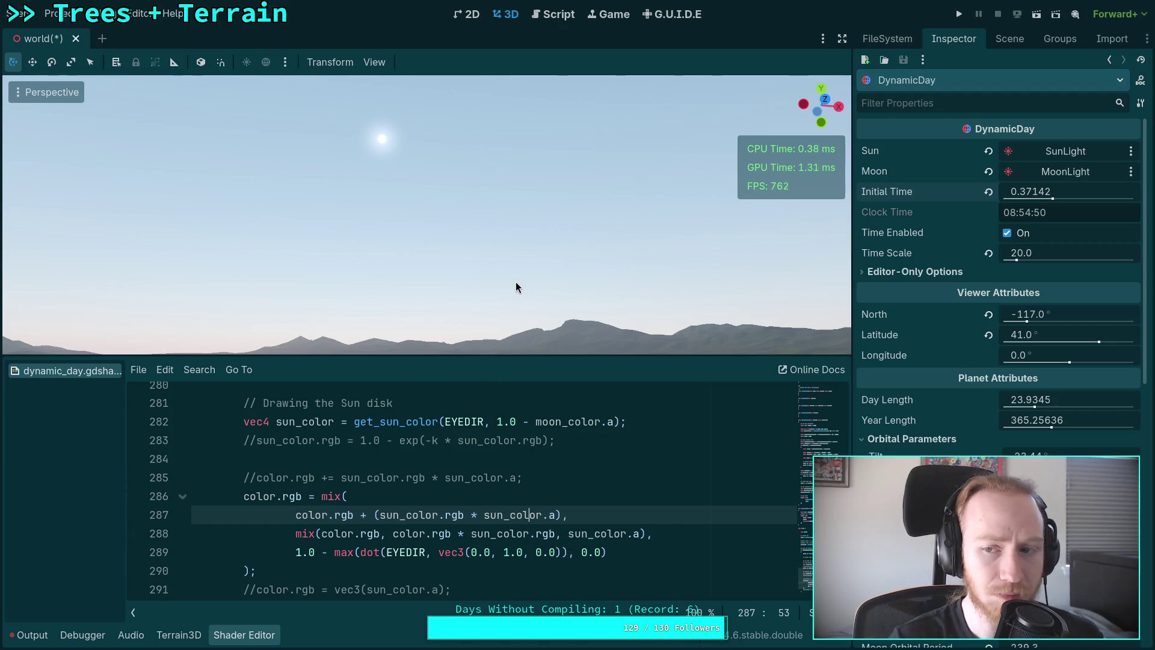
# View the blend at sunset, briefly test the opposite line order, then advance Initial Time to 0.37647 (09:02).
pyautogui.moveTo(512, 294); pyautogui.dragTo(452, 325)
pyautogui.moveTo(1032, 197); pyautogui.dragTo(1015, 196)
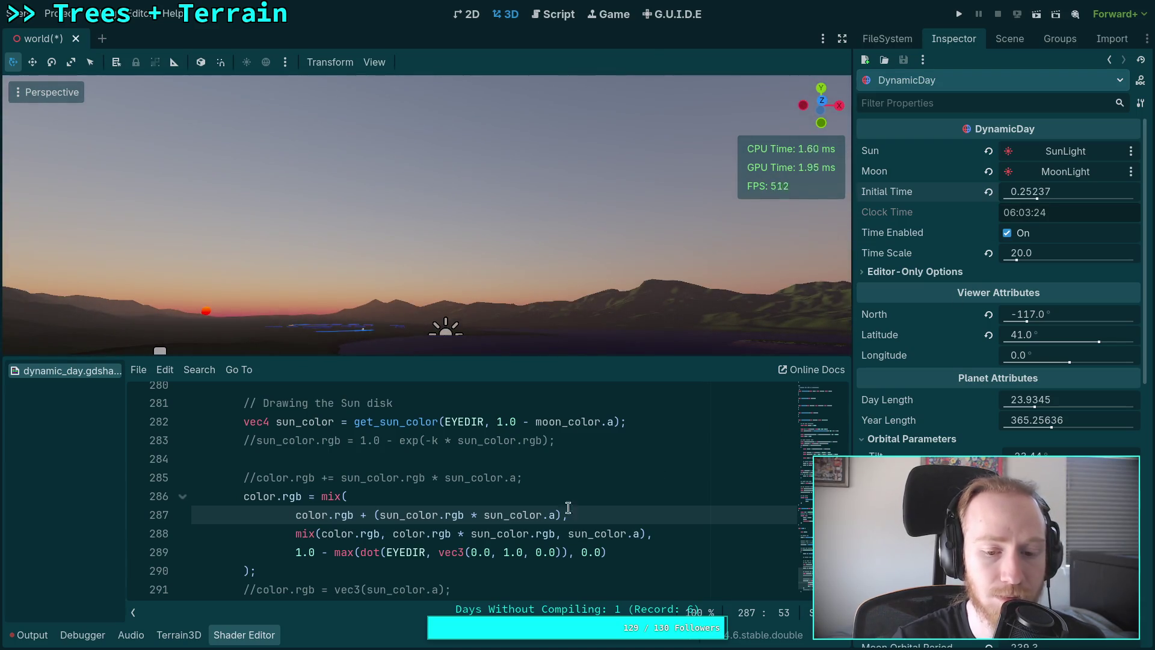
pyautogui.click(535, 531)
pyautogui.hotkey('alt', 'Up')
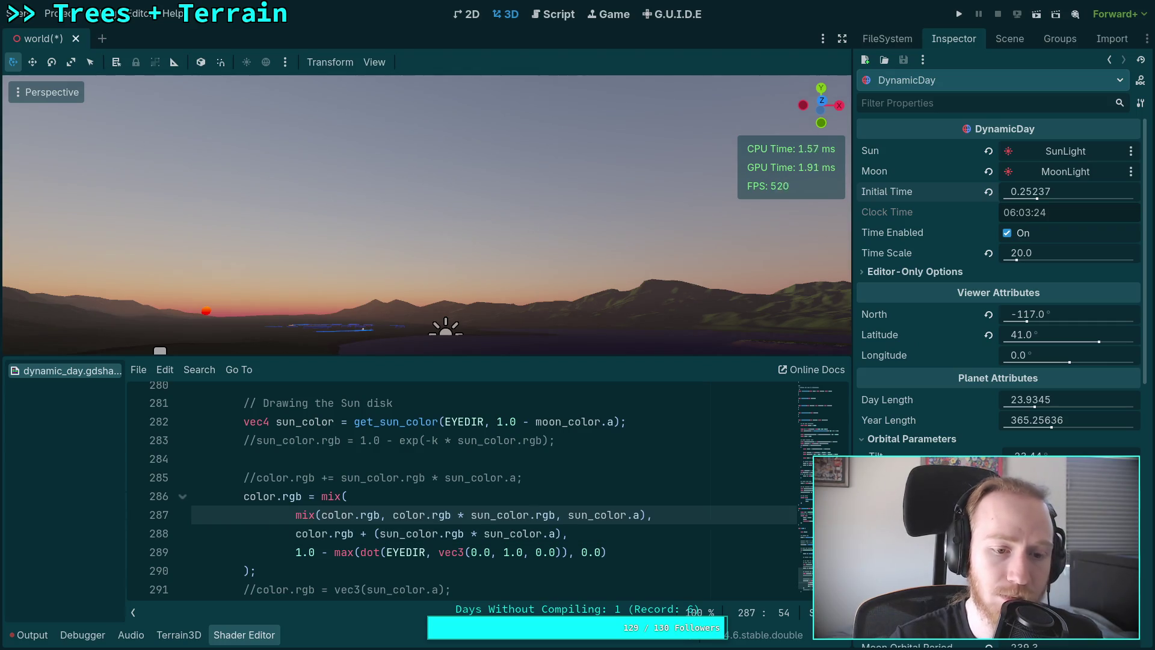
pyautogui.hotkey('alt', 'Down')
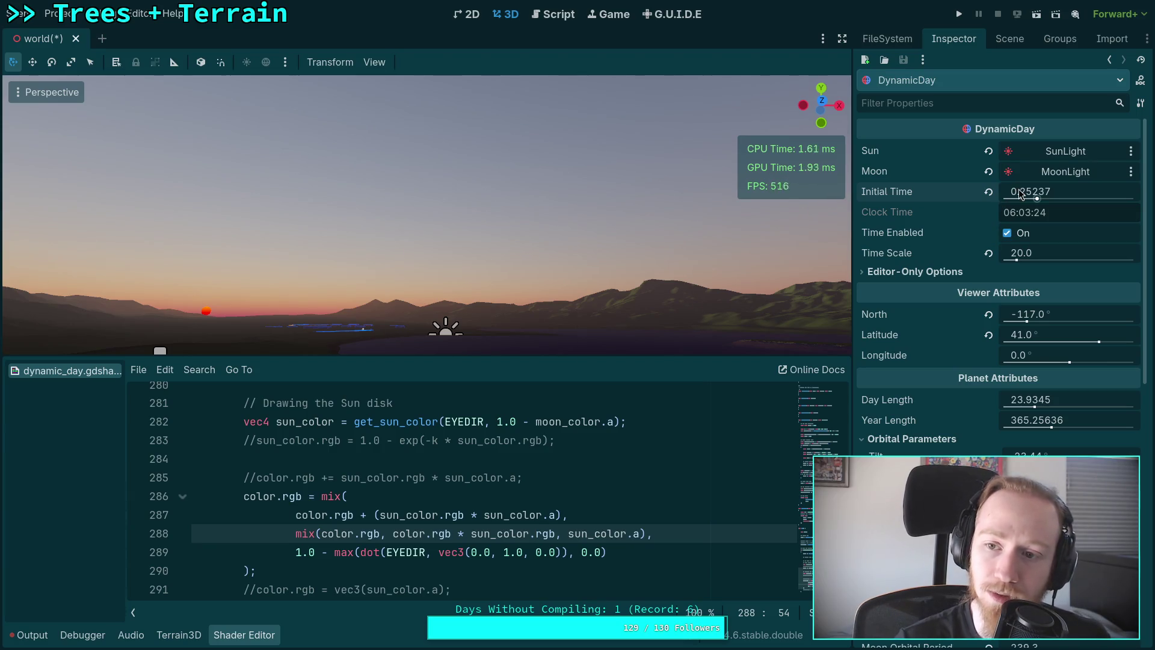
pyautogui.moveTo(1036, 191); pyautogui.dragTo(1053, 191)
# Orbit toward the sun and mountains while settling Initial Time at 0.36117 (08:40).
pyautogui.moveTo(508, 262); pyautogui.dragTo(588, 258)
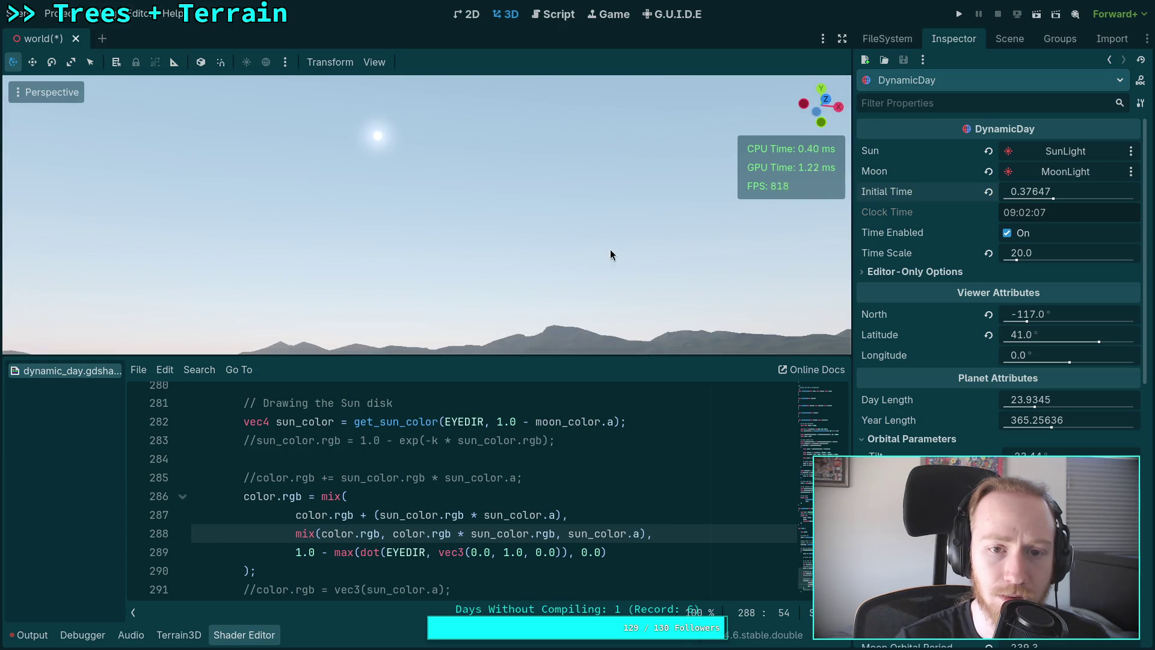
pyautogui.moveTo(1016, 201); pyautogui.dragTo(1025, 201)
pyautogui.moveTo(542, 240); pyautogui.dragTo(590, 277)
pyautogui.moveTo(1018, 201)
pyautogui.mouseDown()
pyautogui.moveTo(1064, 198)
pyautogui.moveTo(1051, 201)
pyautogui.mouseUp()
pyautogui.moveTo(782, 199); pyautogui.dragTo(608, 201)
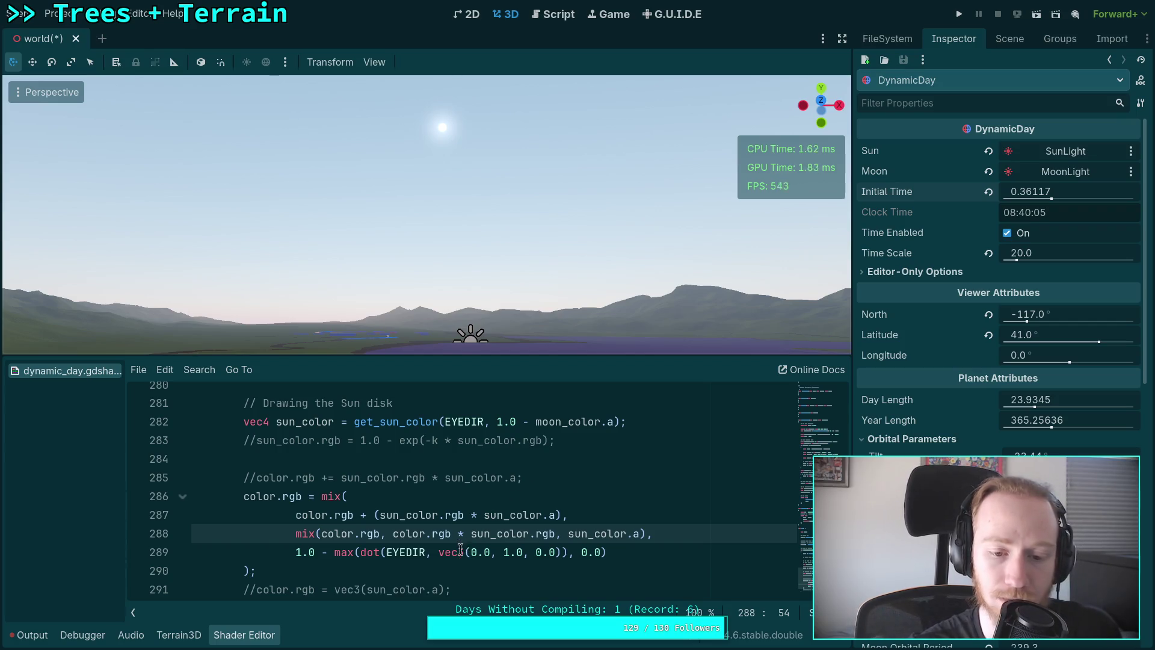
pyautogui.click(335, 554)
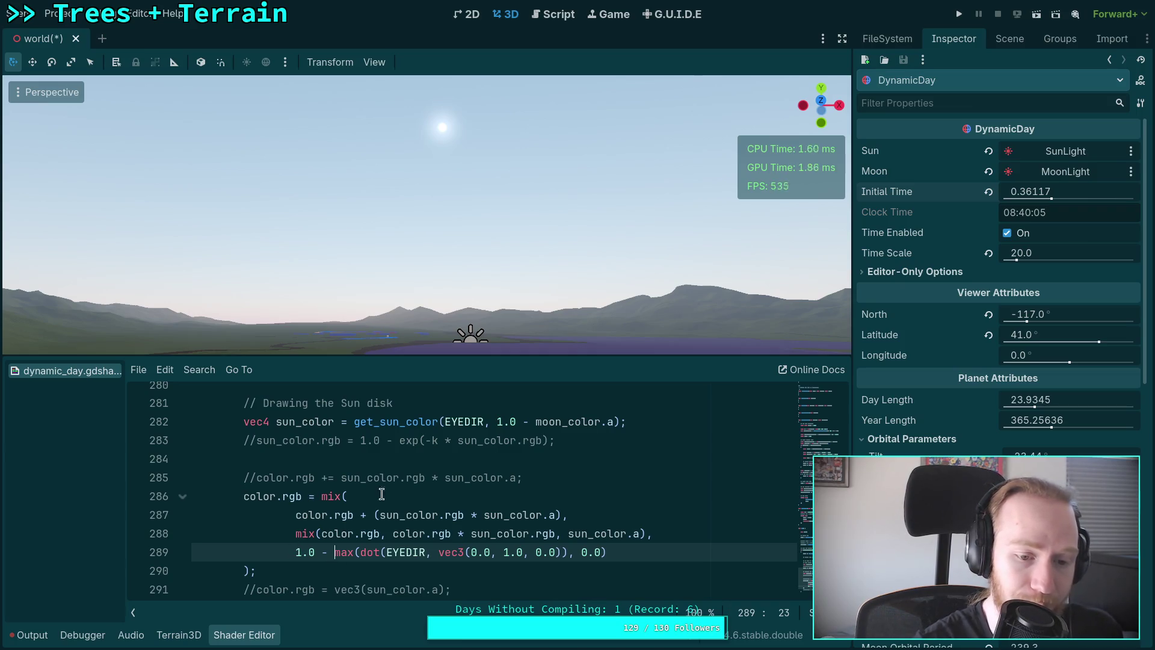
# Comment out the five-line mix block and uncomment the plain additive sun line 285.
pyautogui.click(587, 479)
pyautogui.scroll(-1, 454, 535)
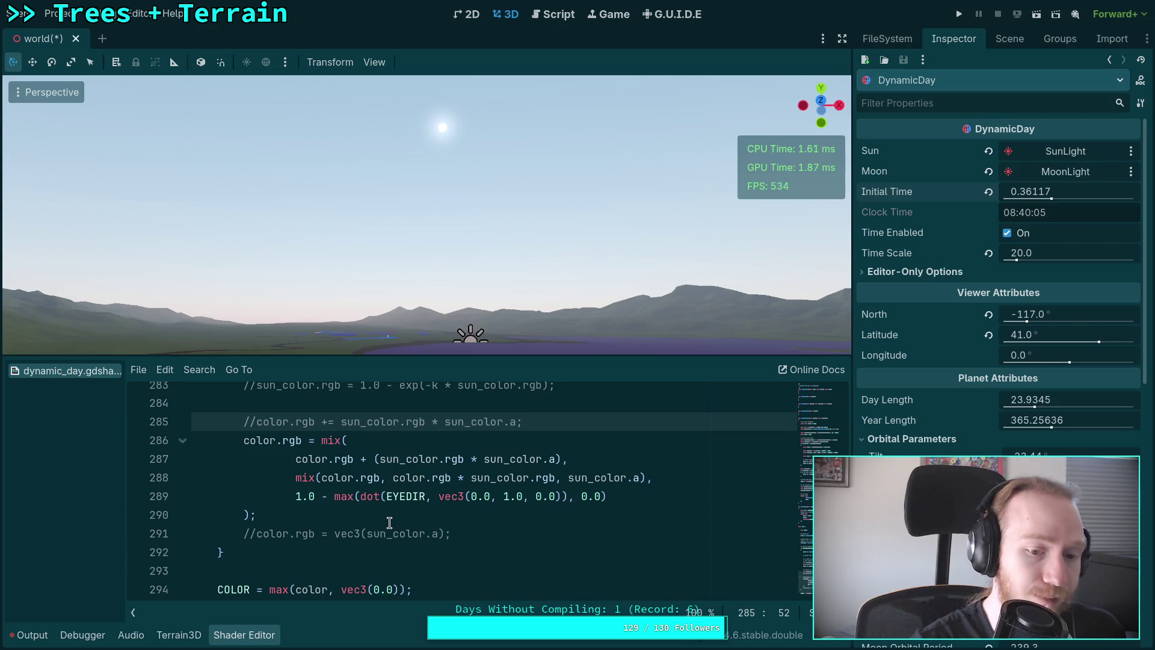
pyautogui.click(241, 441)
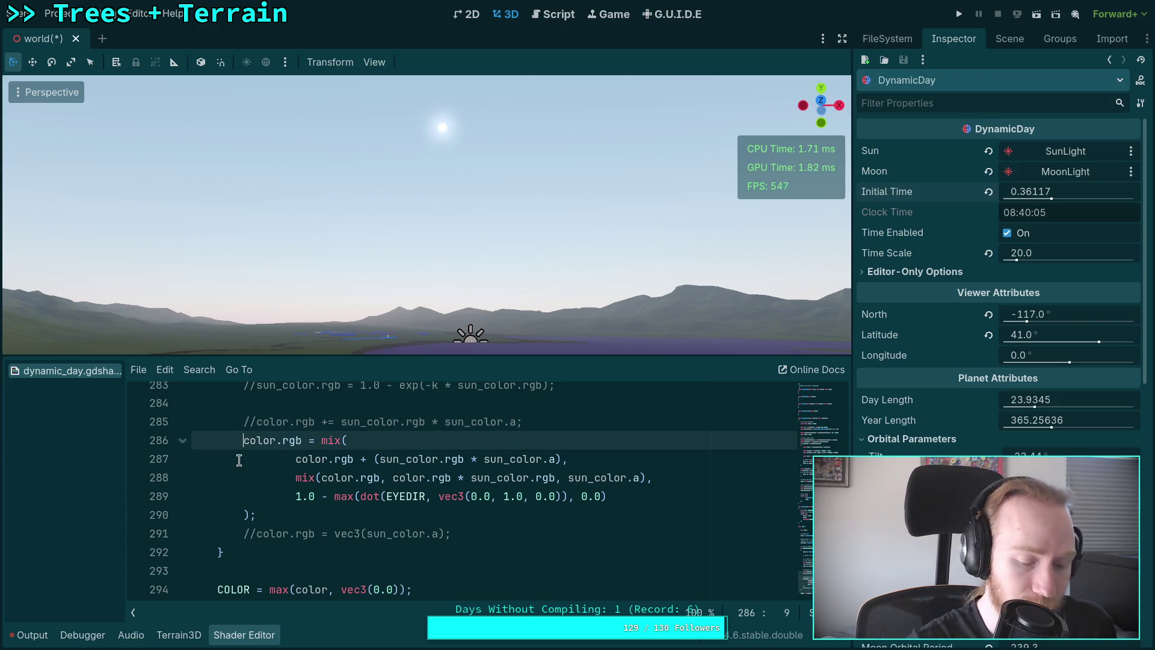
pyautogui.write('//')
pyautogui.press('Down')
pyautogui.write('//')
pyautogui.press('Down')
pyautogui.write('//')
pyautogui.press('Down')
pyautogui.write('//')
pyautogui.click(242, 513)
pyautogui.write('//')
pyautogui.click(256, 422)
pyautogui.press('BackSpace')
pyautogui.press('BackSpace')
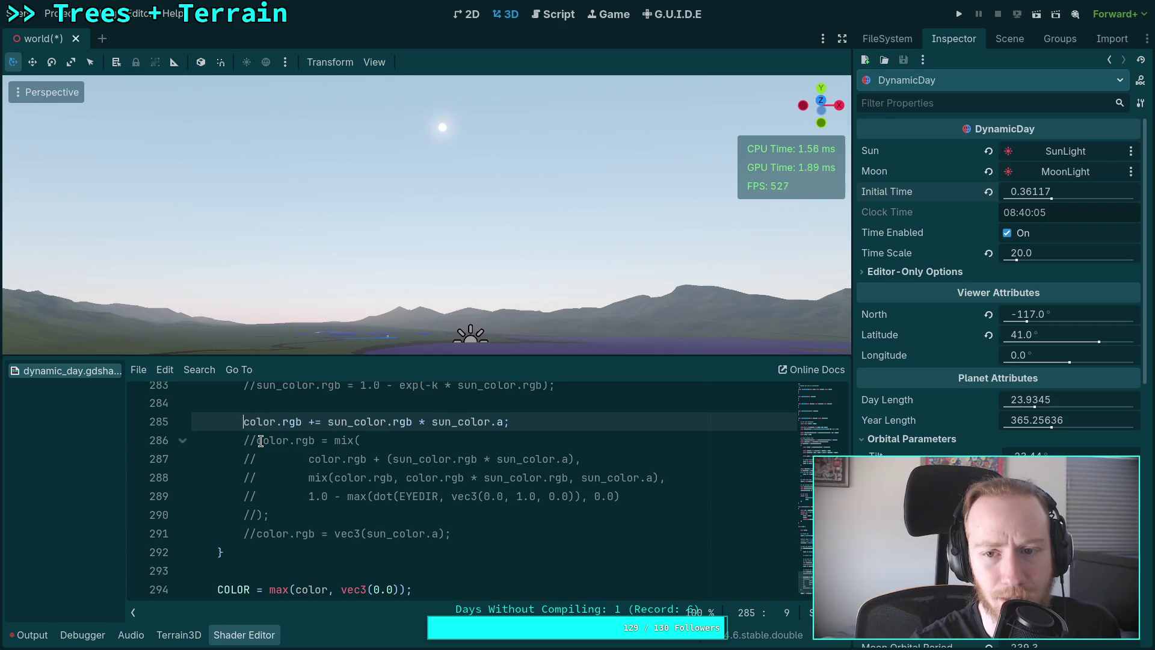
# Re-comment the additive line, restore the mix block, and switch to the Shadertoy browser page.
pyautogui.write('//')
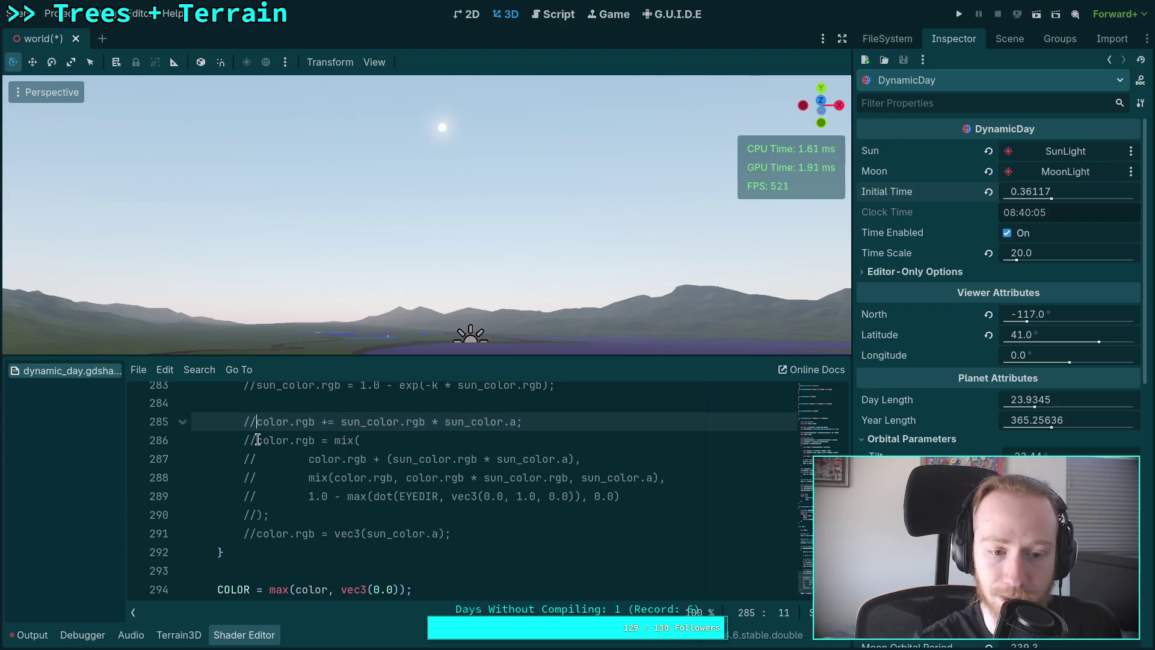
pyautogui.click(258, 450)
pyautogui.press('BackSpace')
pyautogui.press('BackSpace')
pyautogui.click(257, 459)
pyautogui.press('BackSpace')
pyautogui.press('BackSpace')
pyautogui.click(257, 478)
pyautogui.press('BackSpace')
pyautogui.press('BackSpace')
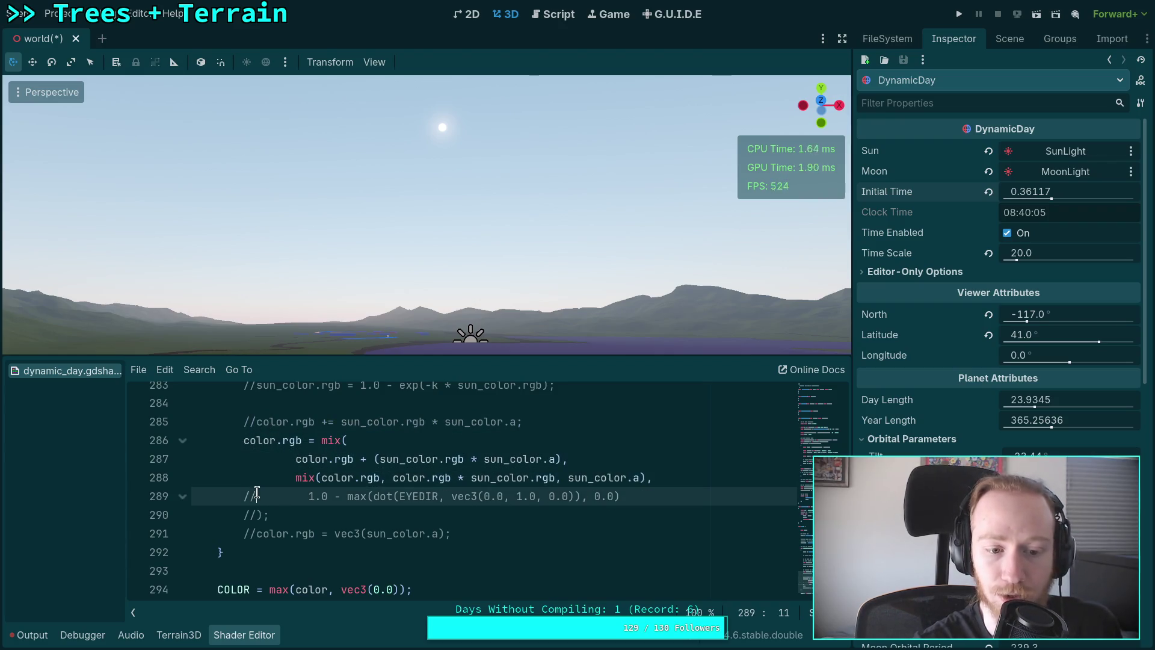
pyautogui.click(258, 497)
pyautogui.press('BackSpace')
pyautogui.press('BackSpace')
pyautogui.click(257, 513)
pyautogui.press('BackSpace')
pyautogui.press('BackSpace')
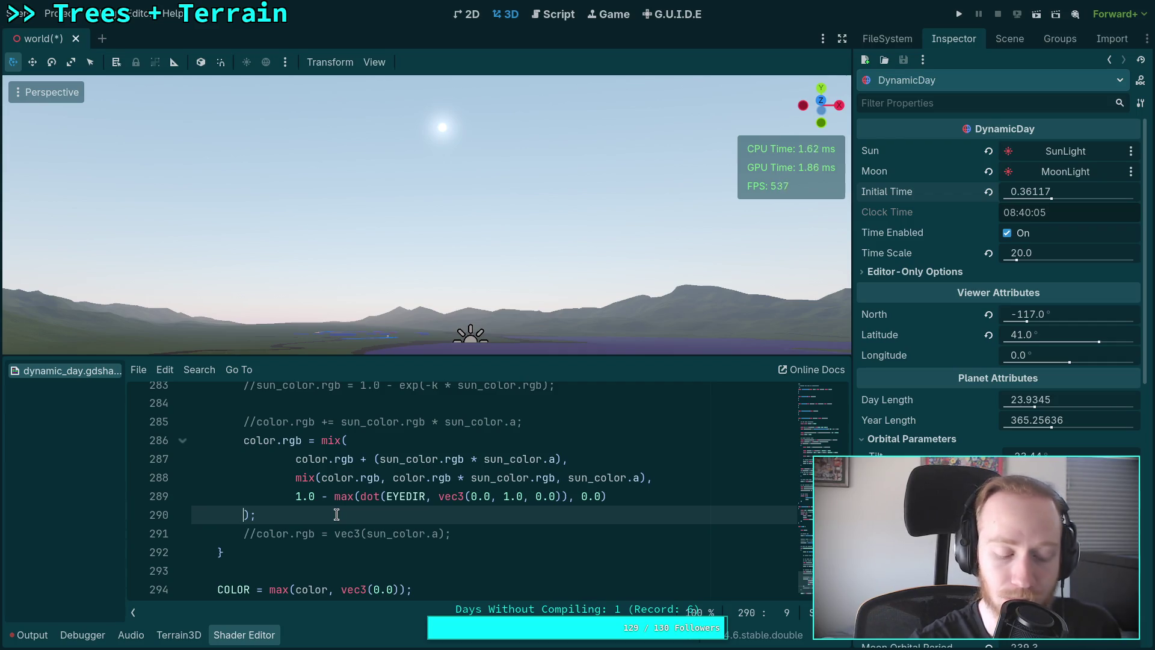
pyautogui.hotkey('alt', 'Tab')
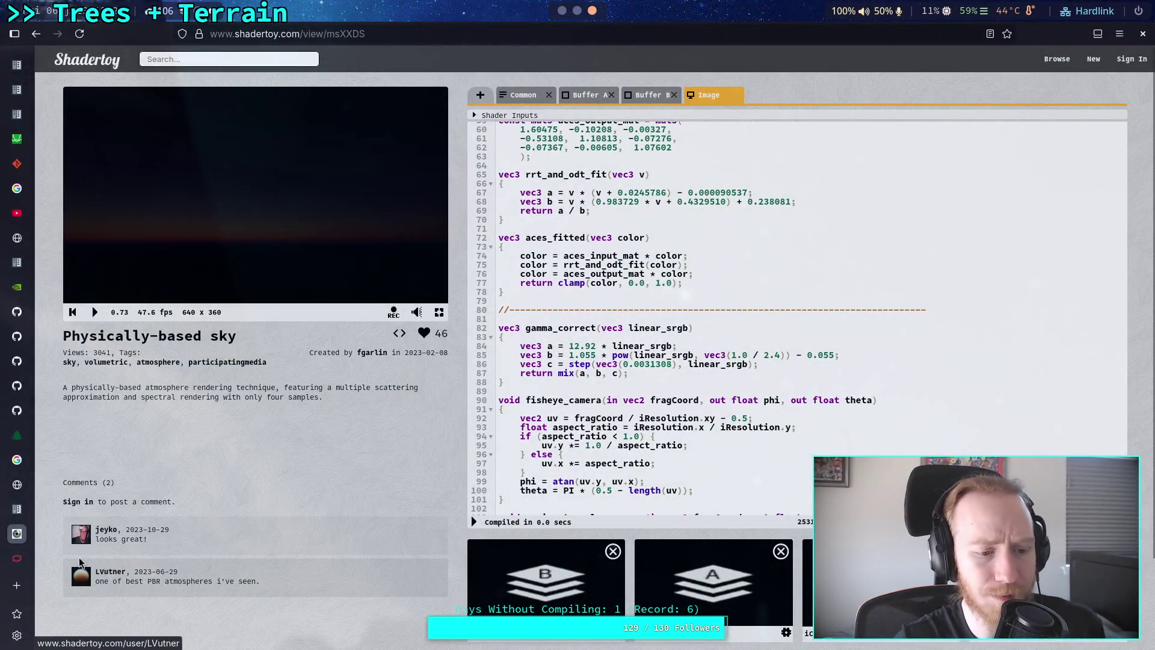
# Open the Khronos OpenGL reference page for step() from the browser sidebar.
pyautogui.click(18, 566)
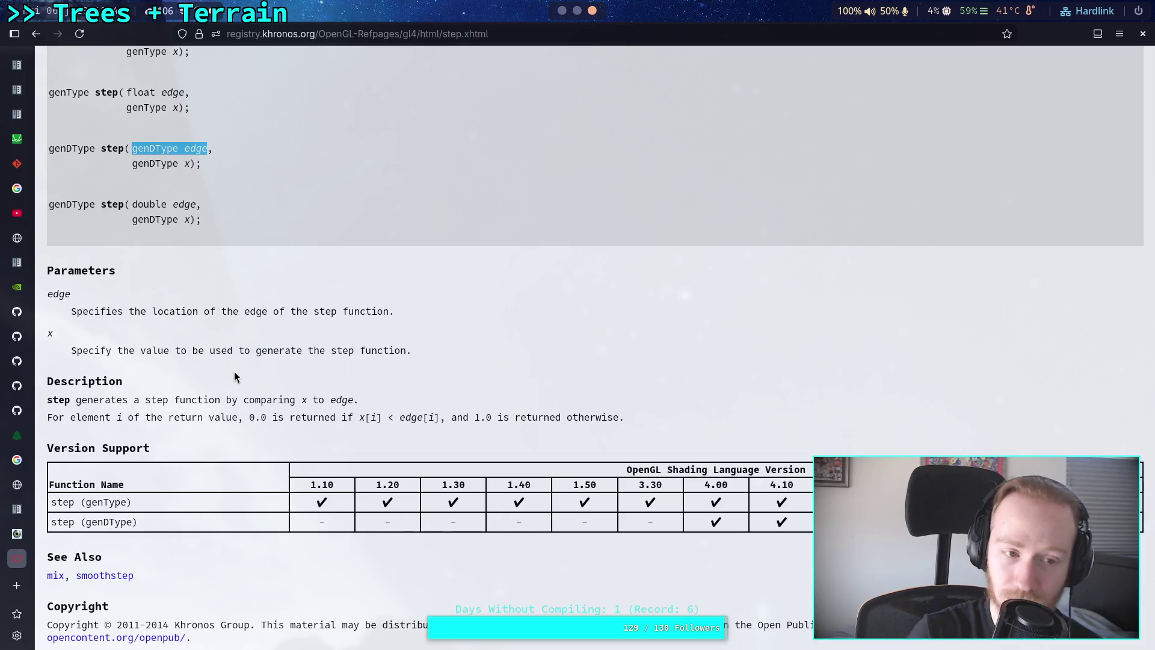
# Read the Description on the smoothstep reference page, then return to Godot's sky shader.
pyautogui.click(118, 572)
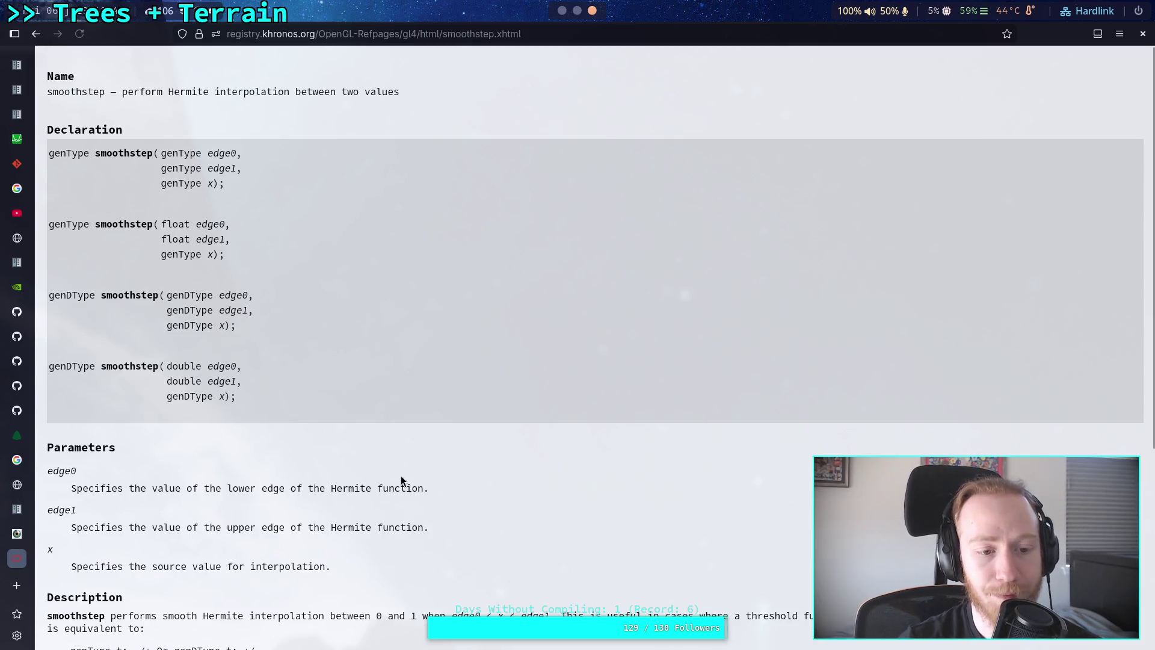
pyautogui.scroll(-5, 396, 478)
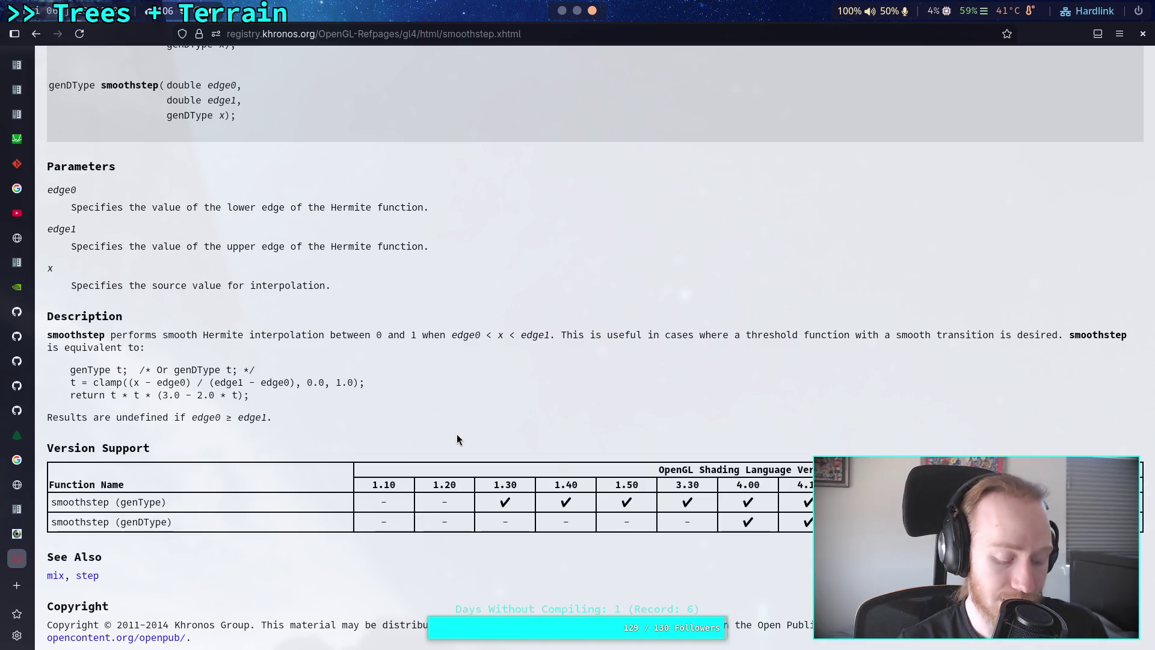
pyautogui.hotkey('alt', 'Tab')
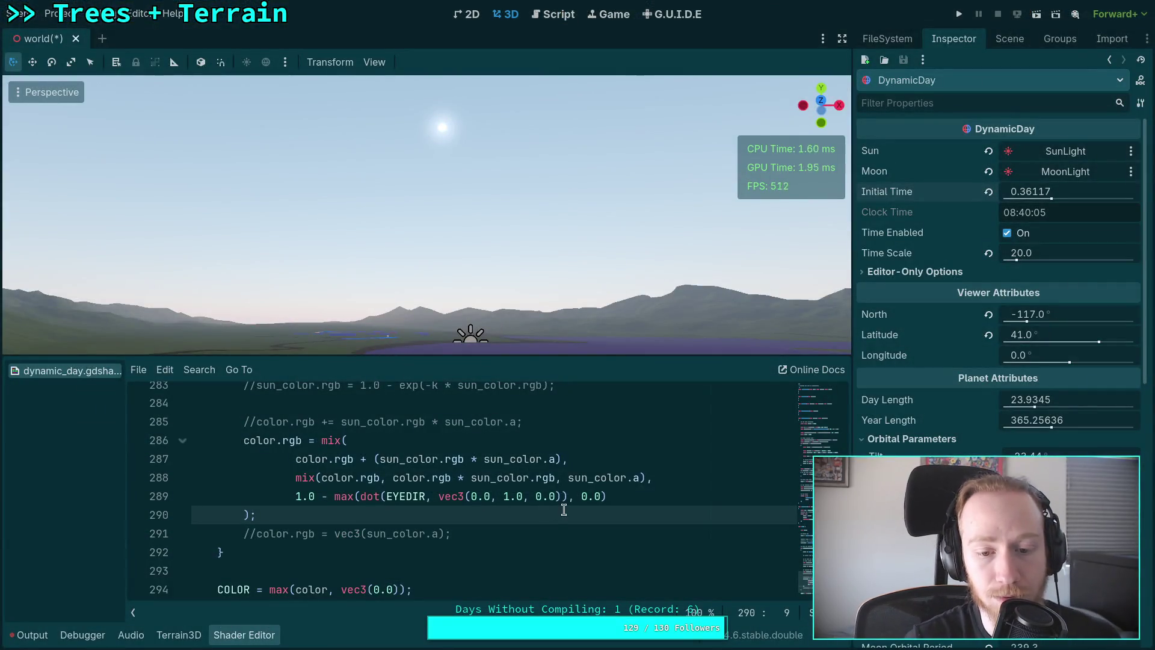
# Multiply the up vector on line 289 by 2.0 and move Initial Time earlier to lower the sun.
pyautogui.click(559, 500)
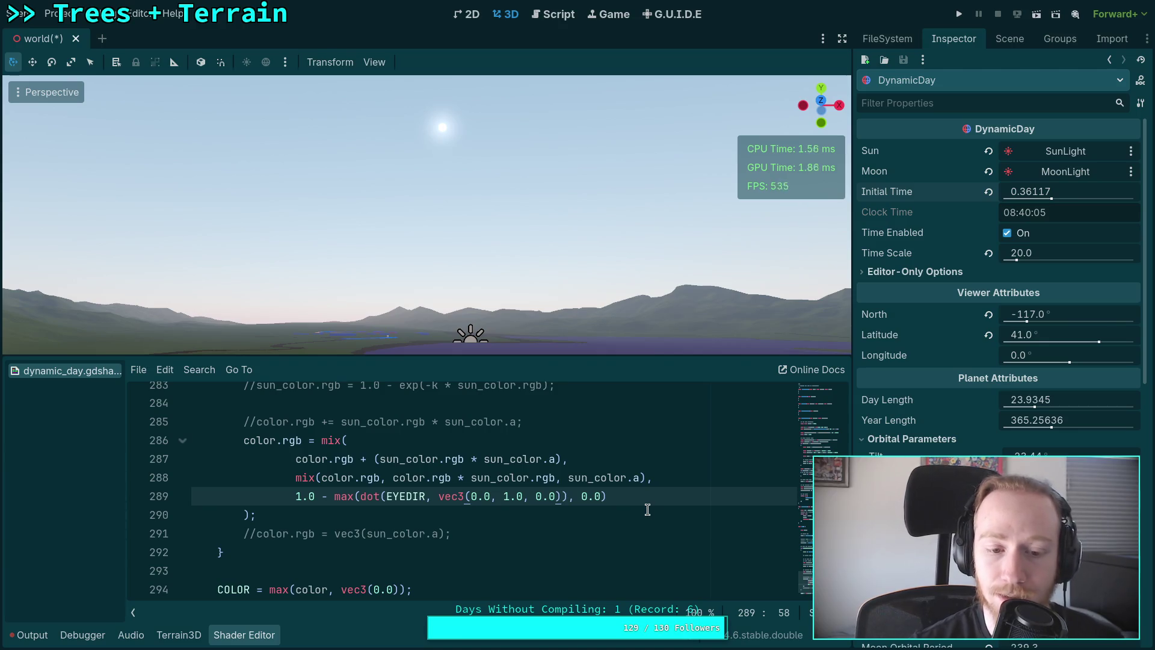
pyautogui.write('* 1.1')
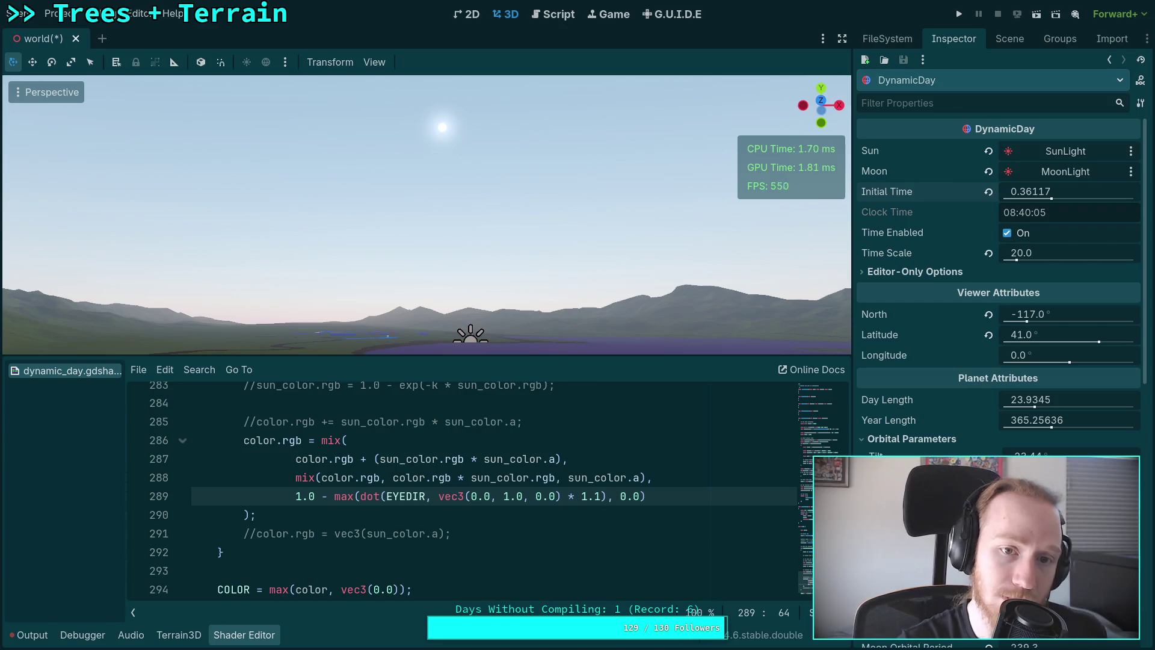
pyautogui.press('BackSpace')
pyautogui.write('2')
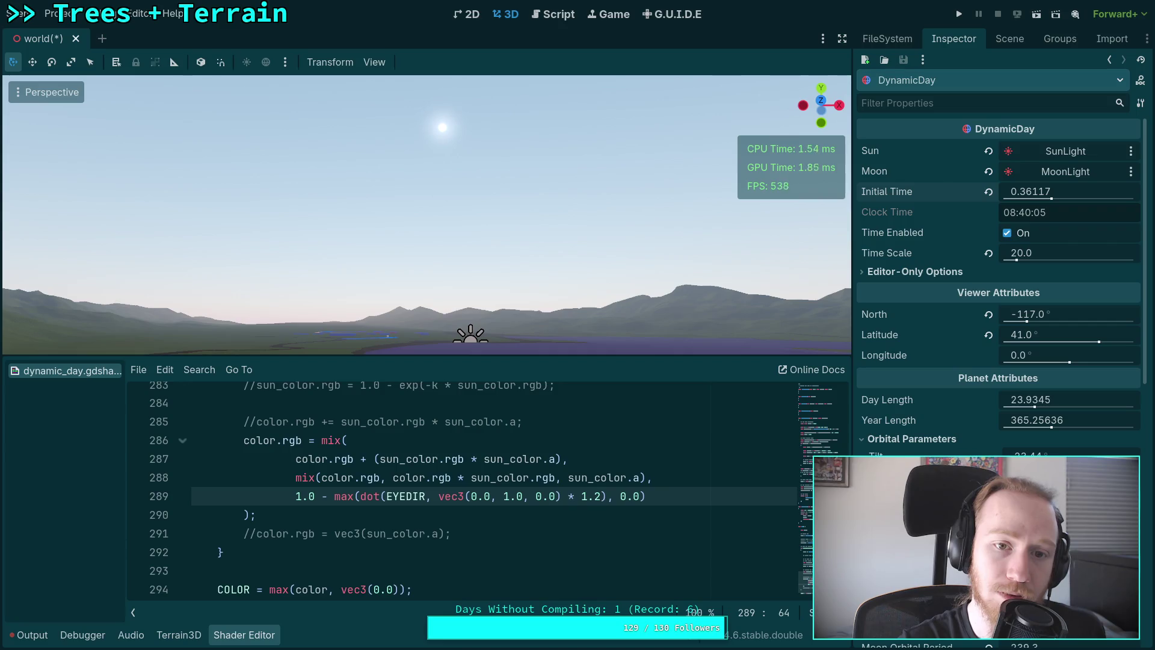
pyautogui.hotkey('shift', 'Left')
pyautogui.hotkey('shift', 'Left')
pyautogui.hotkey('shift', 'Left')
pyautogui.write('2.0')
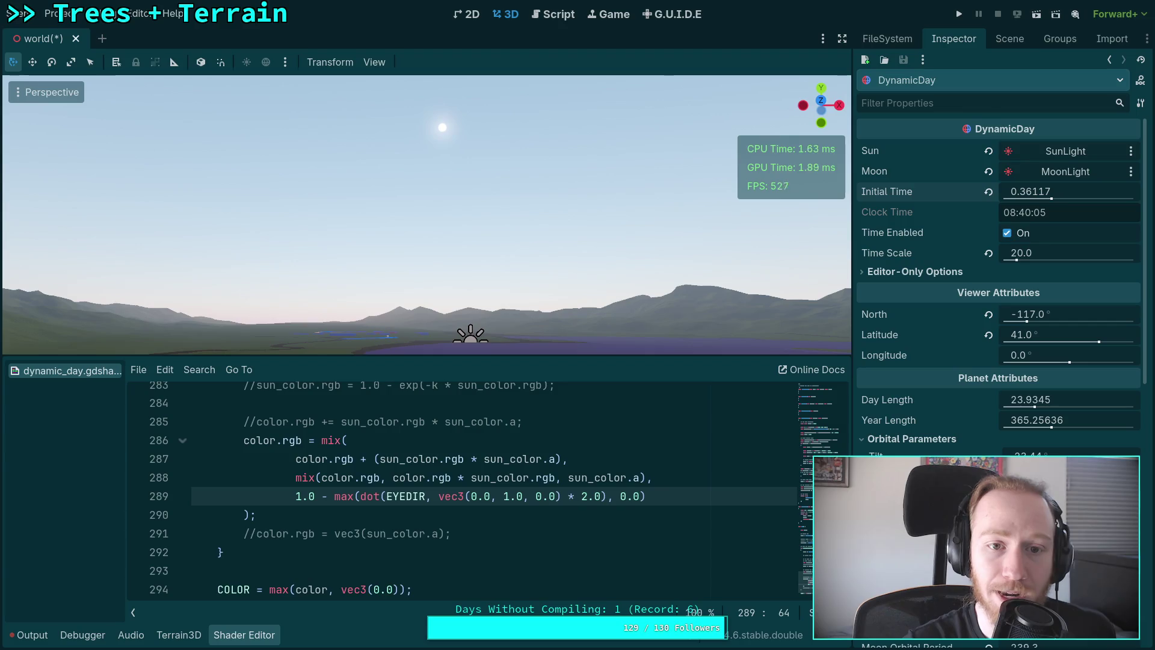
pyautogui.moveTo(1031, 191); pyautogui.dragTo(937, 191)
# Try multipliers 1.0 and 5.0 while sliding Initial Time around sunrise/sunset, ending near 06:05.
pyautogui.moveTo(581, 496); pyautogui.dragTo(601, 493)
pyautogui.write('1.0')
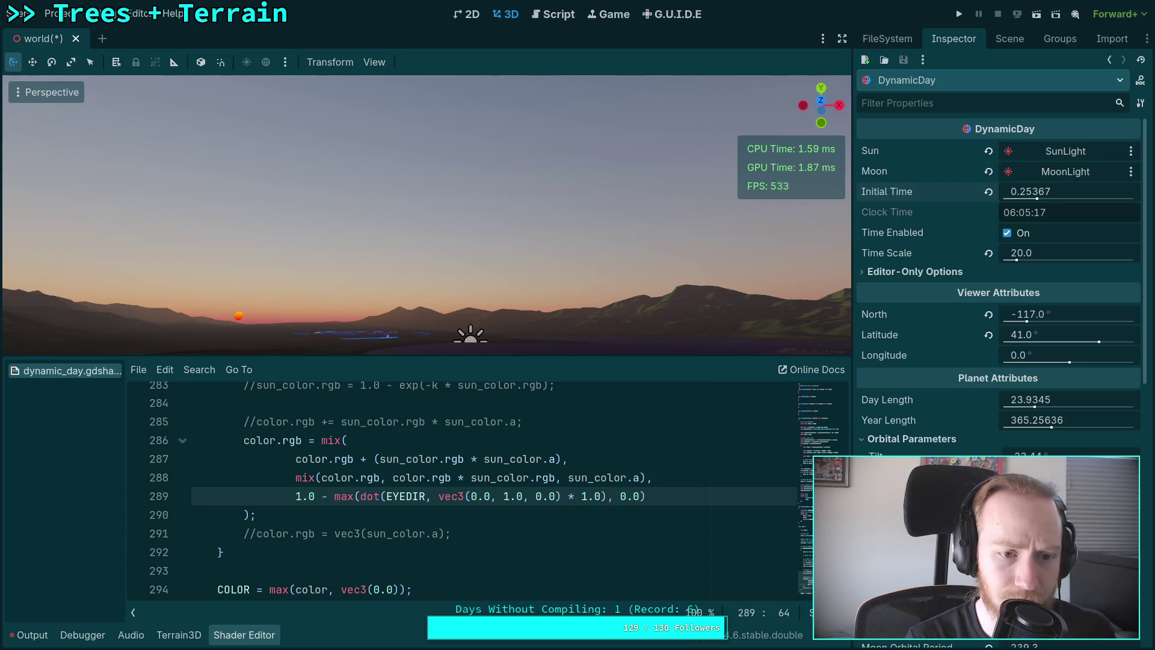
pyautogui.moveTo(1035, 191)
pyautogui.mouseDown()
pyautogui.moveTo(1020, 192)
pyautogui.moveTo(1068, 191)
pyautogui.mouseUp()
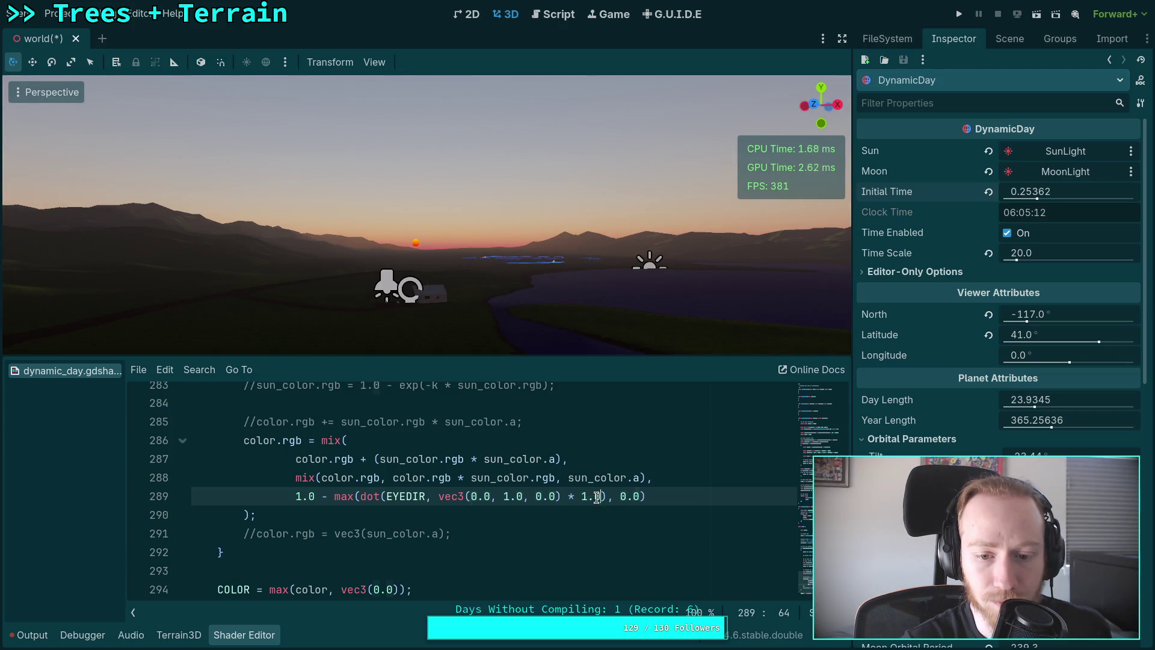
pyautogui.press('BackSpace')
pyautogui.write('5')
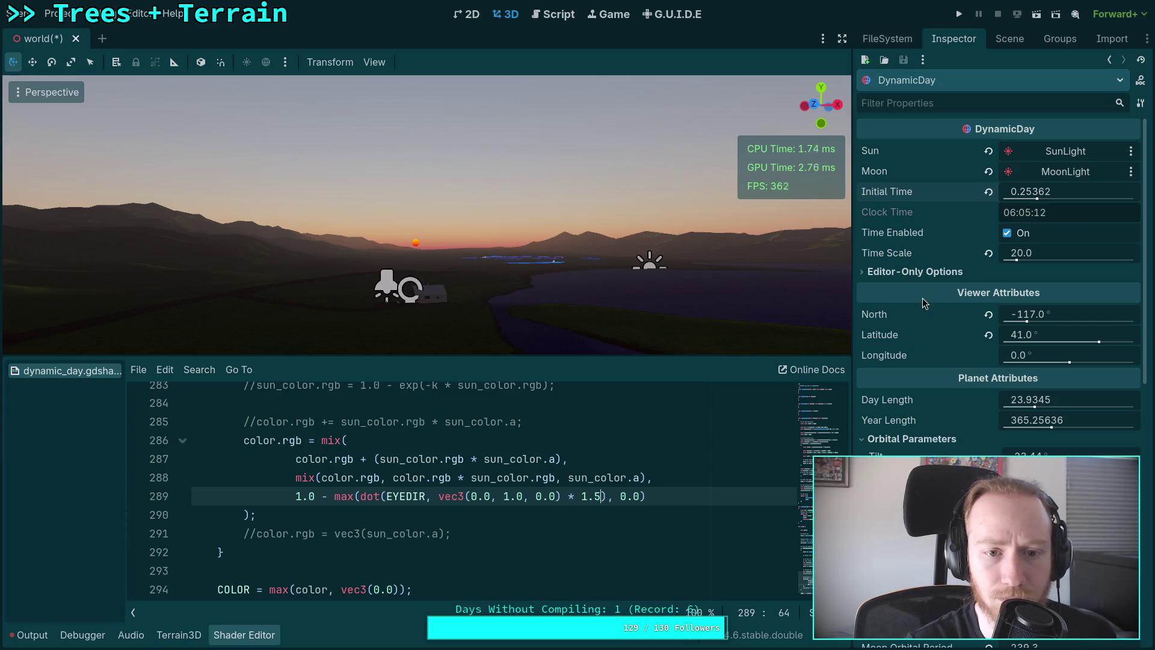
pyautogui.moveTo(1028, 191); pyautogui.dragTo(1069, 191)
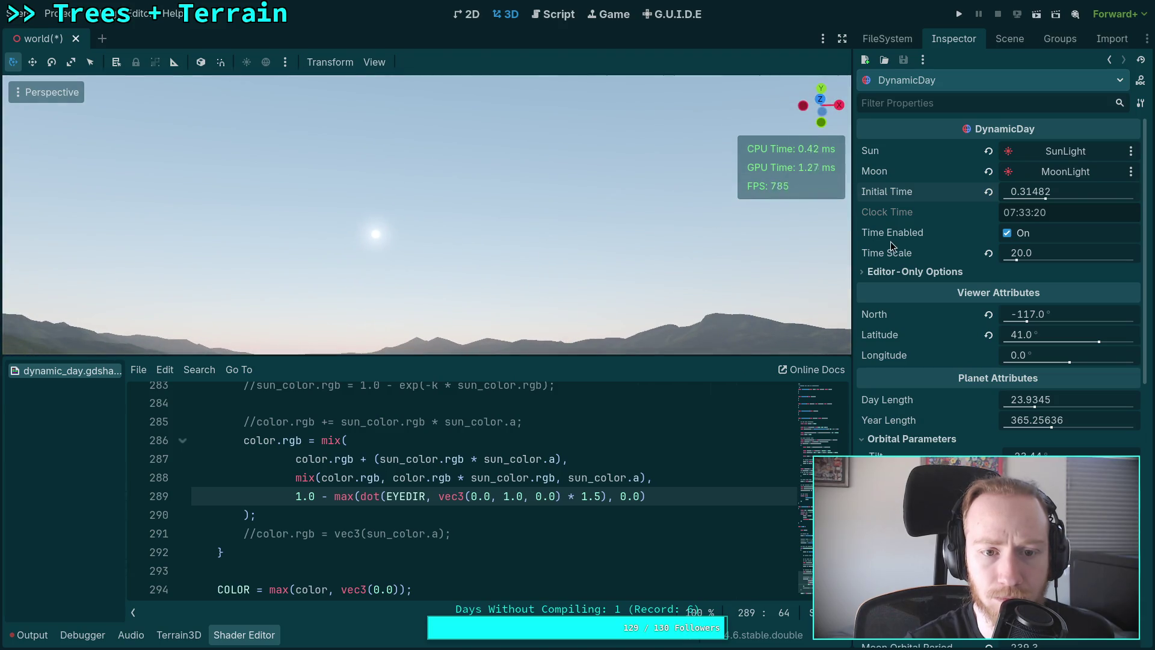
pyautogui.moveTo(1045, 194); pyautogui.dragTo(1059, 194)
pyautogui.write('8')
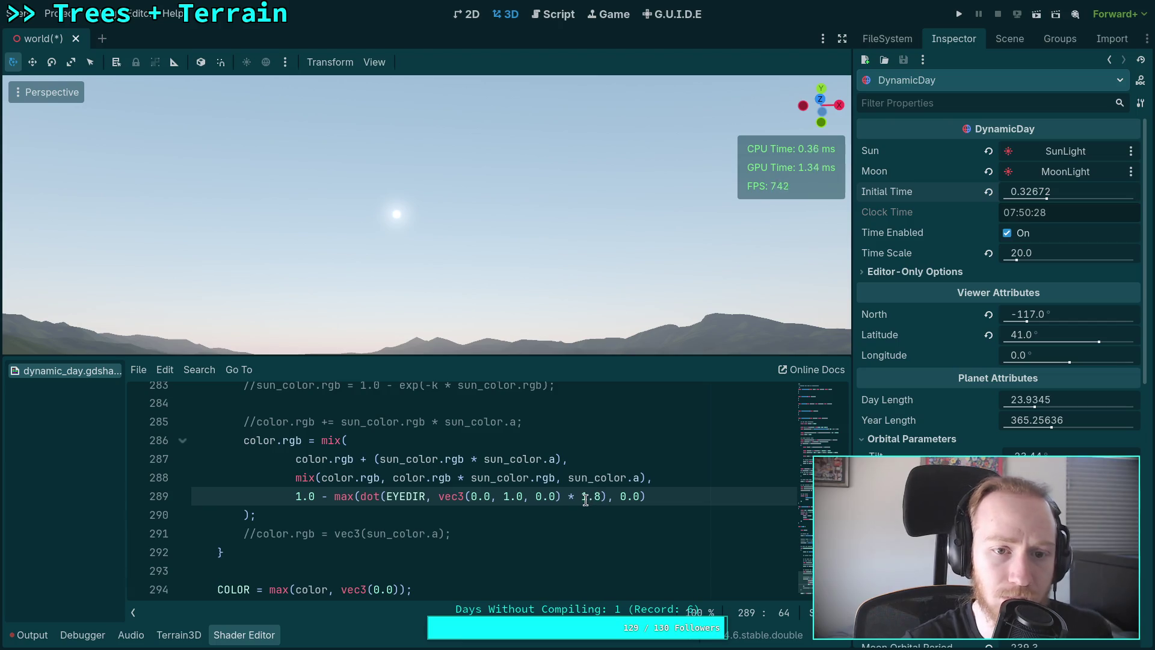
pyautogui.write('2.0')
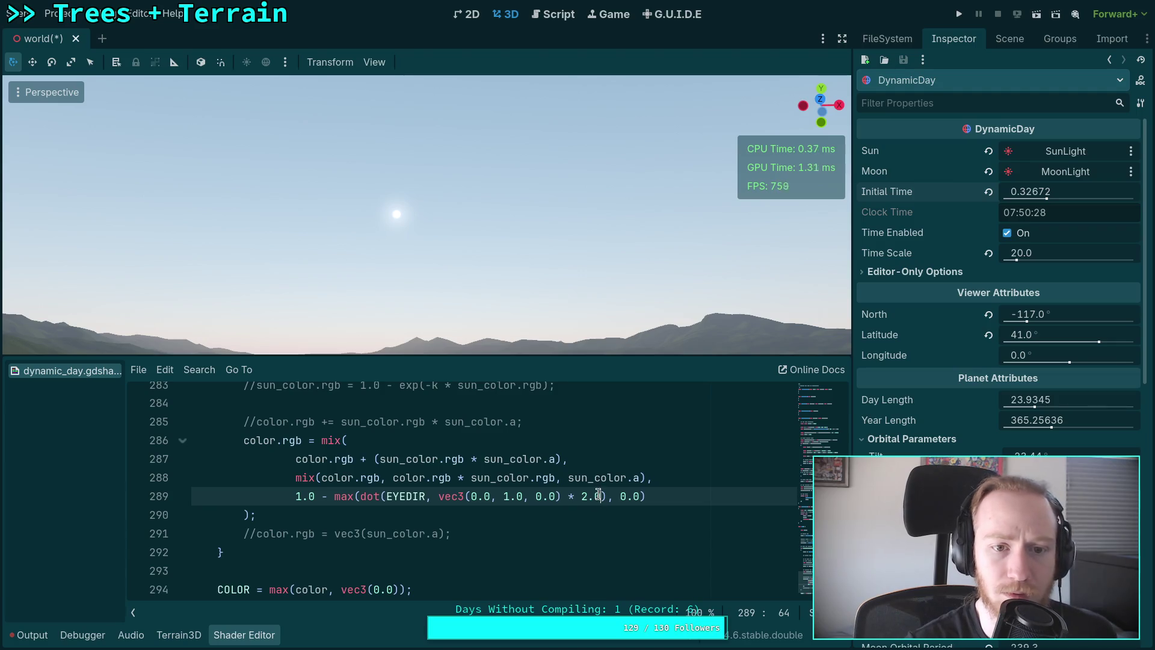
pyautogui.moveTo(1045, 192); pyautogui.dragTo(1003, 192)
# Change the sun-blend multiplier on line 289 from 2.0 to 5.0.
pyautogui.doubleClick(579, 494)
pyautogui.click(583, 496)
pyautogui.write('1')
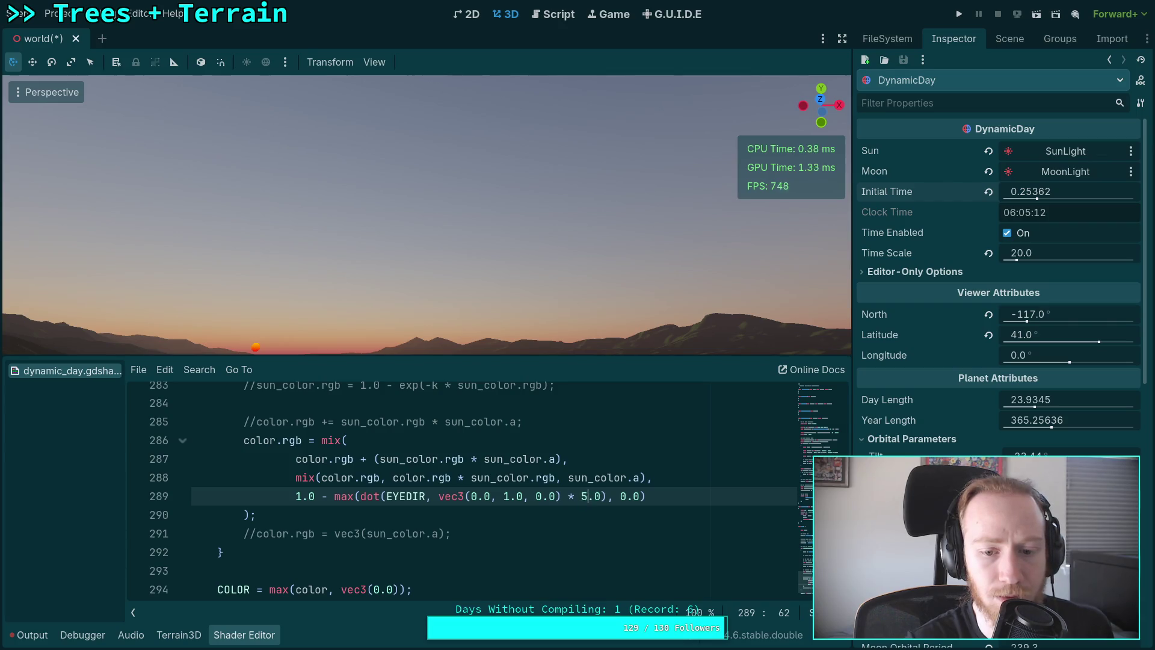
# Move the time of day later to watch the sun rise, reaching 09:05:51.
pyautogui.moveTo(1022, 194); pyautogui.dragTo(1037, 194)
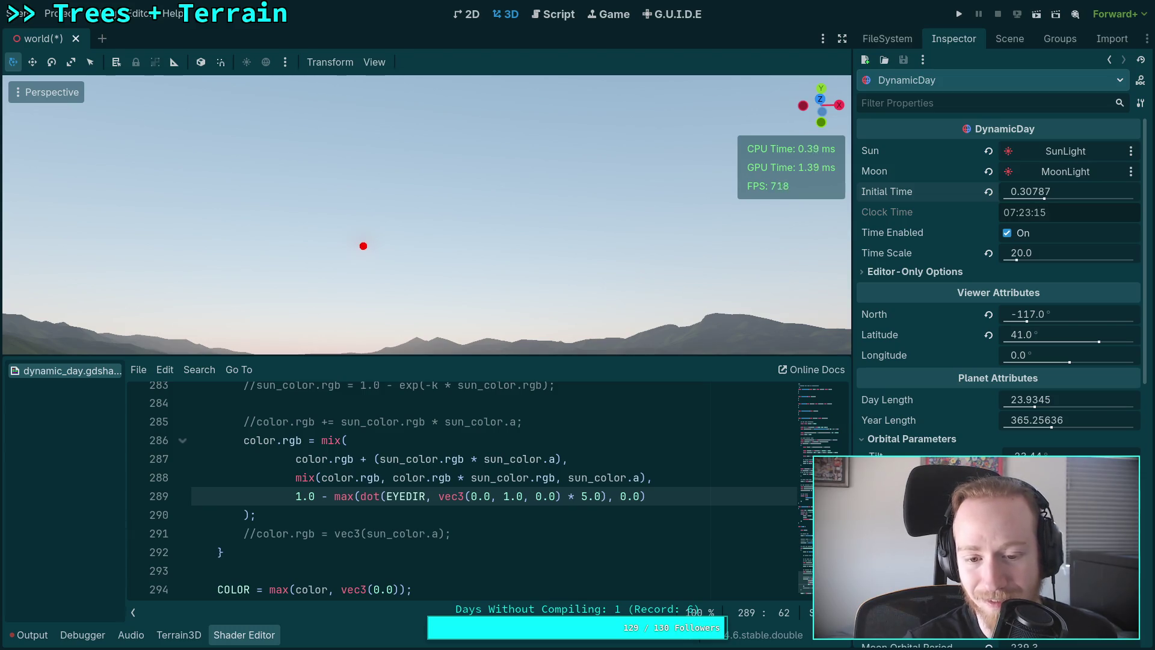
pyautogui.moveTo(1037, 194); pyautogui.dragTo(1050, 194)
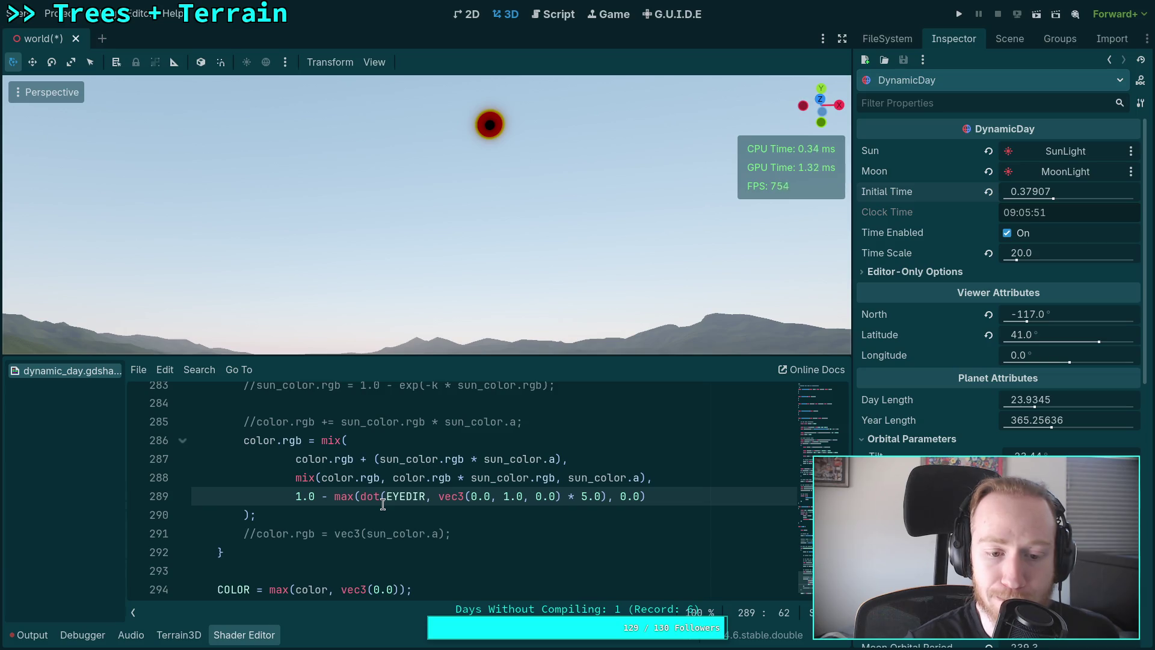
pyautogui.click(354, 497)
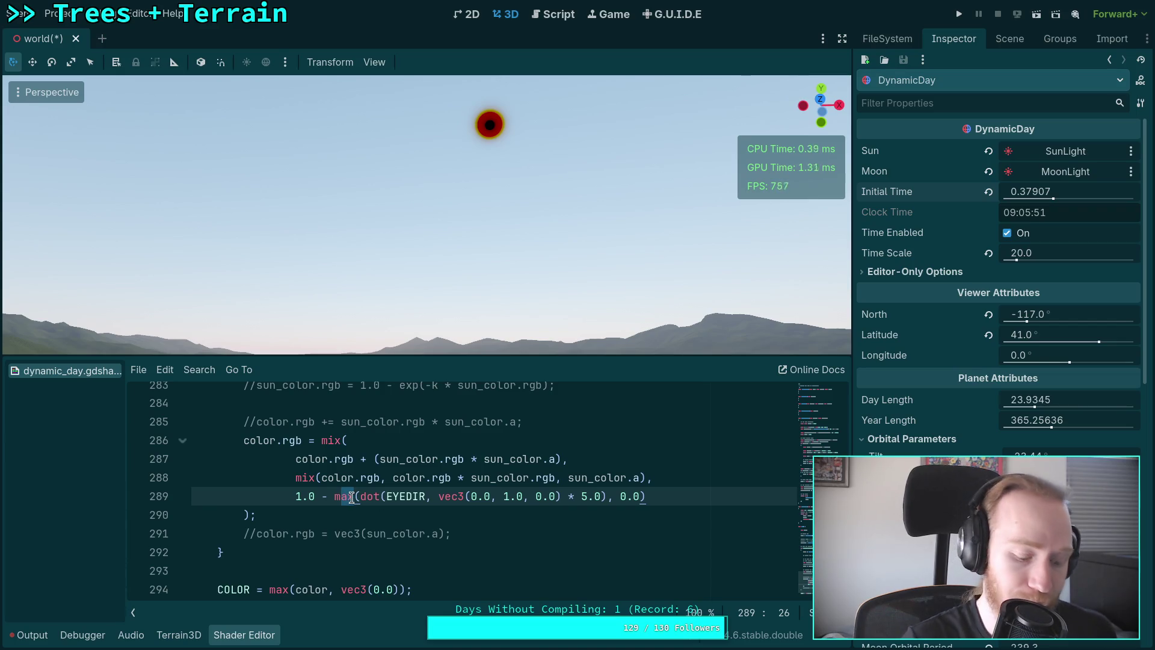
# Replace max with clamp on line 289 and try new multipliers while moving the time earlier.
pyautogui.write('clame')
pyautogui.press('BackSpace')
pyautogui.write('p')
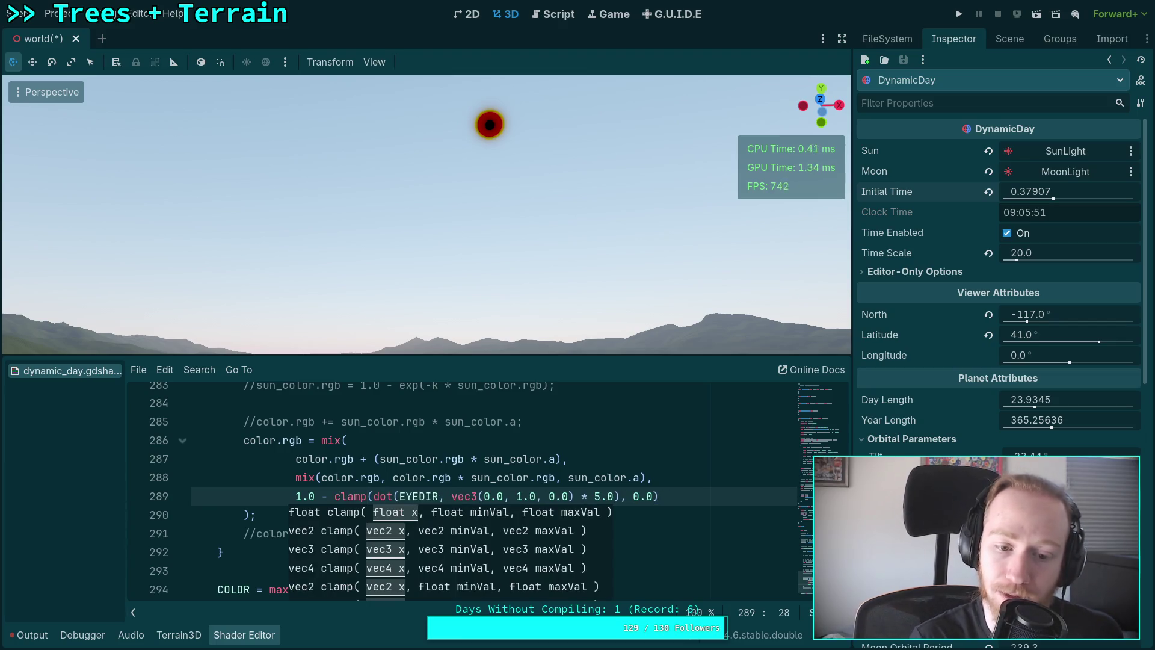
pyautogui.write(', ')
pyautogui.write('1.9')
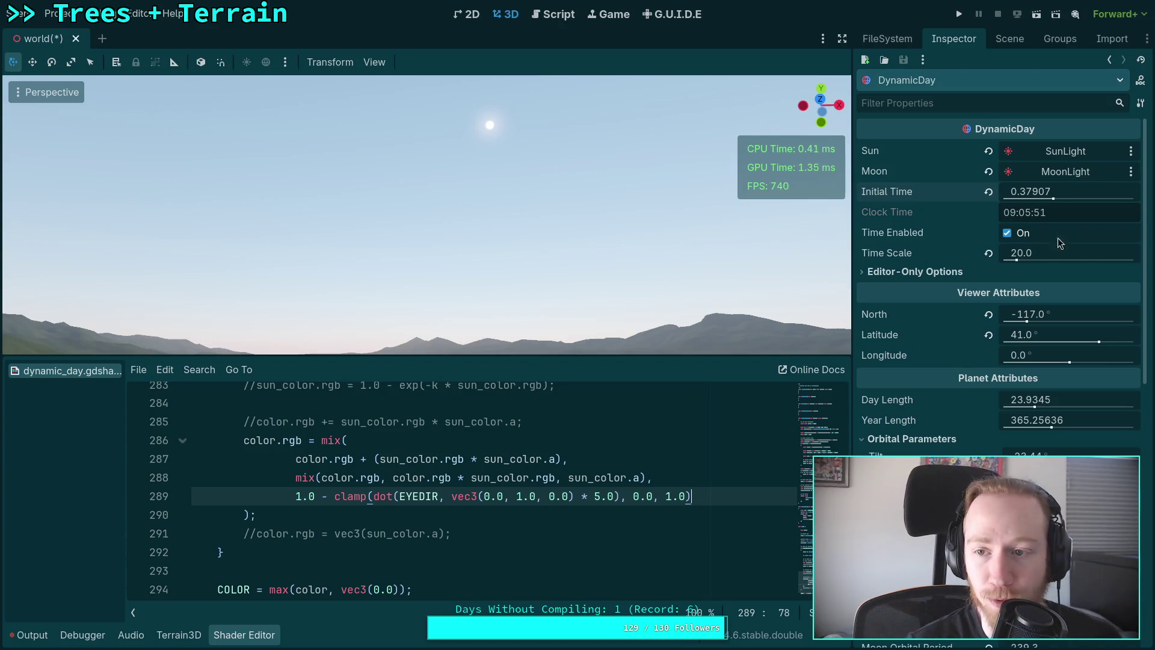
pyautogui.moveTo(1077, 192)
pyautogui.mouseDown()
pyautogui.moveTo(1001, 192)
pyautogui.moveTo(1071, 192)
pyautogui.mouseUp()
pyautogui.write('4')
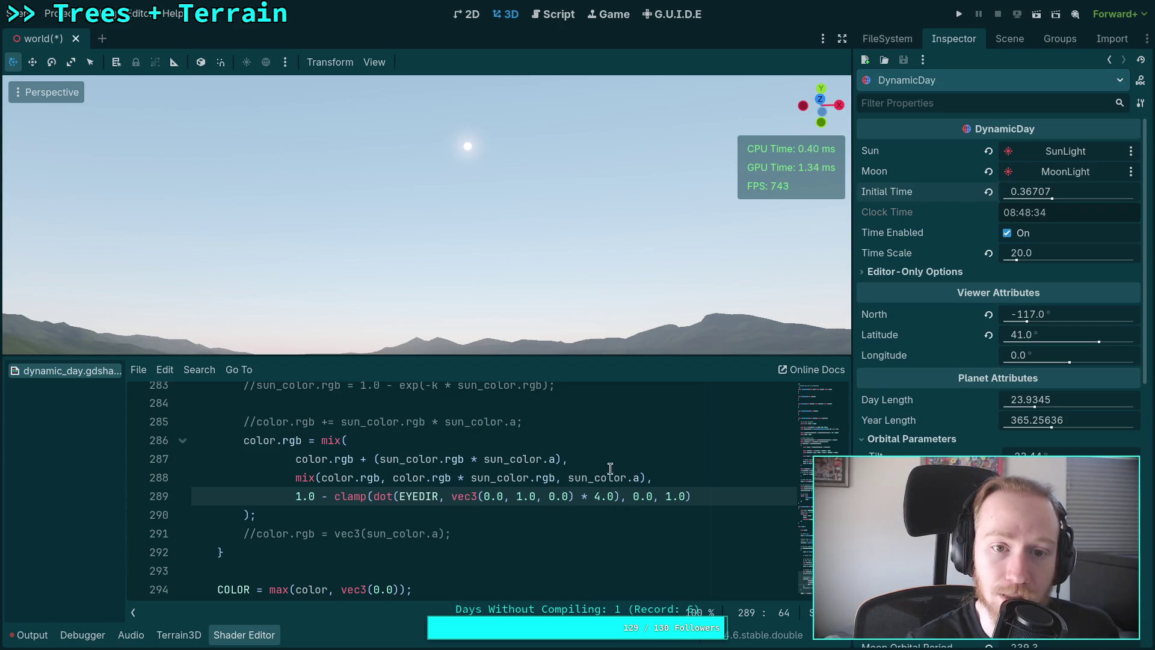
pyautogui.write('3')
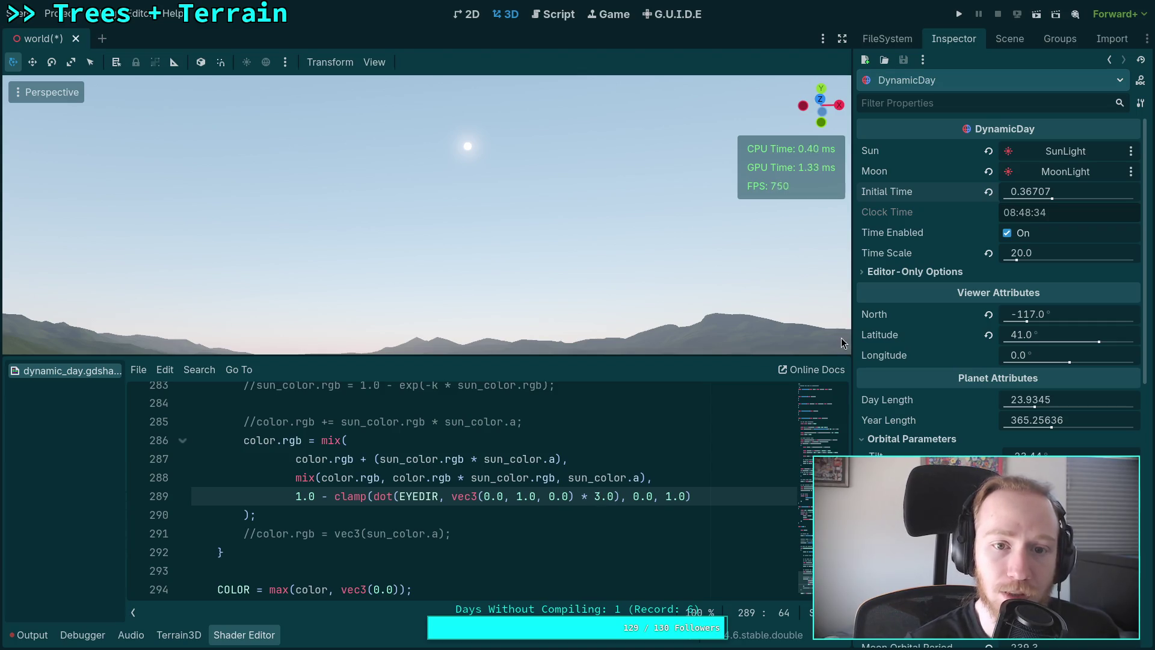
pyautogui.moveTo(1059, 206)
pyautogui.mouseDown()
pyautogui.moveTo(1026, 206)
pyautogui.moveTo(1045, 206)
pyautogui.mouseUp()
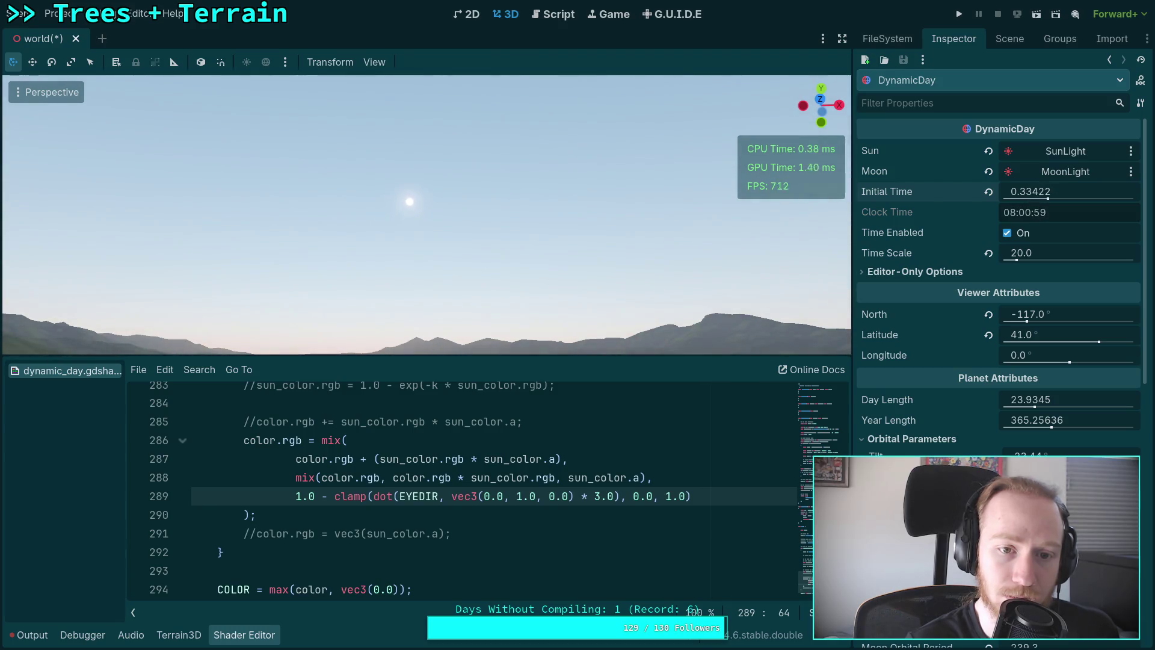
pyautogui.write('2')
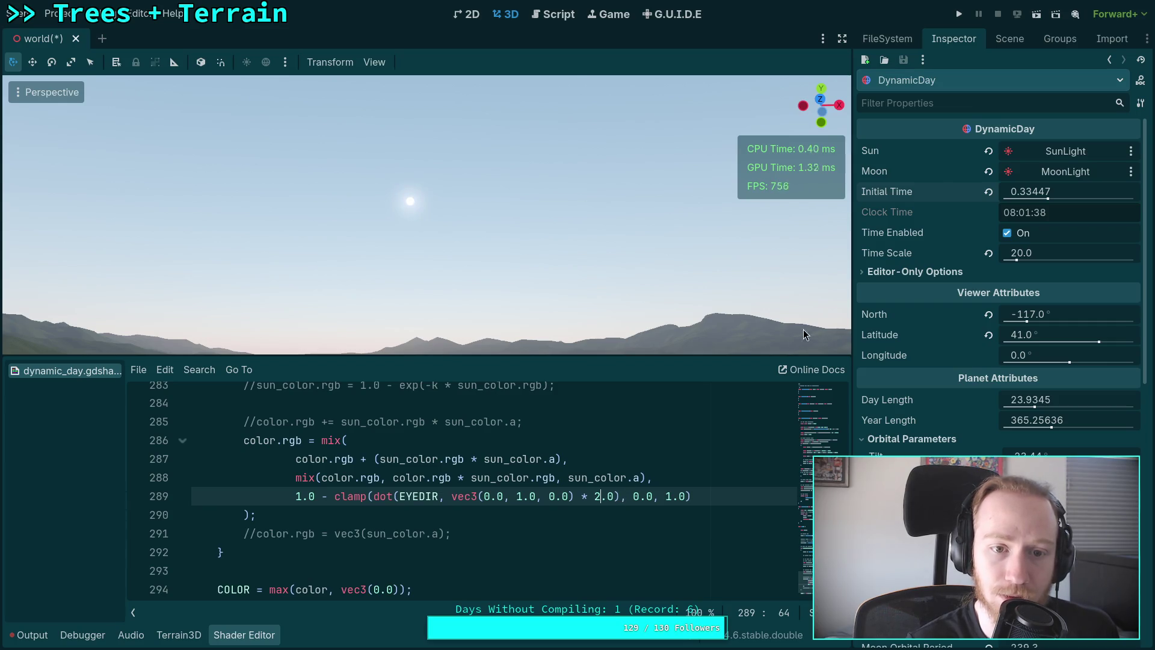
# Settle the multiplier at 2.8, scrubbing Initial Time to compare, ending at 07:37:56.
pyautogui.doubleClick(610, 497)
pyautogui.write('2')
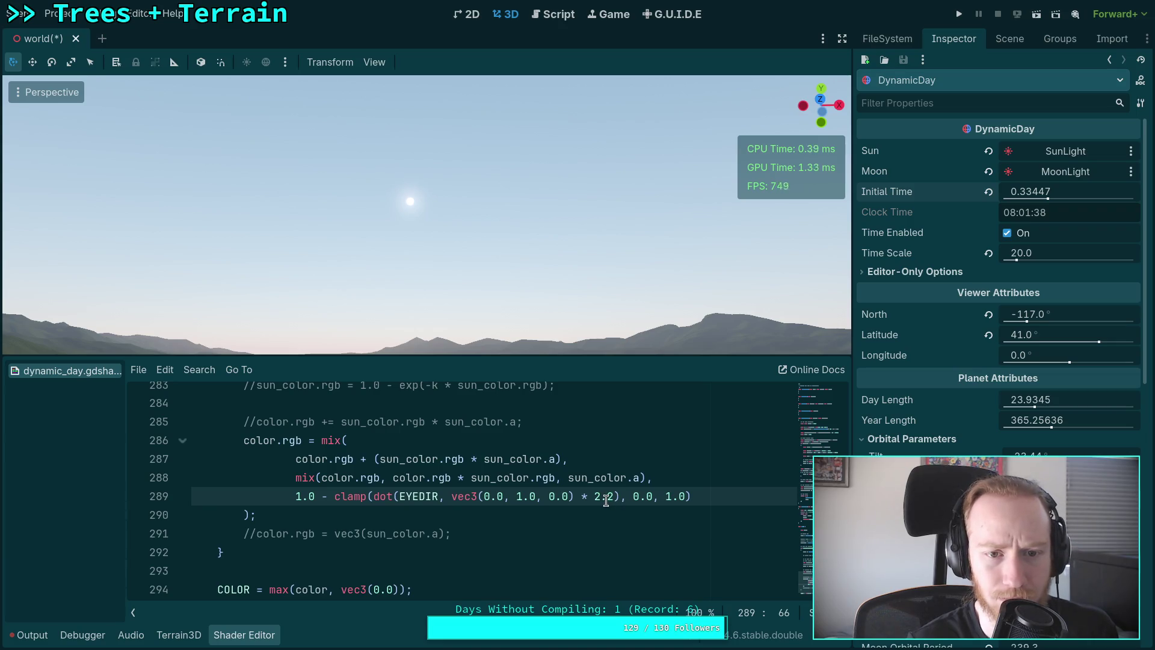
pyautogui.press('BackSpace')
pyautogui.write('3')
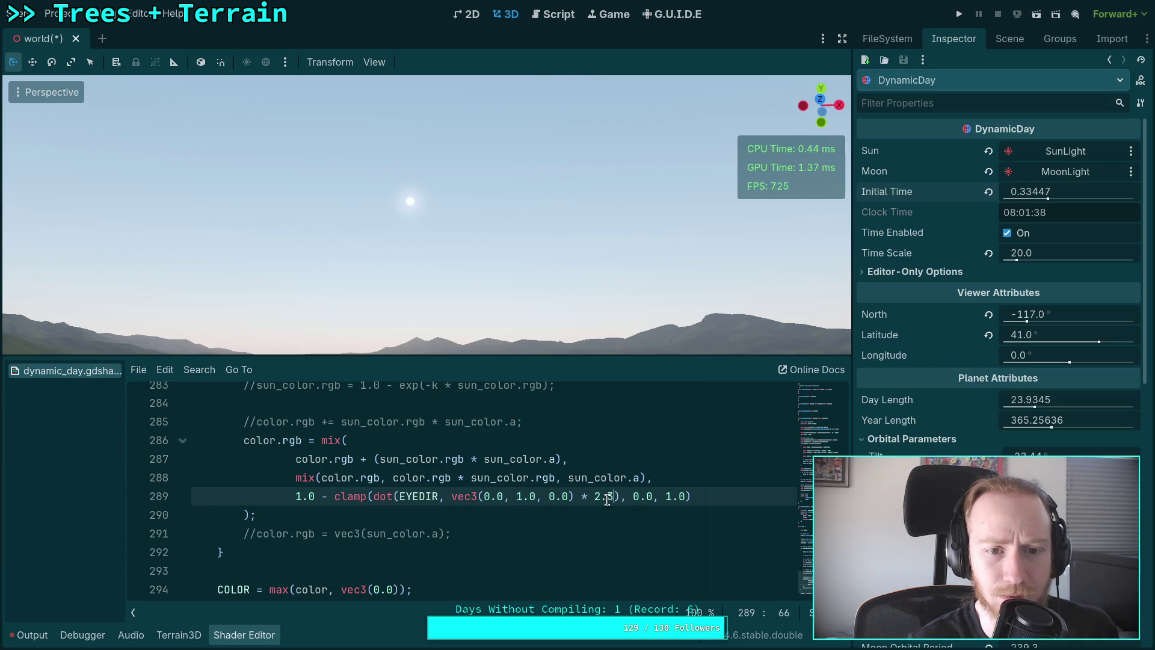
pyautogui.write('4')
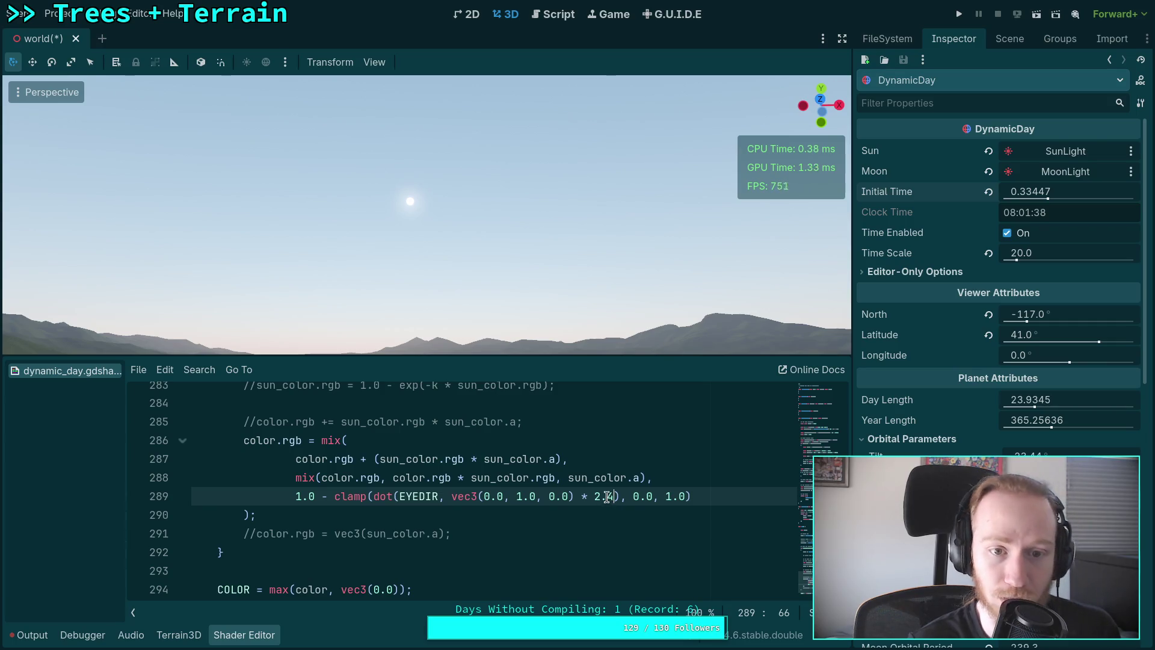
pyautogui.moveTo(1039, 192)
pyautogui.mouseDown()
pyautogui.moveTo(1059, 193)
pyautogui.moveTo(1011, 193)
pyautogui.mouseUp()
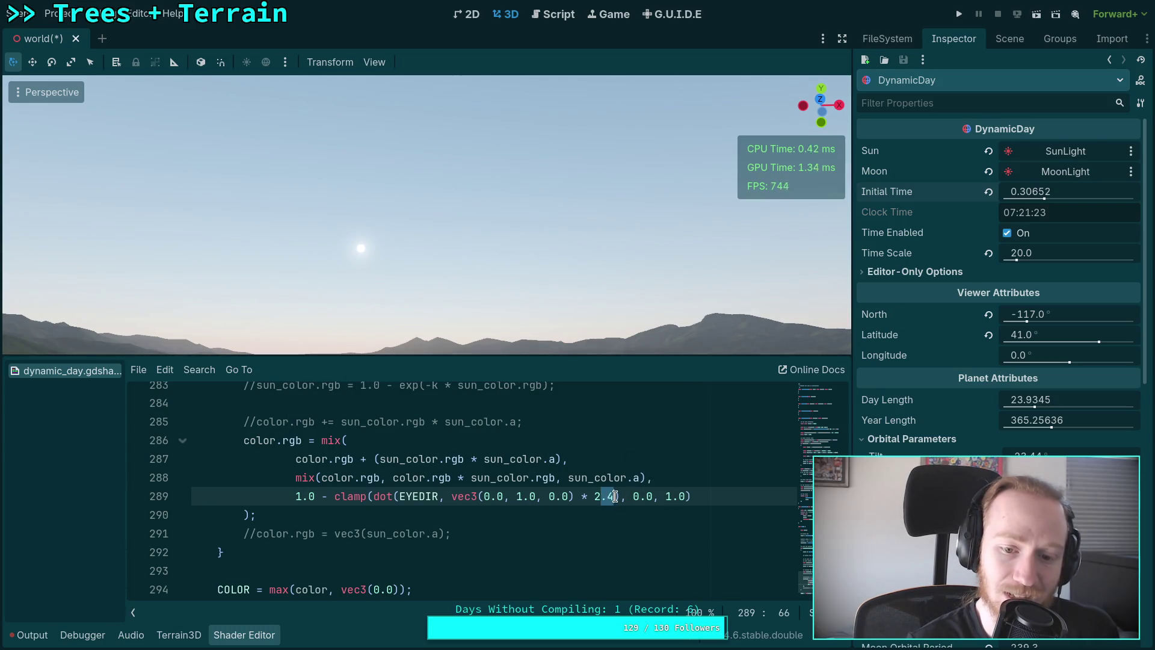
pyautogui.write('5')
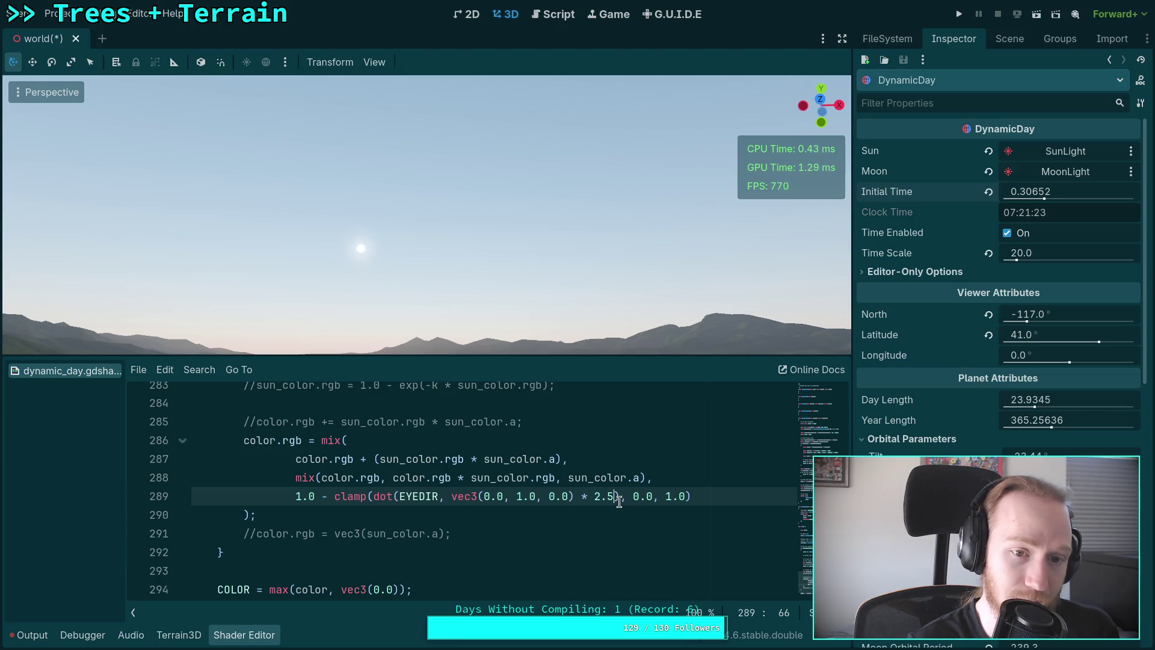
pyautogui.moveTo(1030, 193)
pyautogui.mouseDown()
pyautogui.moveTo(1017, 193)
pyautogui.moveTo(1044, 193)
pyautogui.mouseUp()
pyautogui.write('5')
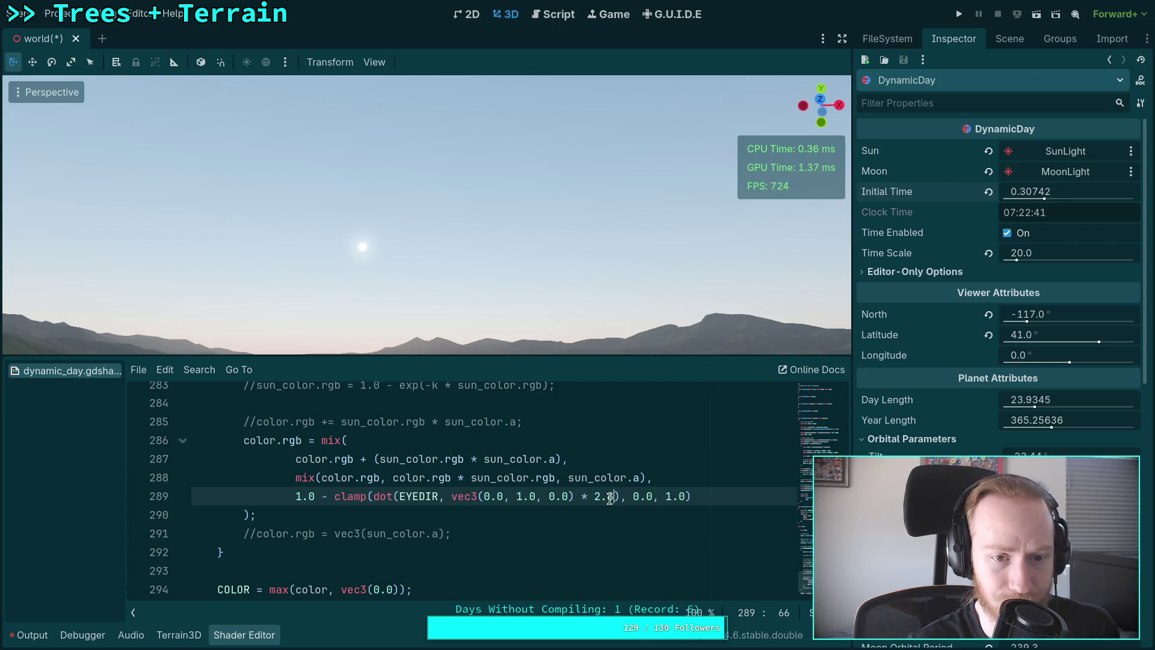
pyautogui.moveTo(1091, 194)
pyautogui.mouseDown()
pyautogui.moveTo(987, 194)
pyautogui.moveTo(1143, 194)
pyautogui.mouseUp()
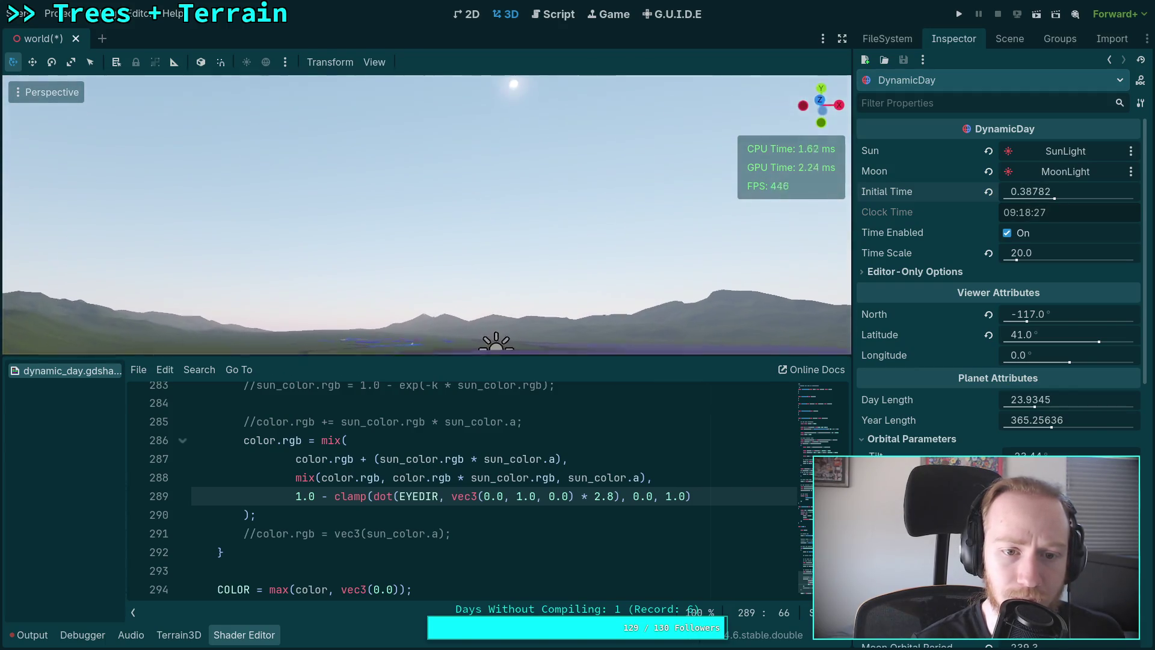
pyautogui.moveTo(1031, 191); pyautogui.dragTo(906, 191)
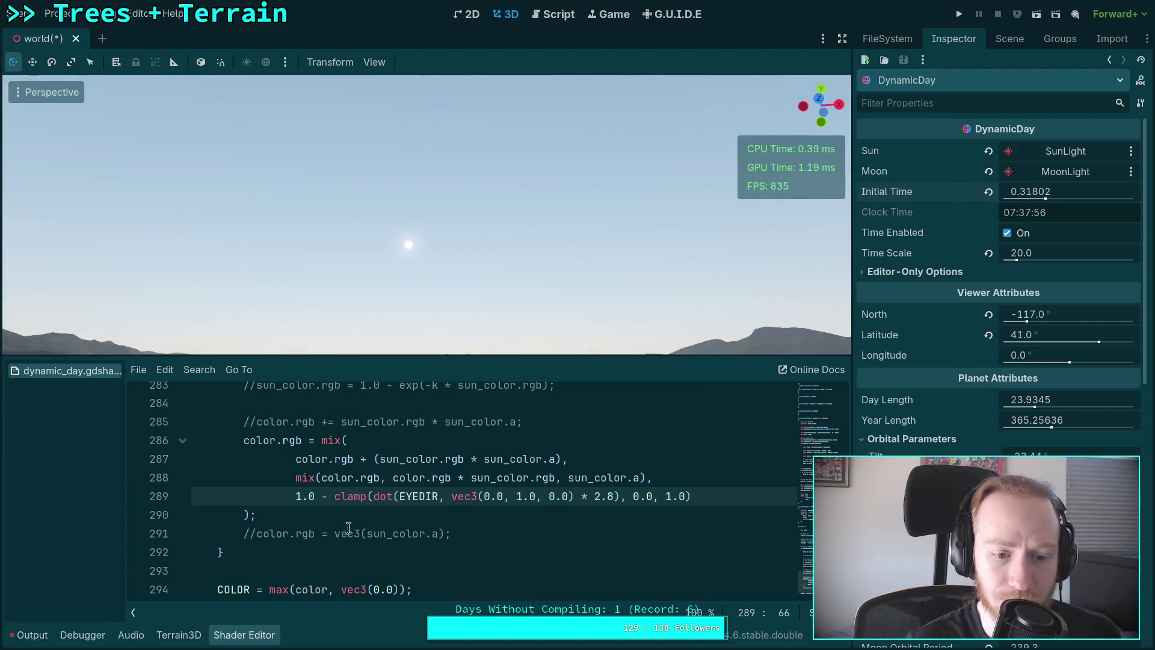
# Temporarily comment out sun-disk line 228, compare the sky toward morning, then restore it.
pyautogui.scroll(8, 301, 445)
pyautogui.scroll(12, 329, 450)
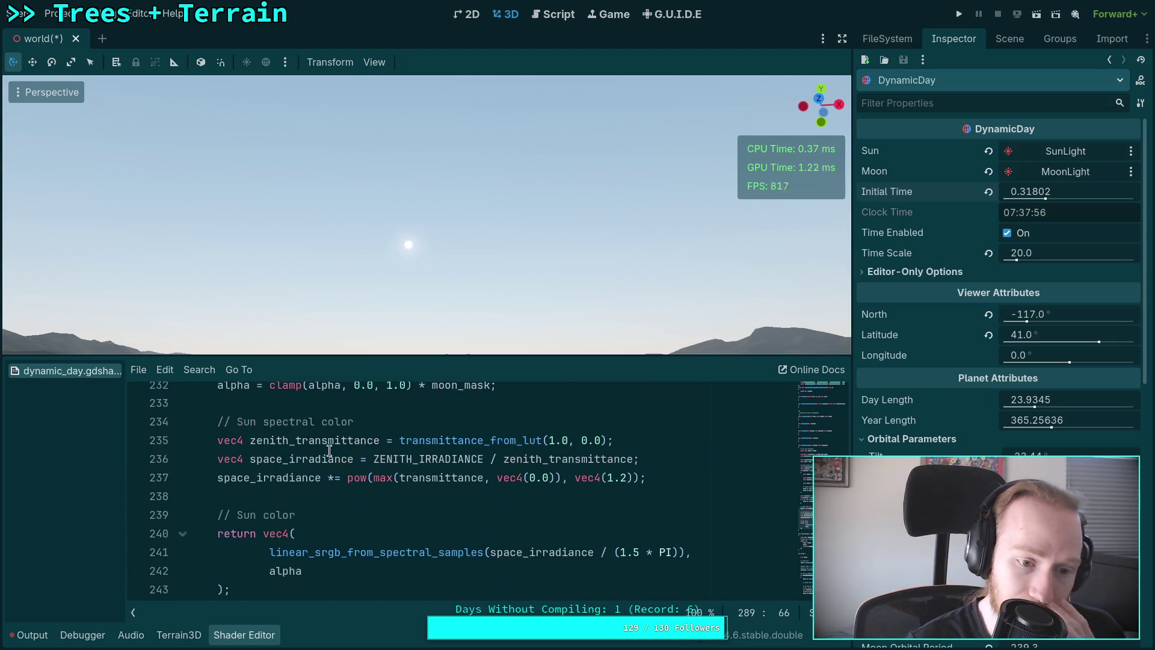
pyautogui.click(255, 475)
pyautogui.write('//')
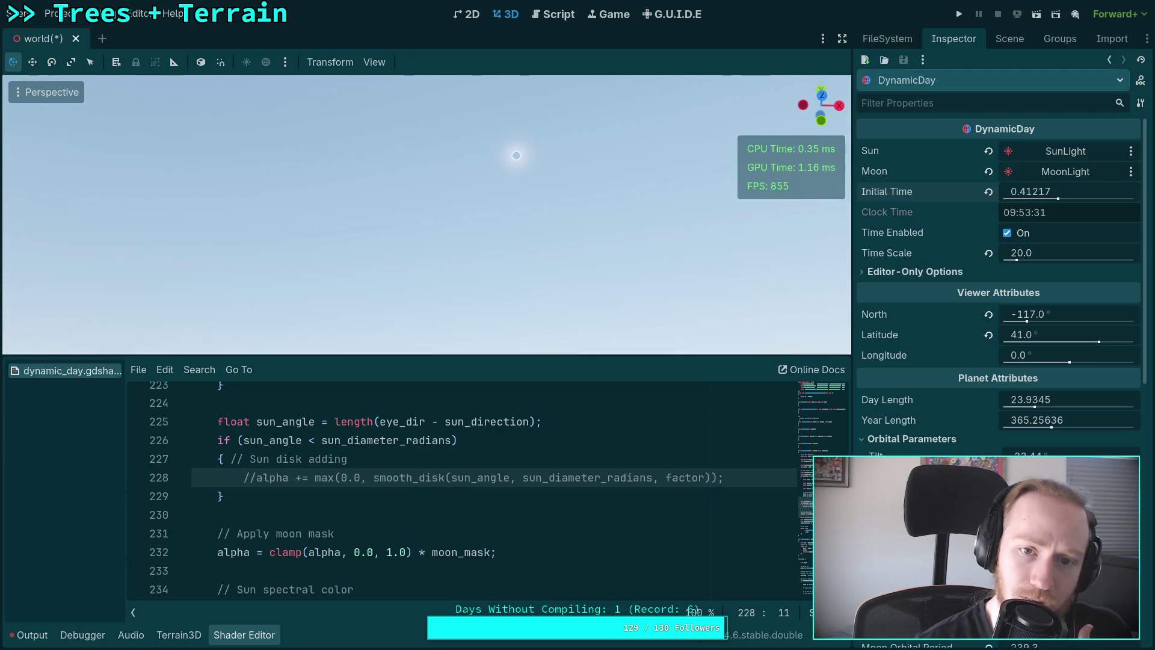
pyautogui.moveTo(1057, 199); pyautogui.dragTo(1047, 192)
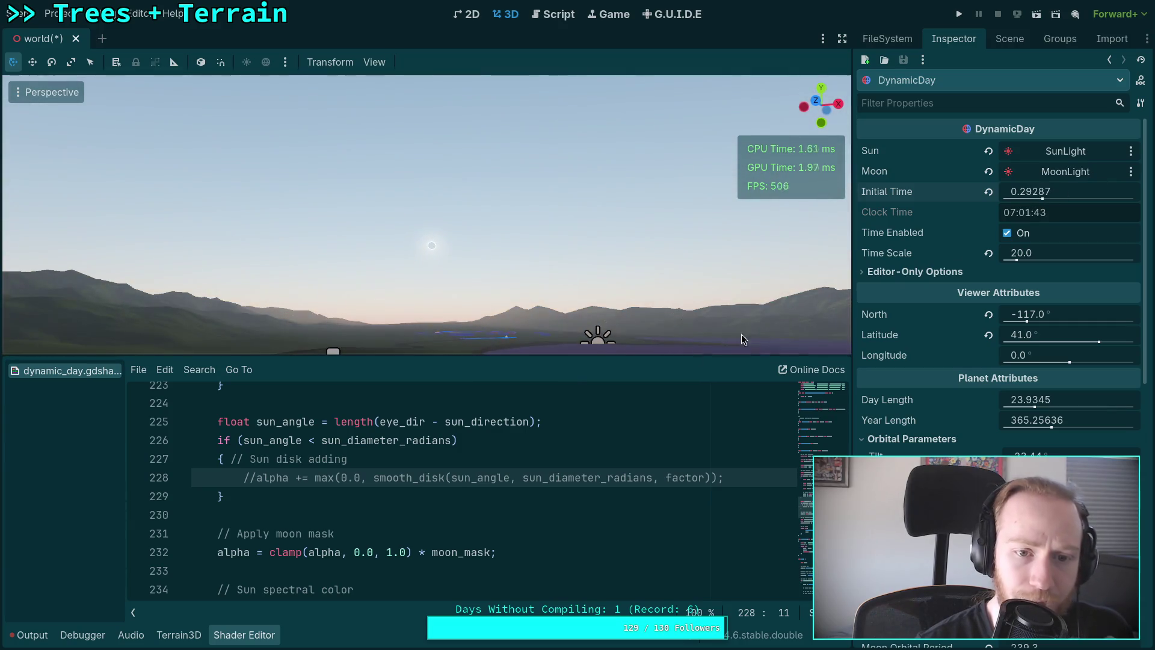
pyautogui.press('BackSpace')
pyautogui.press('BackSpace')
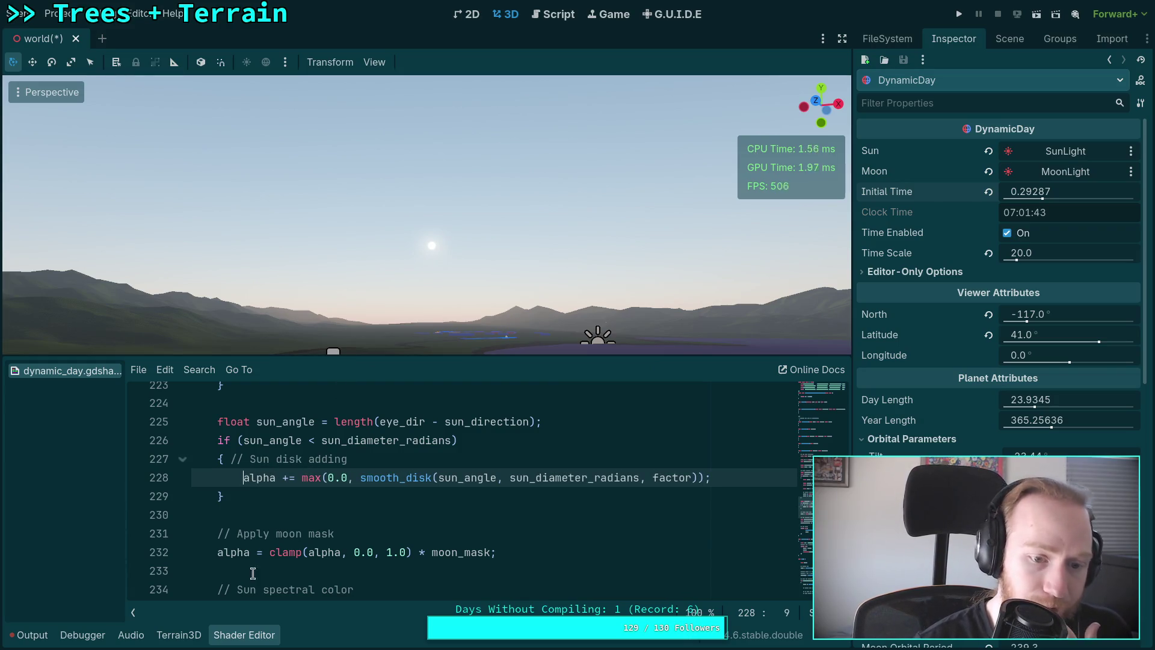
pyautogui.click(246, 633)
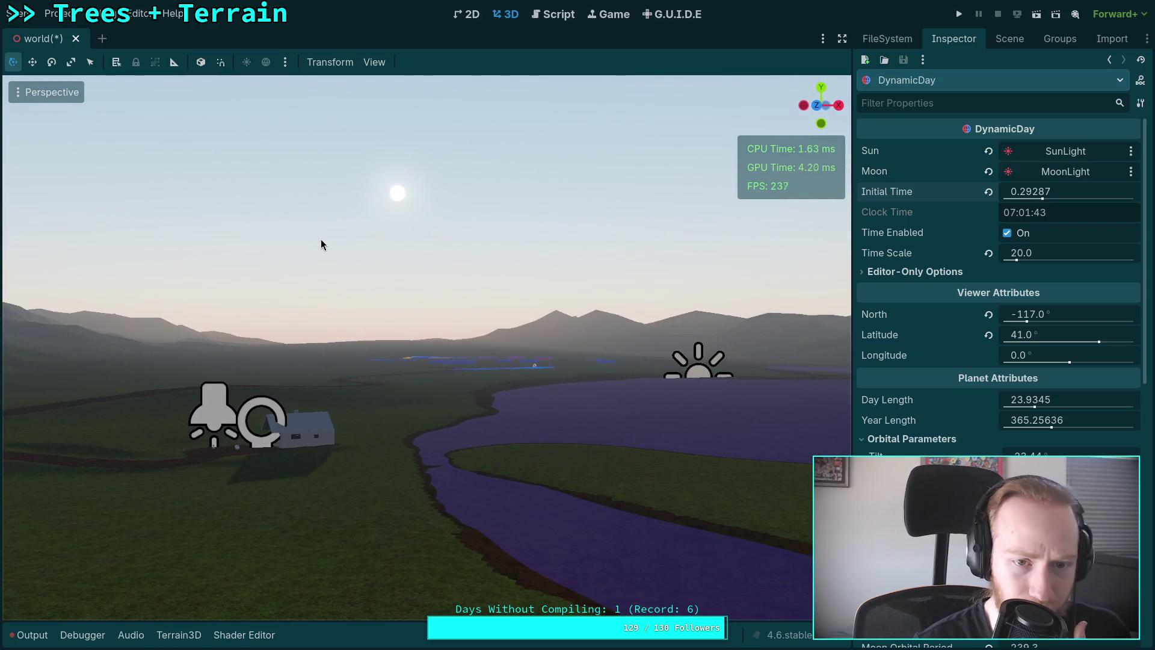
# Scrub Initial Time past sunset and up to 0.34162 (08:11:55), then save the scene.
pyautogui.moveTo(1083, 191)
pyautogui.mouseDown()
pyautogui.moveTo(1054, 191)
pyautogui.moveTo(1092, 191)
pyautogui.mouseUp()
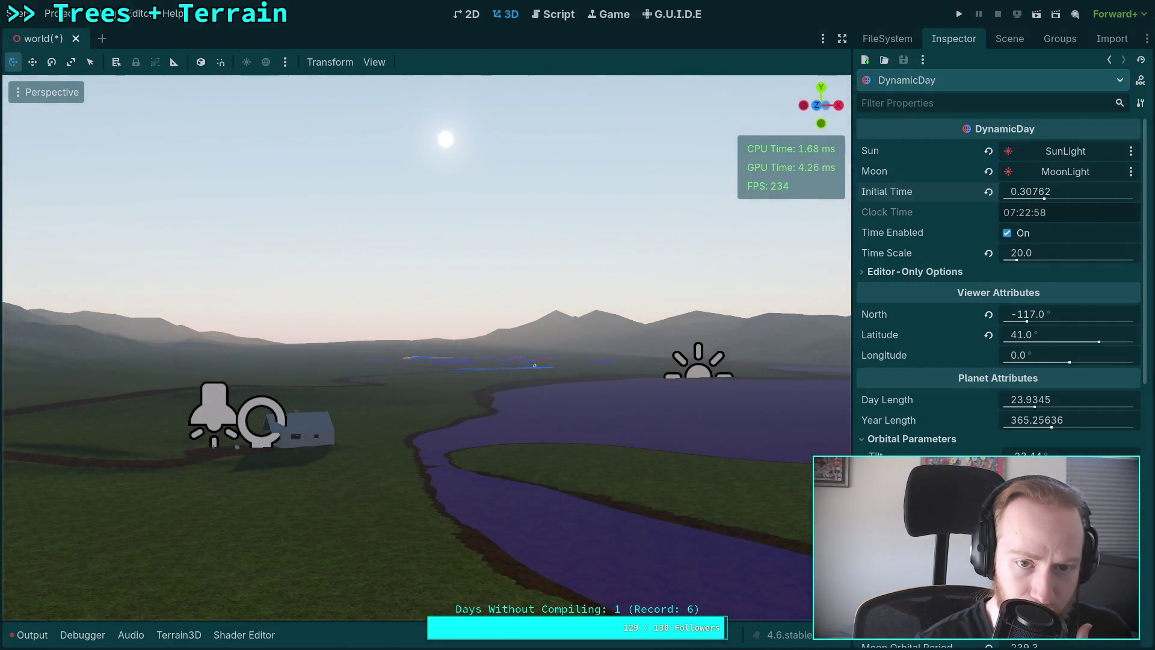
pyautogui.moveTo(1016, 191); pyautogui.dragTo(1081, 192)
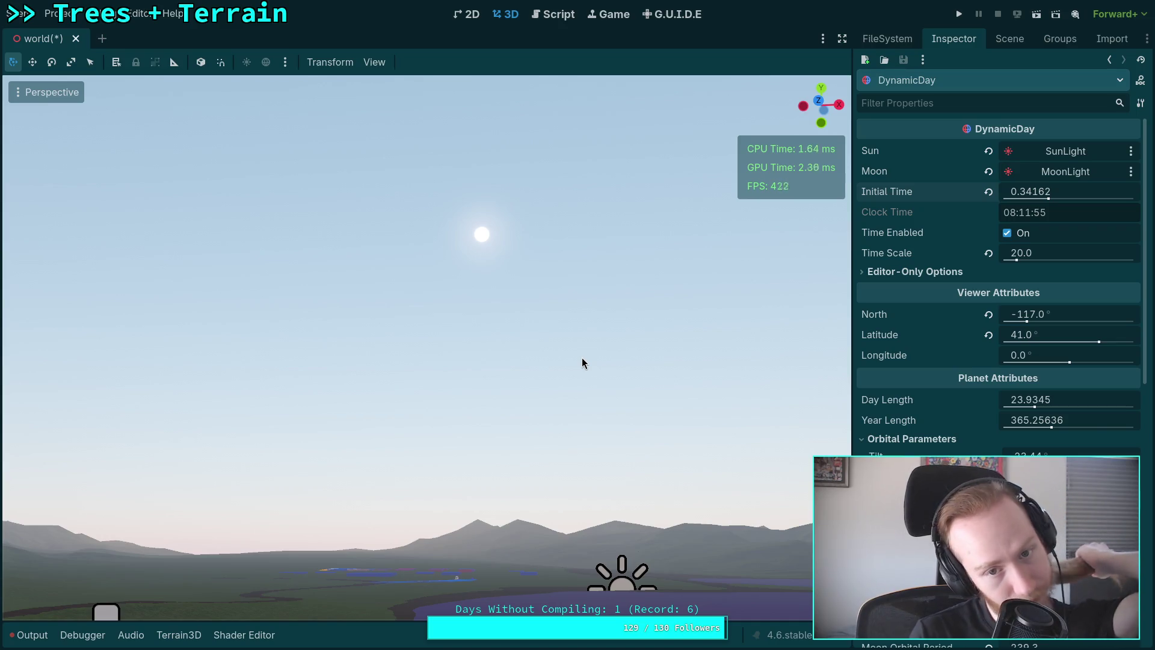
pyautogui.hotkey('ctrl', 's')
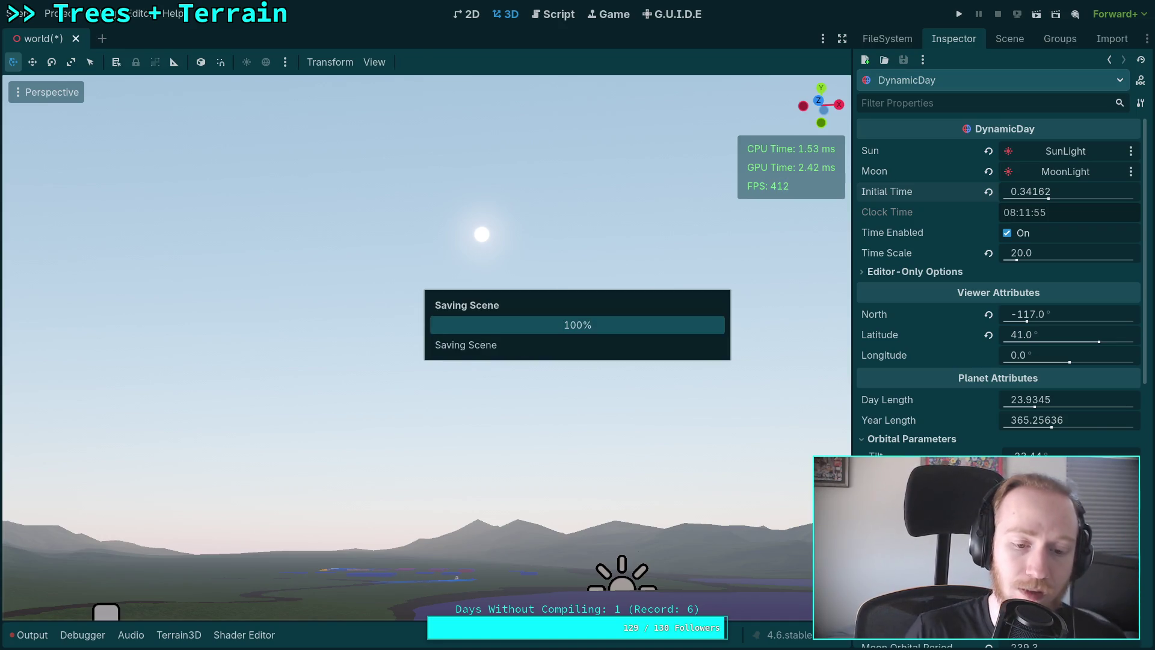
# Clear the Output log and close the panel.
pyautogui.click(33, 641)
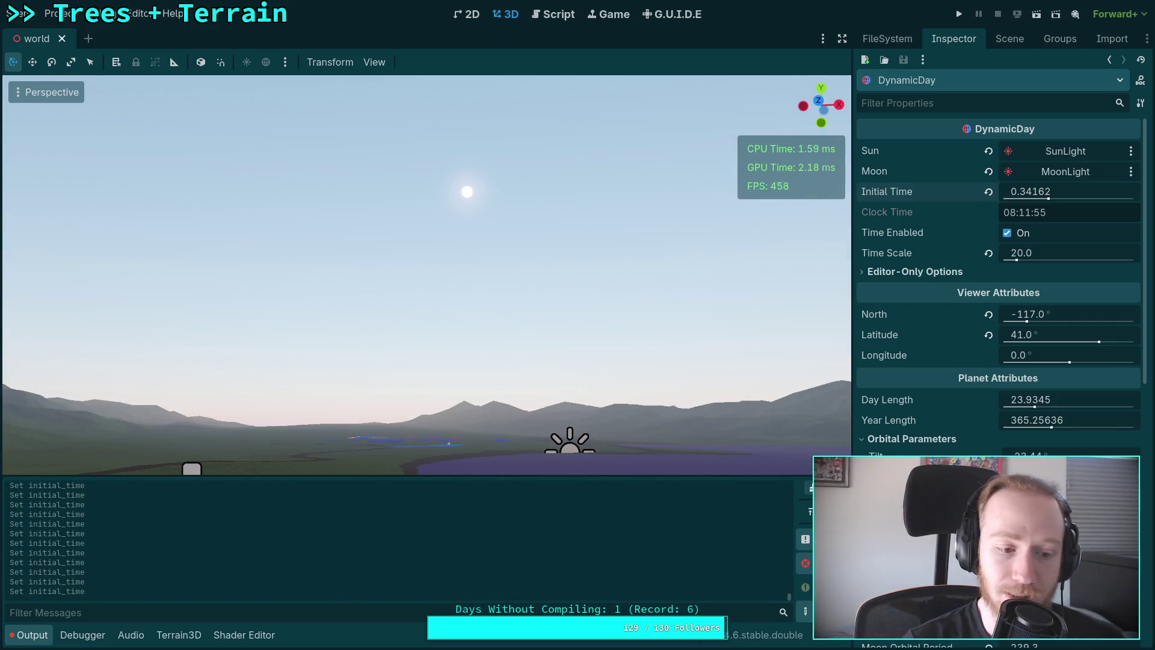
pyautogui.click(809, 488)
pyautogui.click(18, 632)
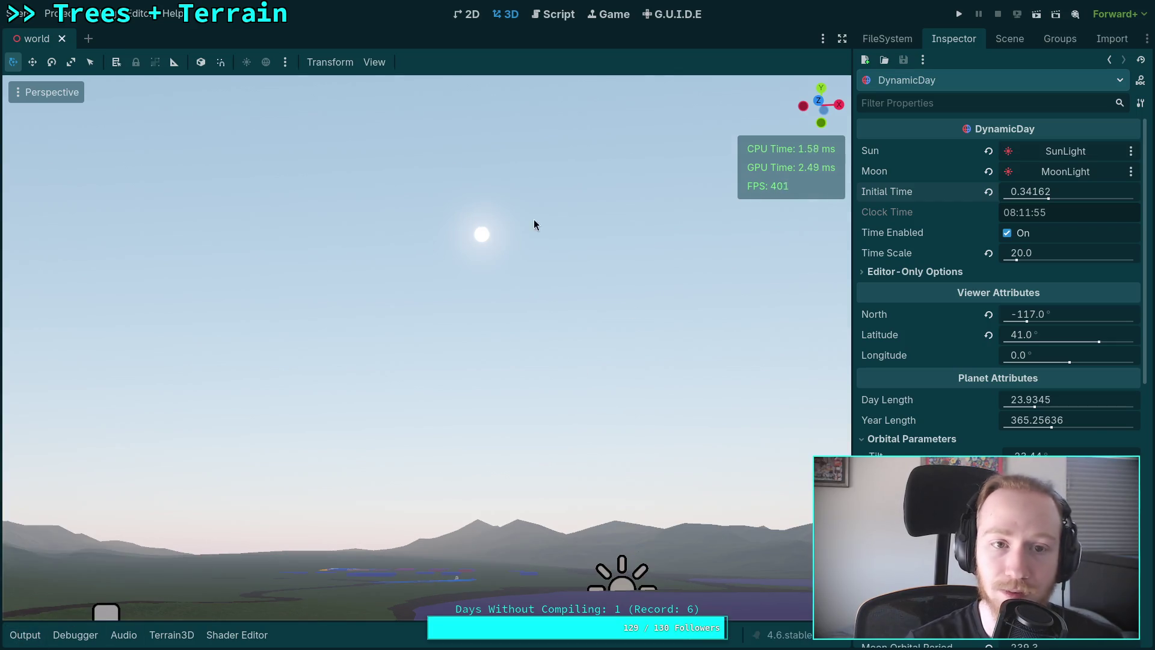
# Set the editor camera's Perspective VFOV to 70 in the viewport settings.
pyautogui.click(362, 62)
pyautogui.click(421, 253)
pyautogui.click(534, 281)
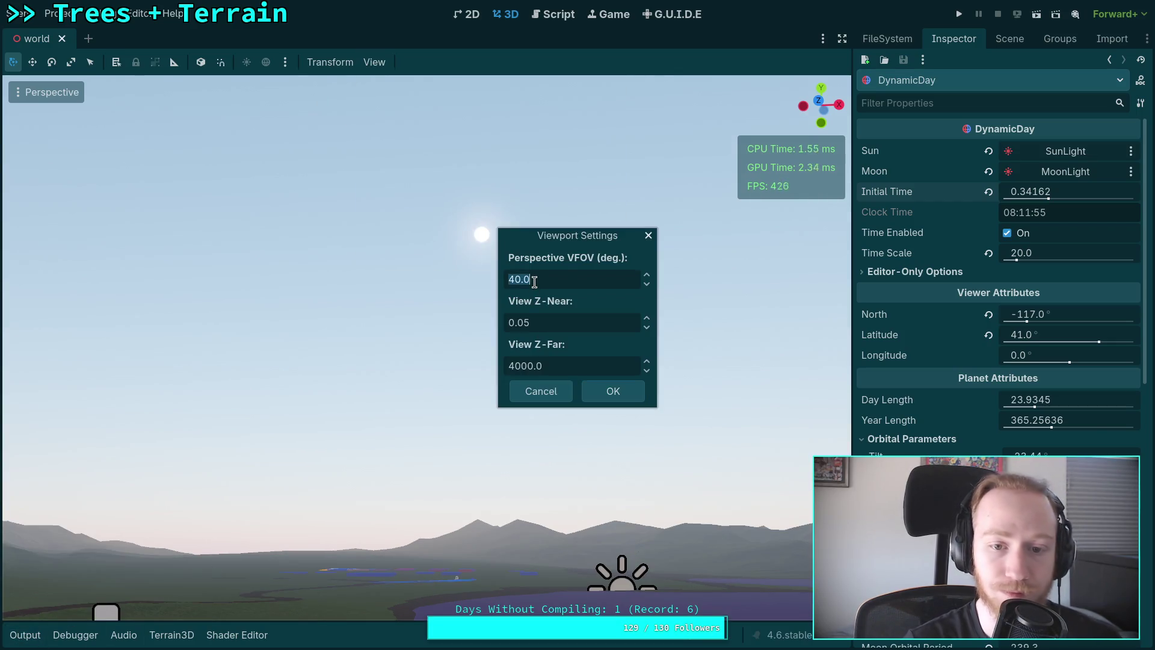
pyautogui.click(514, 279)
pyautogui.press('BackSpace')
pyautogui.write('76')
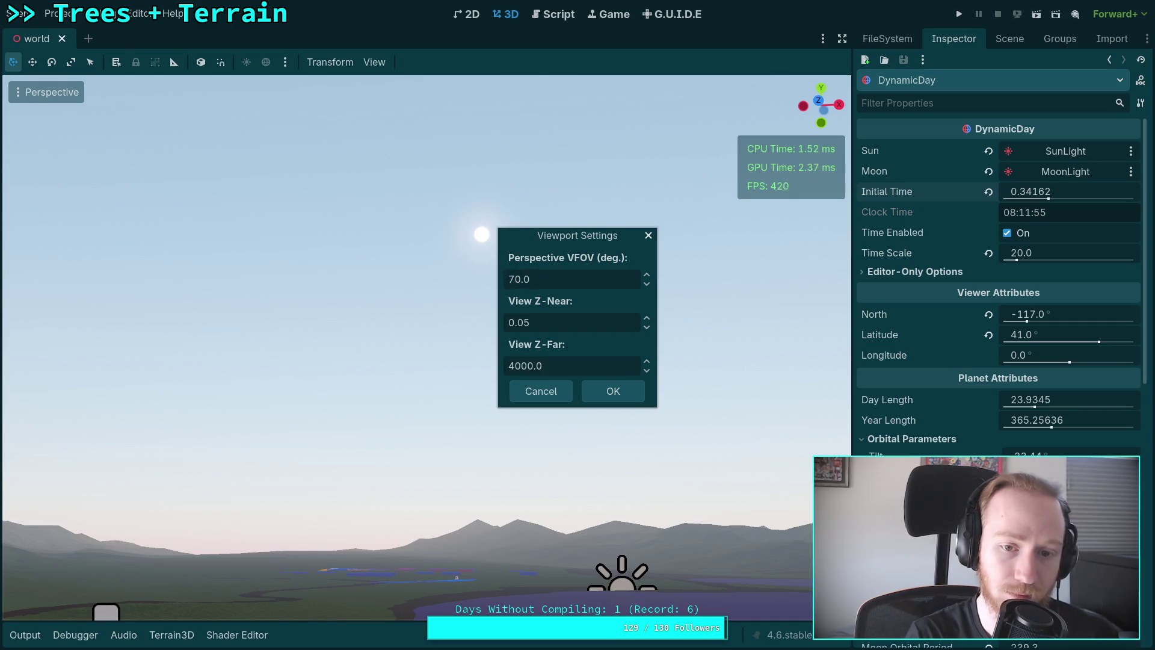
pyautogui.click(605, 385)
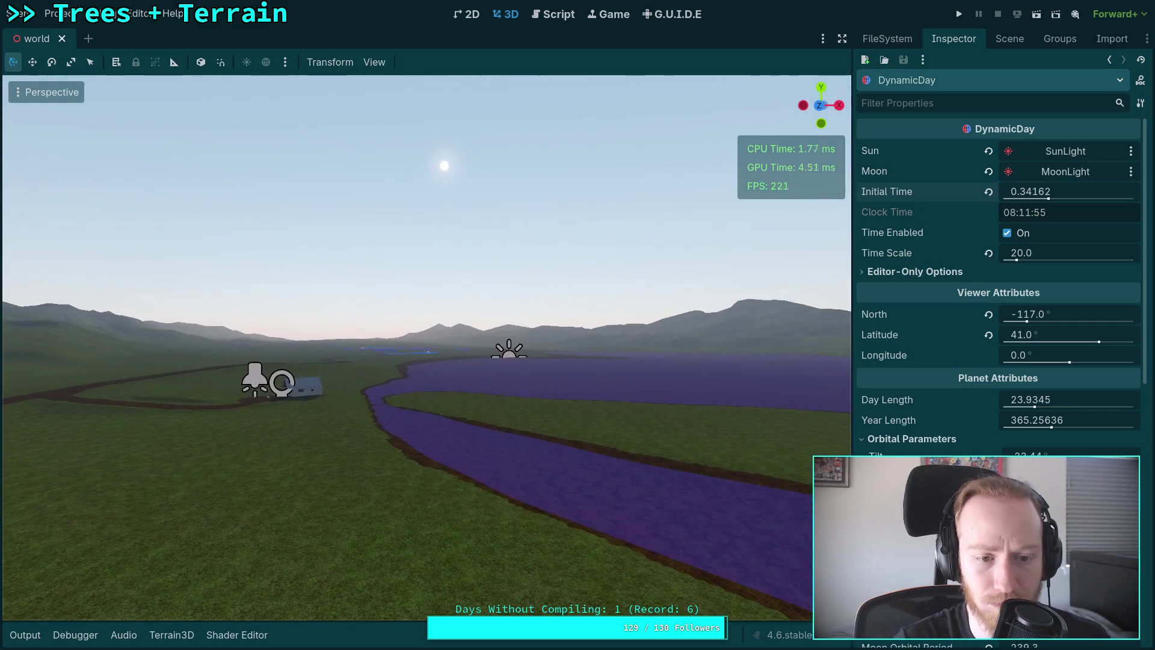
# Fly the camera over the river valley and save the scene.
pyautogui.press('e')
pyautogui.scroll(-2, 426, 348)
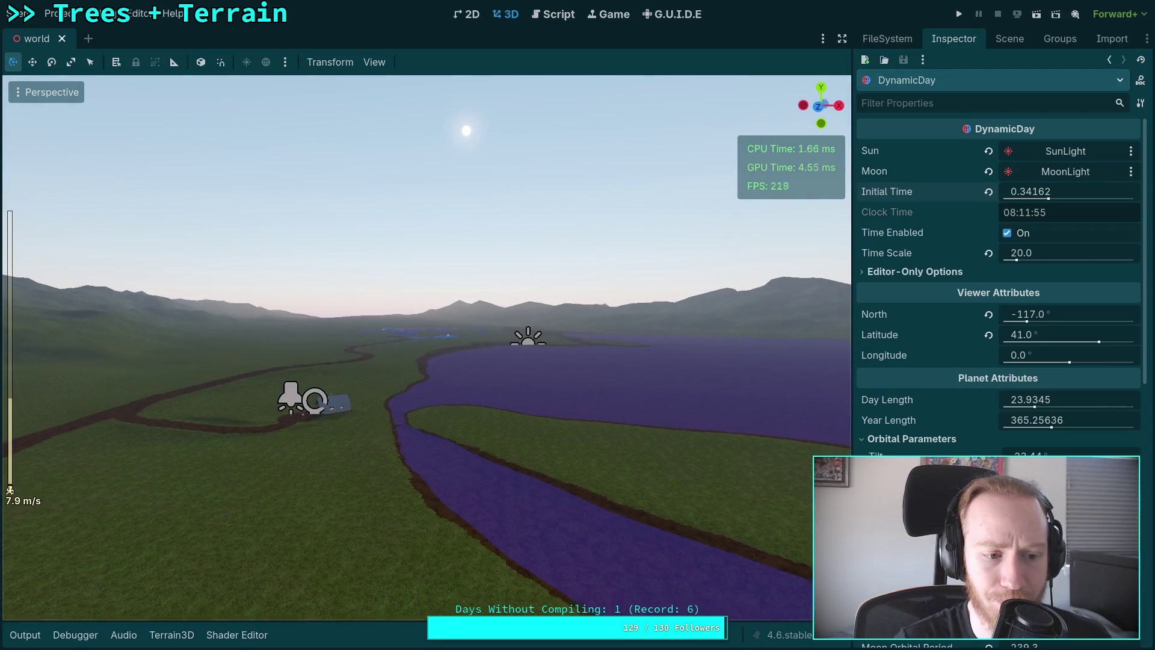
pyautogui.press('q')
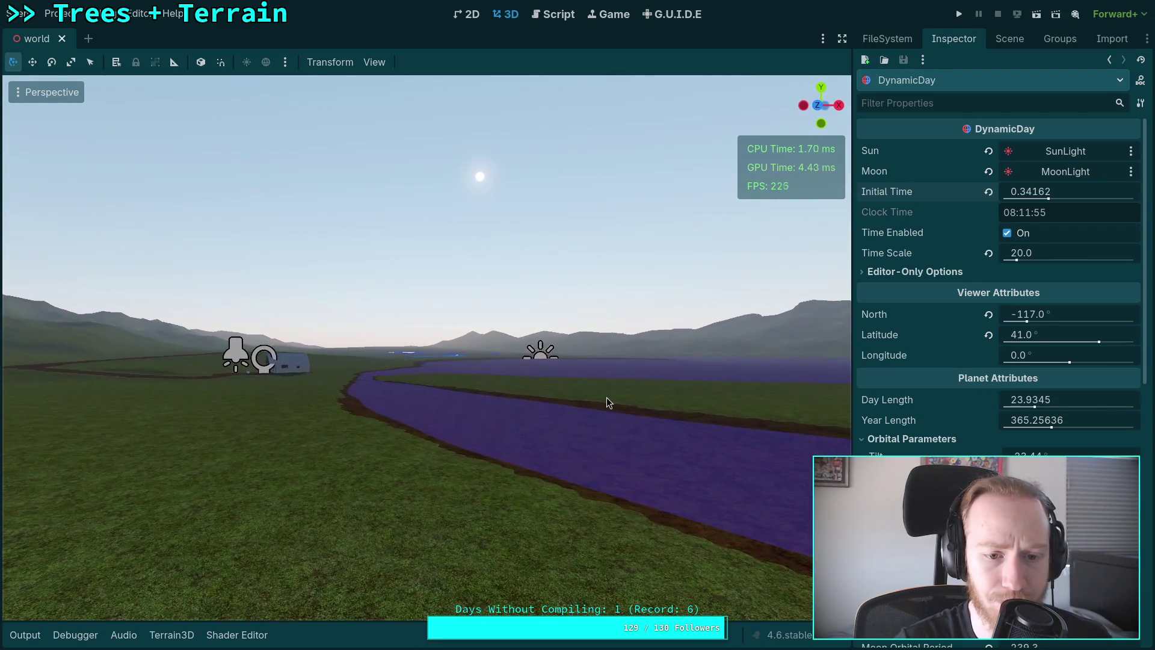
pyautogui.hotkey('ctrl', 's')
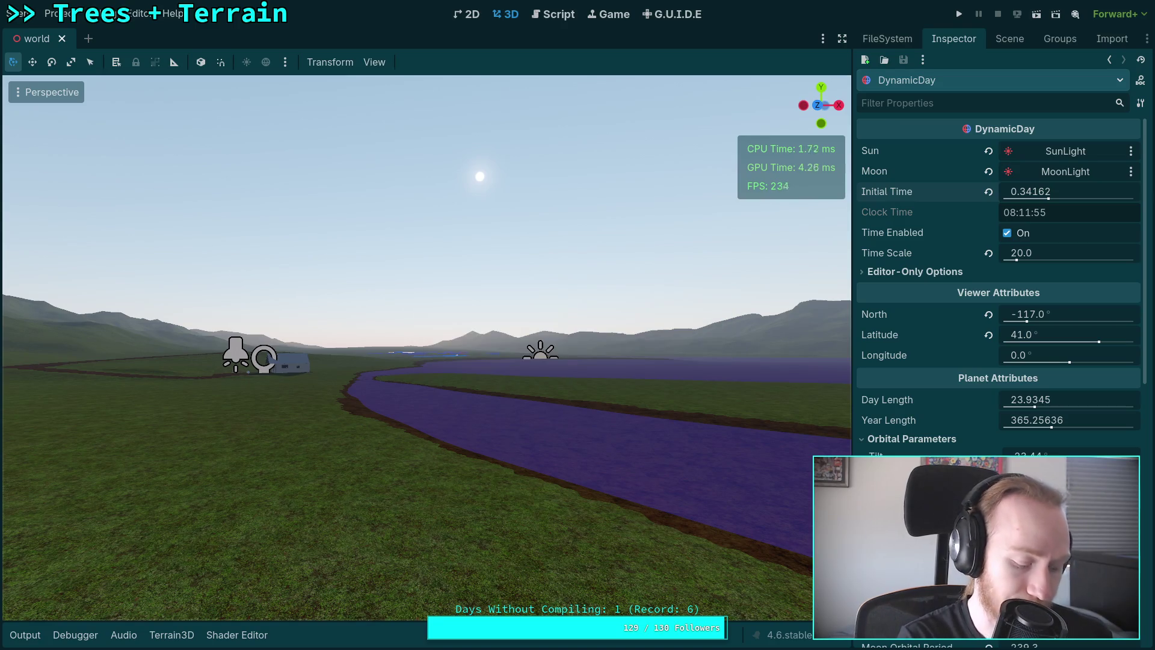
pyautogui.press('super+1')
# Run git status and git diff on the shader script from history, then return to Godot.
pyautogui.press('Up')
pyautogui.press('Up')
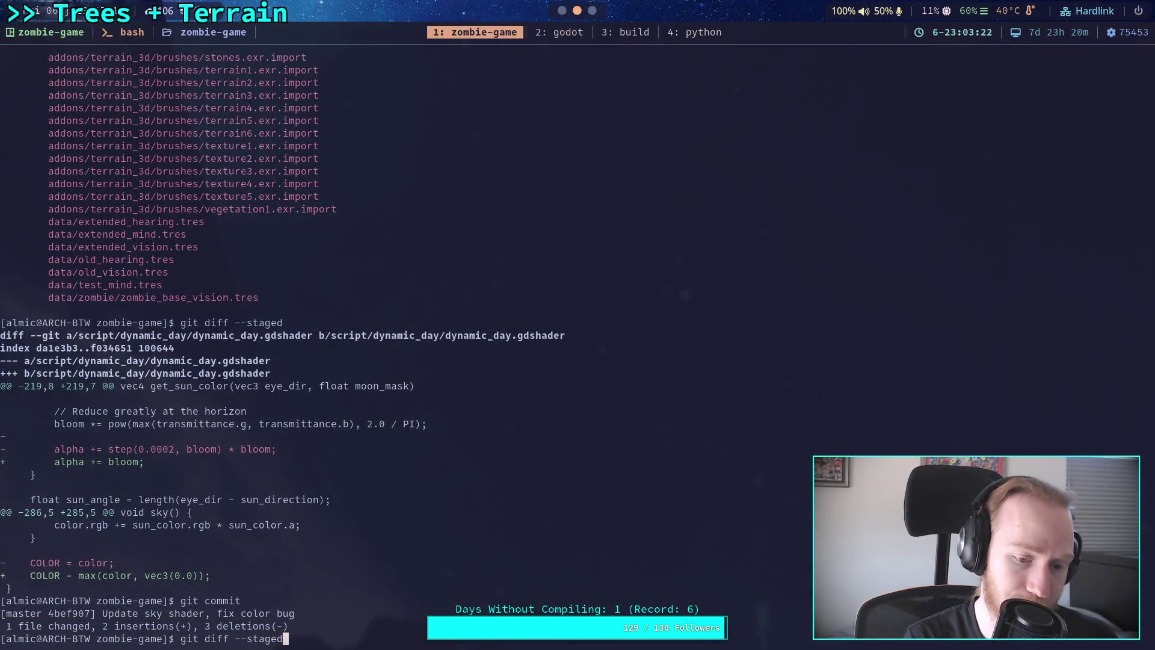
pyautogui.press('Up')
pyautogui.press('Return')
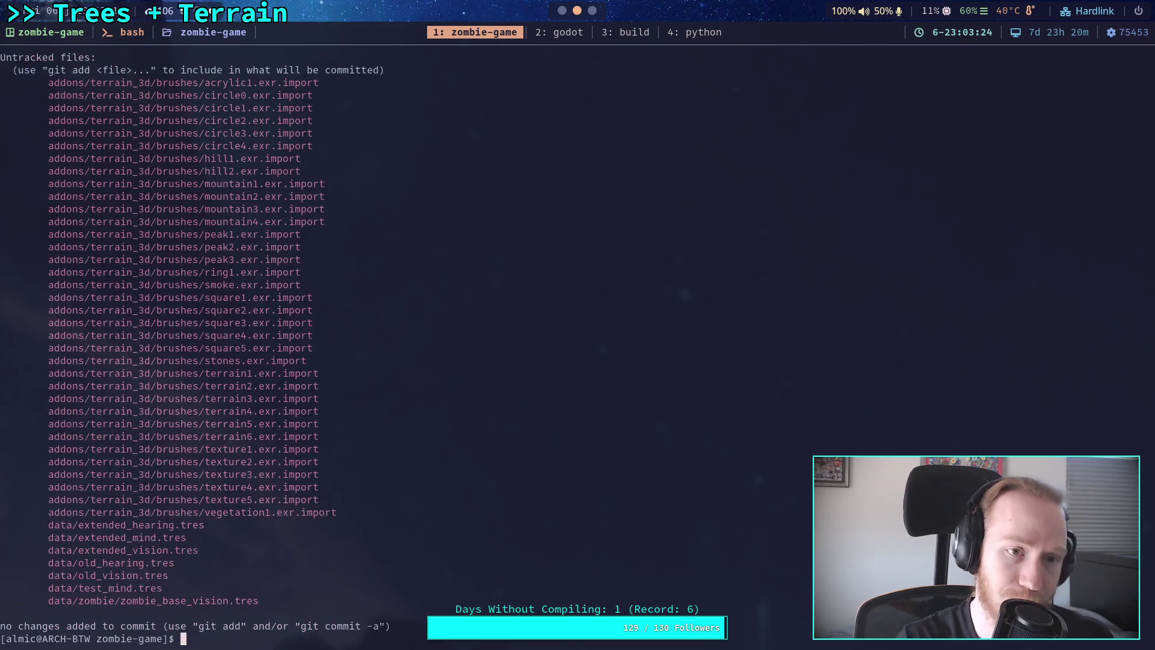
pyautogui.press('Up')
pyautogui.press('Up')
pyautogui.press('Up')
pyautogui.press('Up')
pyautogui.press('Up')
pyautogui.press('Return')
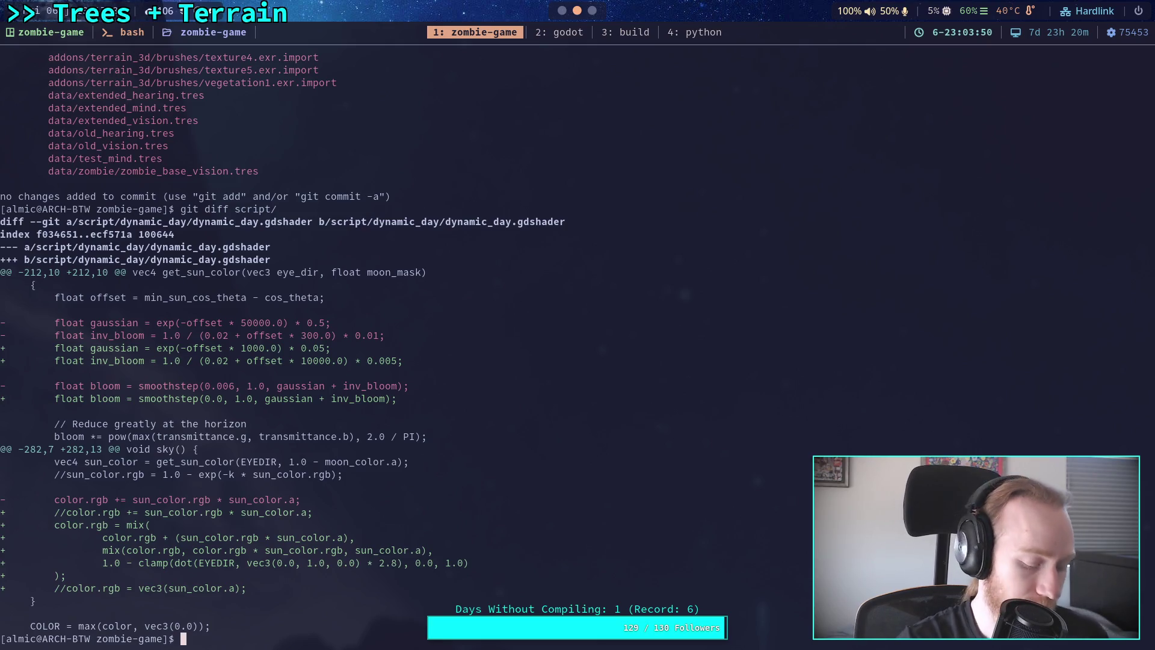
pyautogui.press('super+2')
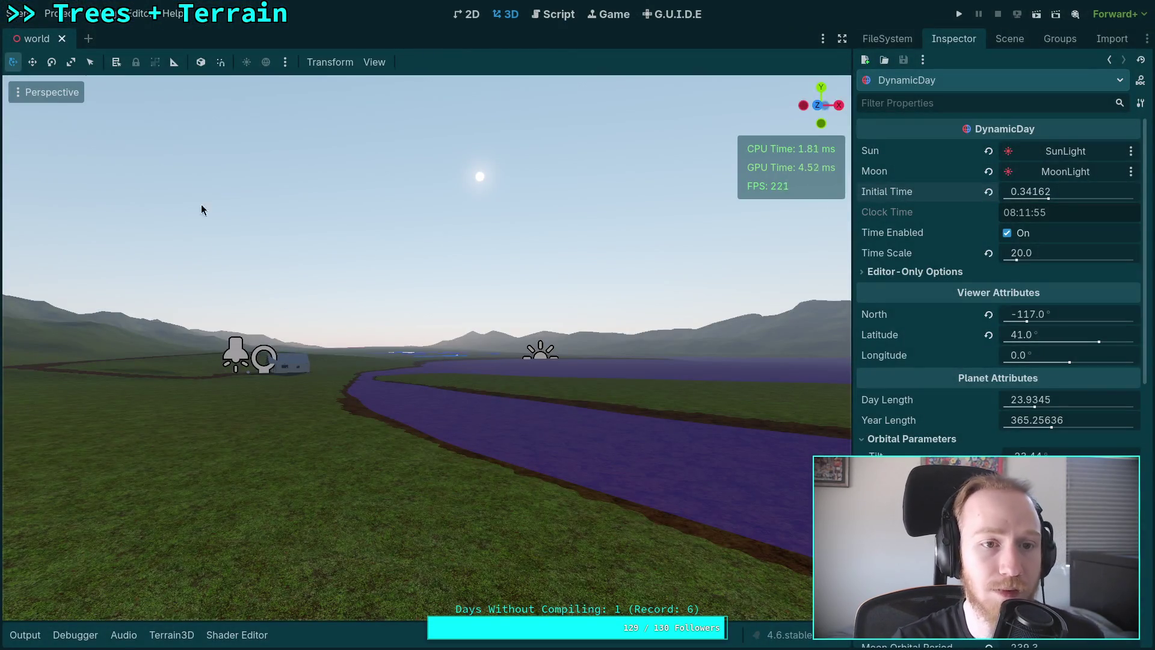
# Narrow the editor camera's Perspective VFOV to 30.
pyautogui.click(374, 62)
pyautogui.click(474, 260)
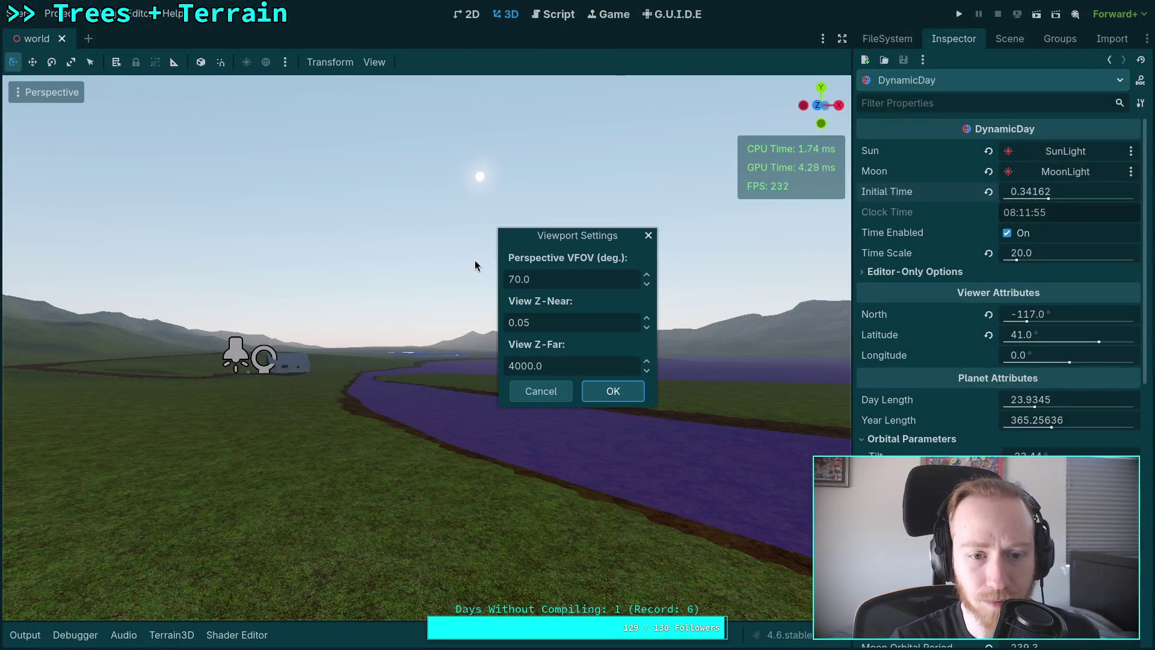
pyautogui.write('30')
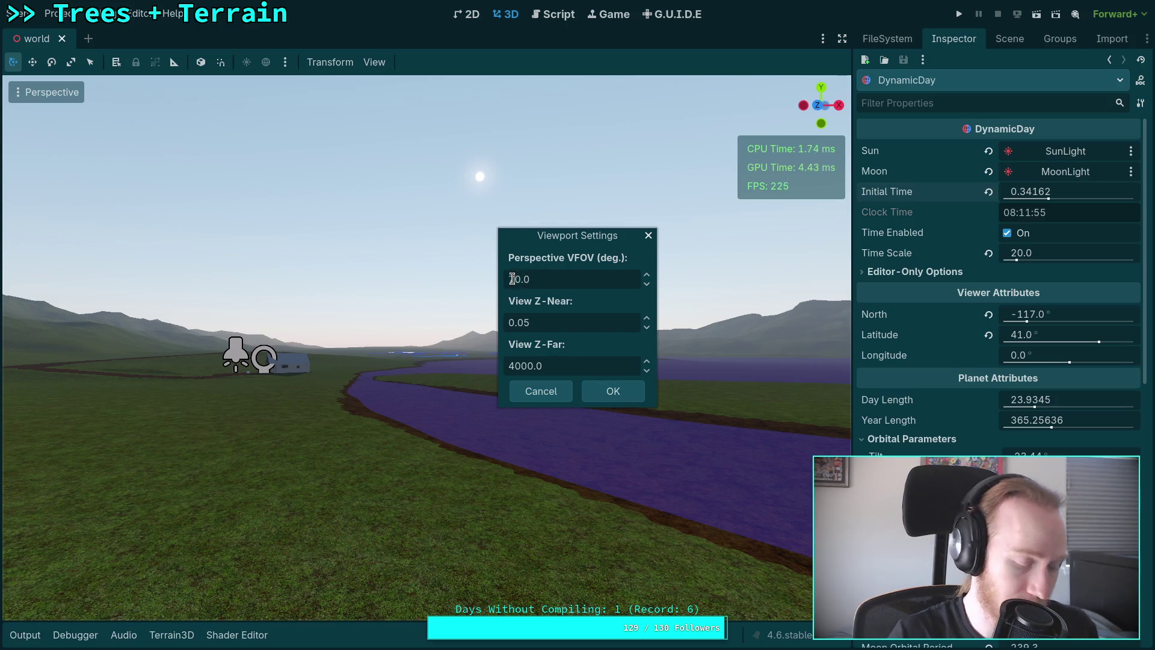
pyautogui.click(626, 392)
# Set Initial Time to 0.26897 so the clock reads 06:27:19 with a low sun.
pyautogui.moveTo(1031, 191); pyautogui.dragTo(897, 210)
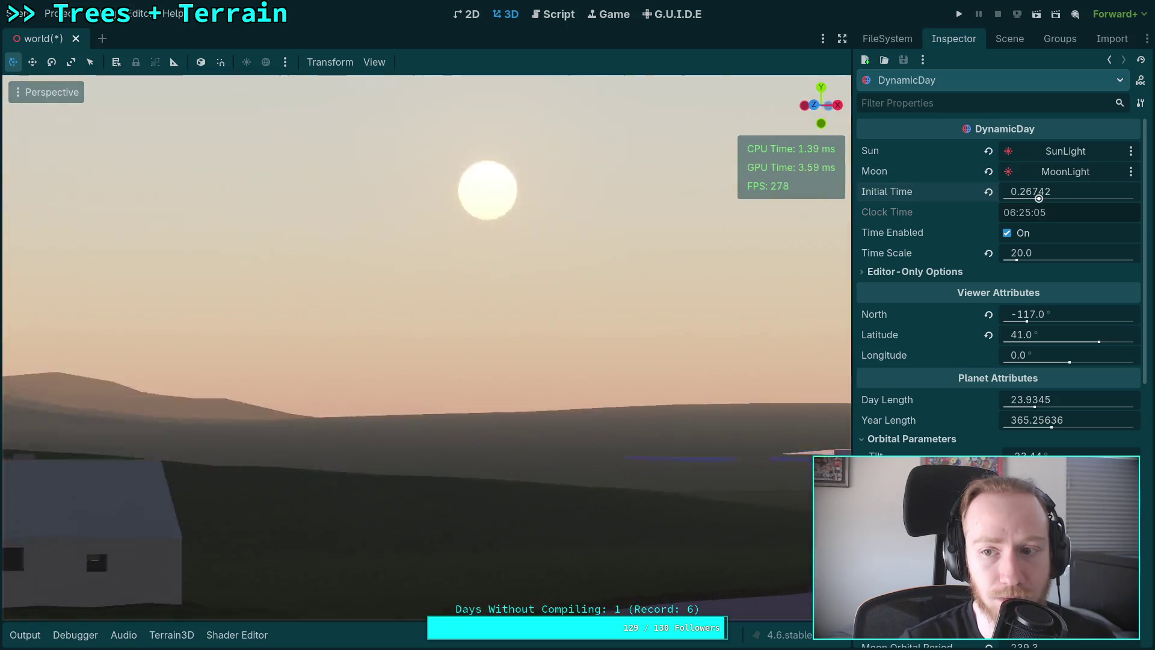
pyautogui.moveTo(1057, 206)
pyautogui.mouseDown()
pyautogui.moveTo(1026, 205)
pyautogui.moveTo(1068, 206)
pyautogui.moveTo(1023, 191)
pyautogui.mouseUp()
pyautogui.moveTo(676, 250); pyautogui.dragTo(619, 249)
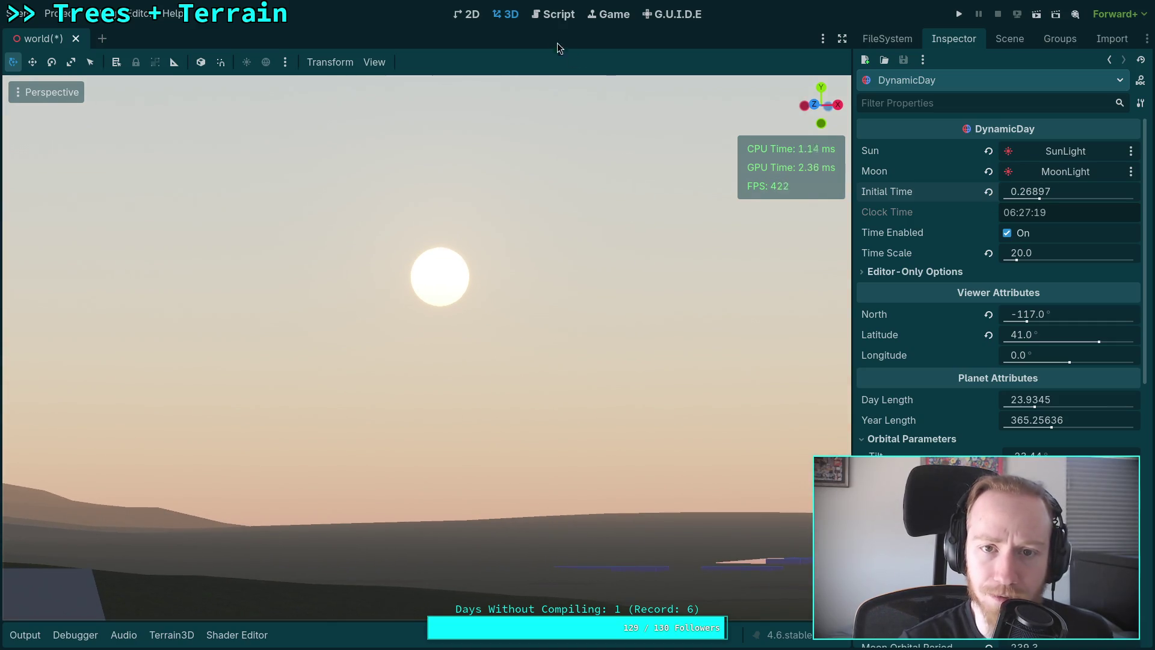
# Add line 219 'float bloom = gaussian + inv_bloom;' below the smoothstep bloom line.
pyautogui.click(237, 637)
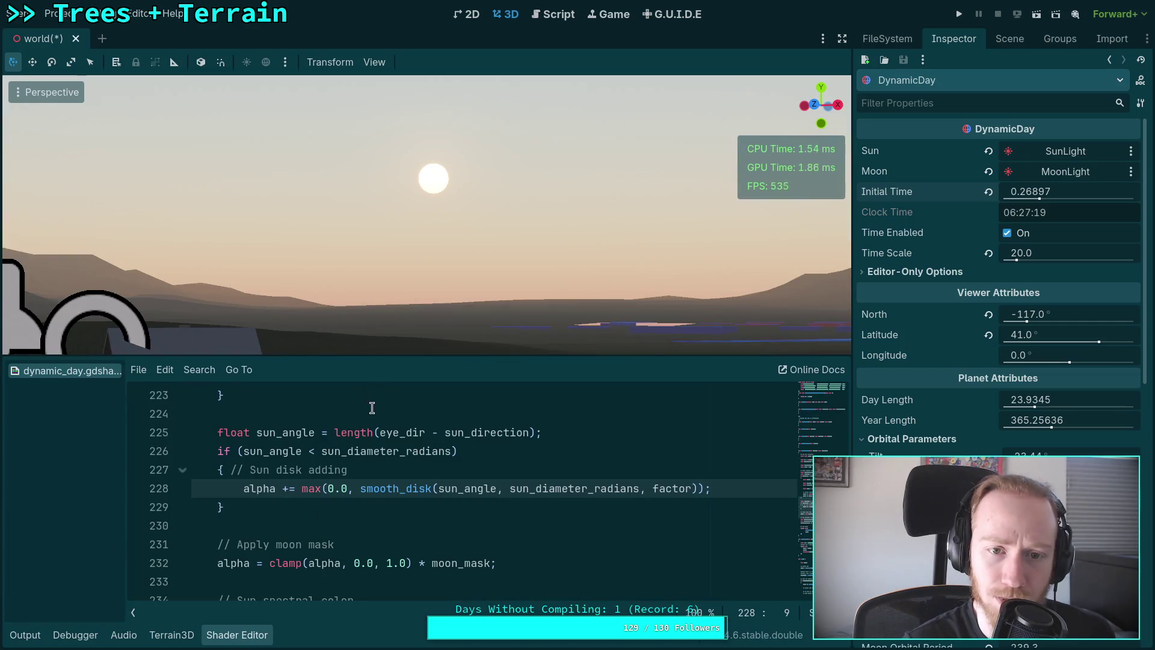
pyautogui.moveTo(377, 358); pyautogui.dragTo(368, 441)
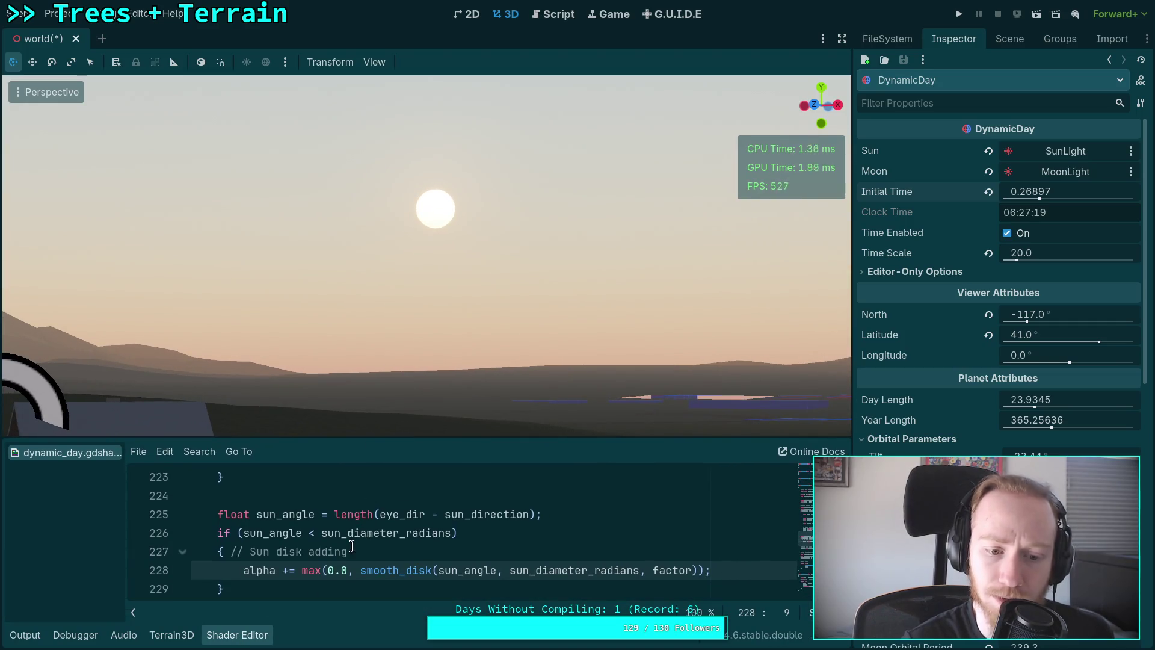
pyautogui.scroll(-1, 319, 562)
pyautogui.scroll(2, 273, 530)
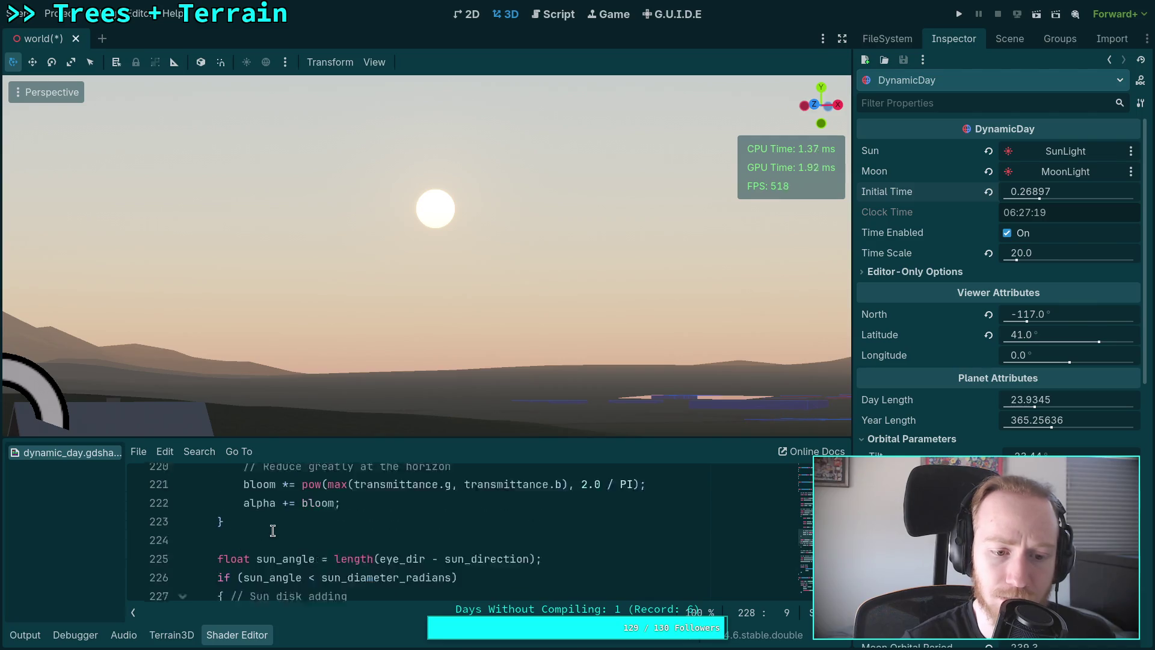
pyautogui.scroll(2, 273, 530)
pyautogui.scroll(1, 311, 536)
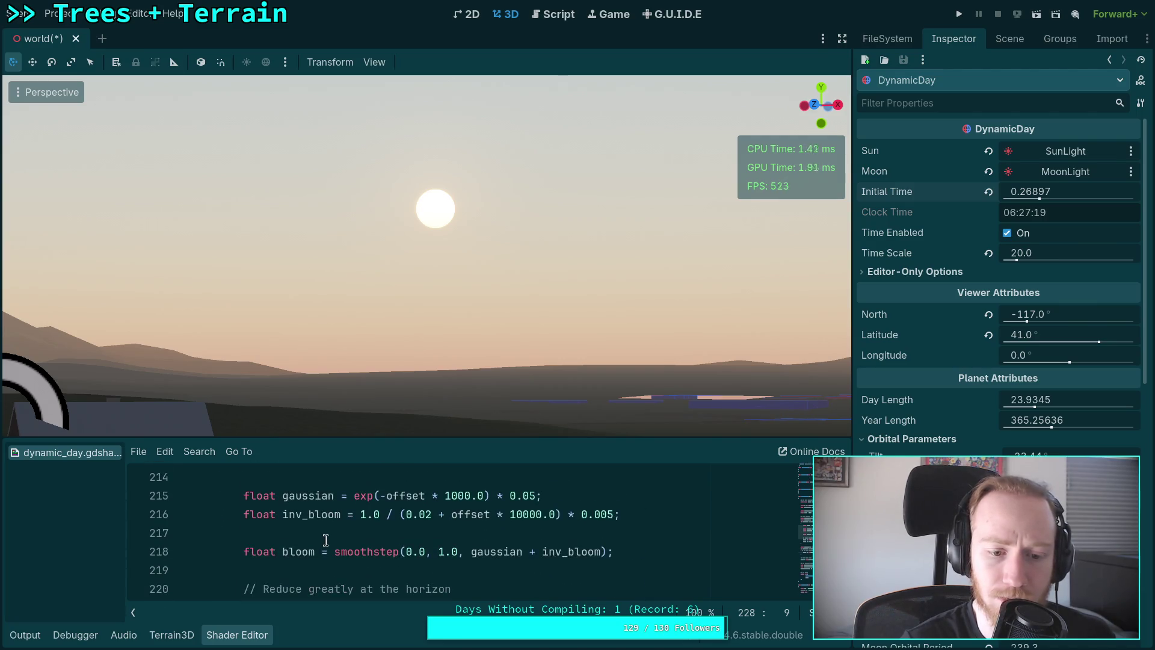
pyautogui.click(641, 552)
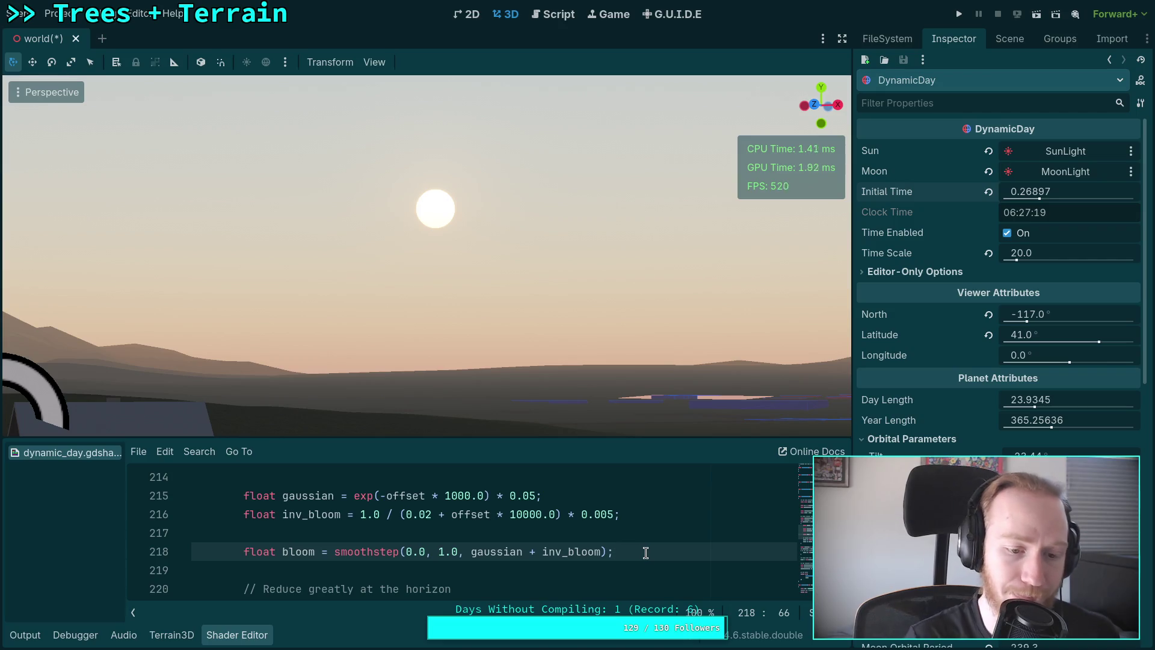
pyautogui.press('Return')
pyautogui.write('float b/lor')
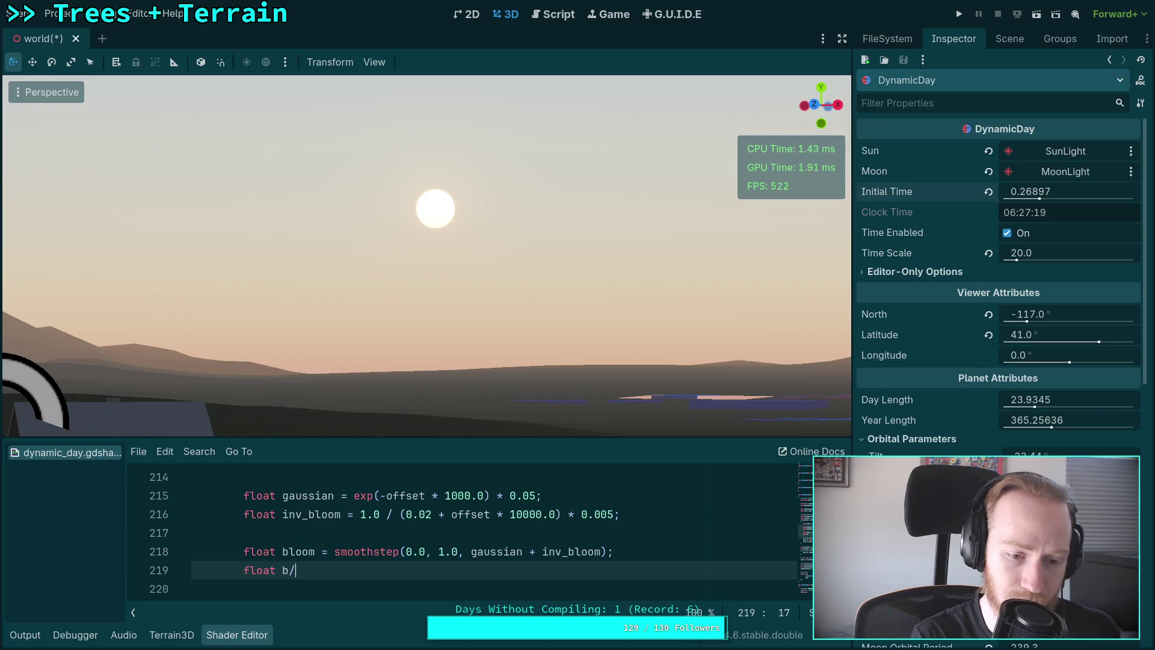
pyautogui.write('om ')
pyautogui.write('g')
pyautogui.write('sian')
pyautogui.write('inv_')
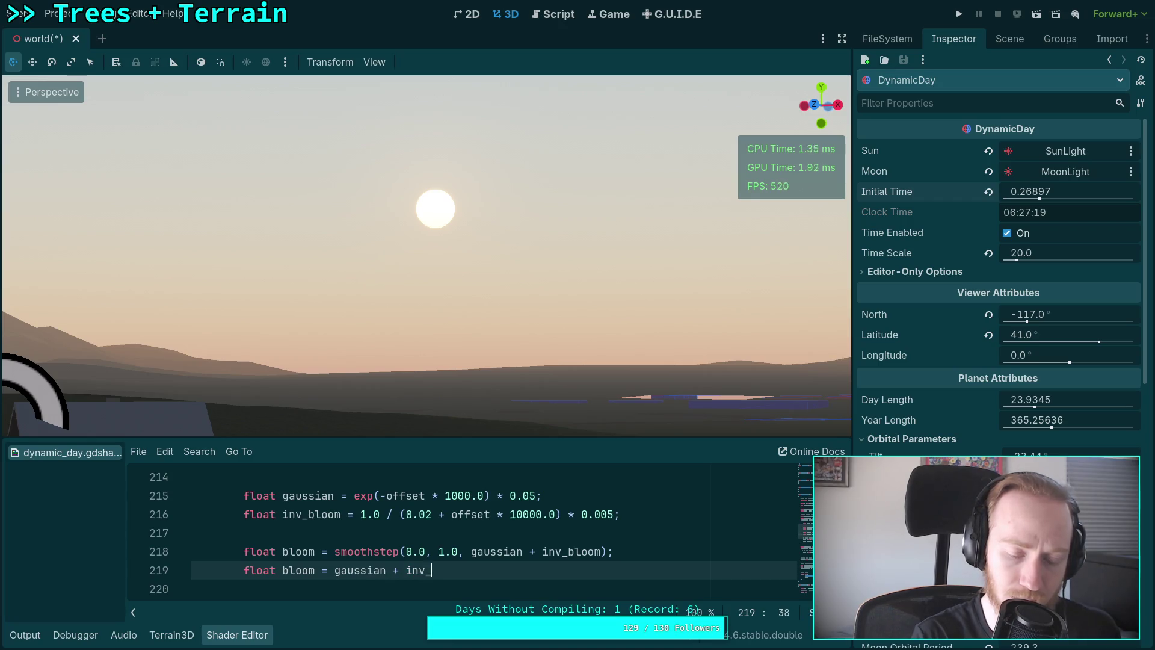
pyautogui.write('oom;')
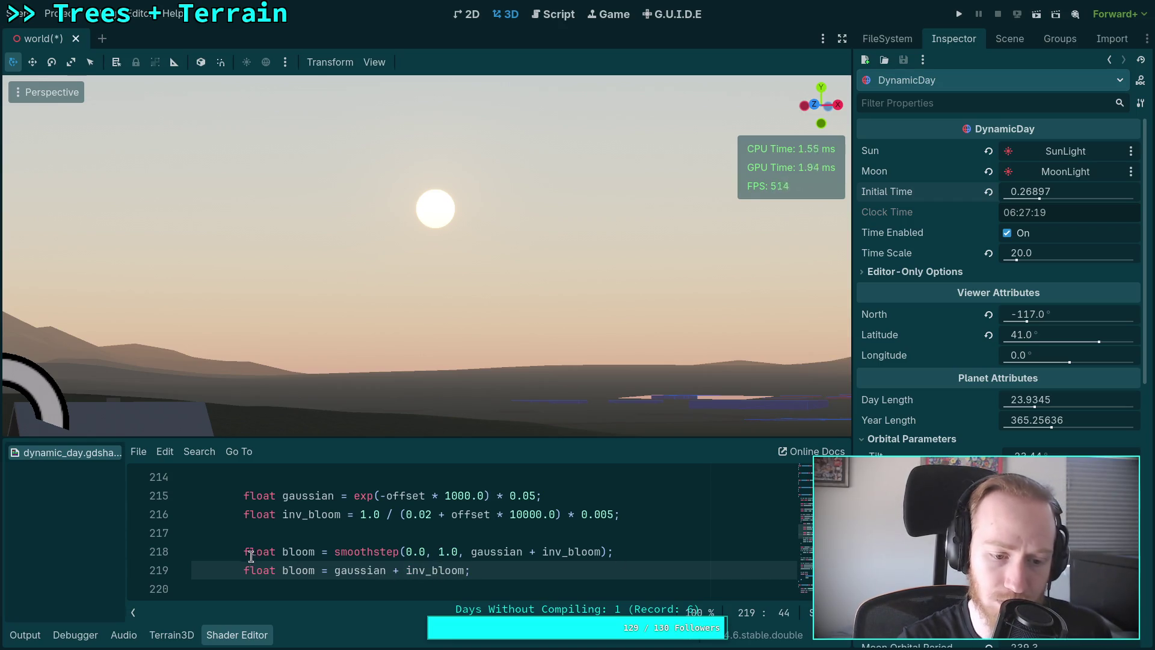
# Comment out smoothstep line 218 and move the time to 07:18:30.
pyautogui.click(246, 551)
pyautogui.press('BackSpace')
pyautogui.write('//')
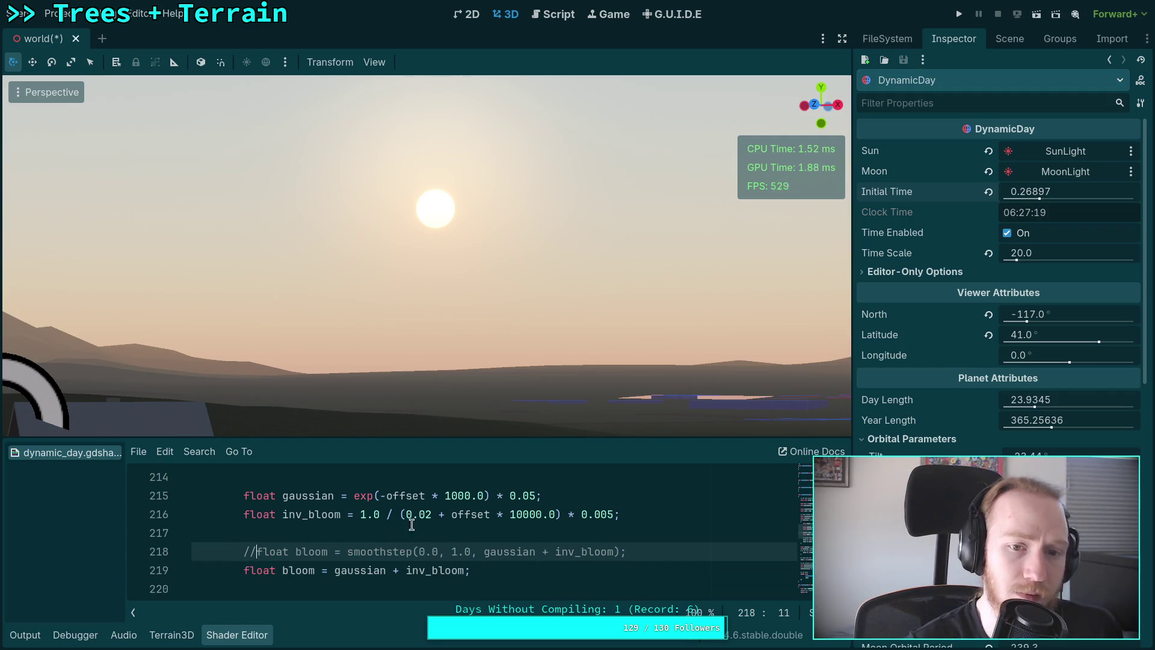
pyautogui.moveTo(1031, 191)
pyautogui.mouseDown()
pyautogui.moveTo(1008, 192)
pyautogui.moveTo(1087, 192)
pyautogui.moveTo(1077, 191)
pyautogui.mouseUp()
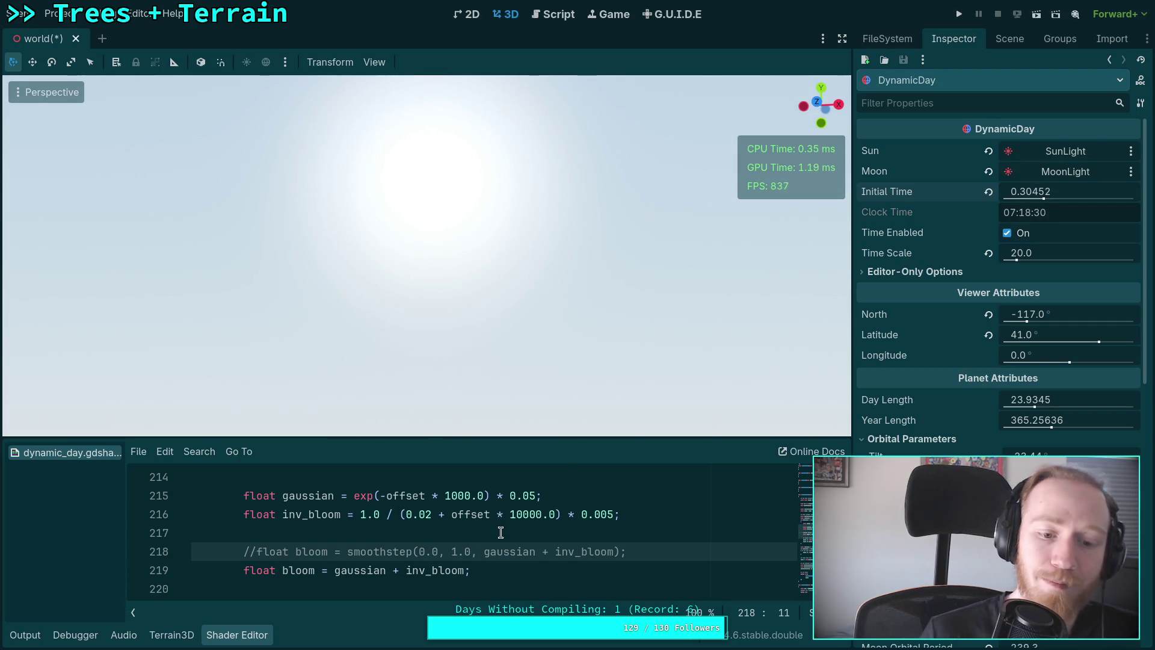
# Wrap line 219 as clamp(gaussian + inv_bloom, 0.0, 1.0) and move the time back to 06:24:04.
pyautogui.click(335, 570)
pyautogui.write('clam')
pyautogui.write('p(')
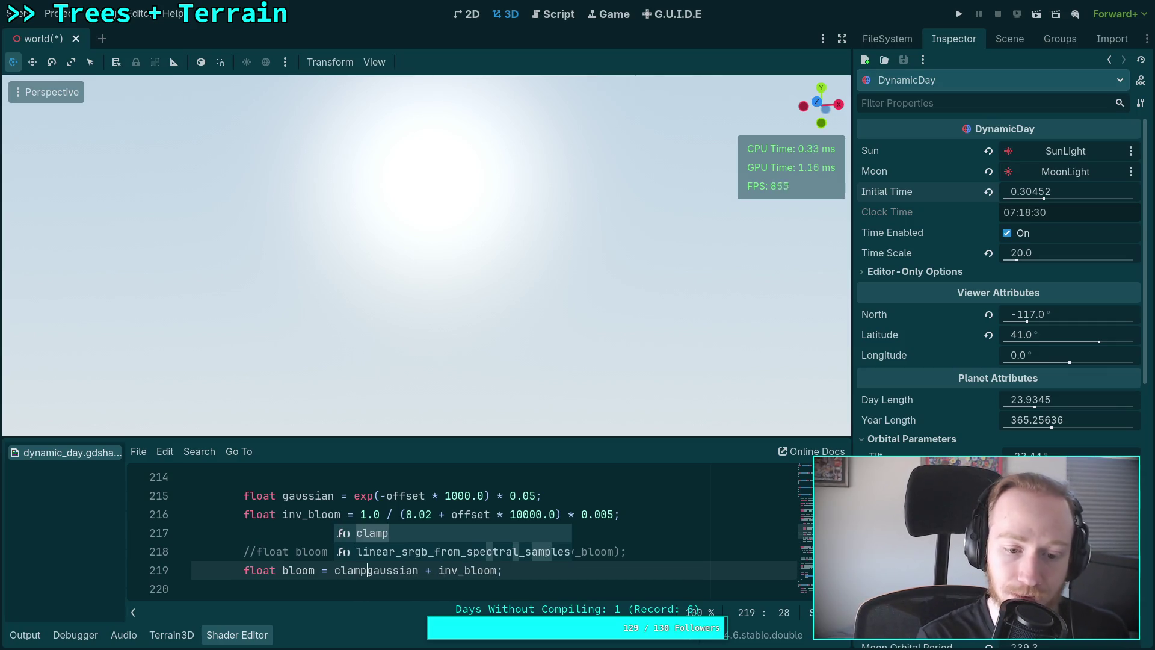
pyautogui.click(432, 570)
pyautogui.click(504, 570)
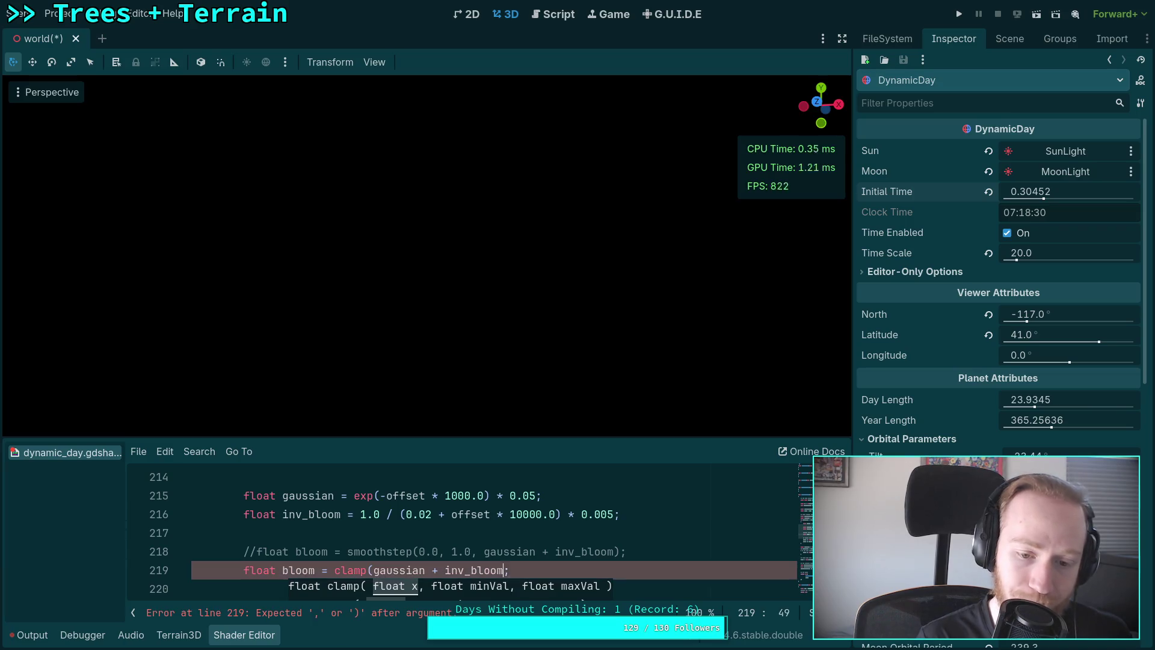
pyautogui.write(', 0.0, 1.0')
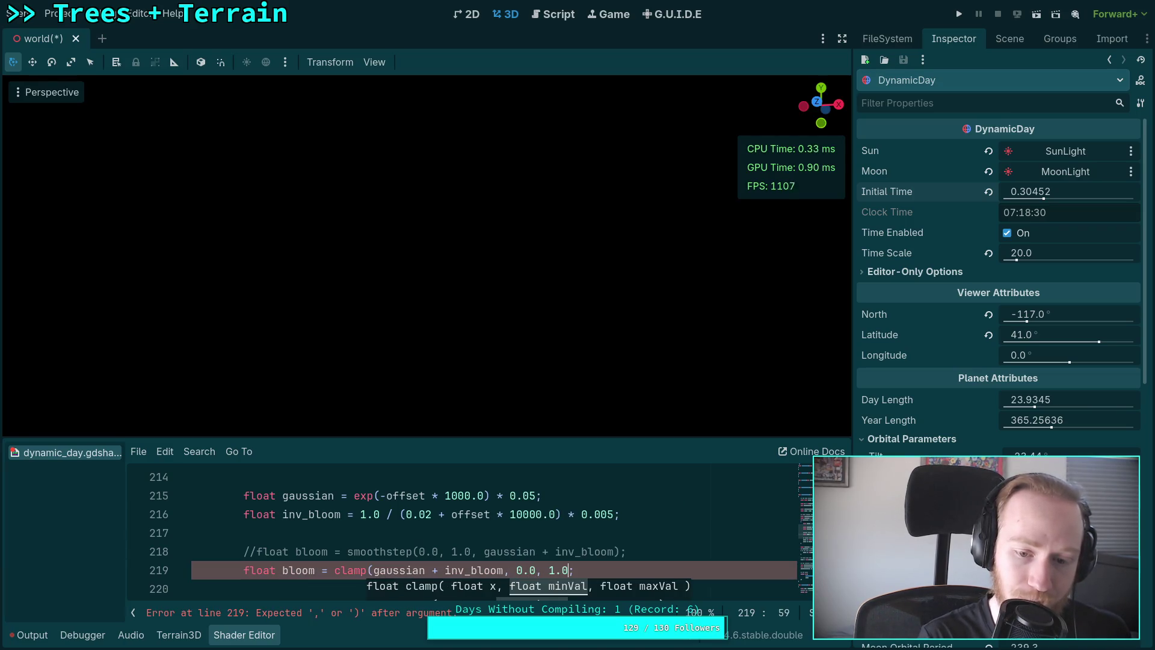
pyautogui.write(')')
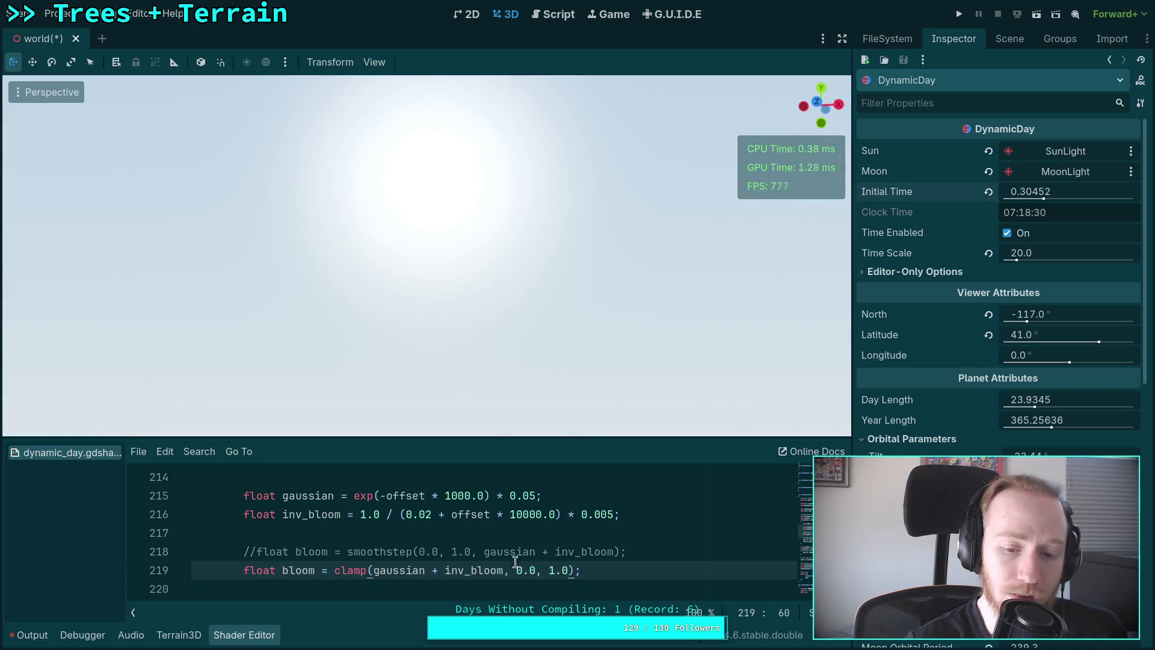
pyautogui.moveTo(1042, 187)
pyautogui.mouseDown()
pyautogui.moveTo(988, 192)
pyautogui.moveTo(1009, 191)
pyautogui.mouseUp()
# Narrow the Perspective VFOV to 5° to magnify the sun, adjusting the time slightly.
pyautogui.moveTo(508, 181); pyautogui.dragTo(541, 144)
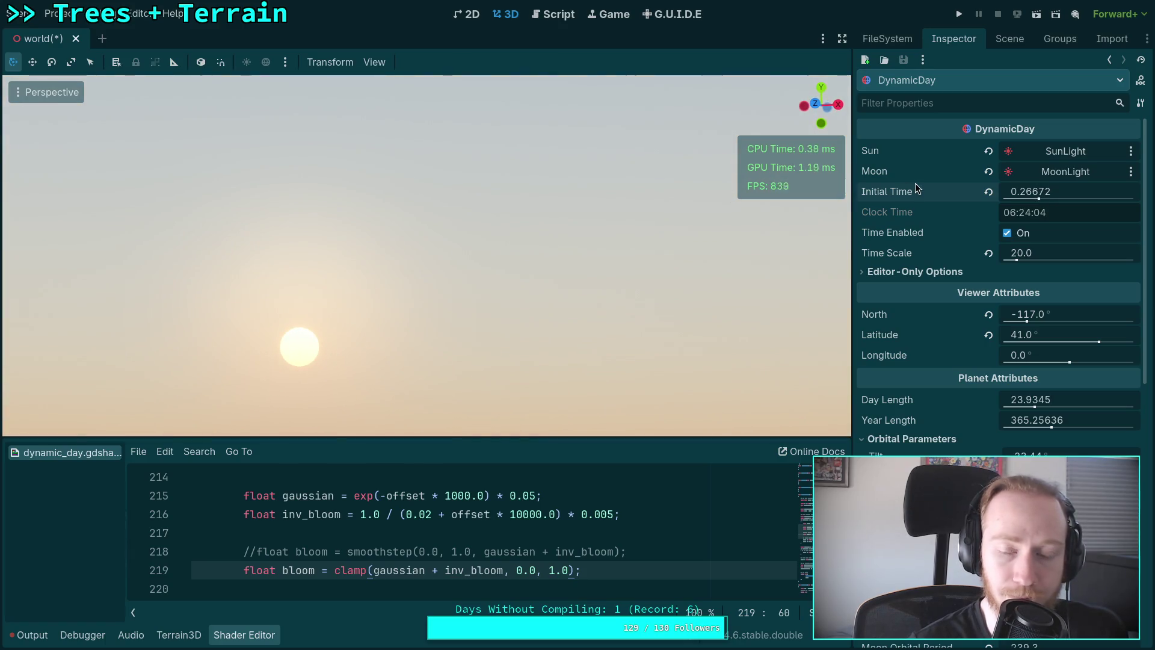
pyautogui.click(365, 66)
pyautogui.click(450, 258)
pyautogui.doubleClick(521, 281)
pyautogui.write('5')
pyautogui.press('Return')
pyautogui.click(597, 392)
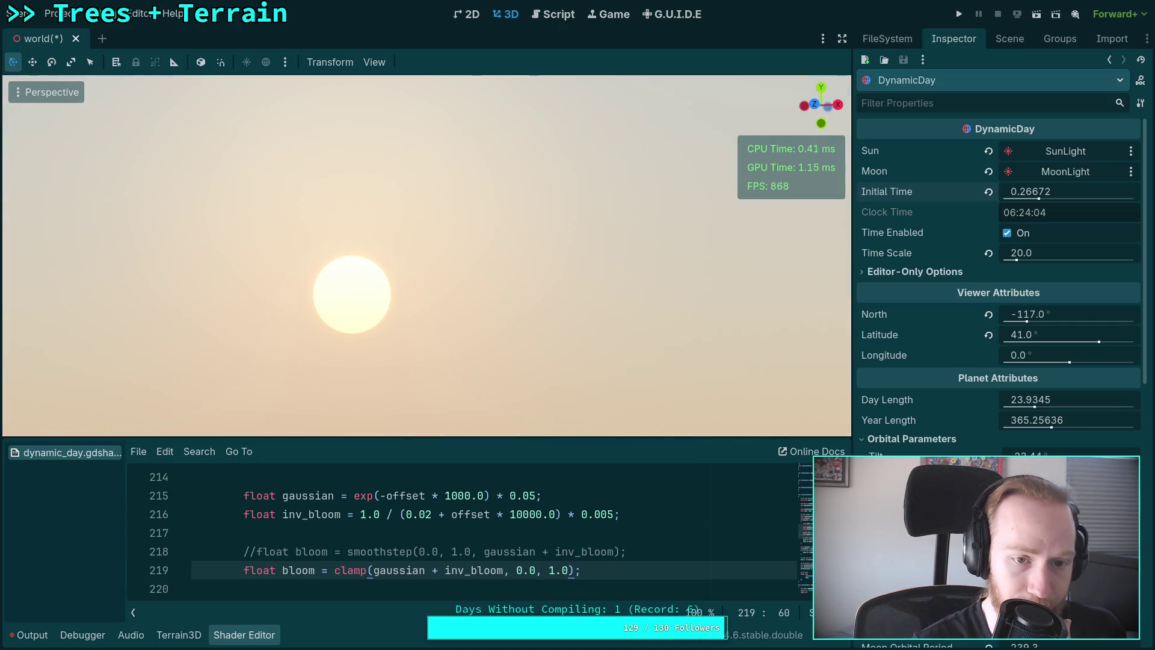
pyautogui.moveTo(1030, 191); pyautogui.dragTo(1016, 191)
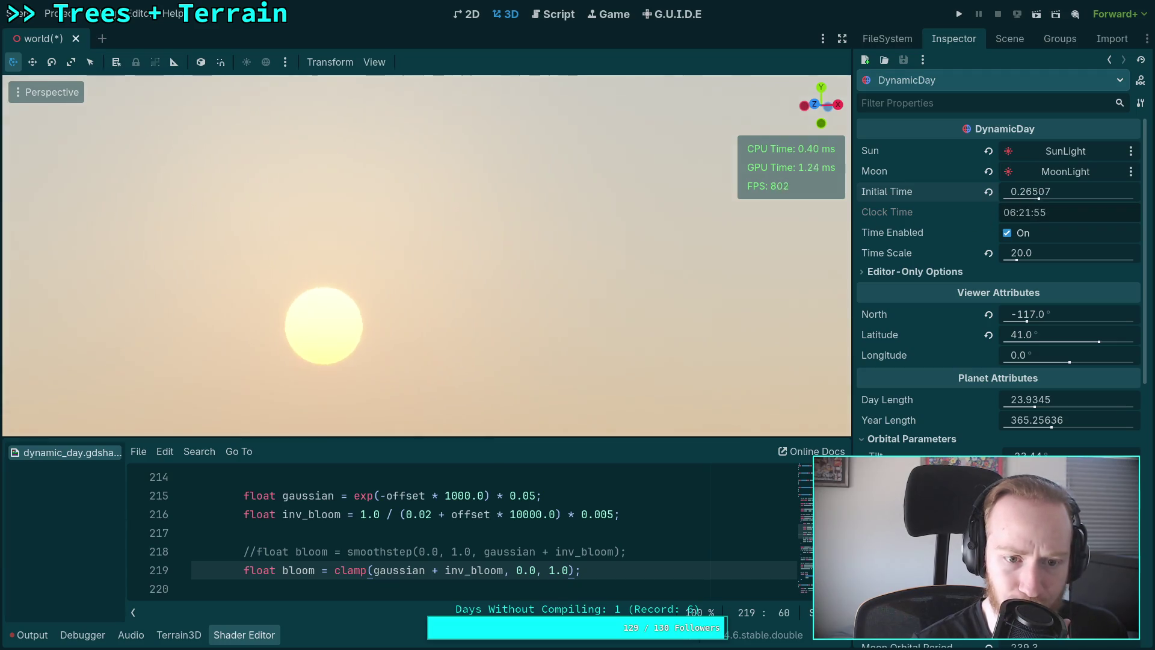
# Toggle comments on lines 218/219 to compare the smoothstep and clamped bloom versions.
pyautogui.press('Home')
pyautogui.hotkey('ctrl', 'k')
pyautogui.press('Up')
pyautogui.hotkey('ctrl', 'k')
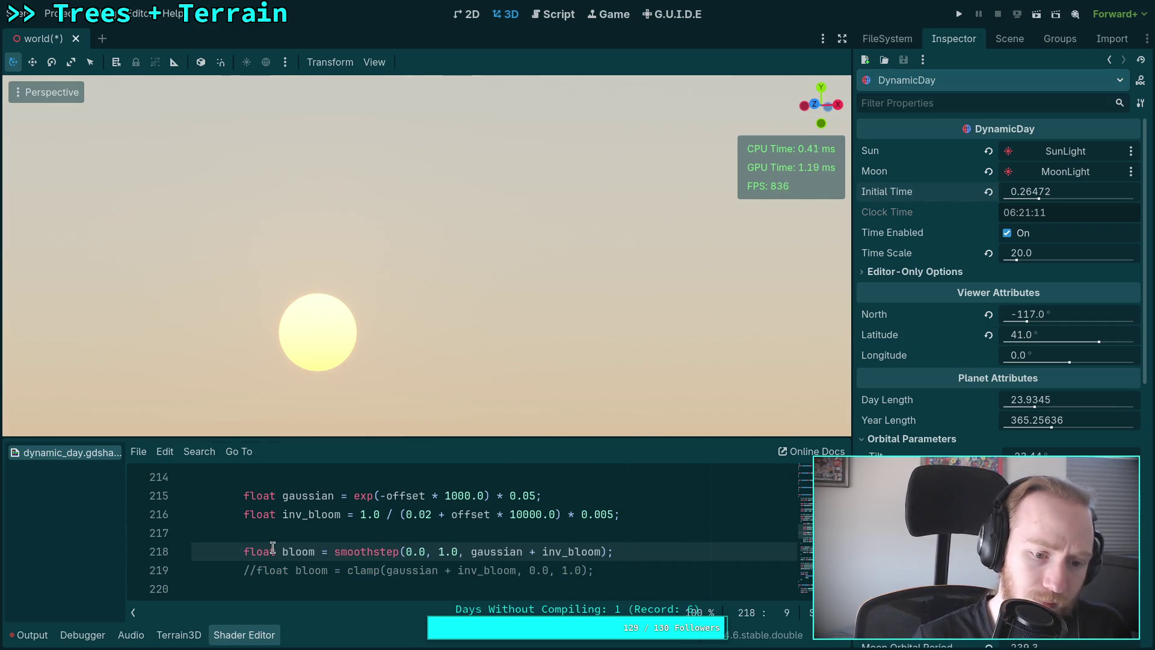
pyautogui.hotkey('ctrl', 'k')
pyautogui.press('Down')
pyautogui.hotkey('ctrl', 'k')
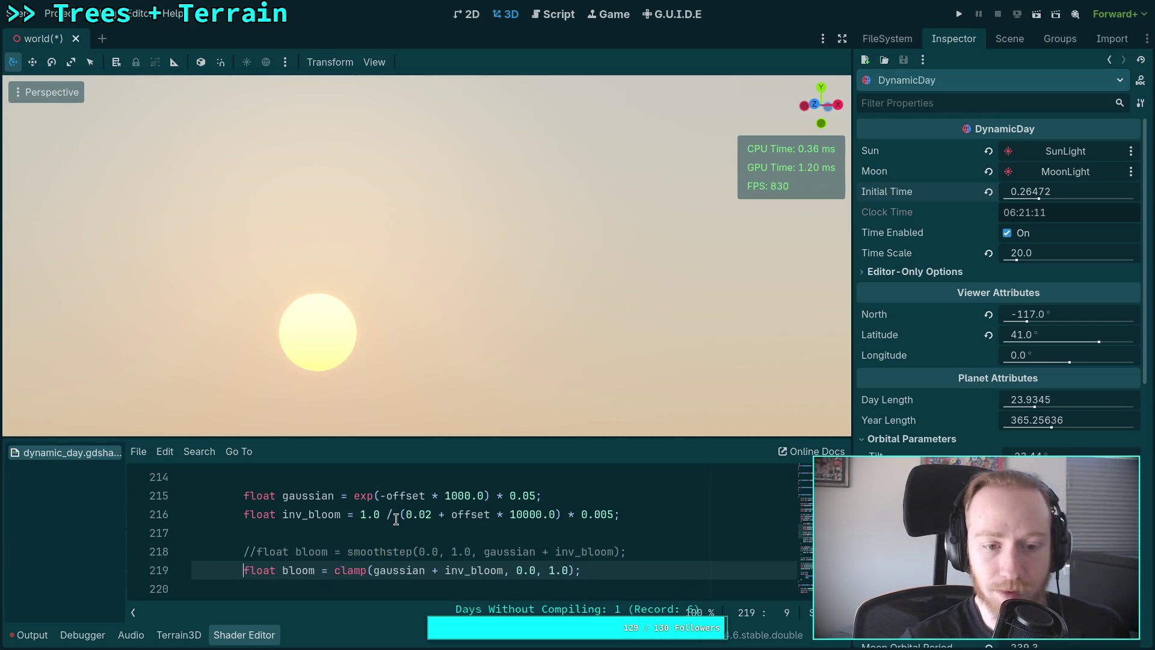
# Leave the clamped bloom line 219 active with smoothstep line 218 commented out.
pyautogui.hotkey('ctrl', 'k')
pyautogui.press('Up')
pyautogui.press('BackSpace')
pyautogui.press('BackSpace')
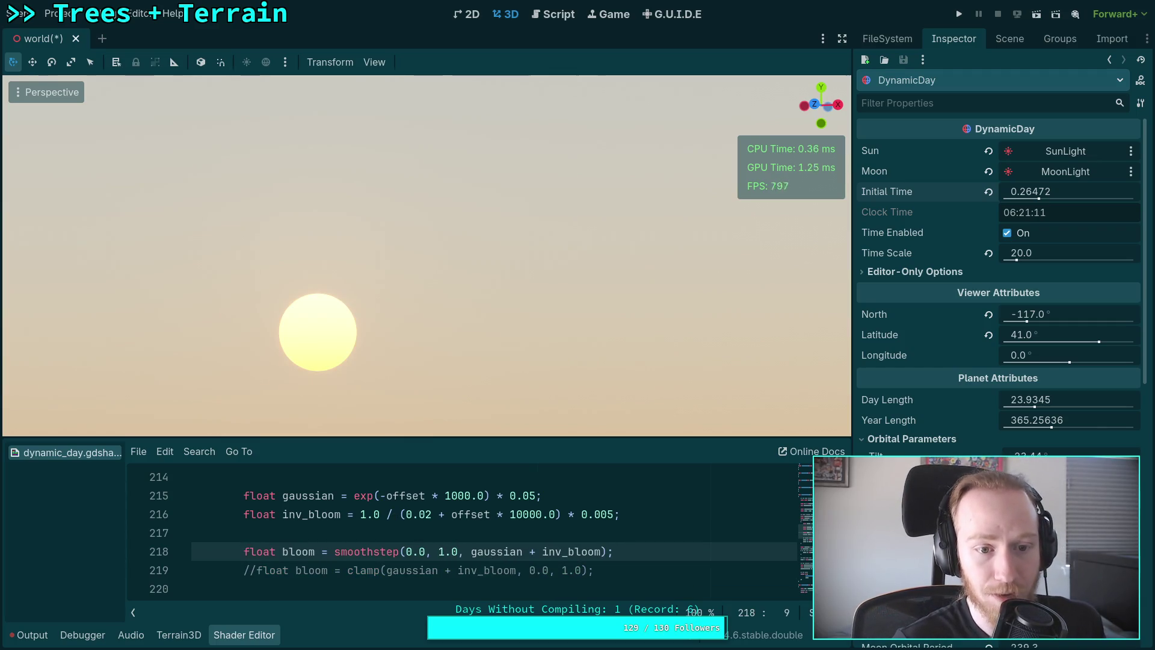
pyautogui.press('Down')
pyautogui.hotkey('ctrl', 'k')
pyautogui.press('Up')
pyautogui.write('//')
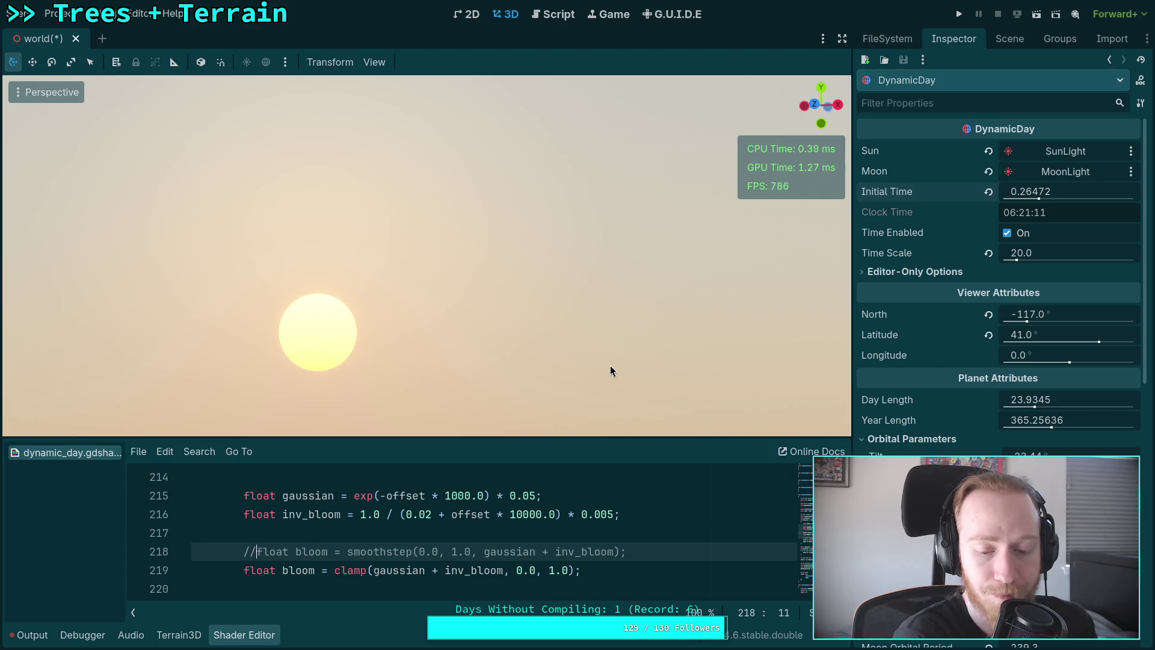
pyautogui.moveTo(571, 435); pyautogui.dragTo(561, 380)
# Uncomment 'color.rgb = vec3(sun_color.a);' so the sky shows the sun's alpha as grey.
pyautogui.scroll(-12, 494, 492)
pyautogui.scroll(-10, 494, 492)
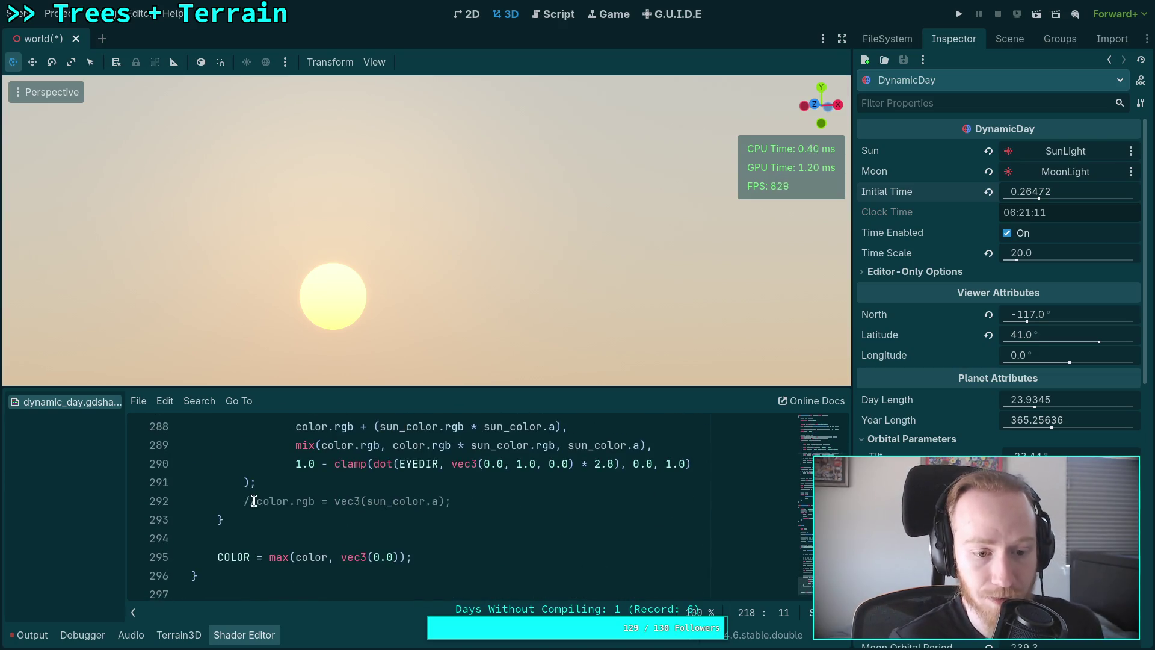
pyautogui.click(254, 501)
pyautogui.scroll(2, 253, 501)
pyautogui.scroll(-1, 259, 556)
pyautogui.hotkey('ctrl', 'k')
# Comment out the colour mix() block on lines 287–291 with //.
pyautogui.click(241, 538)
pyautogui.write('//')
pyautogui.press('Up')
pyautogui.write('//')
pyautogui.press('Up')
pyautogui.write('/')
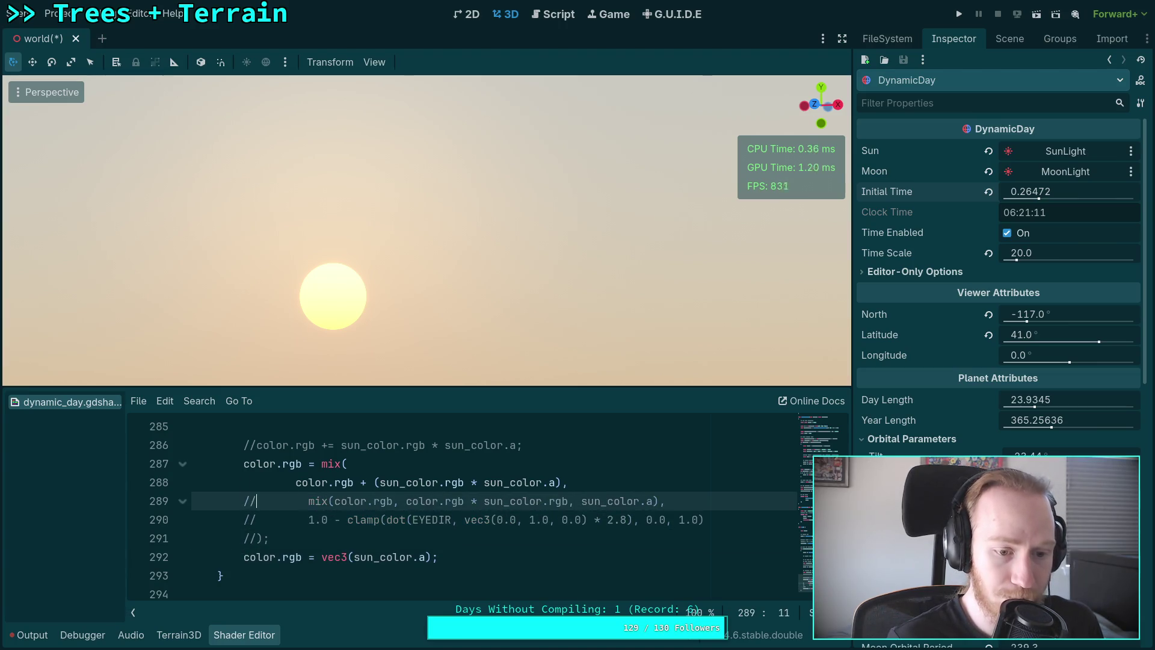
pyautogui.write('/')
pyautogui.press('Up')
pyautogui.write('//')
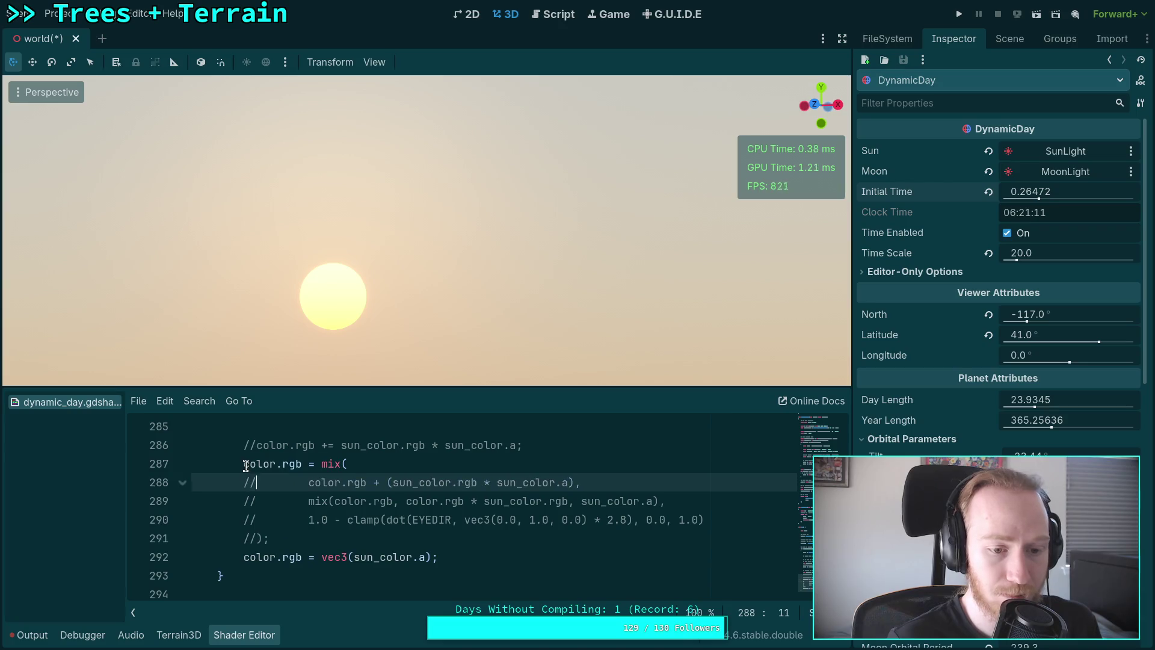
pyautogui.press('Up')
pyautogui.write('//')
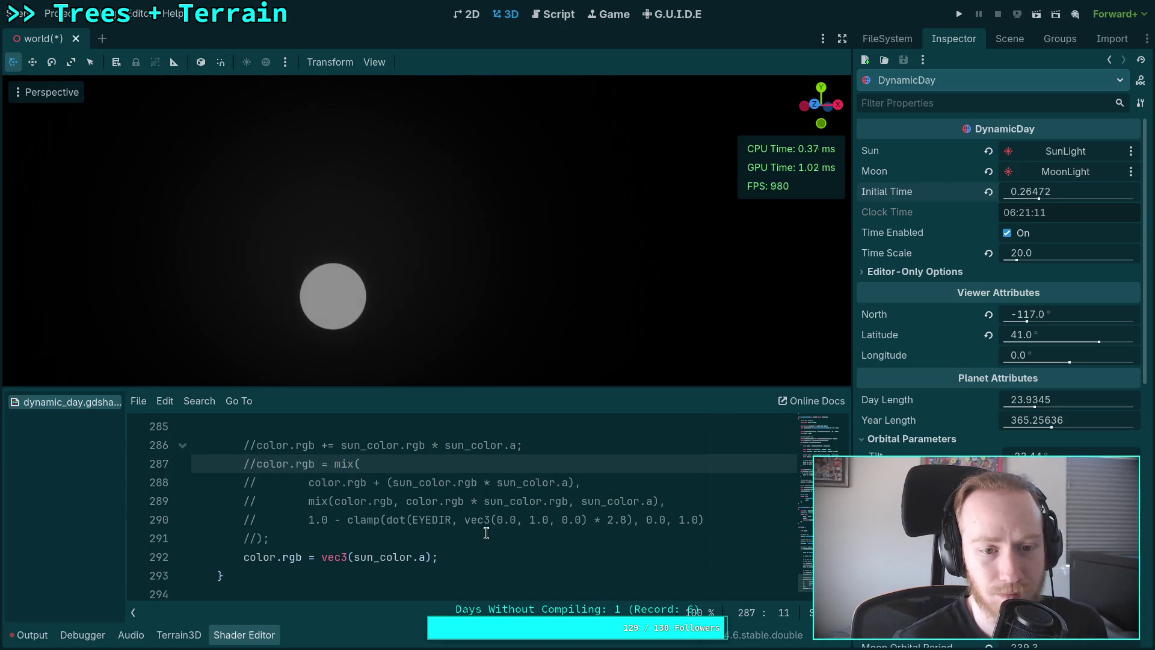
# Comment out the sun disk addition on line 229.
pyautogui.scroll(8, 494, 503)
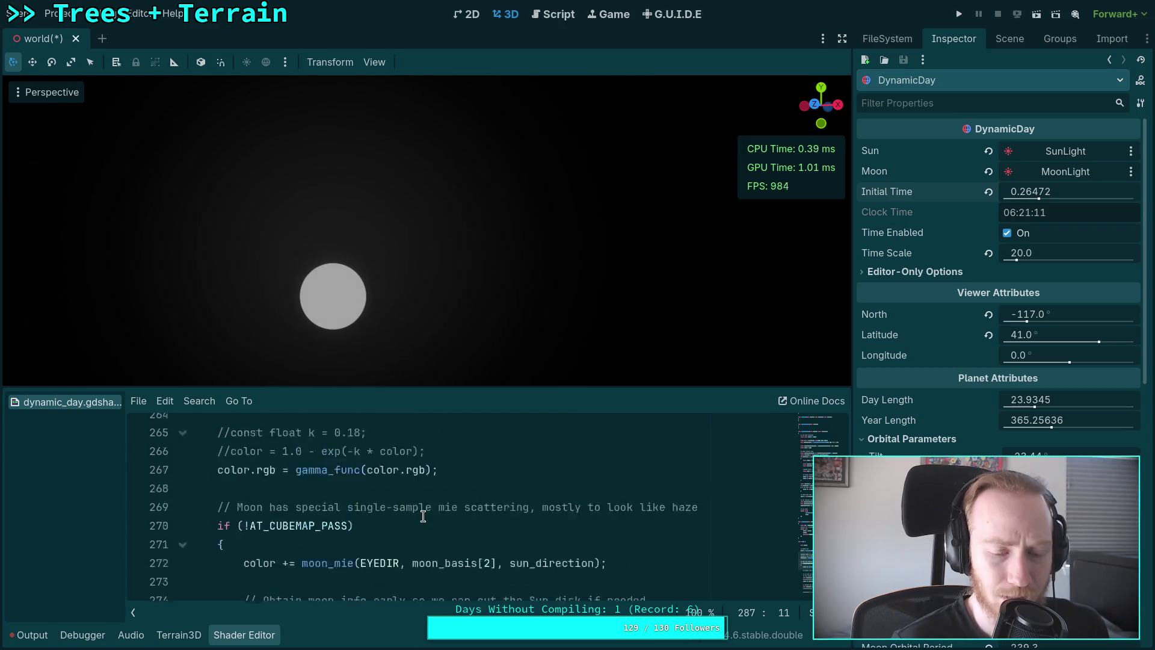
pyautogui.scroll(12, 367, 519)
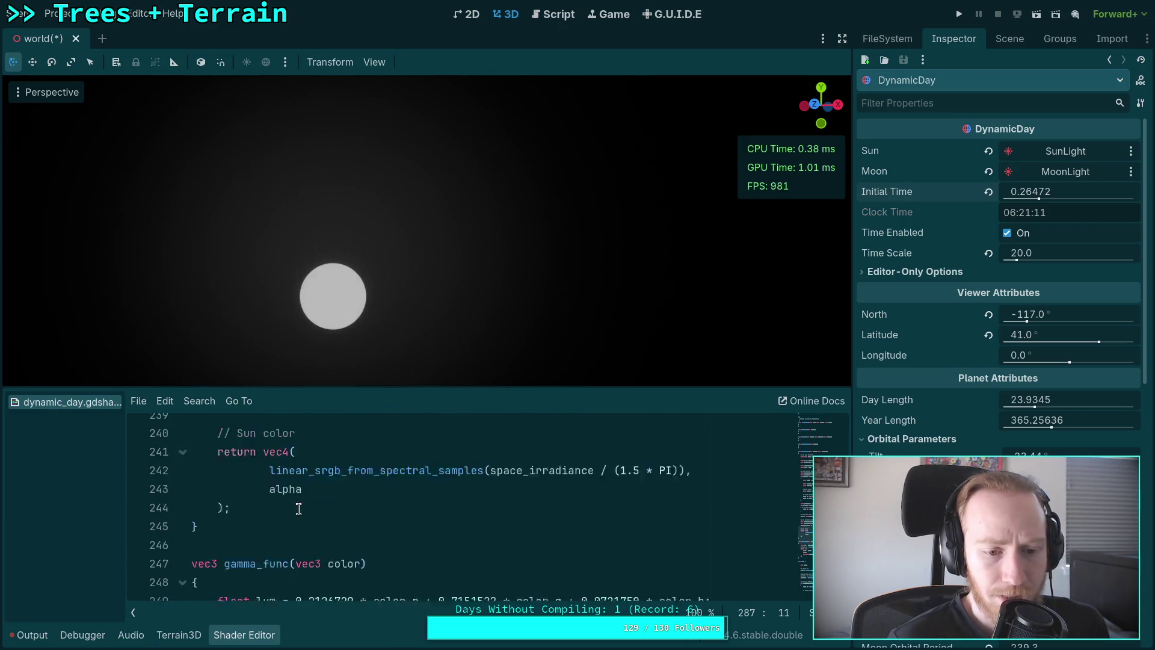
pyautogui.click(238, 500)
pyautogui.hotkey('ctrl', 'k')
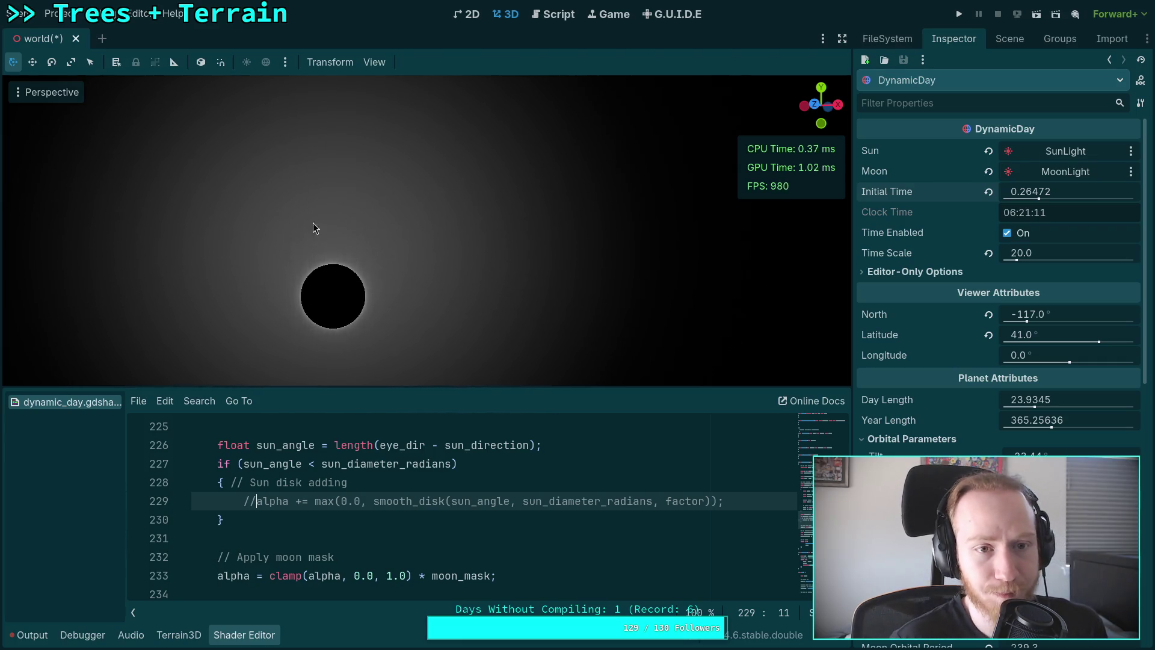
pyautogui.click(374, 62)
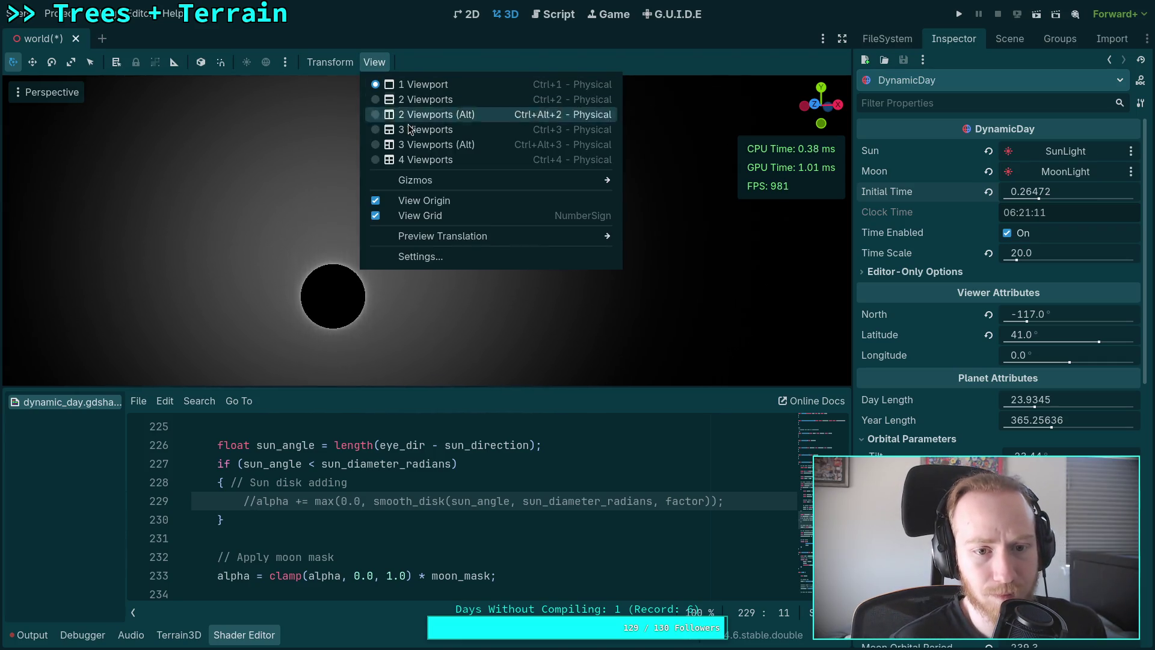
# Re-enable sun disk line 229 and set the perspective vertical field of view to 20°.
pyautogui.click(250, 498)
pyautogui.hotkey('ctrl', 'k')
pyautogui.click(385, 62)
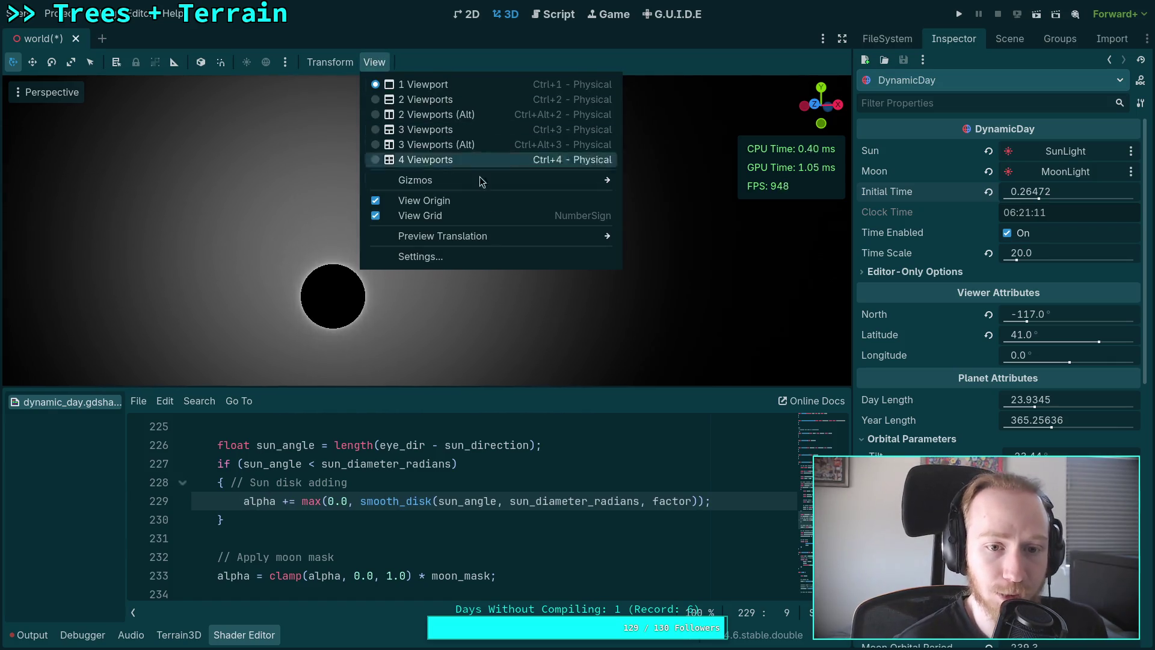
pyautogui.click(474, 255)
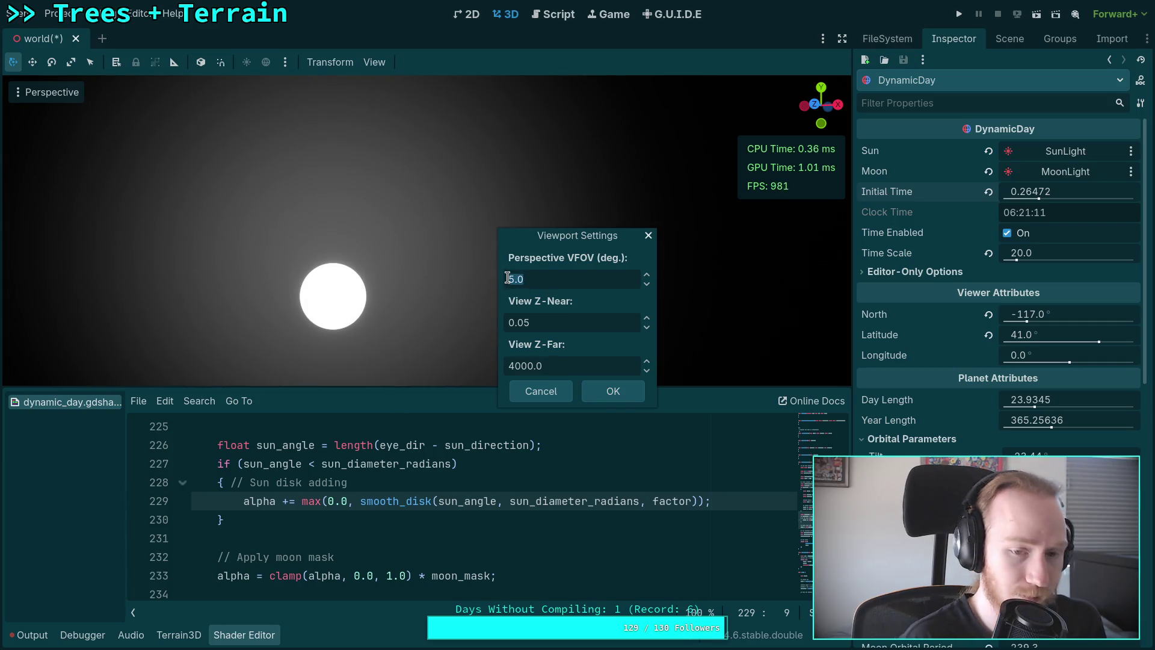
pyautogui.write('20')
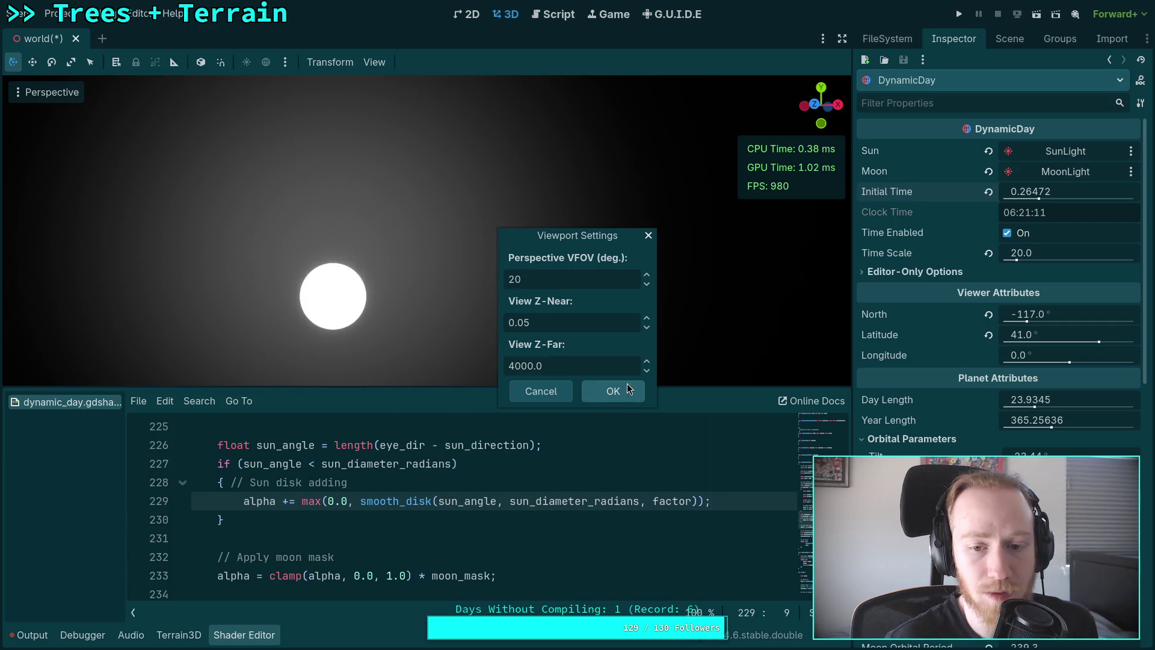
pyautogui.click(613, 394)
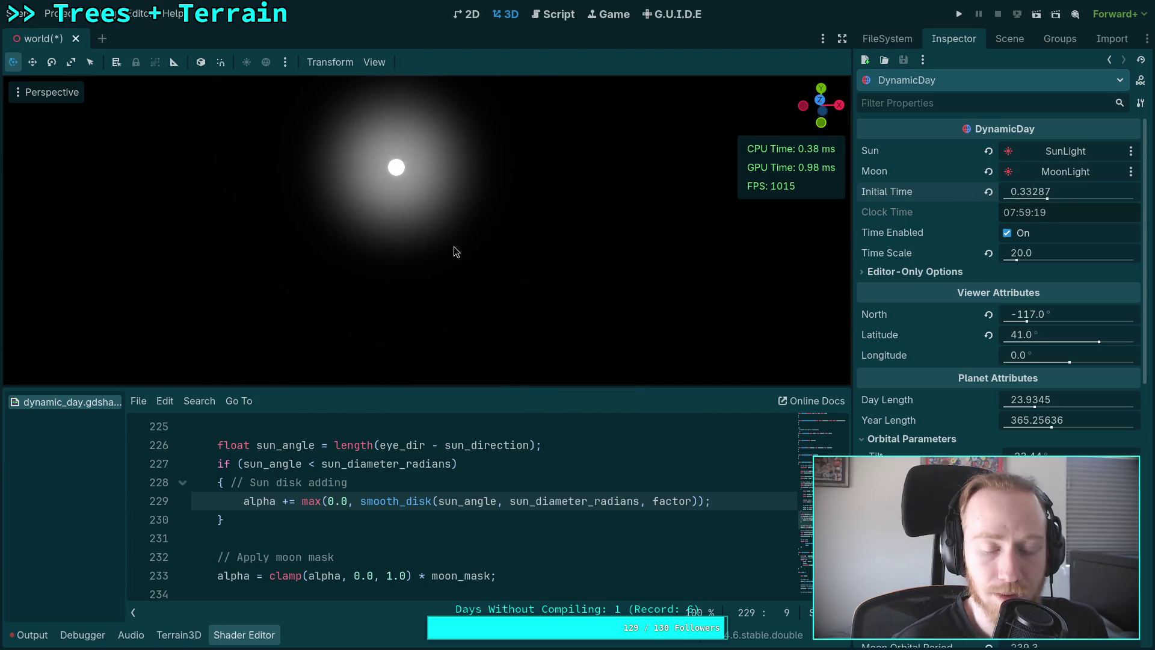
# Set the DynamicDay Initial Time to 0.31822.
pyautogui.scroll(4, 354, 543)
pyautogui.scroll(-1, 360, 541)
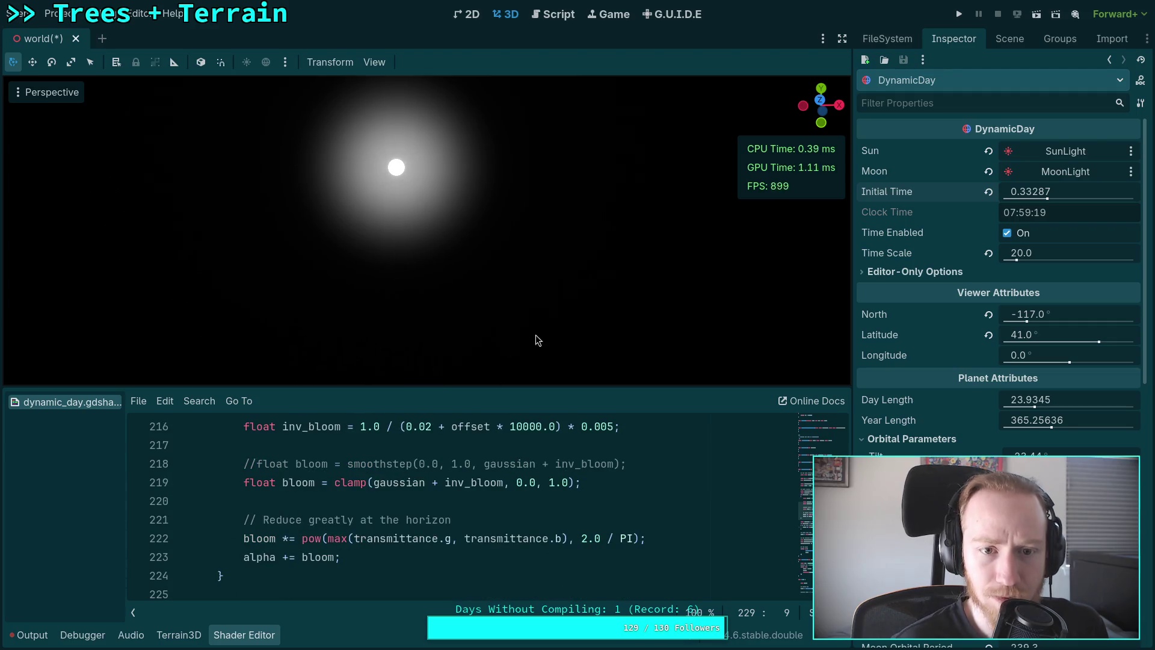
pyautogui.moveTo(1021, 191)
pyautogui.mouseDown()
pyautogui.moveTo(1038, 191)
pyautogui.moveTo(1014, 192)
pyautogui.mouseUp()
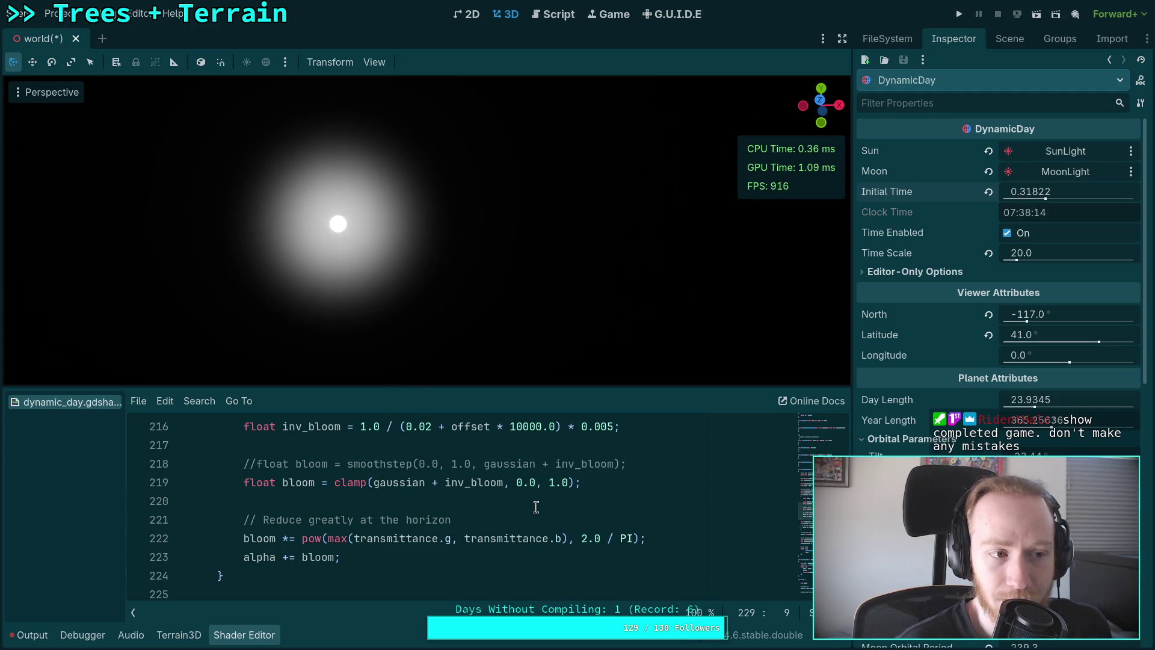
# Orbit and zoom the 3D viewport down onto the house on the terrain.
pyautogui.moveTo(453, 292); pyautogui.dragTo(453, 337)
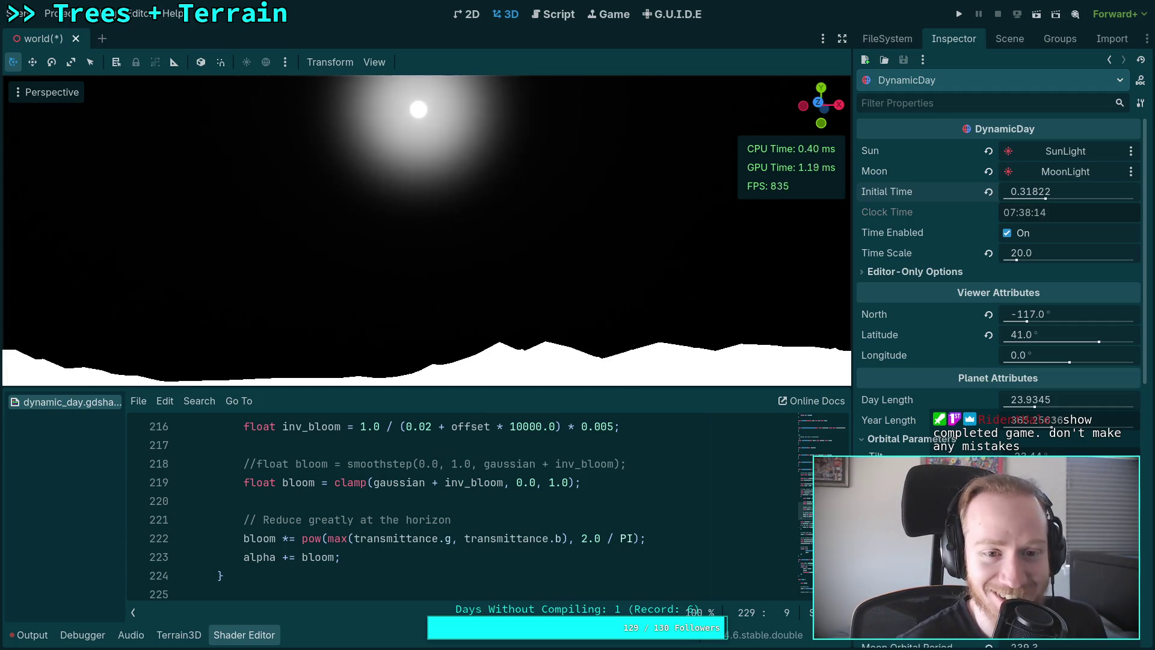
pyautogui.scroll(-3, 453, 292)
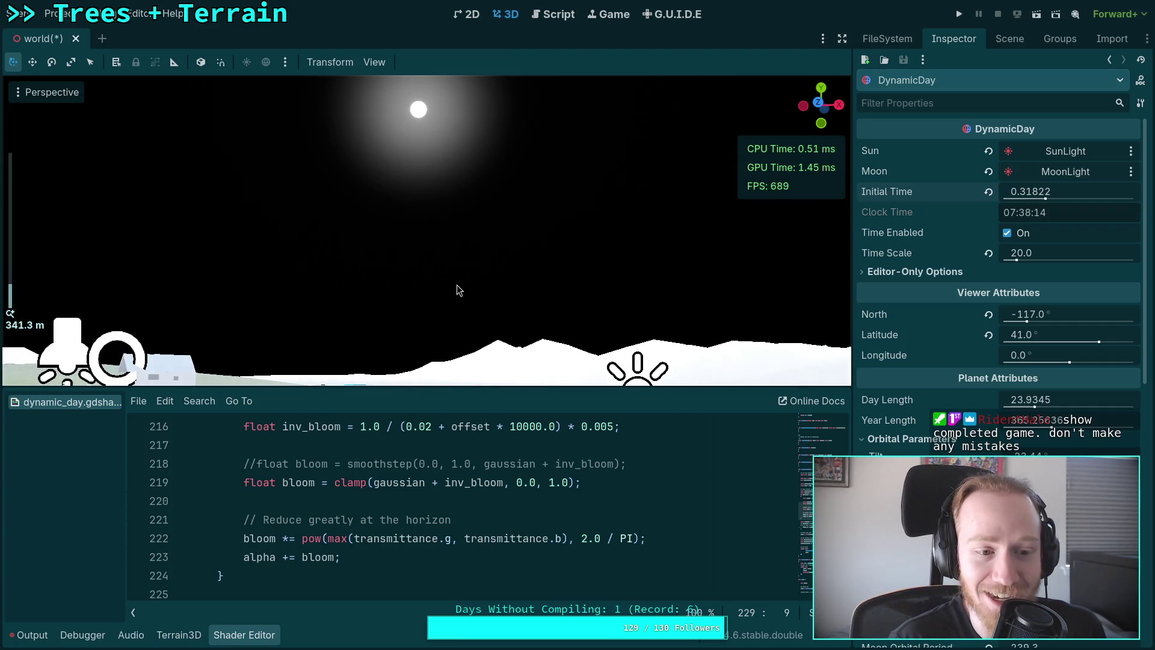
pyautogui.scroll(4, 457, 285)
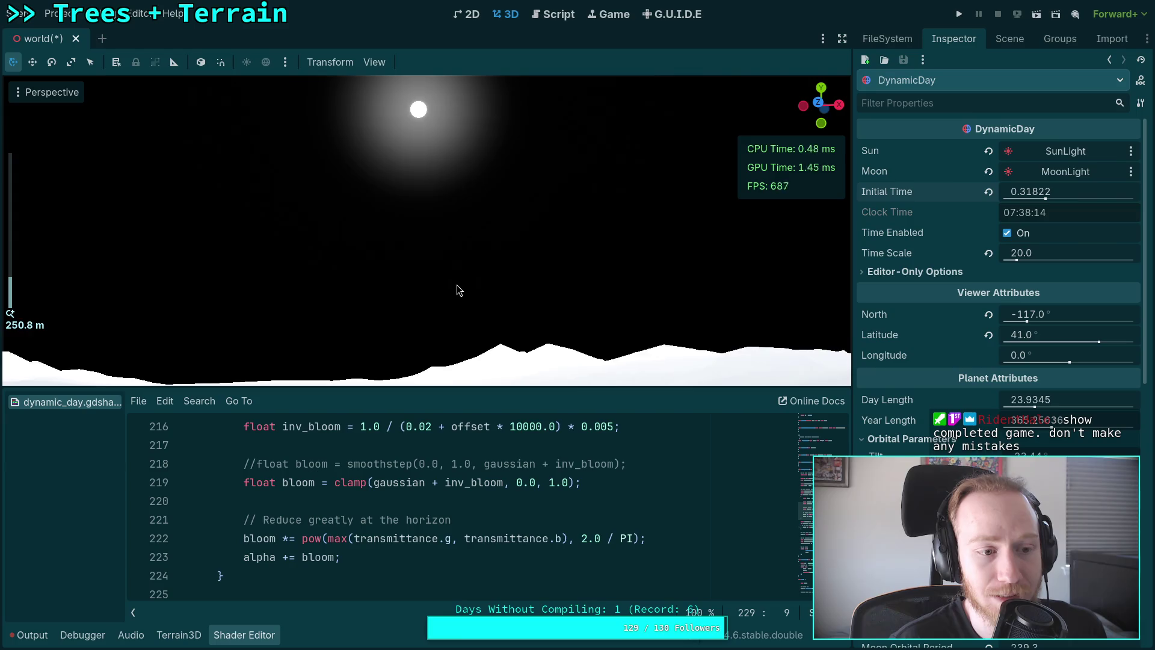
pyautogui.scroll(5, 457, 290)
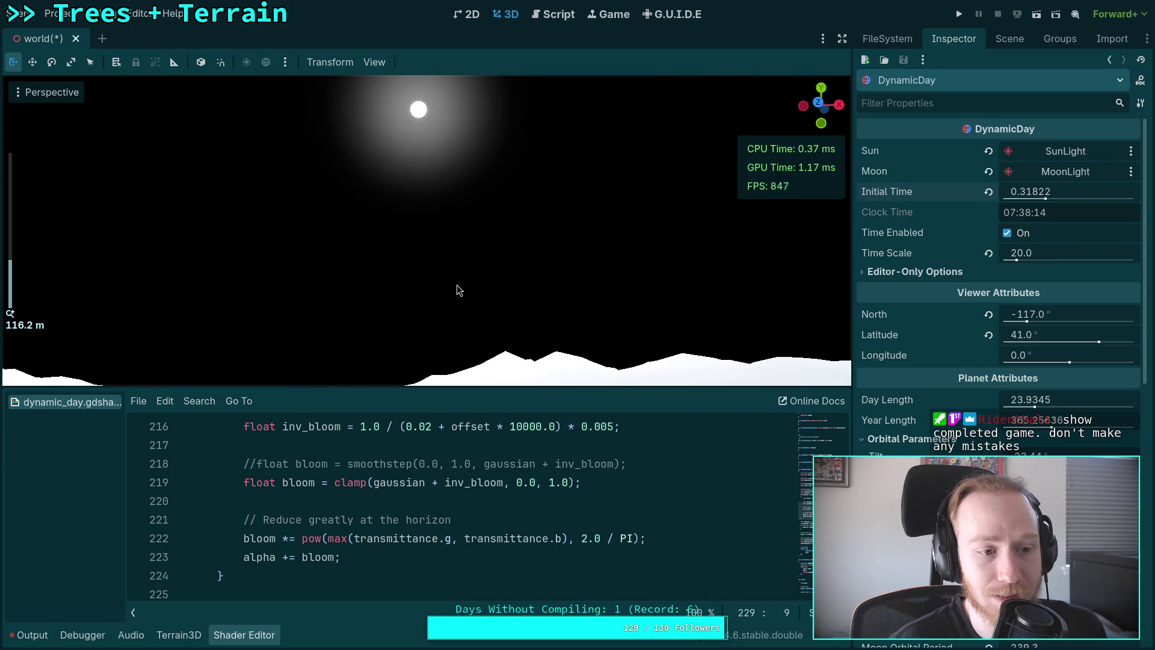
pyautogui.moveTo(411, 265)
pyautogui.mouseDown()
pyautogui.moveTo(418, 349)
pyautogui.moveTo(374, 272)
pyautogui.moveTo(528, 304)
pyautogui.mouseUp()
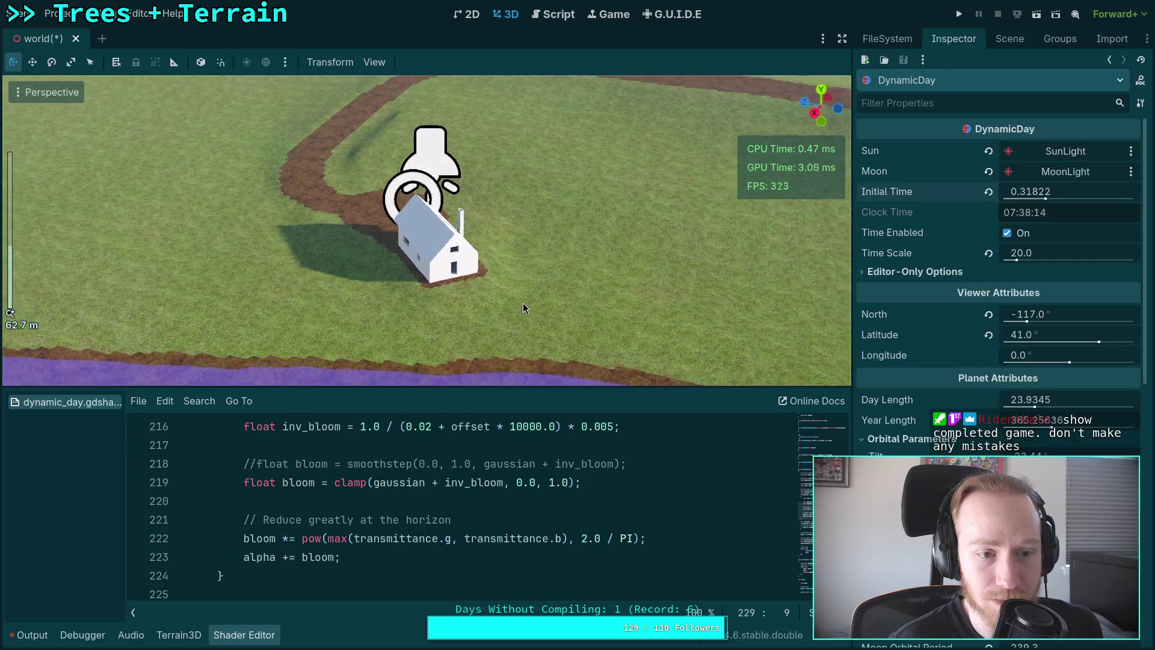
pyautogui.scroll(4, 522, 302)
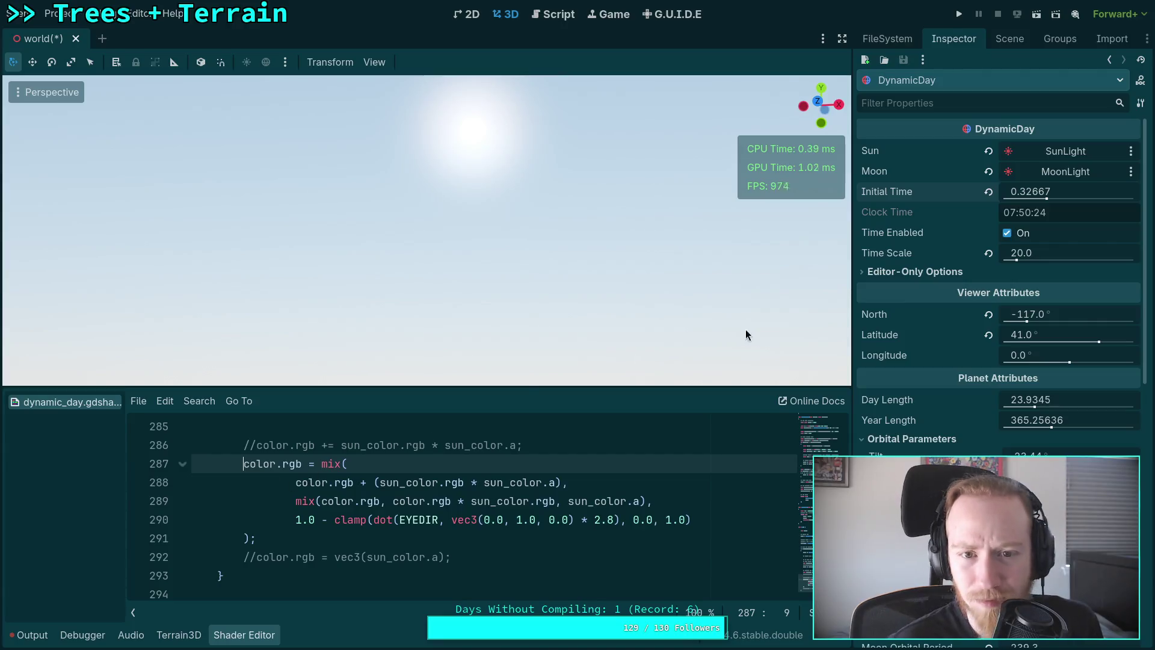
# Set Initial Time to 0.30562 (07:20) and comment out the five-line sun blend block.
pyautogui.moveTo(1047, 199); pyautogui.dragTo(1041, 199)
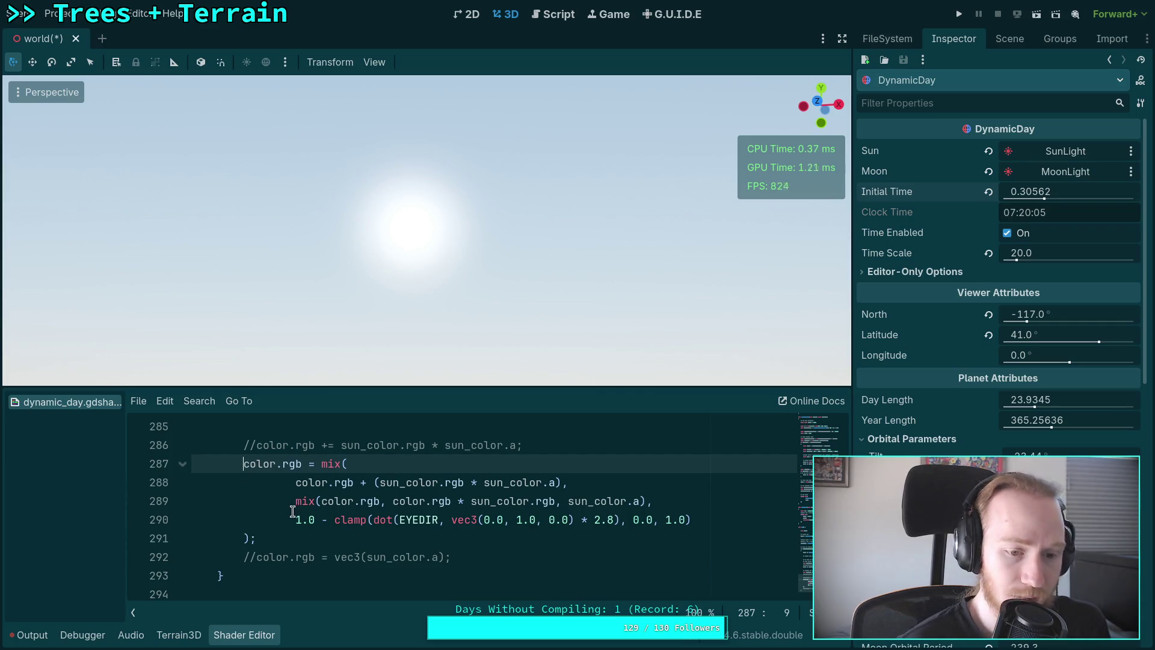
pyautogui.write('//')
pyautogui.click(240, 483)
pyautogui.write('//')
pyautogui.click(244, 500)
pyautogui.write('//')
pyautogui.click(243, 519)
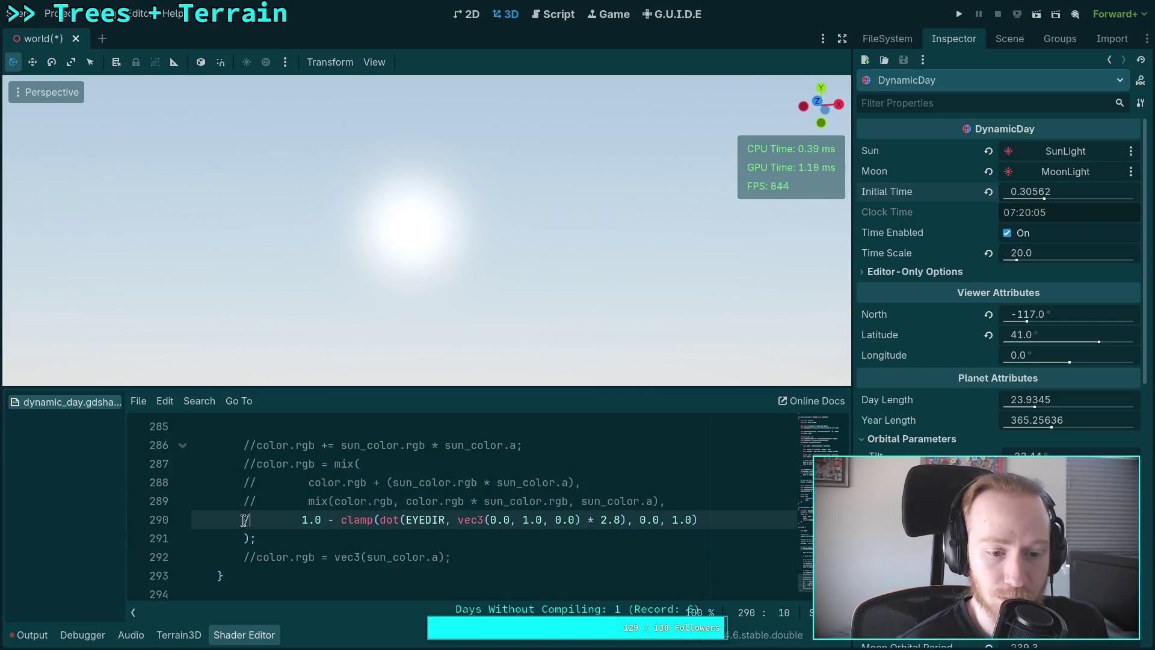
pyautogui.write('//')
pyautogui.click(244, 538)
pyautogui.write('//')
# Briefly uncomment the additive sun line, then comment it out again.
pyautogui.click(257, 445)
pyautogui.press('BackSpace')
pyautogui.press('BackSpace')
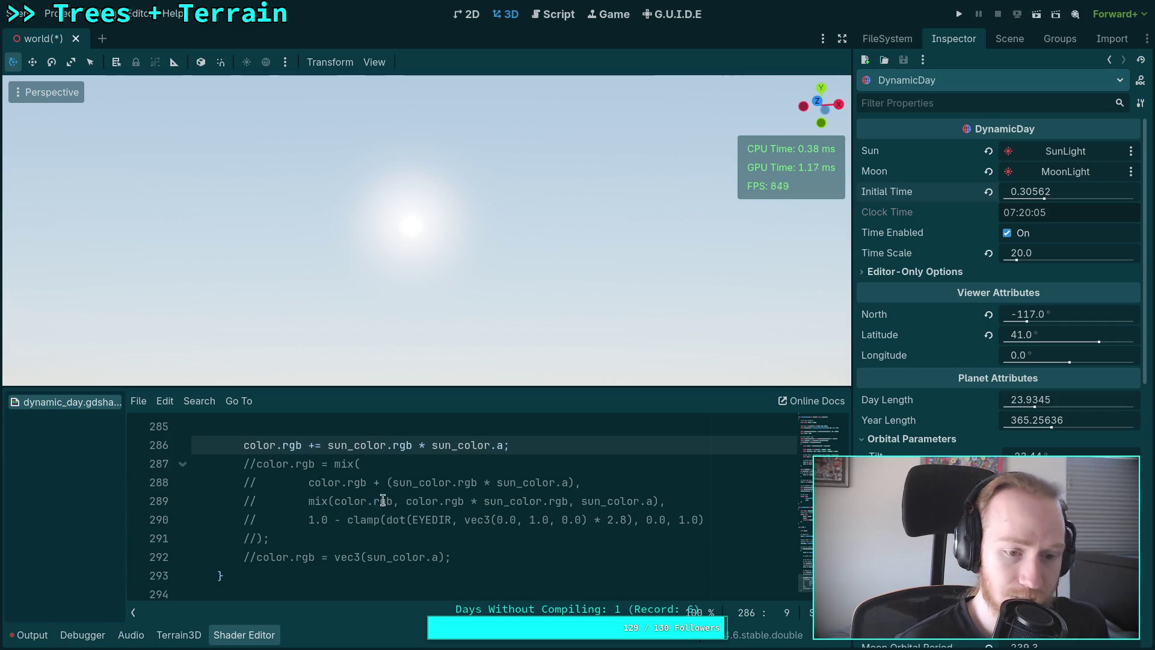
pyautogui.hotkey('ctrl', 'k')
# Uncomment all lines of the mix-based sun blend block again.
pyautogui.press('Down')
pyautogui.hotkey('ctrl', 'k')
pyautogui.press('Down')
pyautogui.hotkey('ctrl', 'k')
pyautogui.press('Down')
pyautogui.hotkey('ctrl', 'k')
pyautogui.press('Down')
pyautogui.hotkey('ctrl', 'k')
pyautogui.press('Down')
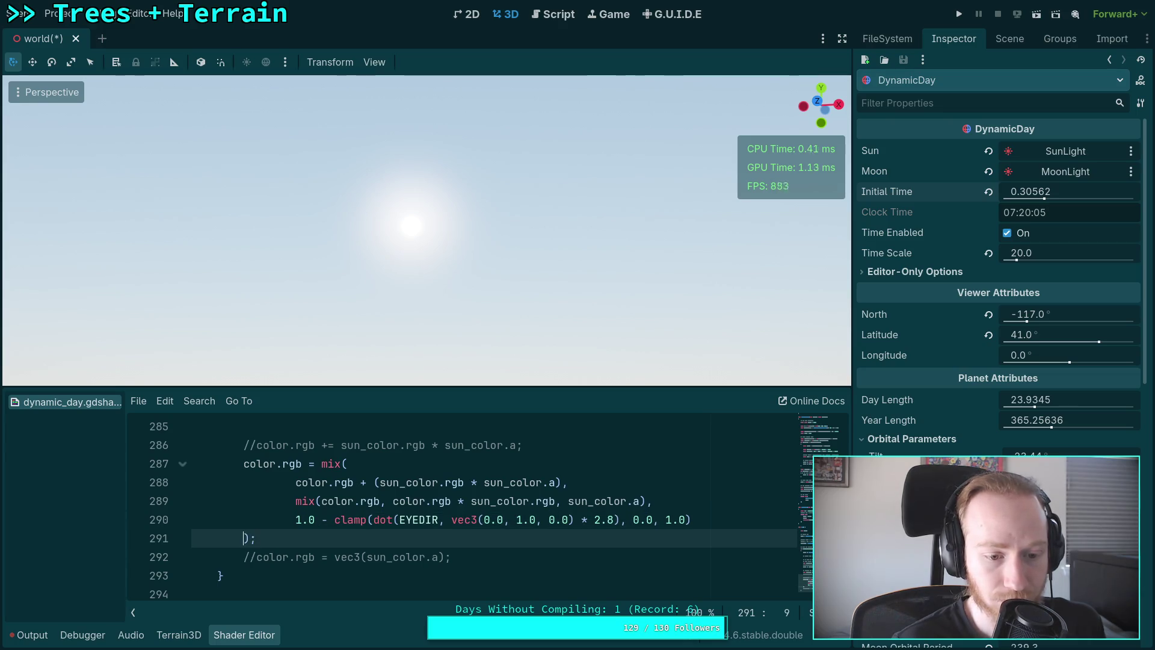
pyautogui.click(714, 522)
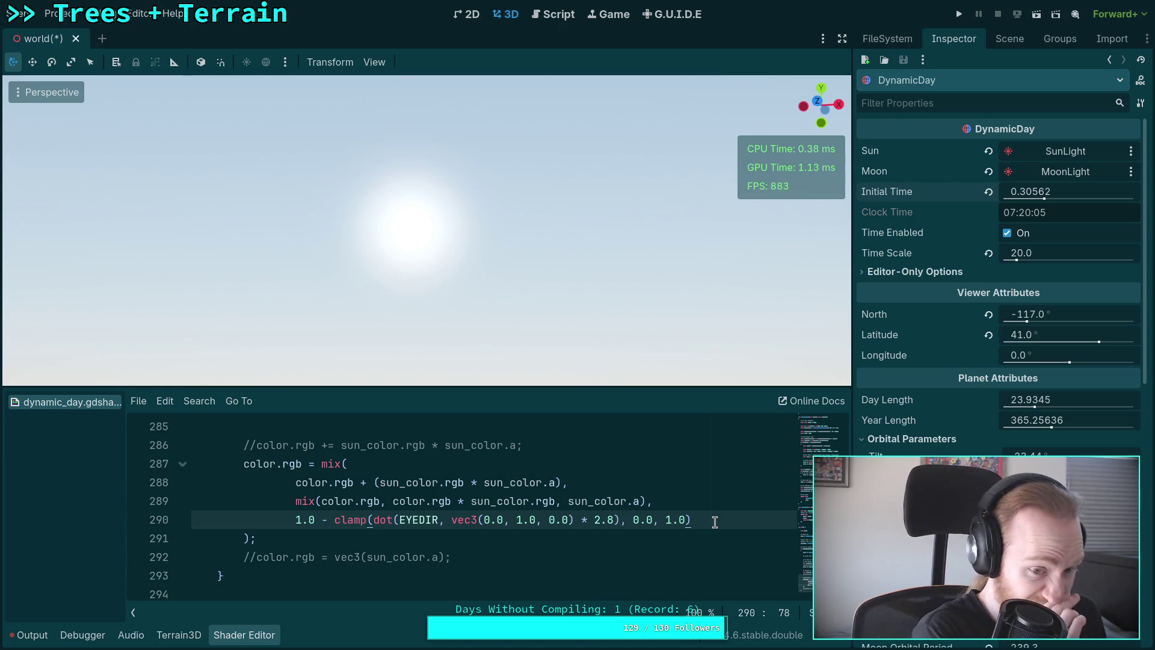
pyautogui.click(512, 503)
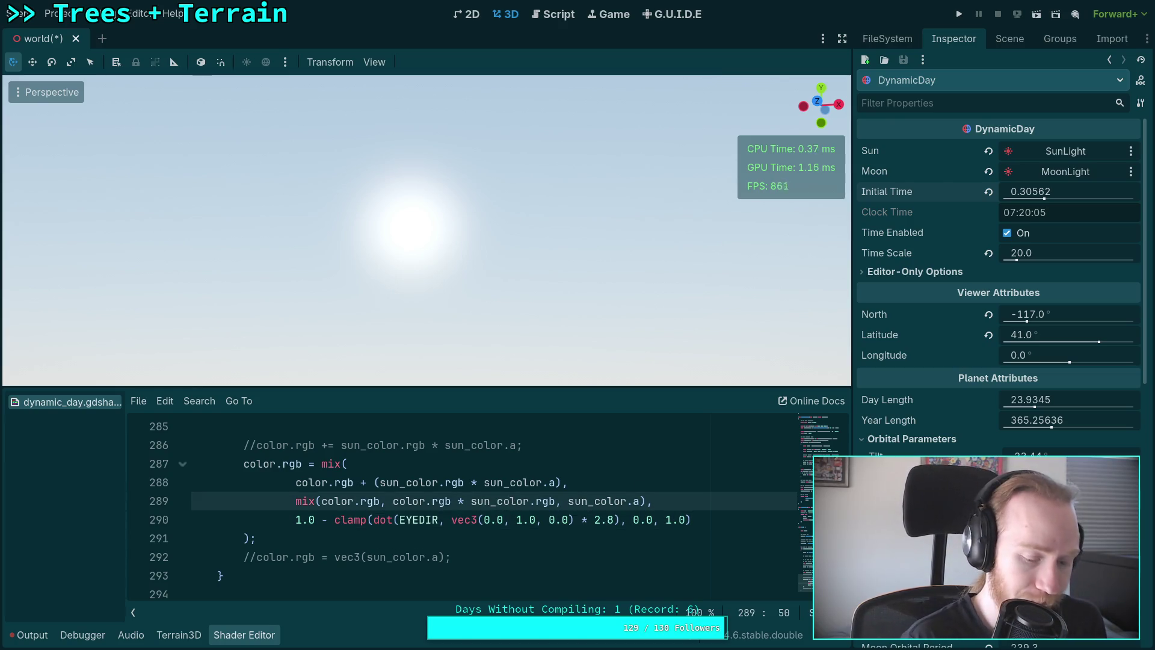
# Create line 287 as 'color.rgb = mix(...);' from a copy of the sun-tinted mix line.
pyautogui.hotkey('ctrl', 'c')
pyautogui.press('Up')
pyautogui.press('Up')
pyautogui.press('Up')
pyautogui.press('End')
pyautogui.press('Return')
pyautogui.hotkey('ctrl', 'v')
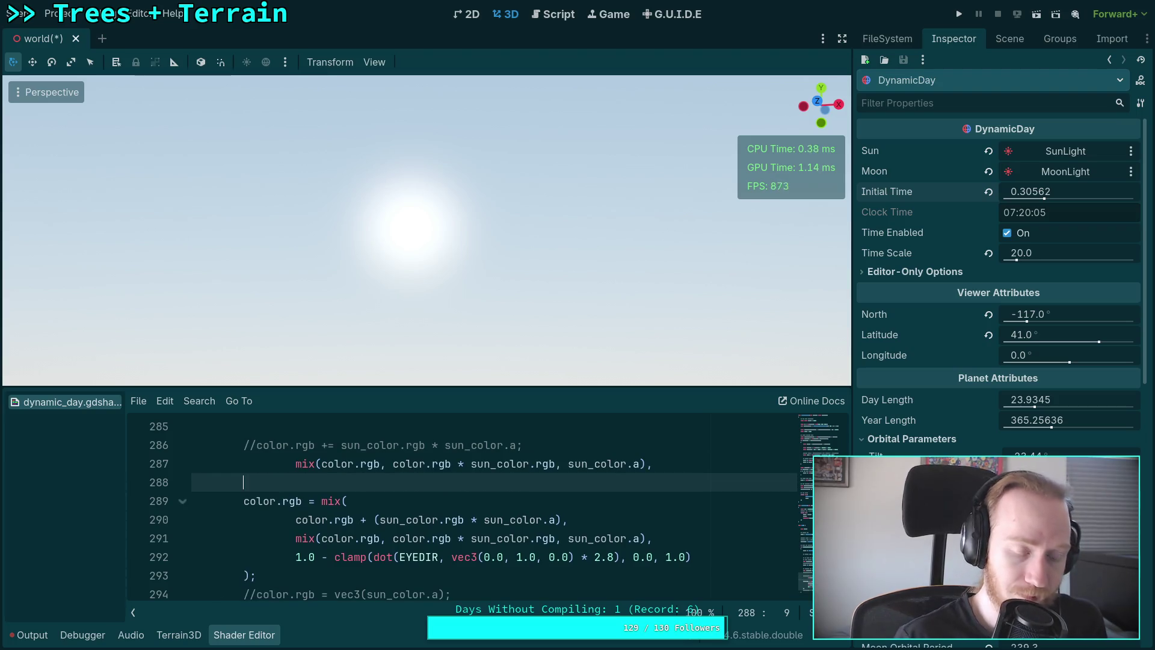
pyautogui.press('Up')
pyautogui.press('BackSpace')
pyautogui.write('color.rgb =')
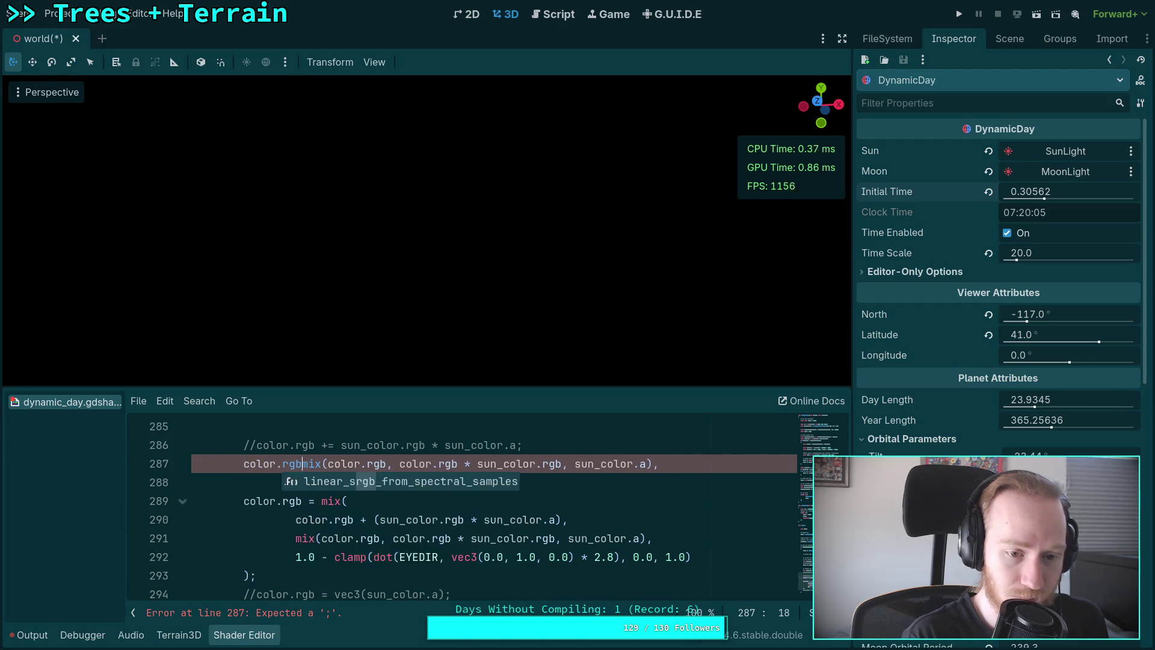
pyautogui.click(691, 468)
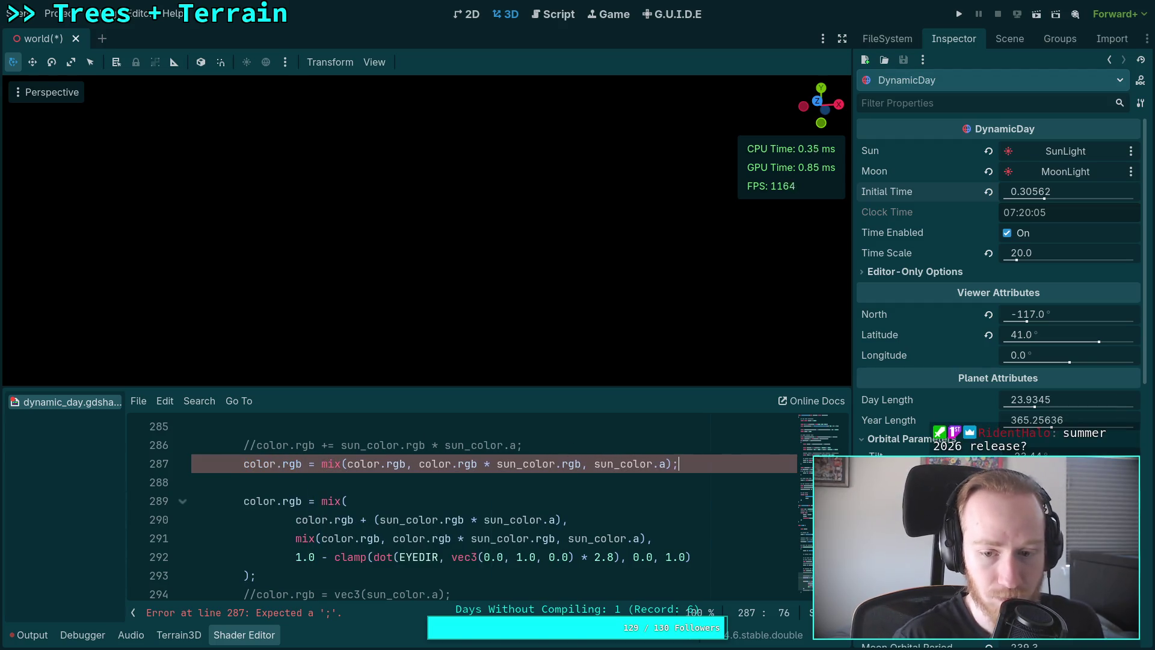
pyautogui.click(361, 478)
pyautogui.press('BackSpace')
# Comment out the old blend block on lines 288–292 with //.
pyautogui.click(246, 482)
pyautogui.write('//')
pyautogui.click(247, 501)
pyautogui.write('//')
pyautogui.click(247, 519)
pyautogui.write('//')
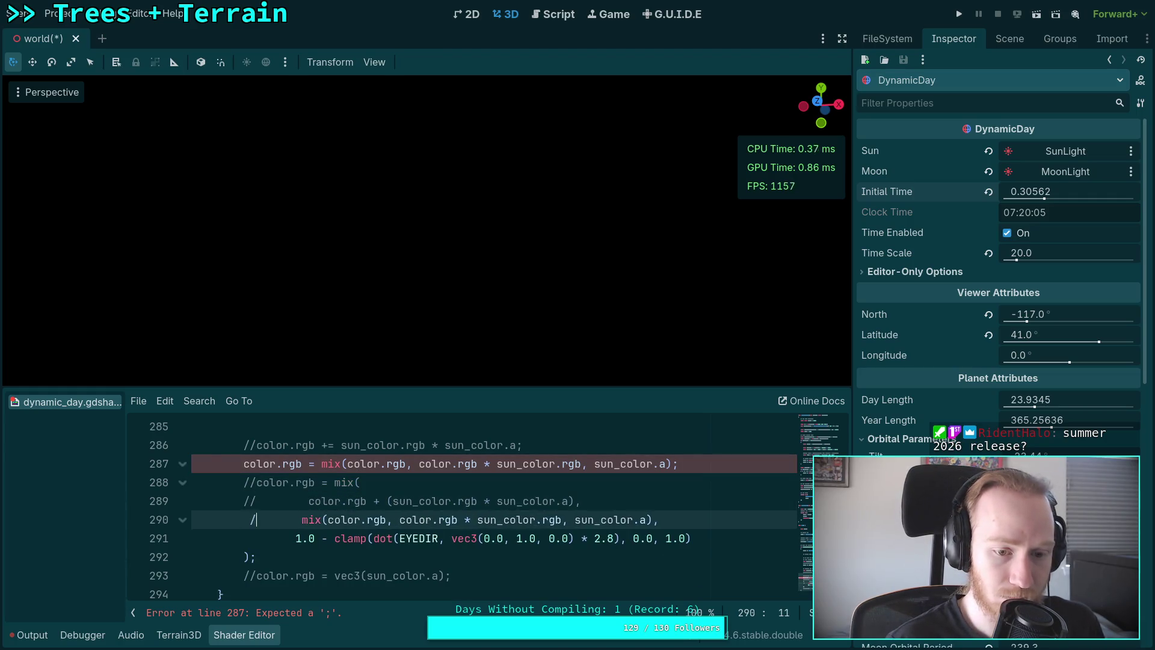
pyautogui.click(247, 532)
pyautogui.write('//')
pyautogui.press('BackSpace')
pyautogui.press('BackSpace')
pyautogui.click(246, 519)
pyautogui.press('BackSpace')
pyautogui.press('BackSpace')
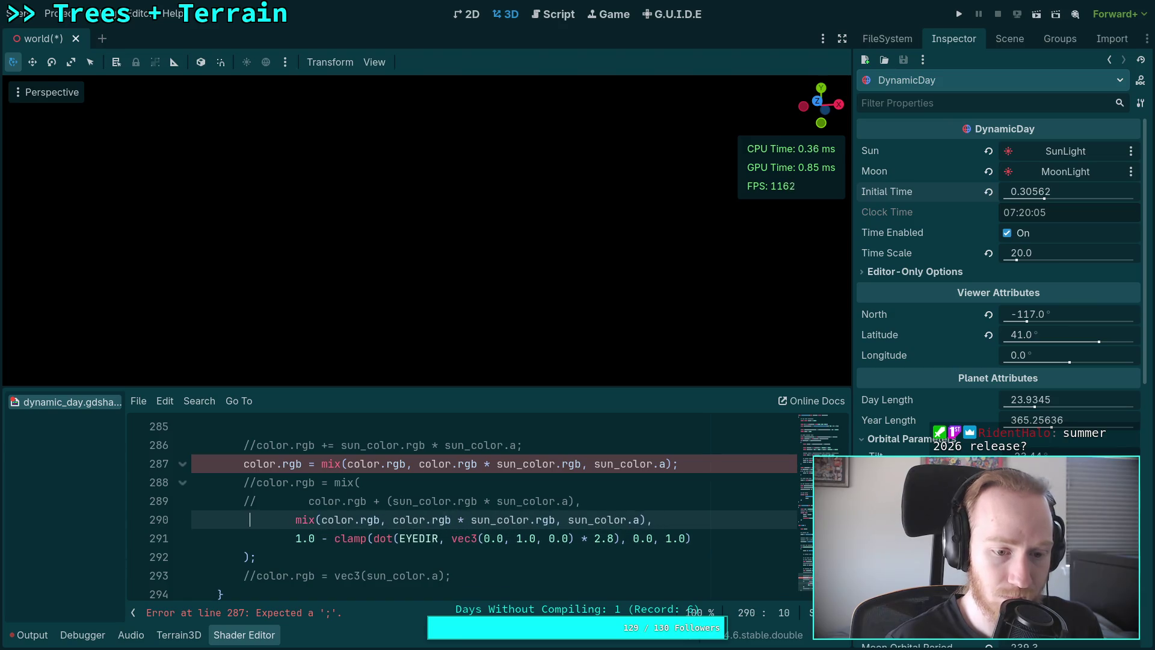
pyautogui.write('//')
pyautogui.click(246, 537)
pyautogui.write('//')
pyautogui.click(246, 556)
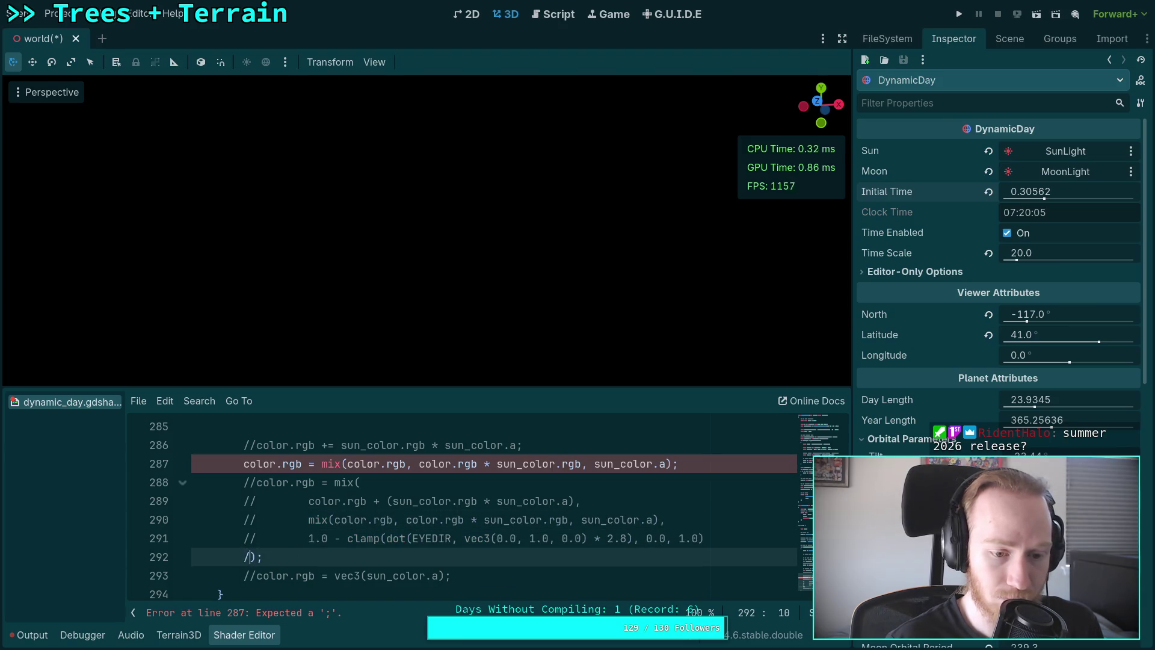
pyautogui.write('//')
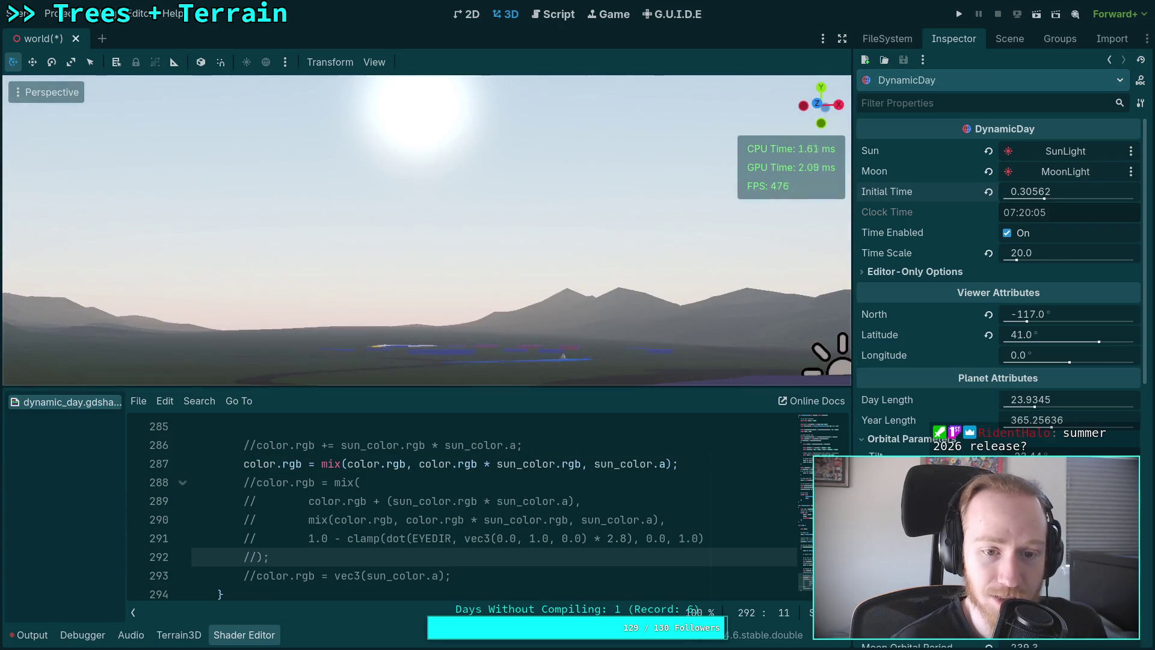
# Set Initial Time to 0.30932 (07:25) and tilt the view to the sun above the mountains.
pyautogui.moveTo(1053, 191)
pyautogui.mouseDown()
pyautogui.moveTo(1004, 192)
pyautogui.moveTo(1050, 191)
pyautogui.mouseUp()
pyautogui.moveTo(585, 251)
pyautogui.mouseDown()
pyautogui.moveTo(580, 327)
pyautogui.moveTo(560, 289)
pyautogui.mouseUp()
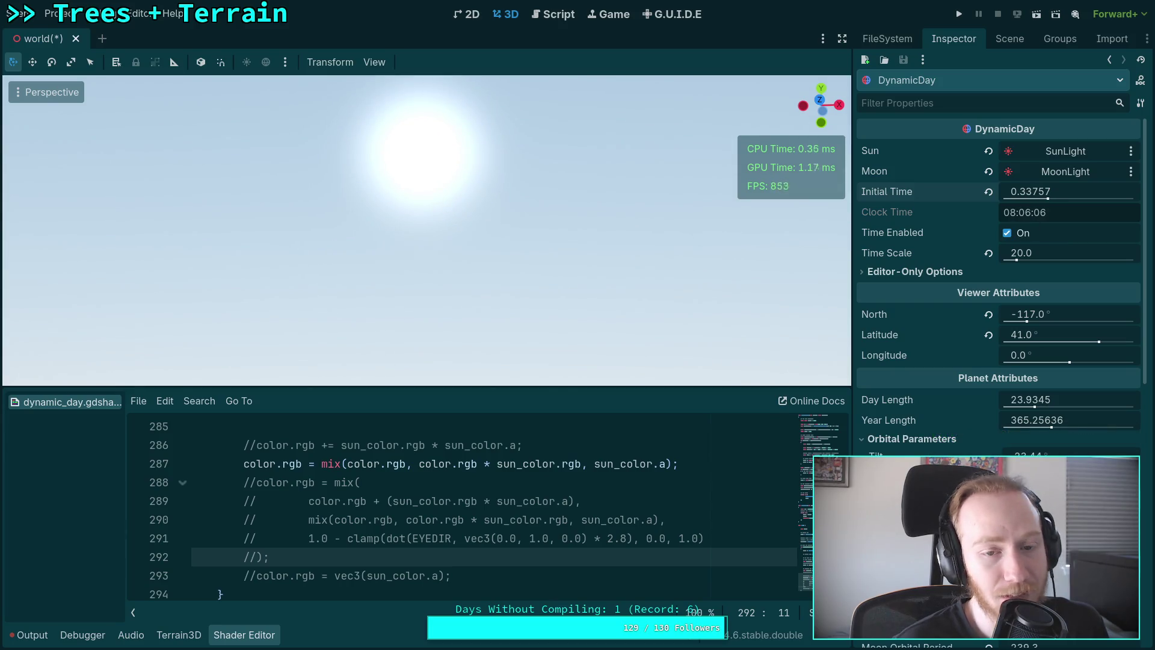
pyautogui.moveTo(1028, 191); pyautogui.dragTo(1007, 191)
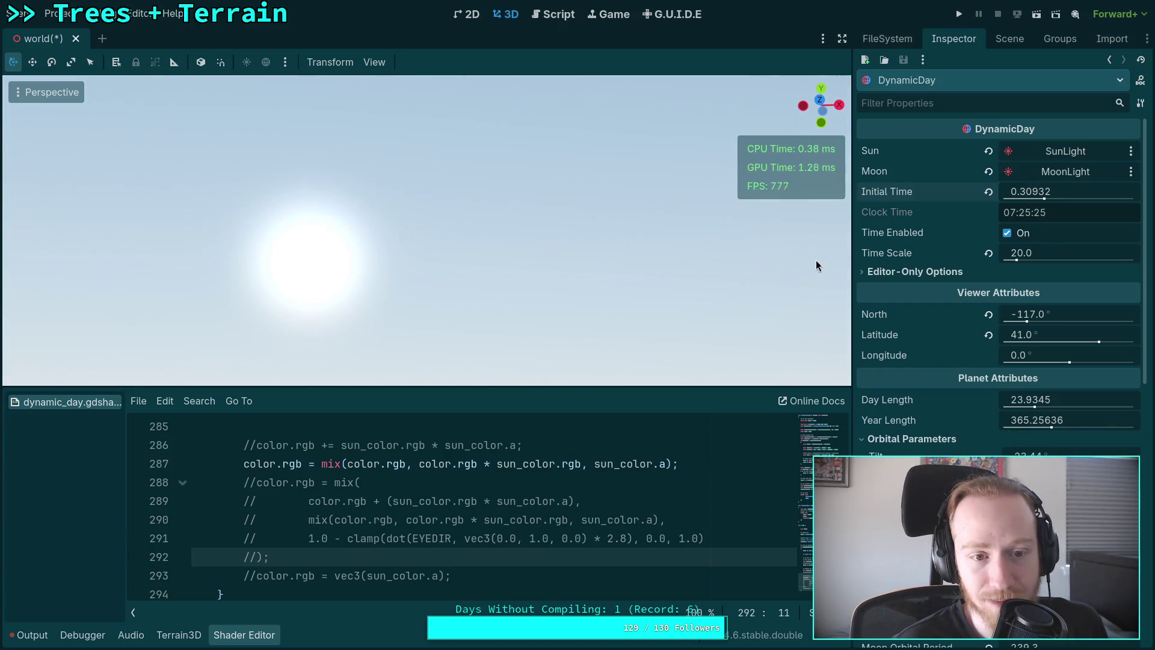
pyautogui.moveTo(605, 270)
pyautogui.mouseDown()
pyautogui.moveTo(640, 360)
pyautogui.moveTo(600, 277)
pyautogui.mouseUp()
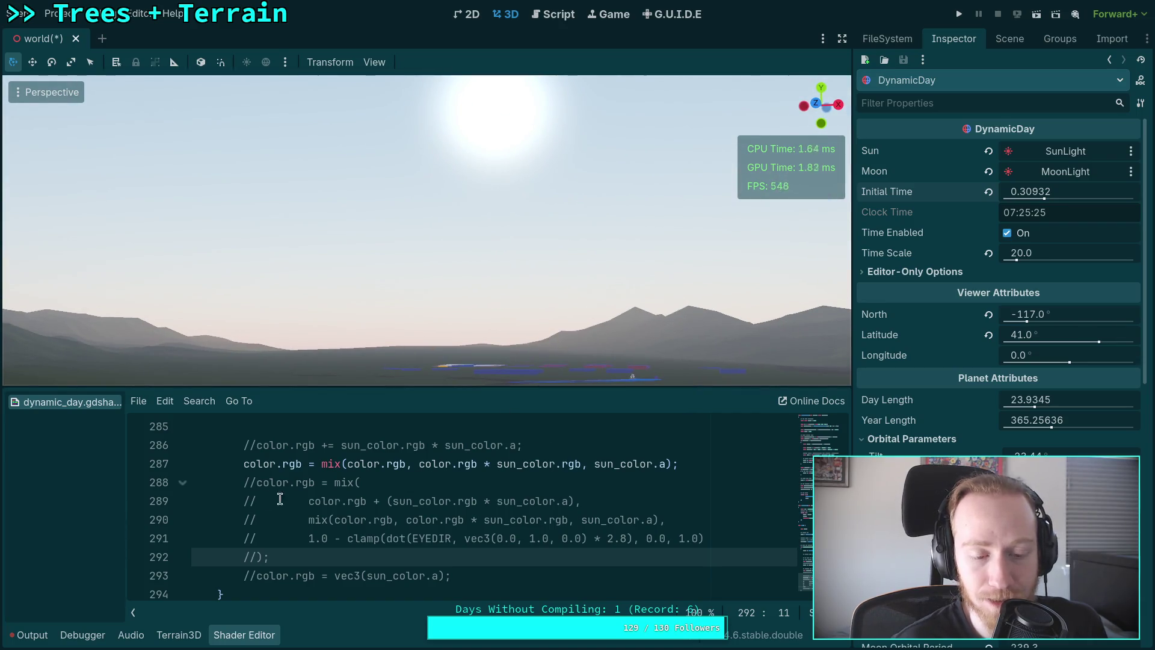
pyautogui.click(257, 481)
pyautogui.doubleClick(247, 468)
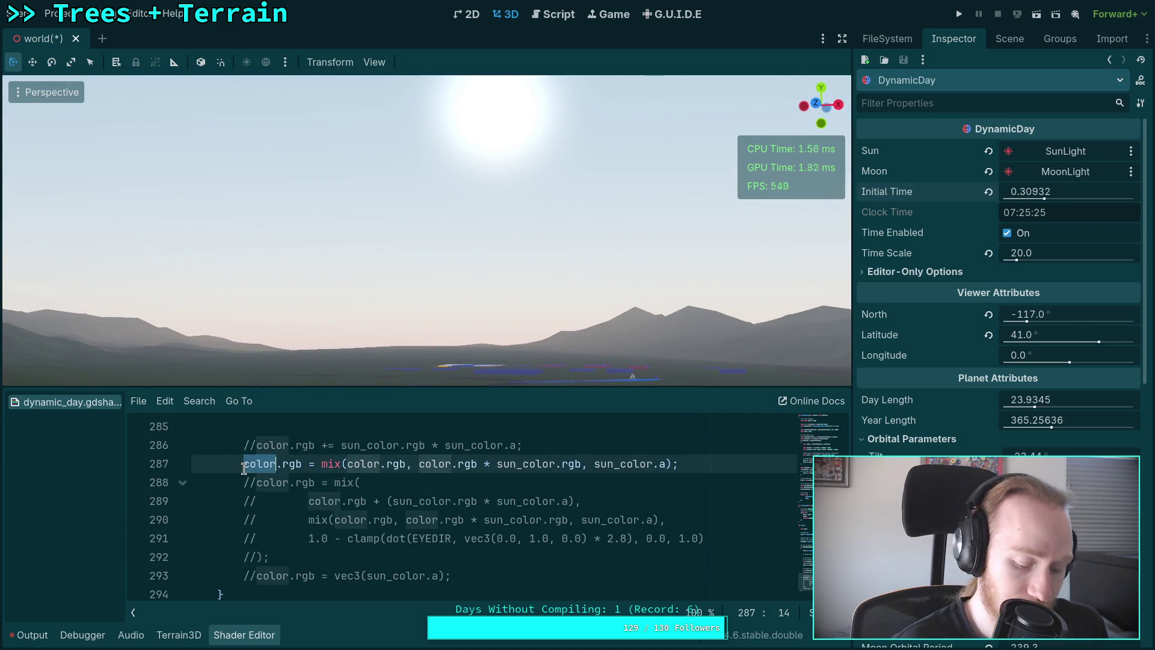
# Comment out the single-line sun mix on line 287.
pyautogui.press('BackSpace')
pyautogui.hotkey('ctrl', 'z')
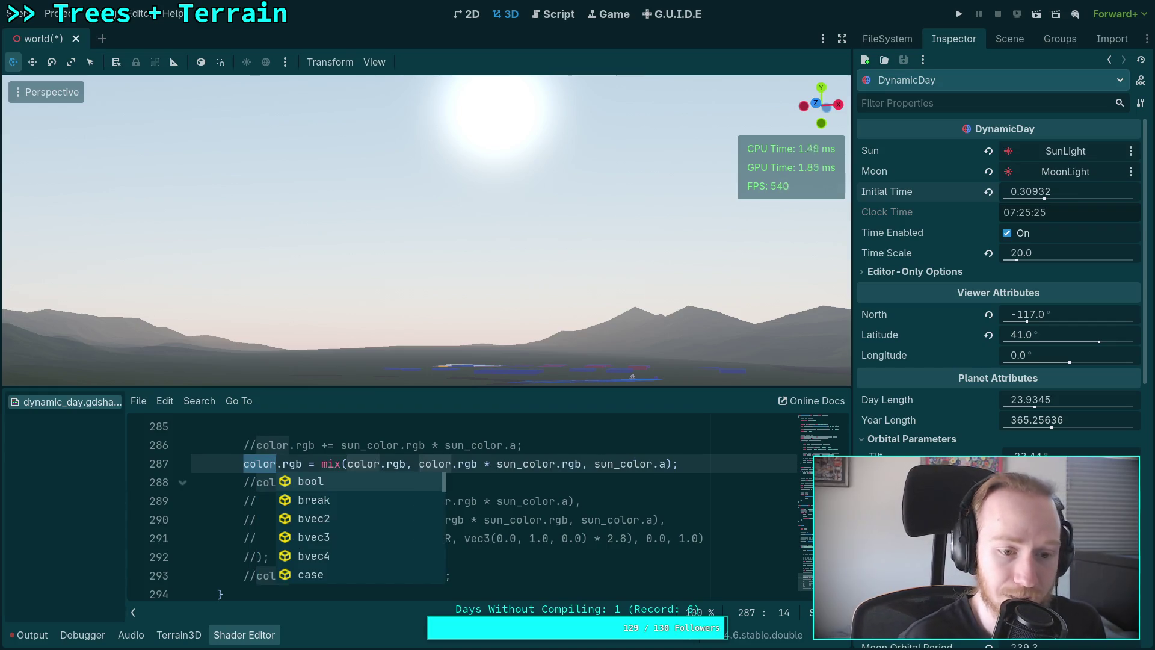
pyautogui.click(243, 464)
pyautogui.hotkey('ctrl', 'k')
# Uncomment the blend block on lines 288–292 and the vec3(sun_color.a) debug line 293.
pyautogui.click(253, 483)
pyautogui.hotkey('ctrl', 'k')
pyautogui.click(254, 502)
pyautogui.hotkey('ctrl', 'k')
pyautogui.click(256, 524)
pyautogui.hotkey('ctrl', 'k')
pyautogui.click(257, 540)
pyautogui.hotkey('ctrl', 'k')
pyautogui.click(259, 558)
pyautogui.hotkey('ctrl', 'k')
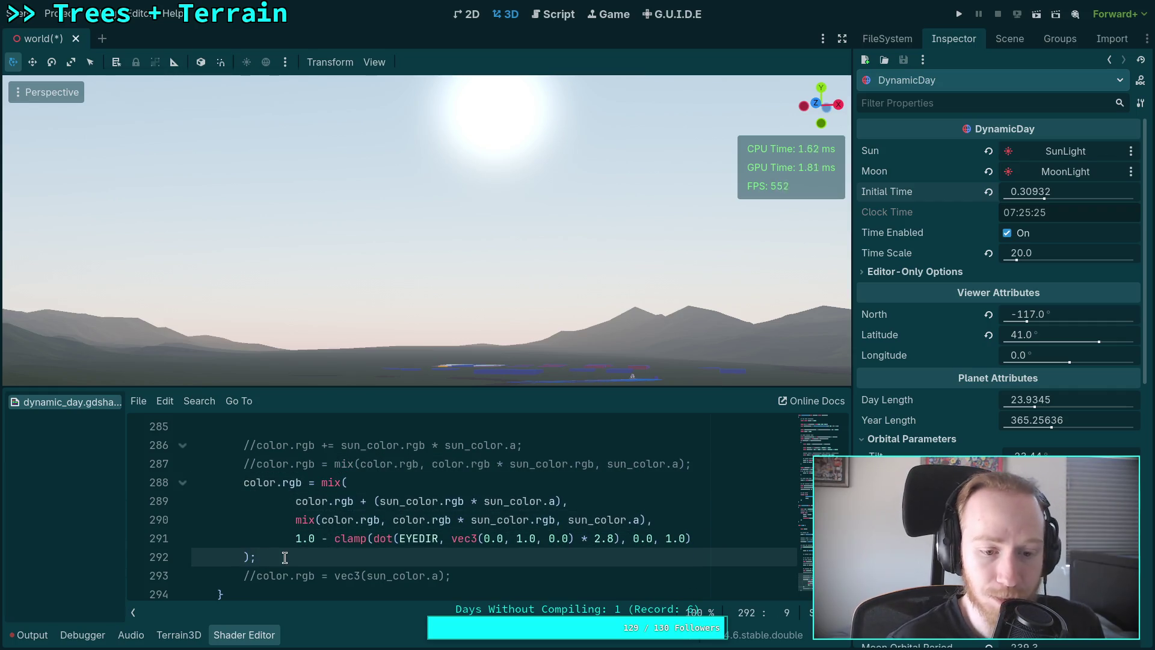
pyautogui.click(248, 575)
pyautogui.hotkey('ctrl', 'k')
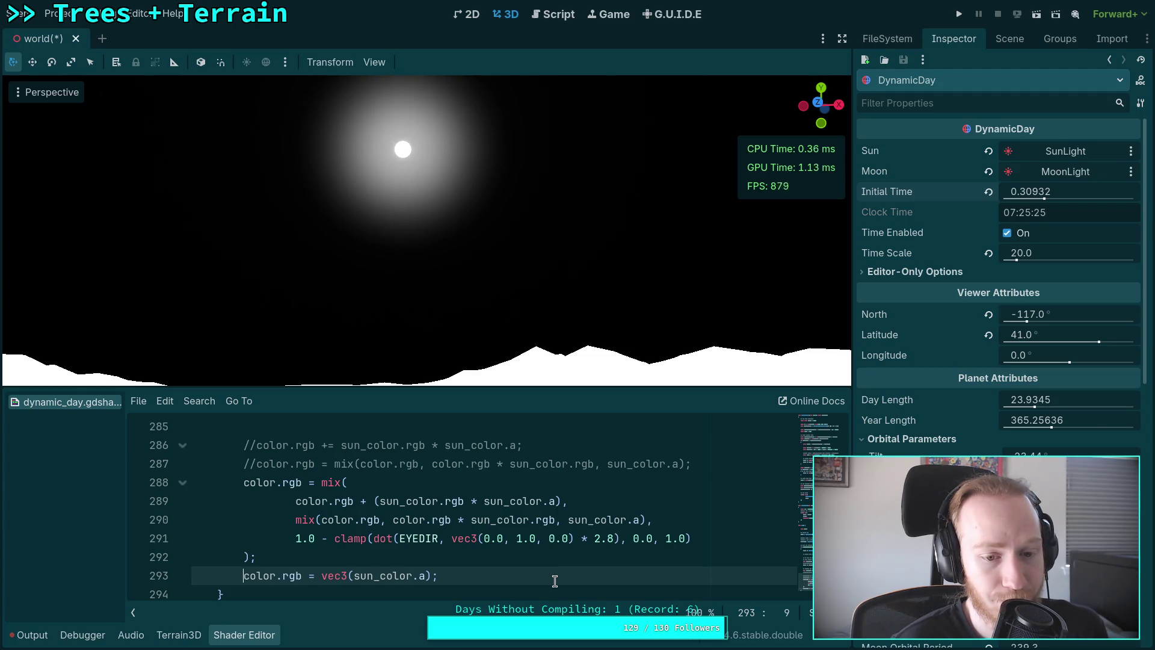
# Add line 294 'color.rgb = mix(color.rgb, sun_color.rgb, sun_color.a);' below the debug line.
pyautogui.press('Up')
pyautogui.press('End')
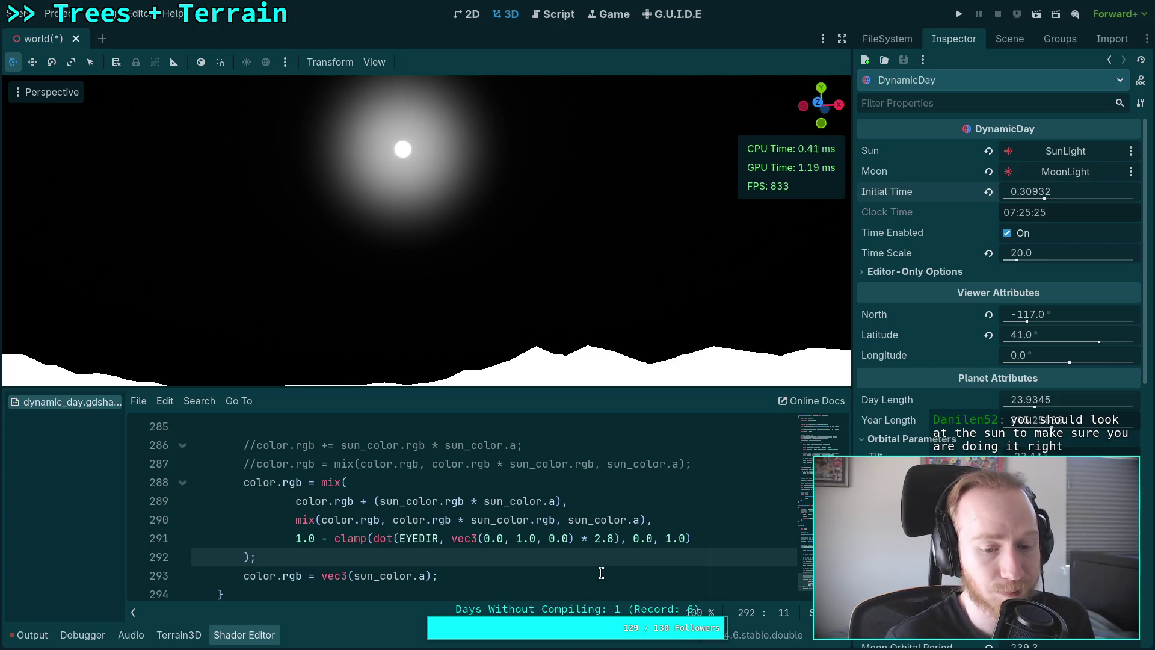
pyautogui.click(595, 570)
pyautogui.press('Return')
pyautogui.write('color.rgb = mux')
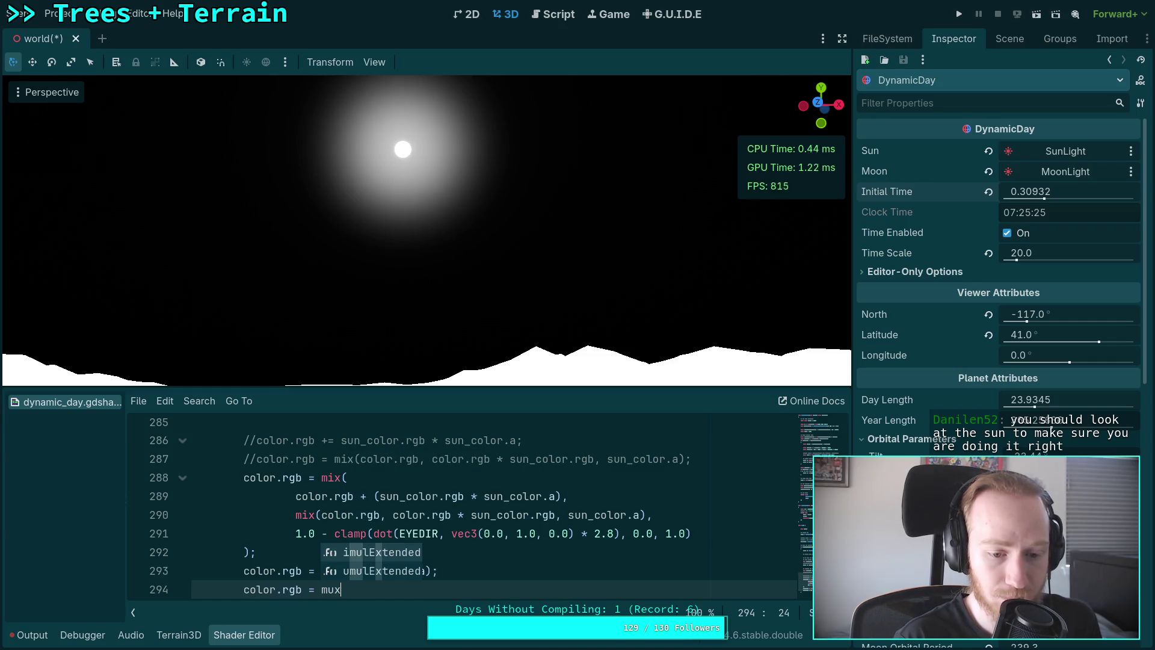
pyautogui.press('BackSpace')
pyautogui.press('BackSpace')
pyautogui.write('ix')
pyautogui.press('Return')
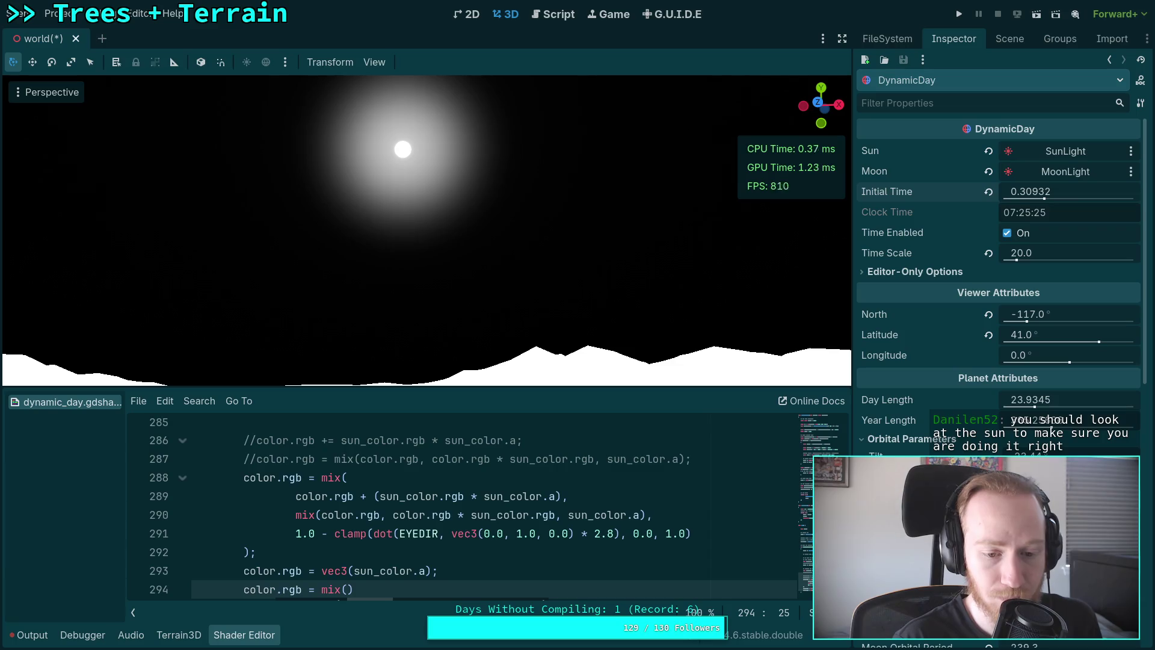
pyautogui.write('color.rgb, ')
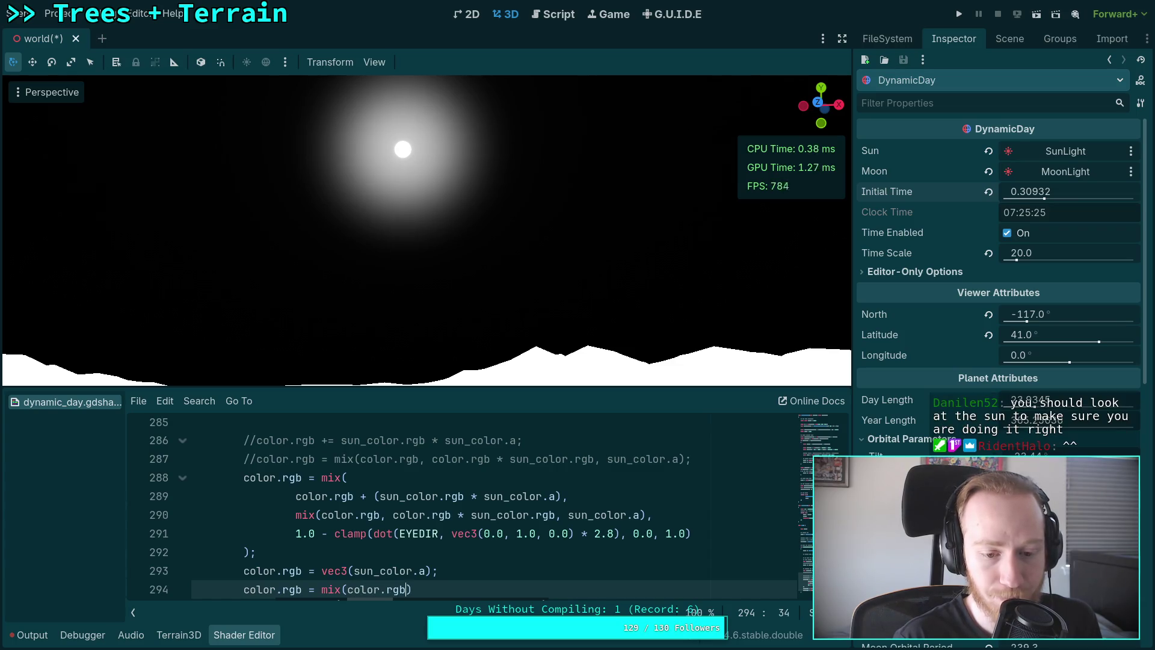
pyautogui.write('sun_color.rgb, sun_color.a);')
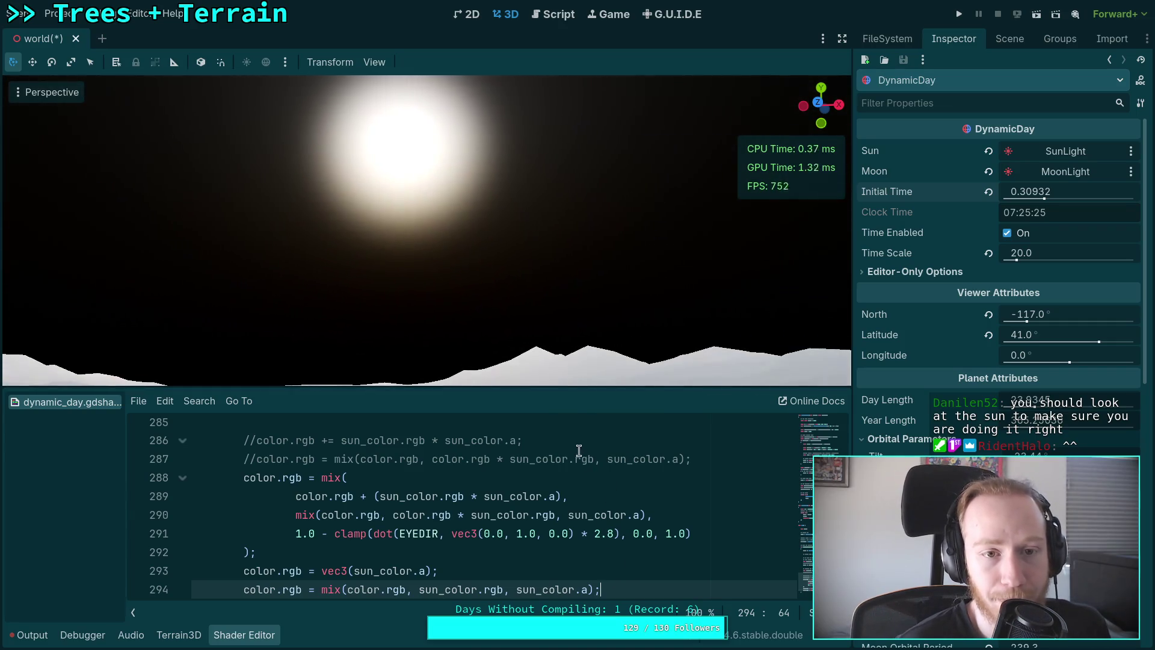
# Orbit the view toward the sun and set Initial Time to 0.30177.
pyautogui.moveTo(557, 331)
pyautogui.mouseDown()
pyautogui.moveTo(562, 300)
pyautogui.moveTo(773, 314)
pyautogui.mouseUp()
pyautogui.moveTo(1026, 203); pyautogui.dragTo(1038, 203)
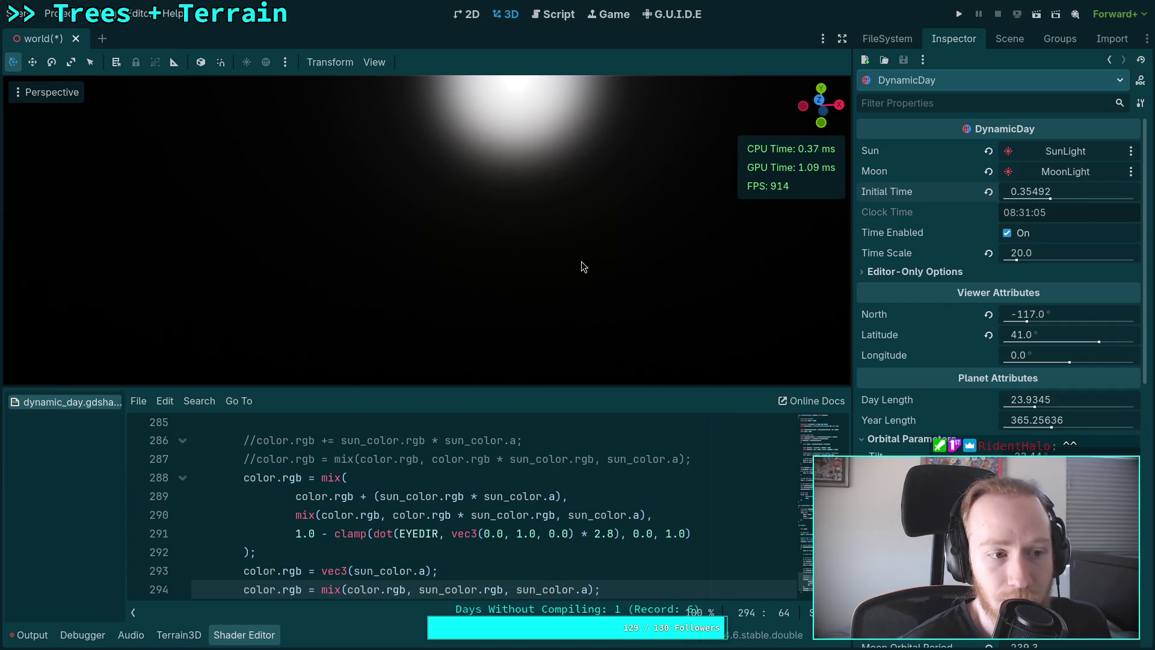
pyautogui.moveTo(581, 261); pyautogui.dragTo(491, 262)
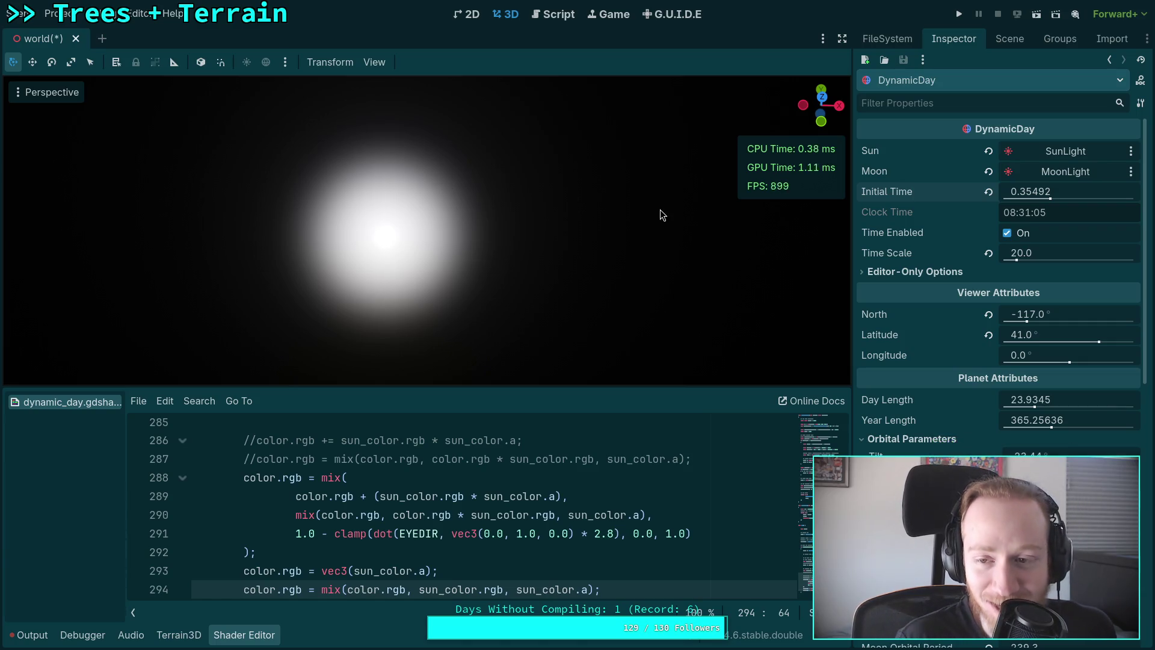
pyautogui.moveTo(1043, 184)
pyautogui.mouseDown()
pyautogui.moveTo(1030, 184)
pyautogui.moveTo(1072, 185)
pyautogui.mouseUp()
pyautogui.moveTo(421, 228); pyautogui.dragTo(419, 237)
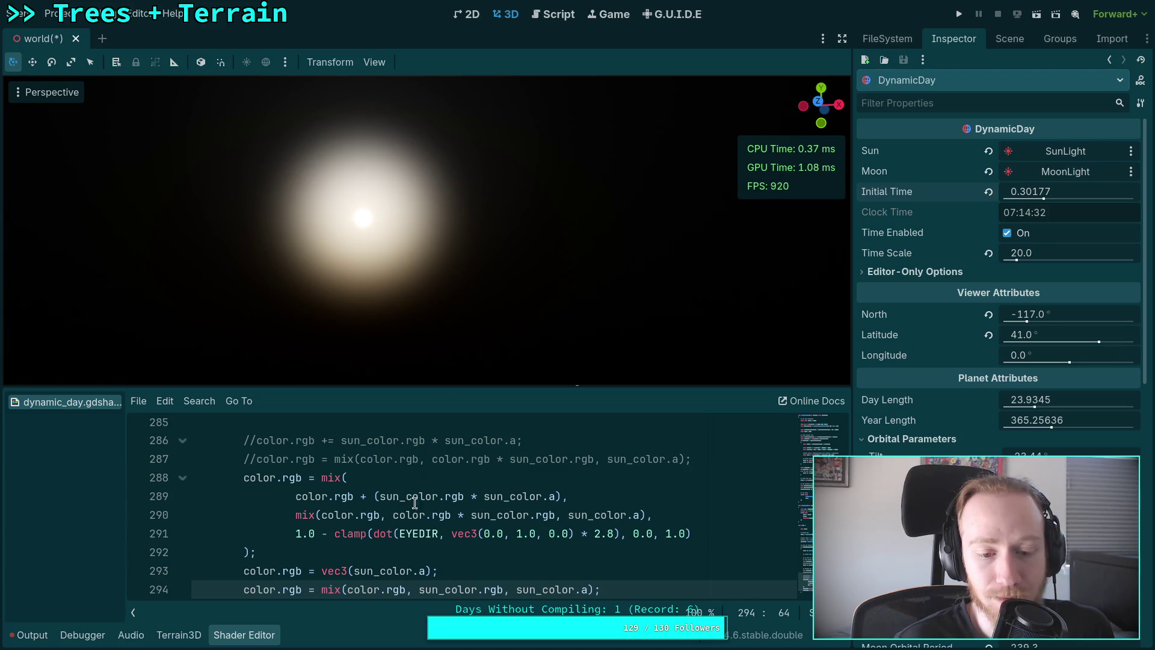
pyautogui.scroll(-1, 372, 540)
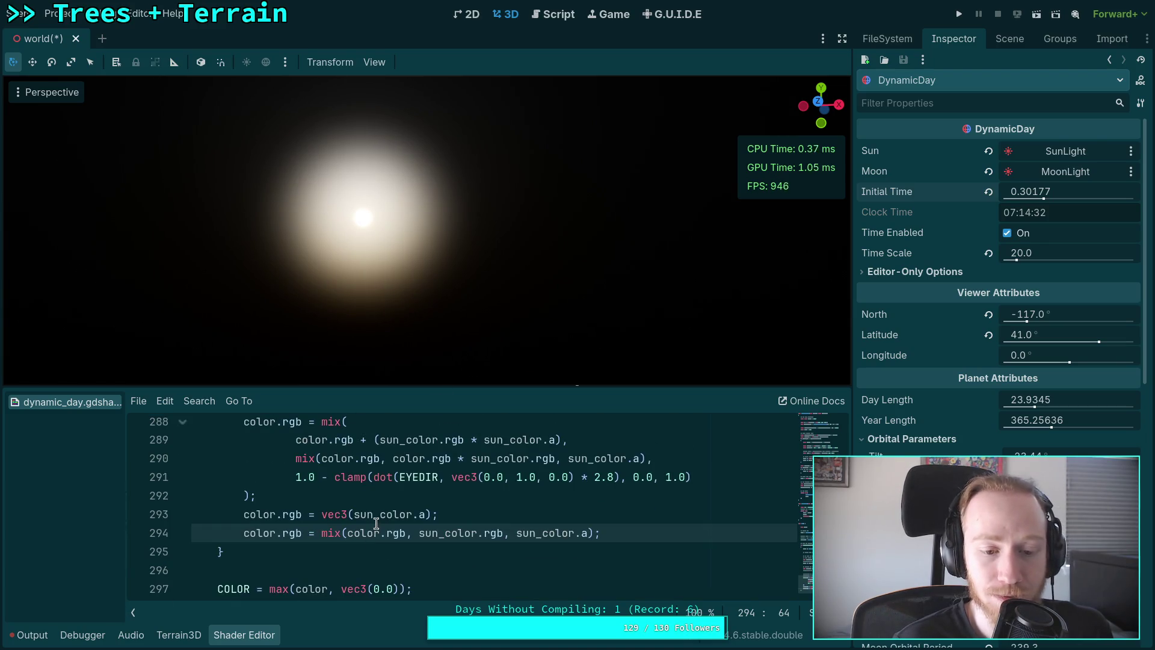
pyautogui.scroll(-1, 376, 523)
# Comment out the vec3(sun_color.a) debug line 293 with //.
pyautogui.click(243, 482)
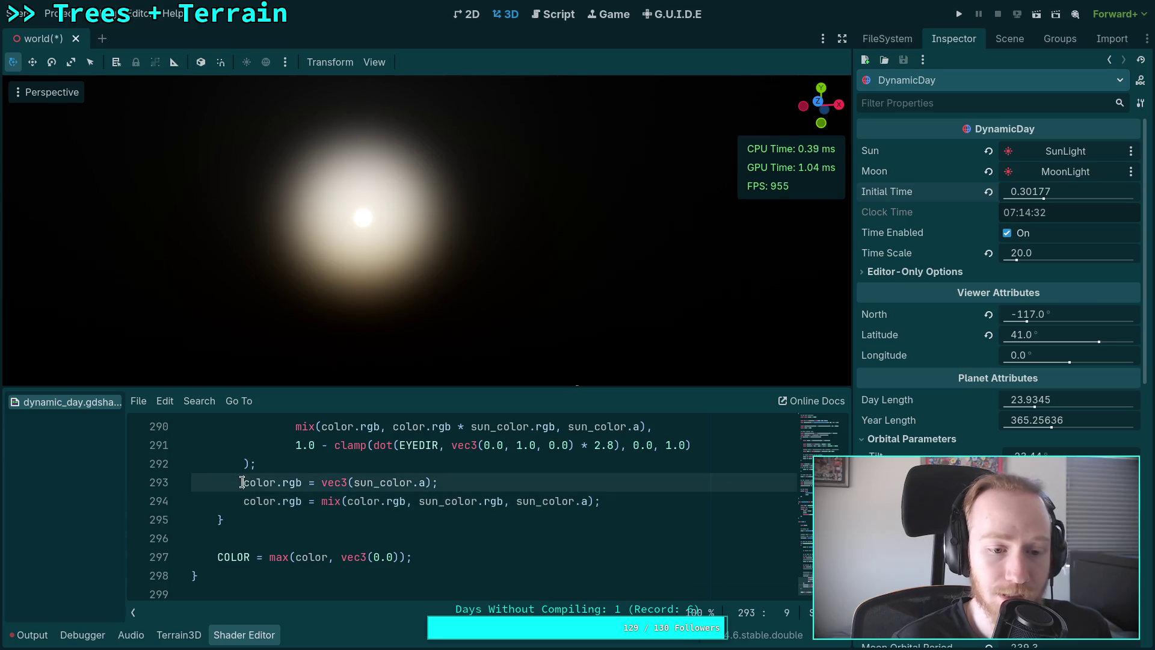
pyautogui.write('//')
pyautogui.scroll(1, 388, 510)
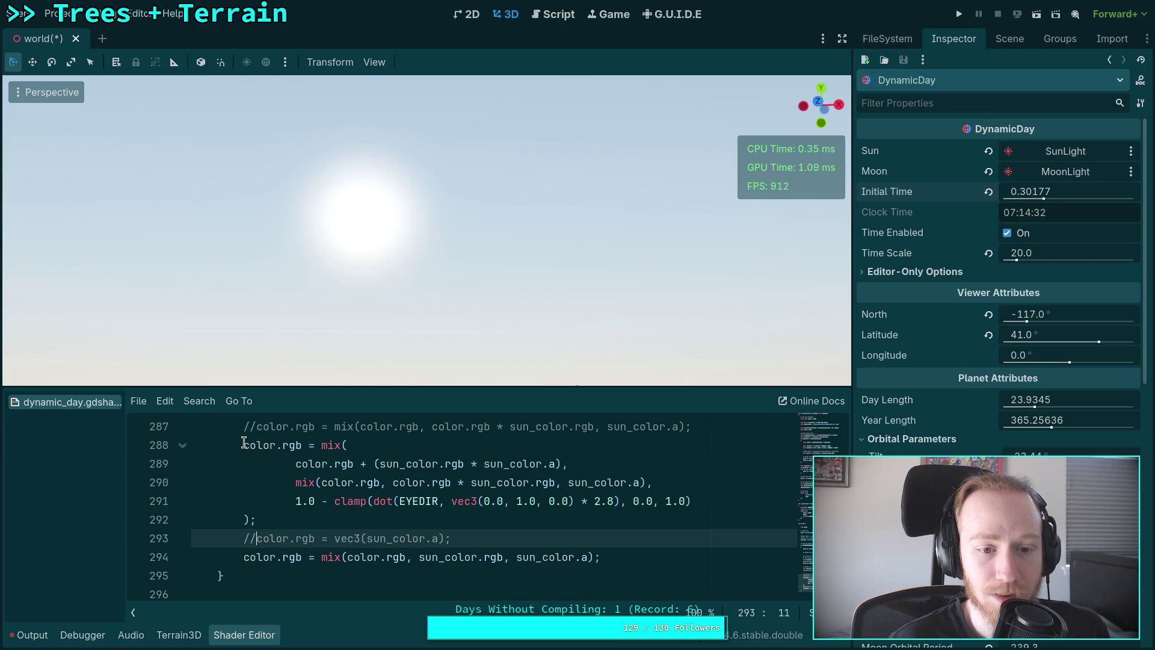
pyautogui.click(245, 444)
# Comment out shader lines 288–292 of the sun-colour mix block with //.
pyautogui.write('//')
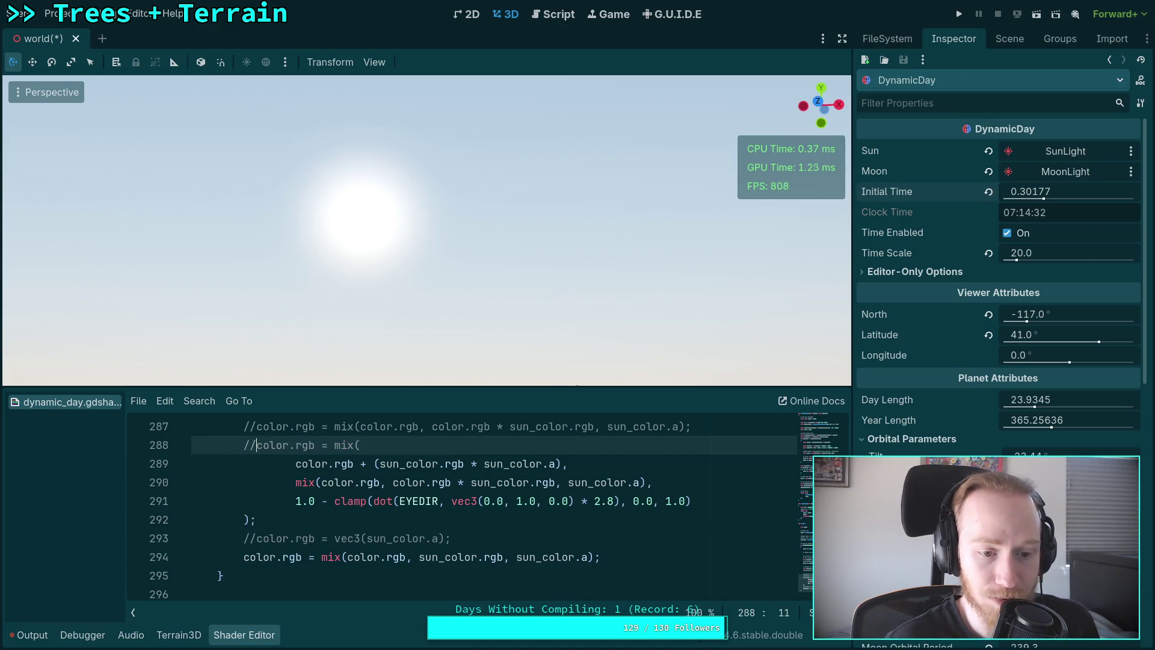
pyautogui.click(244, 460)
pyautogui.write('//')
pyautogui.click(244, 482)
pyautogui.write('//')
pyautogui.click(245, 501)
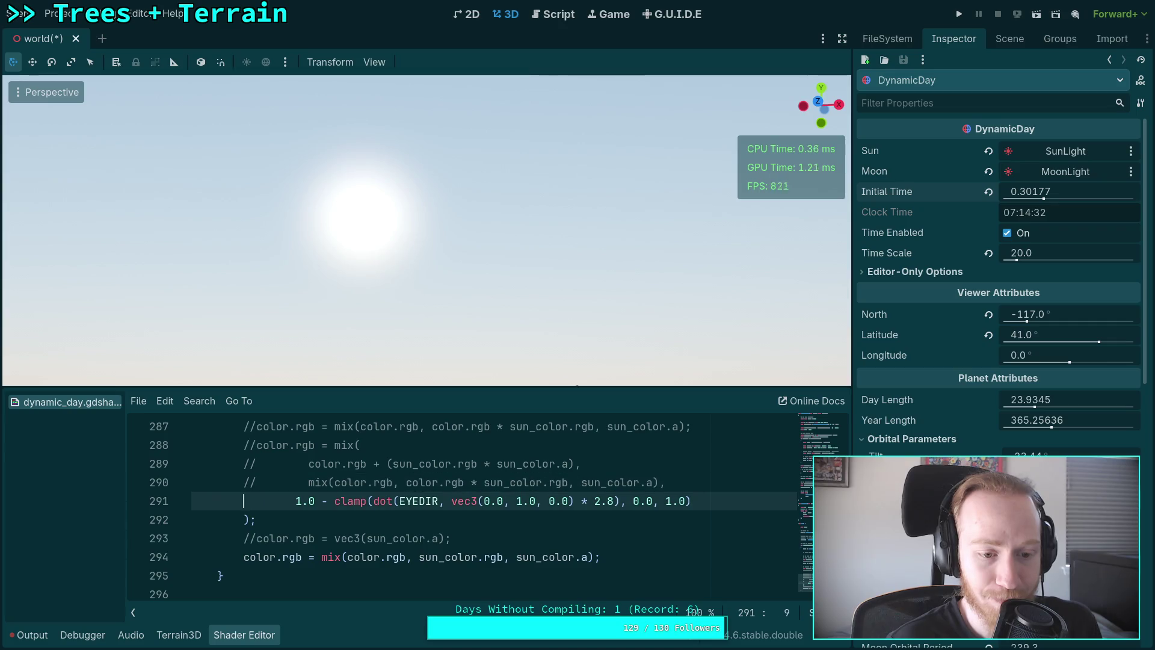
pyautogui.write('//')
pyautogui.click(244, 520)
pyautogui.write('//')
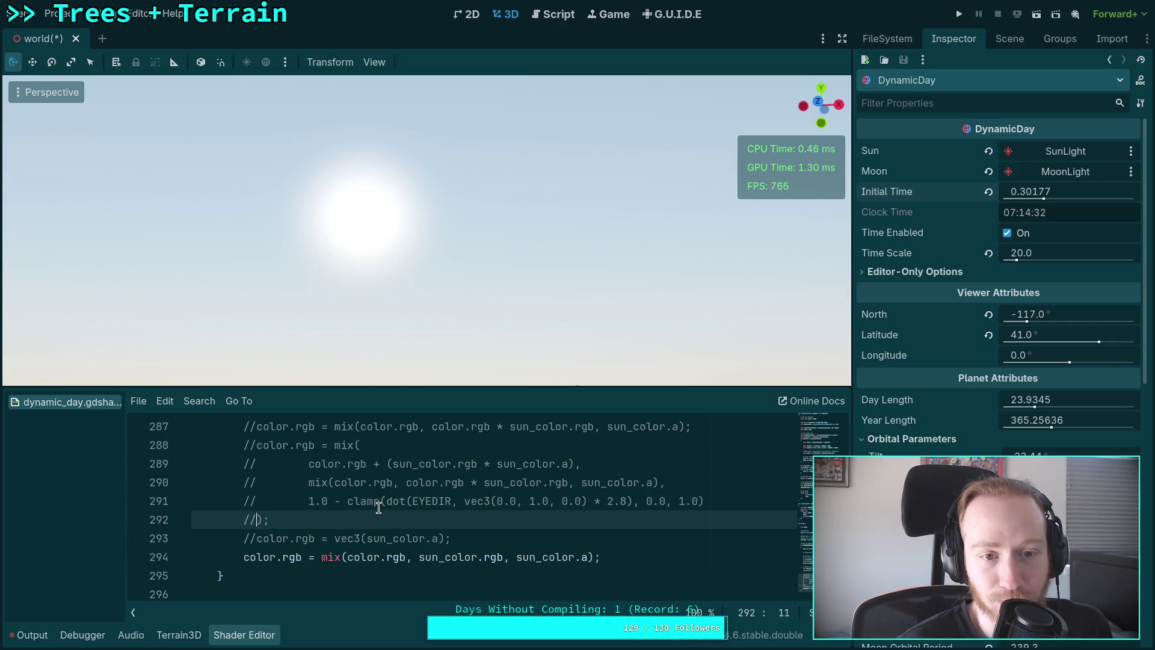
# Set DynamicDay Initial Time to 0.33117, putting the clock at 07:56:53.
pyautogui.moveTo(473, 265)
pyautogui.mouseDown()
pyautogui.moveTo(473, 361)
pyautogui.moveTo(473, 314)
pyautogui.mouseUp()
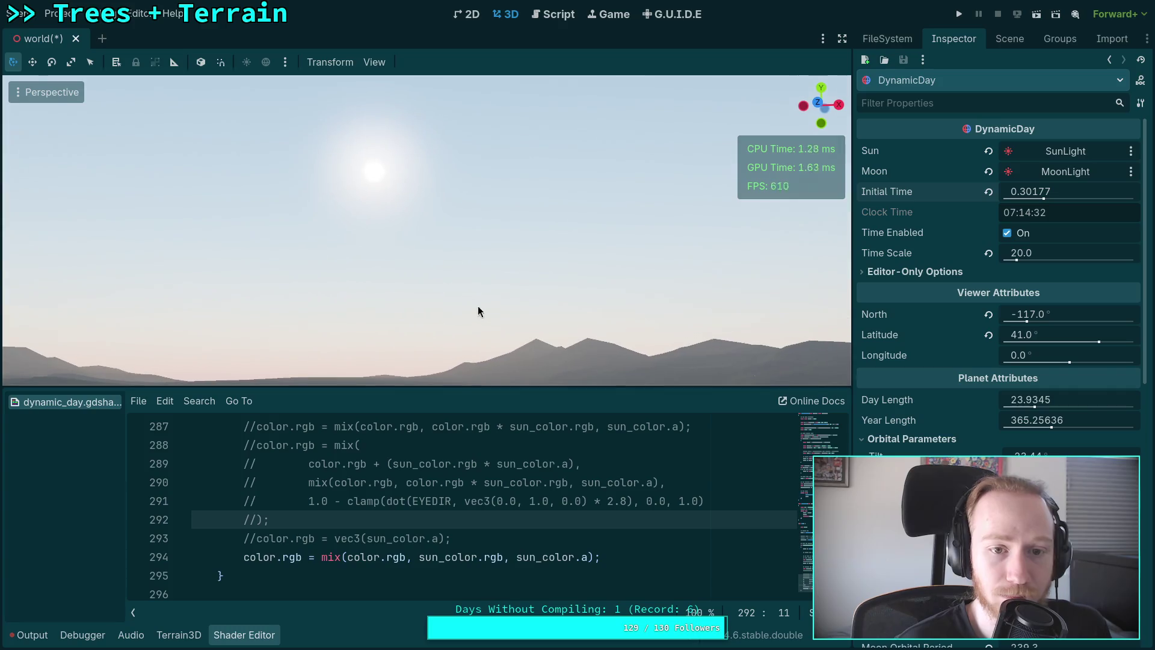
pyautogui.moveTo(1030, 191)
pyautogui.mouseDown()
pyautogui.moveTo(993, 191)
pyautogui.moveTo(1049, 191)
pyautogui.mouseUp()
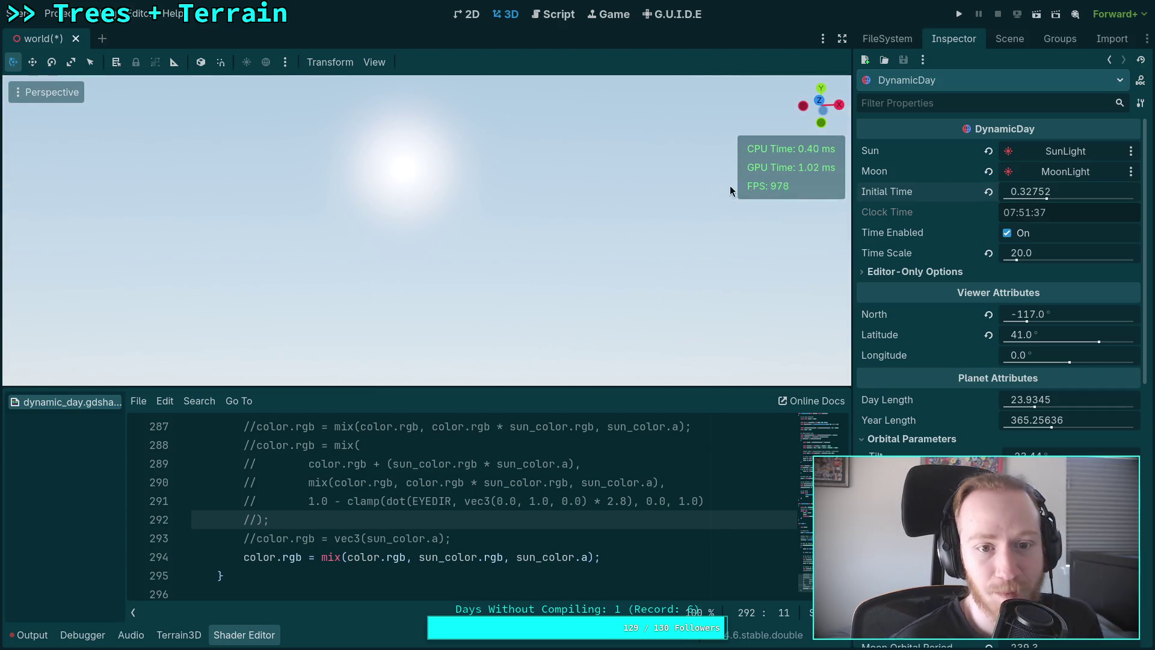
pyautogui.moveTo(1022, 191); pyautogui.dragTo(1032, 192)
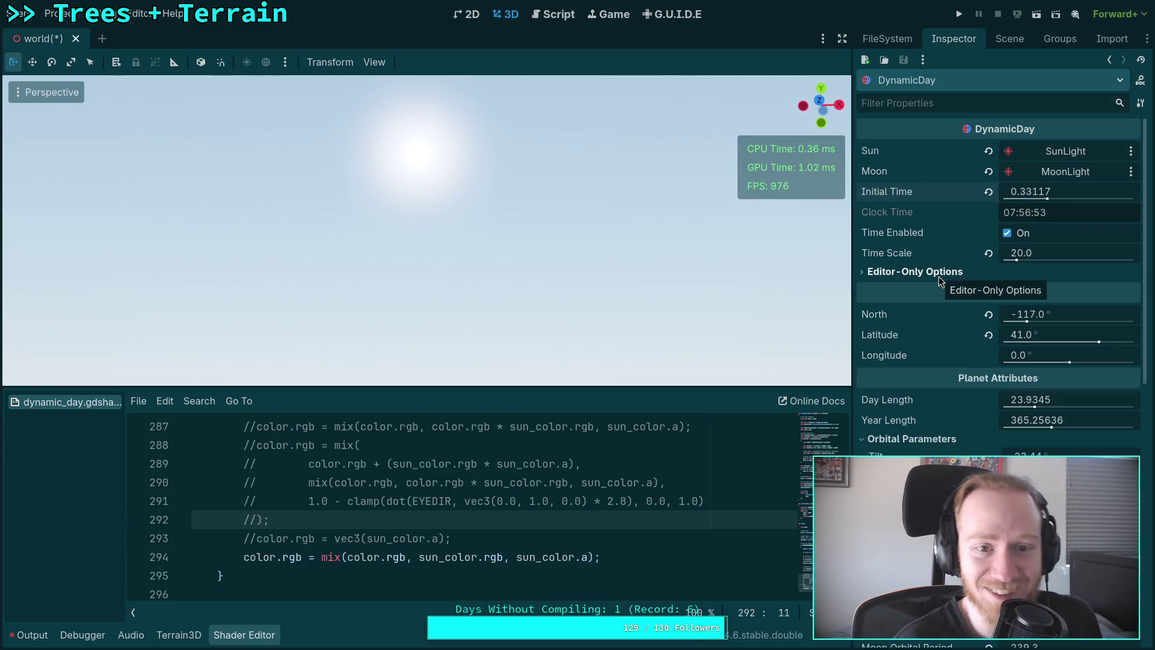
pyautogui.scroll(7, 497, 472)
pyautogui.scroll(12, 497, 472)
pyautogui.scroll(5, 484, 489)
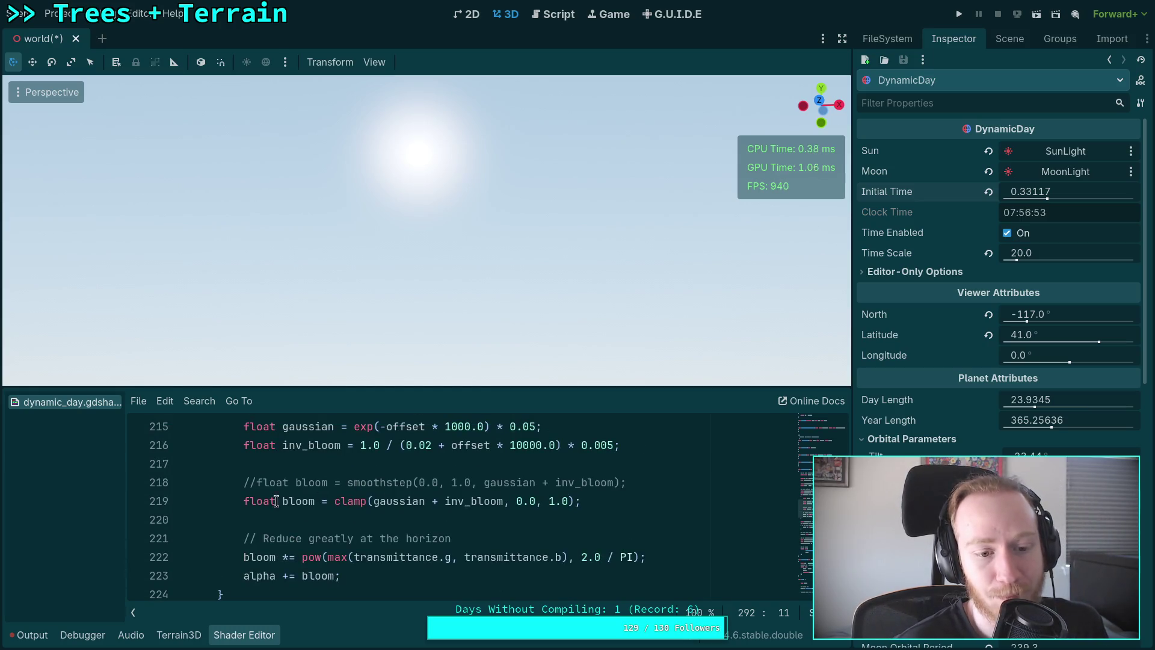
pyautogui.click(244, 501)
pyautogui.hotkey('ctrl', 'k')
pyautogui.press('Up')
pyautogui.hotkey('ctrl', 'k')
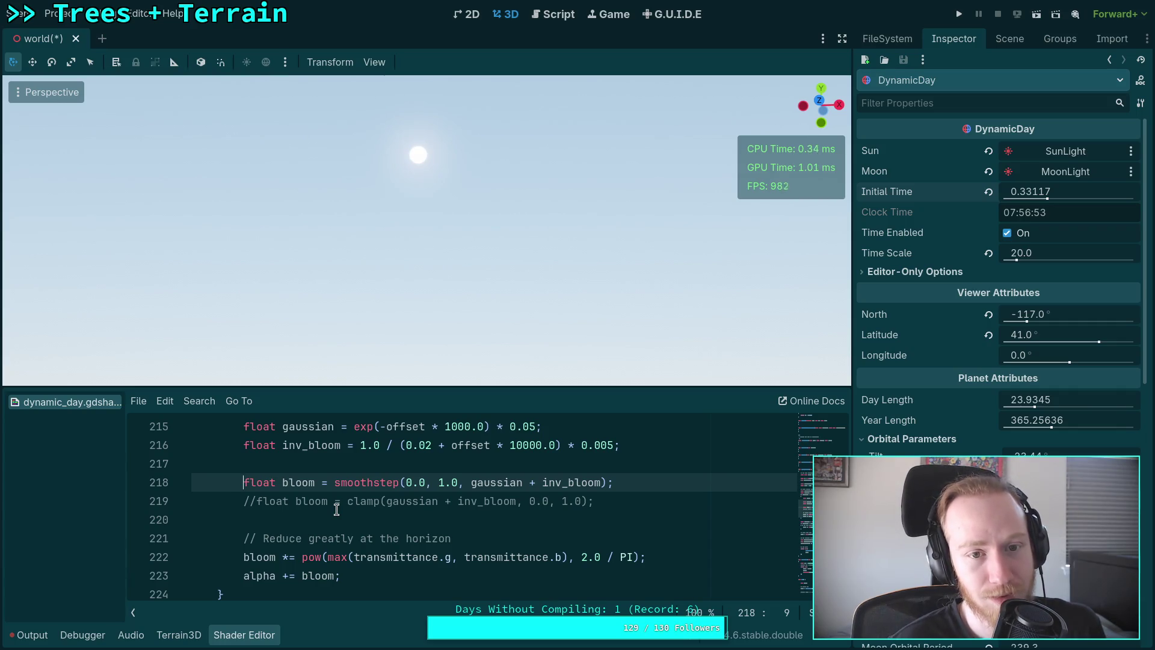
pyautogui.hotkey('ctrl', 'k')
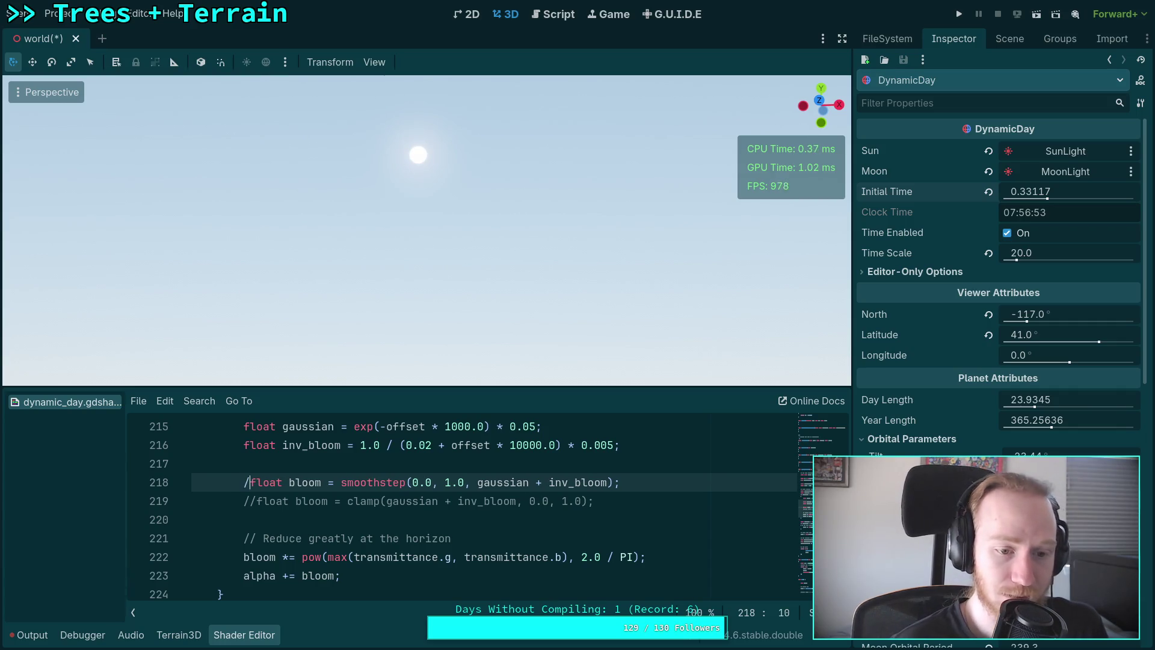
pyautogui.press('Down')
pyautogui.hotkey('ctrl', 'k')
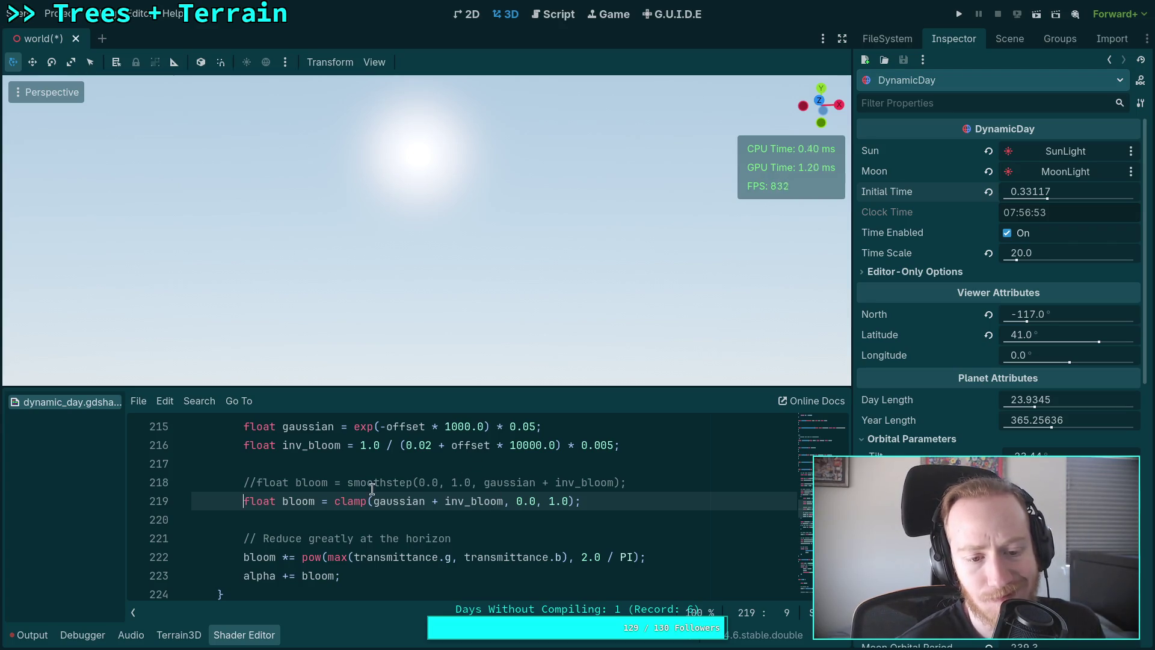
# Set the gaussian bloom strength on line 215 to 0.025, keeping the 1000.0 falloff.
pyautogui.scroll(1, 441, 503)
pyautogui.click(446, 482)
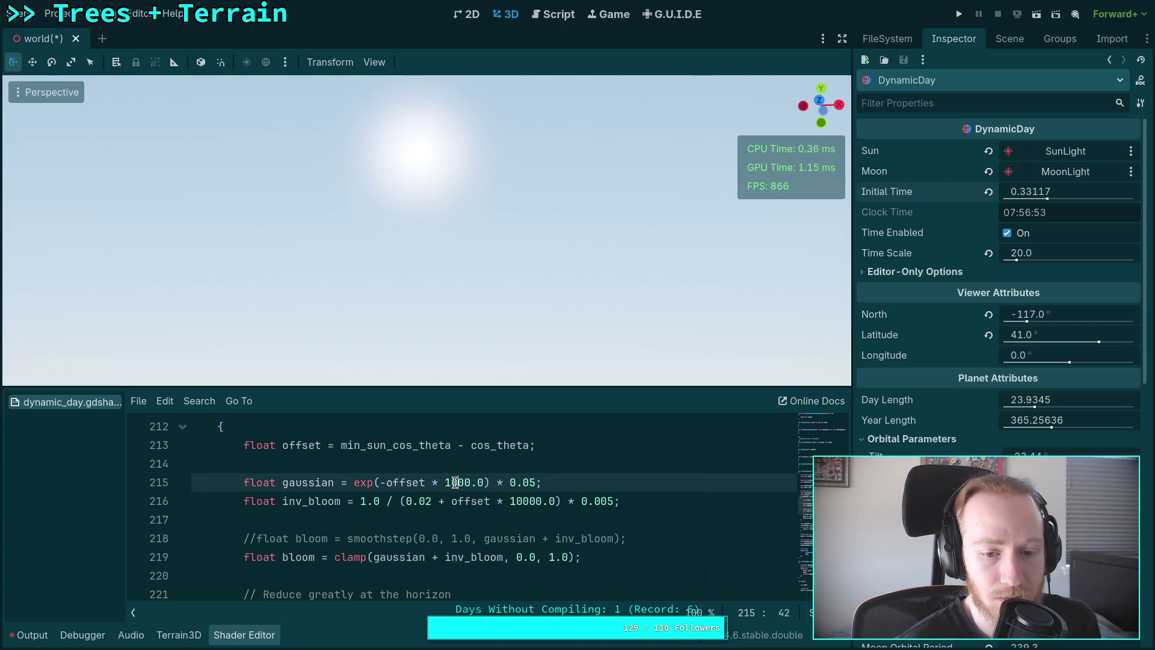
pyautogui.press('Delete')
pyautogui.write('50')
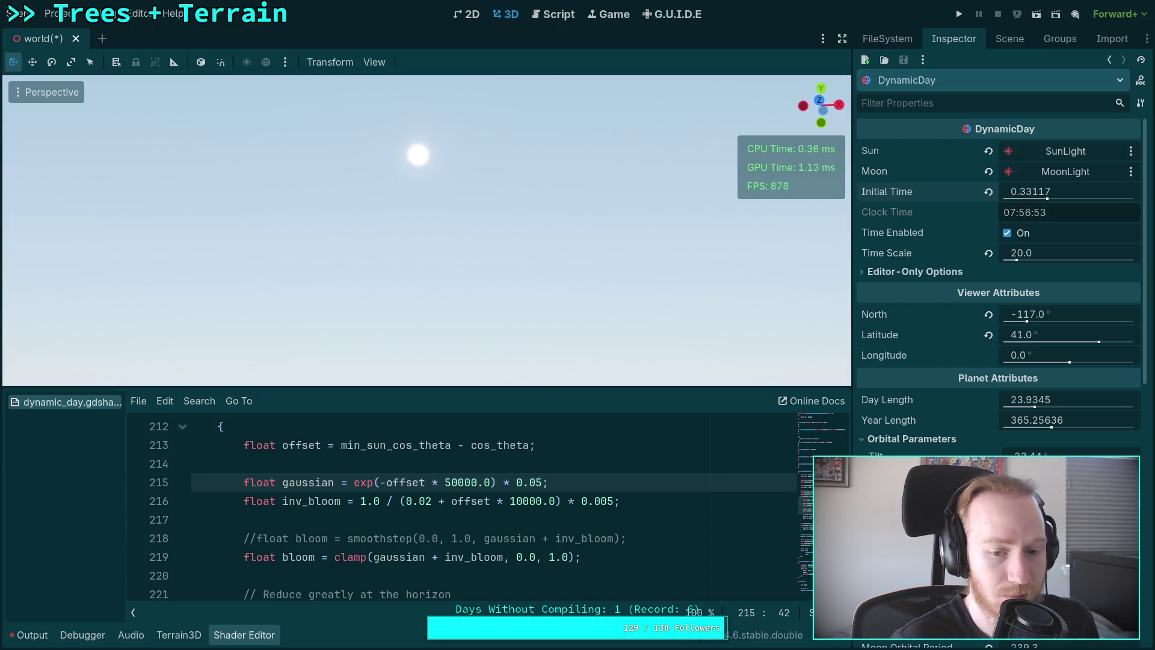
pyautogui.press('BackSpace')
pyautogui.press('BackSpace')
pyautogui.write('1')
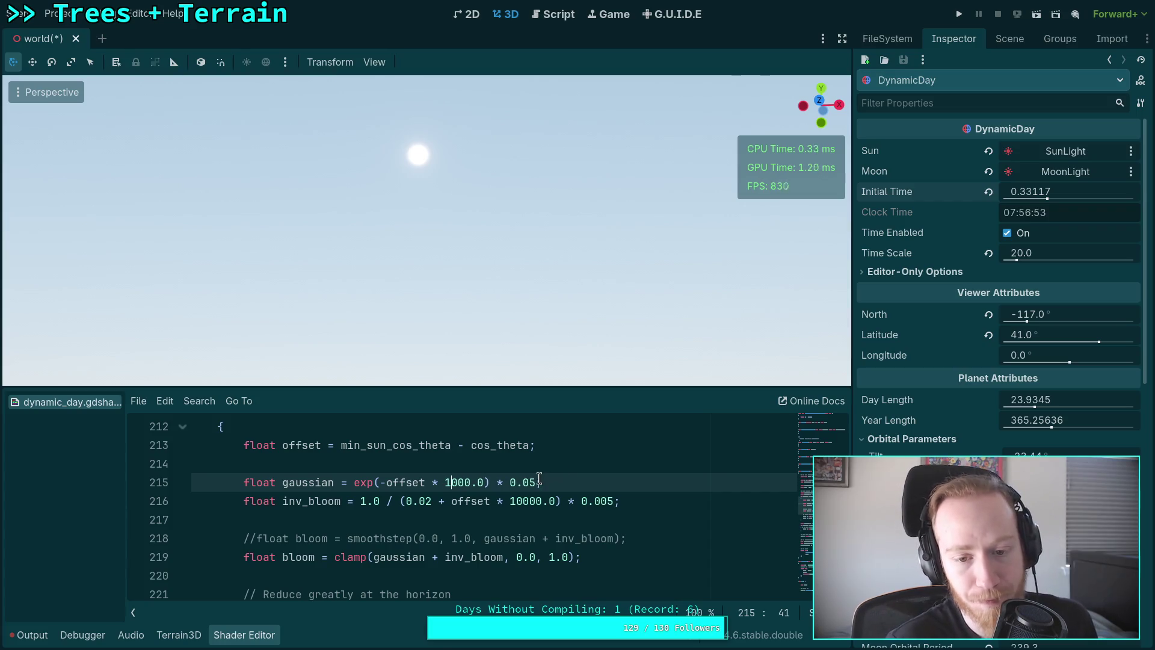
pyautogui.click(539, 482)
pyautogui.press('BackSpace')
pyautogui.press('BackSpace')
pyautogui.write('2')
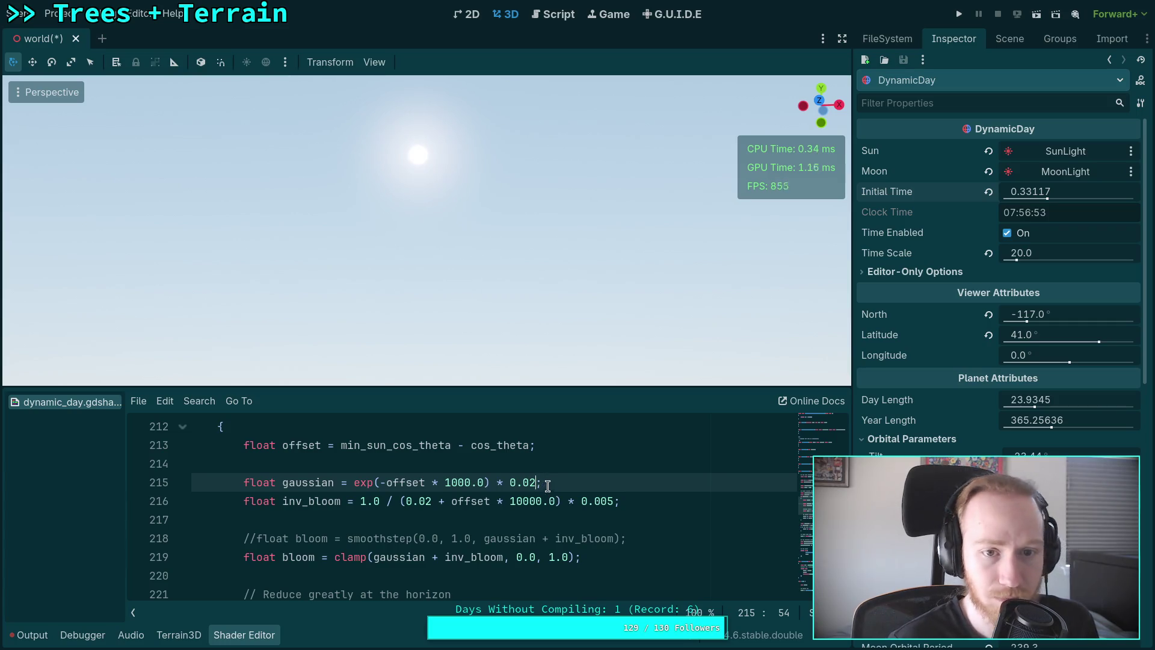
pyautogui.moveTo(529, 483); pyautogui.dragTo(536, 482)
pyautogui.write('3')
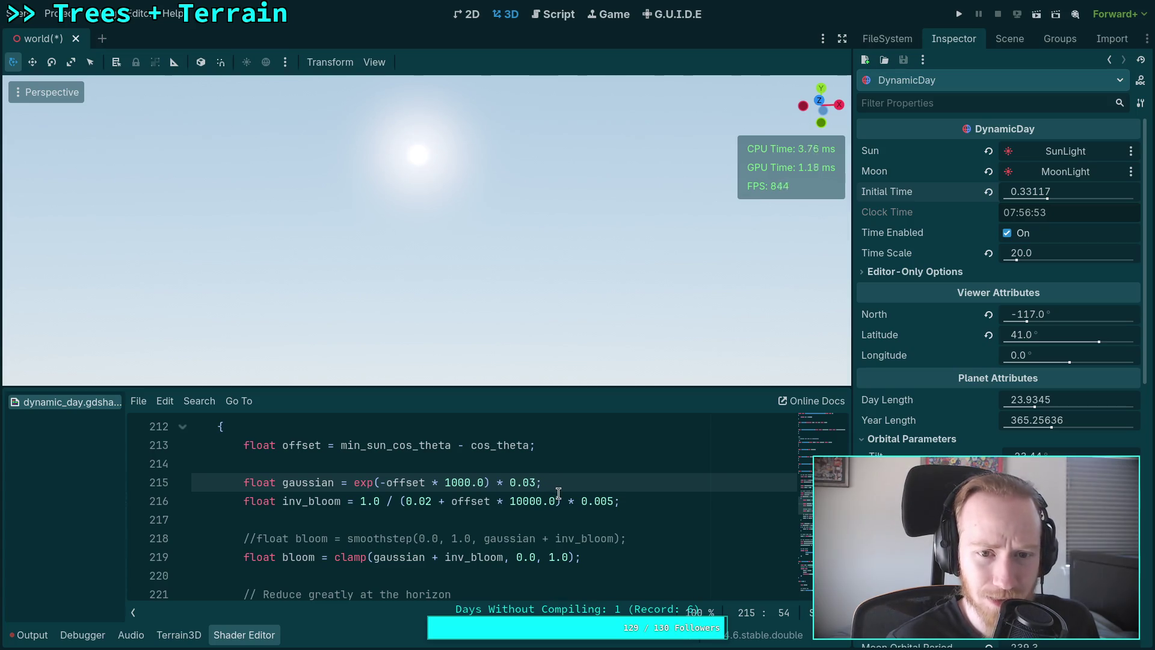
pyautogui.press('BackSpace')
pyautogui.write('25')
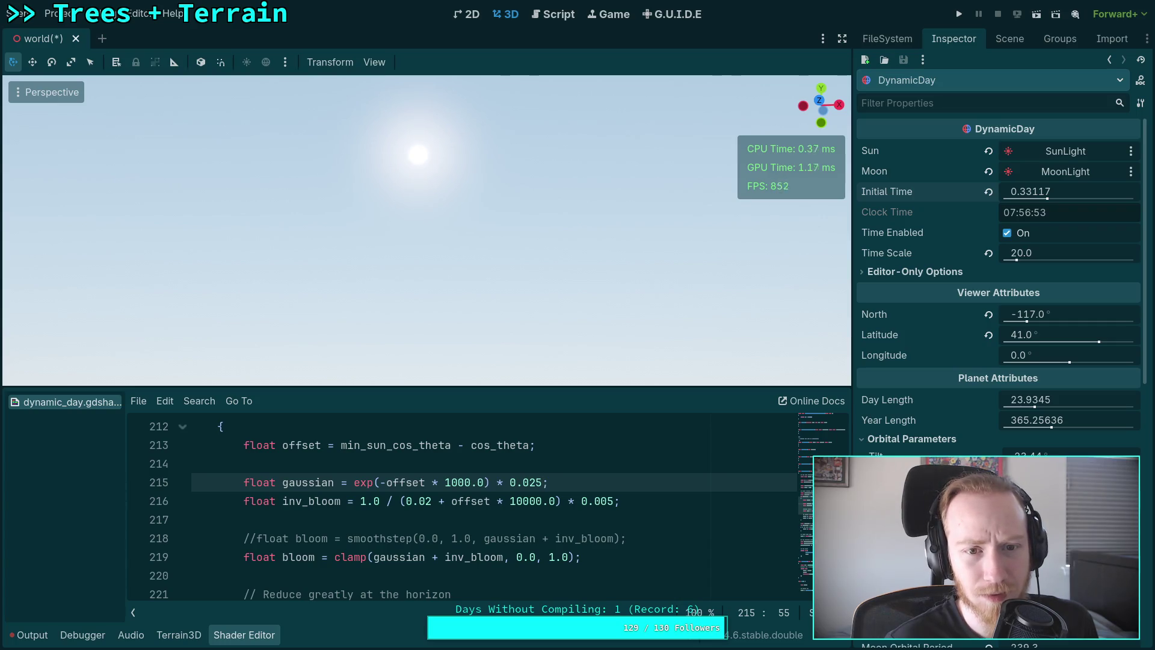
# Change the inverse-bloom strength on line 216 to 0.004.
pyautogui.click(615, 504)
pyautogui.press('BackSpace')
pyautogui.write('8')
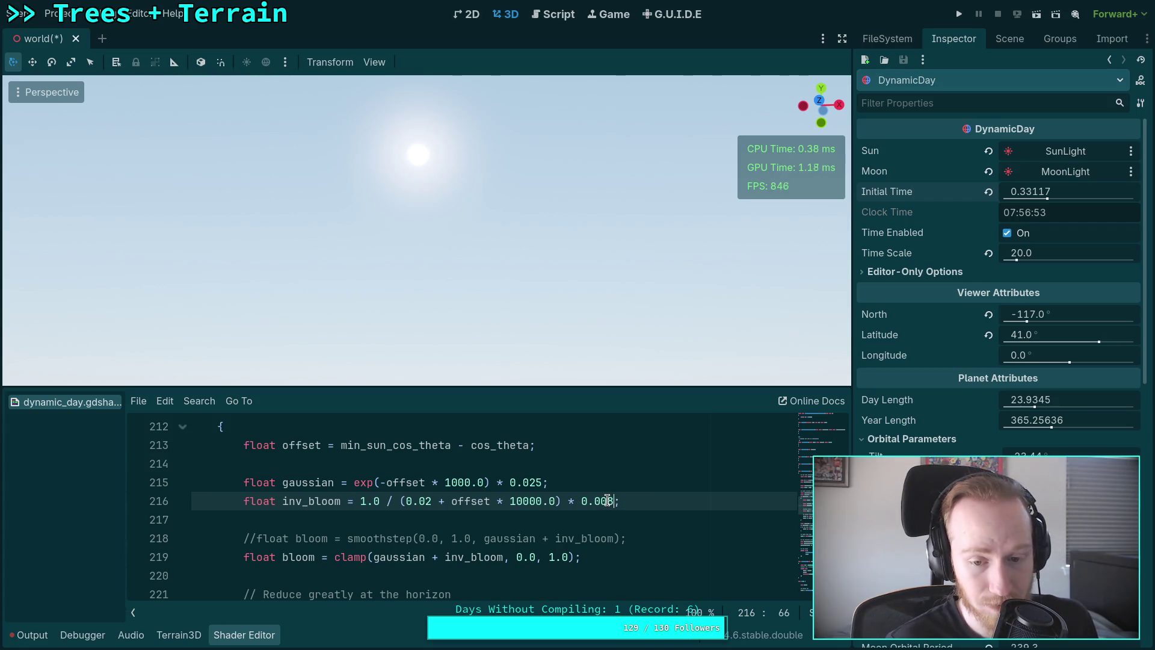
pyautogui.press('BackSpace')
pyautogui.write('4')
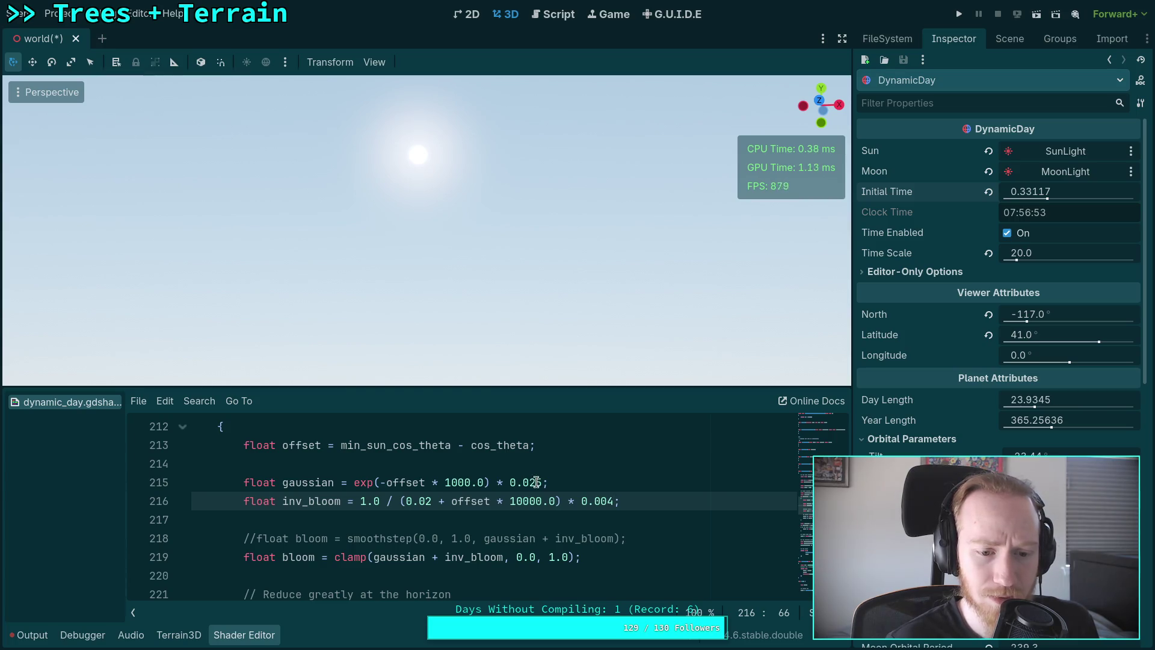
# Scroll down the shader to the final sun-colour mix line.
pyautogui.scroll(-4, 537, 481)
pyautogui.click(243, 518)
pyautogui.scroll(-6, 290, 508)
pyautogui.scroll(-15, 290, 508)
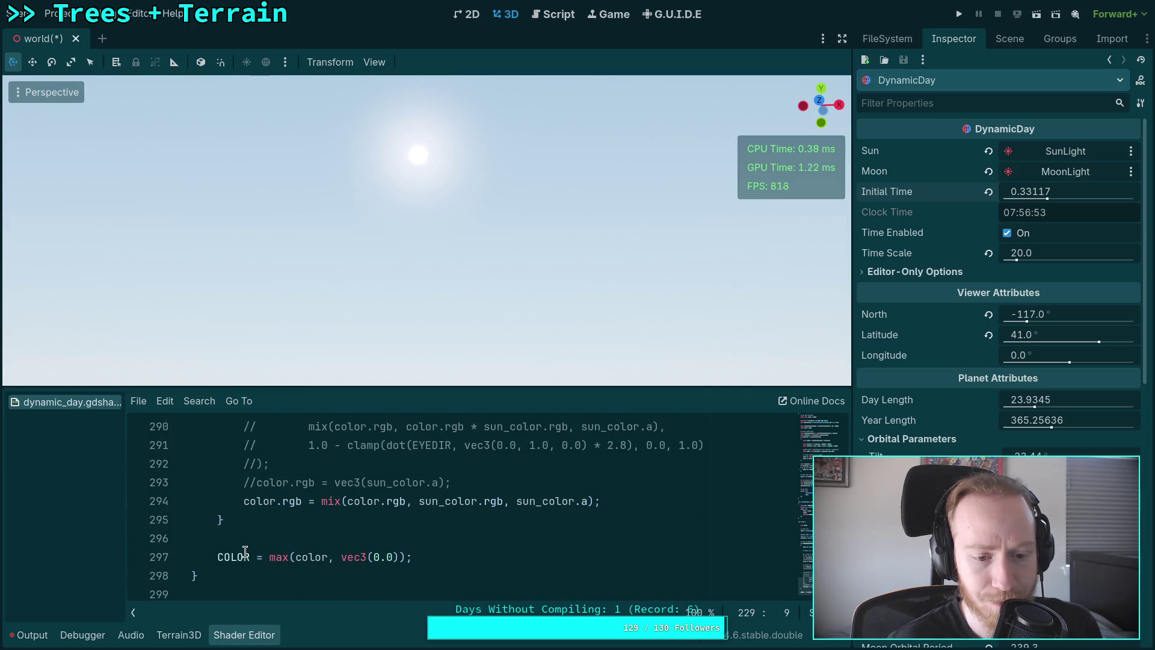
pyautogui.scroll(2, 246, 551)
pyautogui.click(244, 553)
# Comment out the final sun-colour mix line and uncomment the plain sun-colour output line.
pyautogui.write('/')
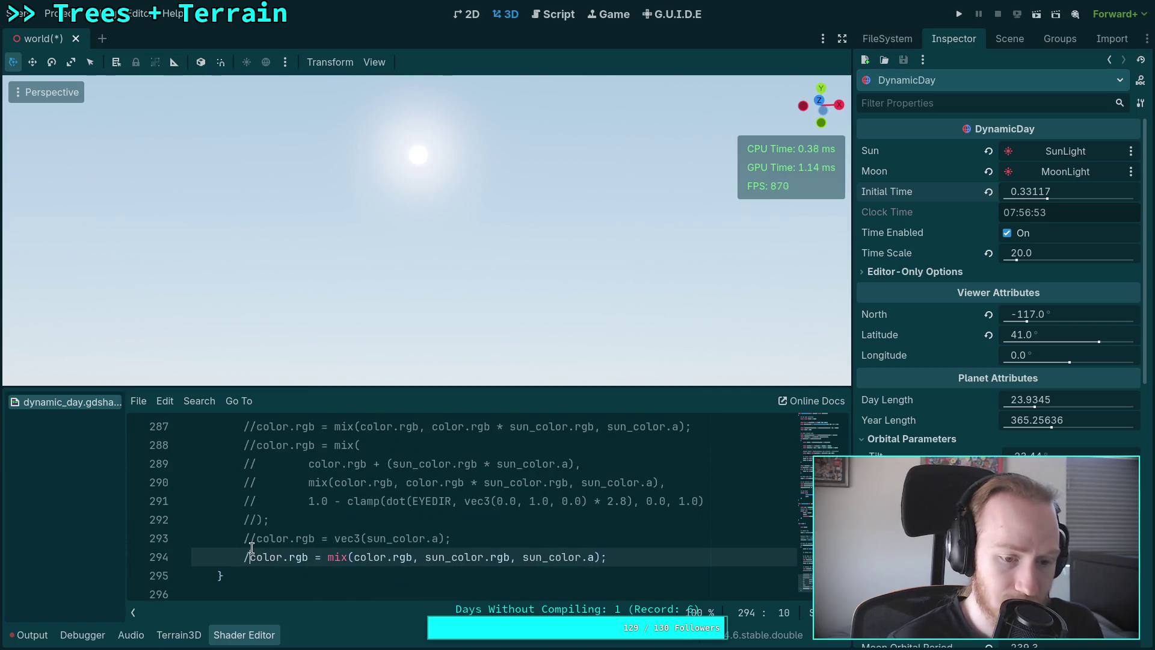
pyautogui.write('/')
pyautogui.press('Up')
pyautogui.press('BackSpace')
pyautogui.press('BackSpace')
pyautogui.scroll(10, 398, 512)
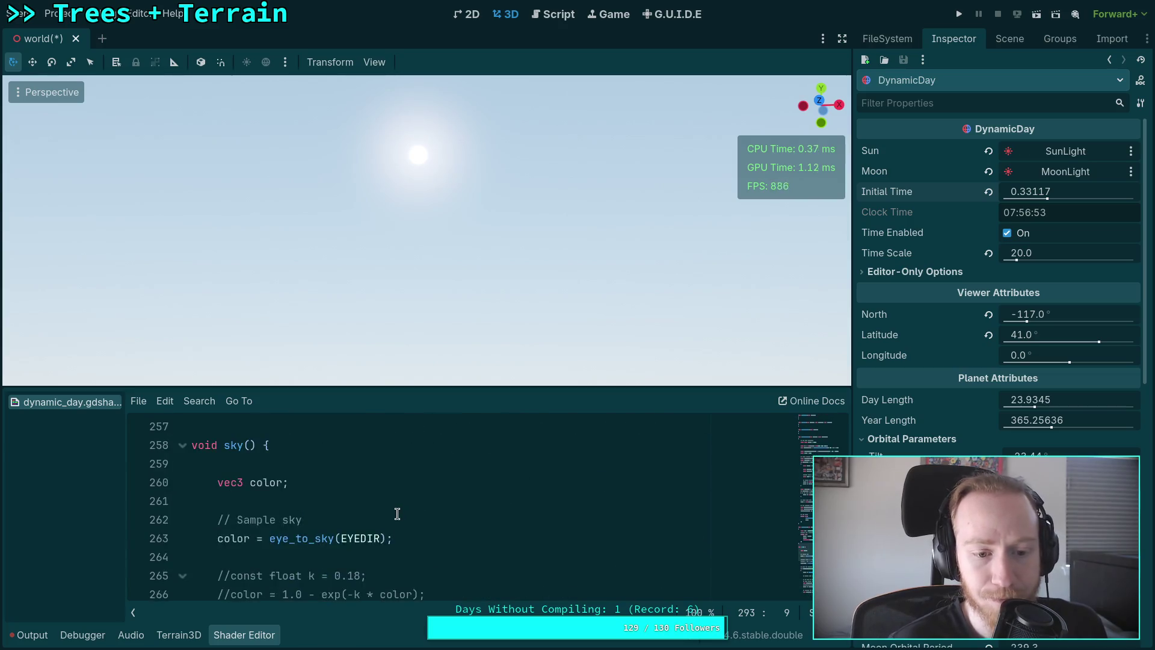
pyautogui.scroll(5, 398, 512)
pyautogui.scroll(7, 396, 513)
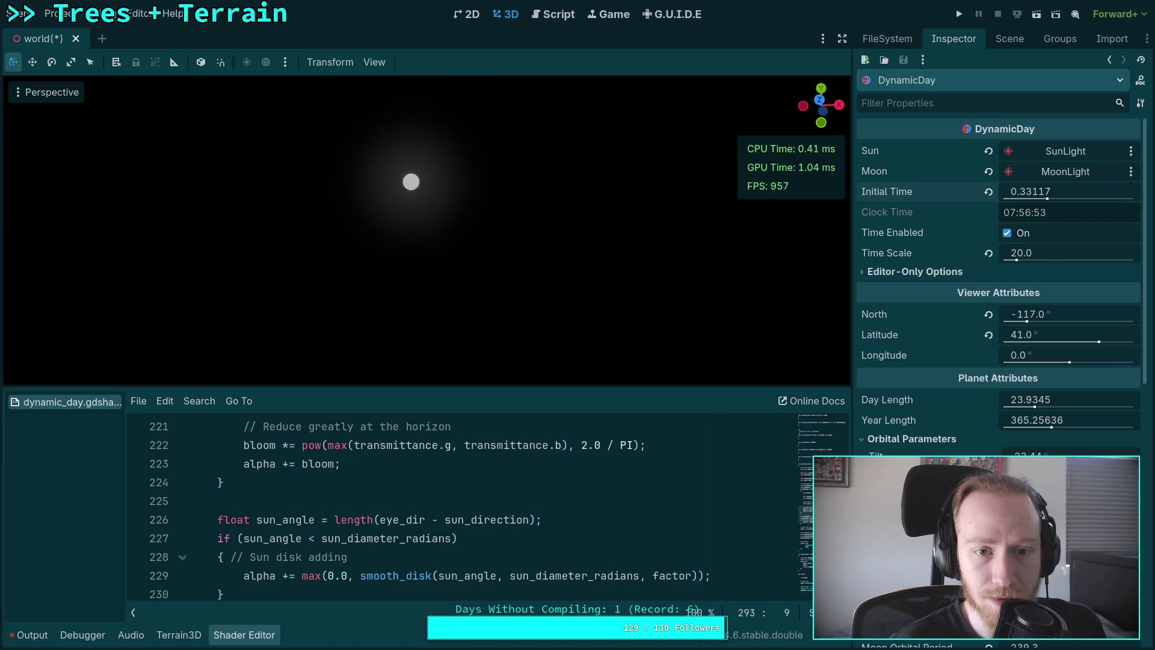
pyautogui.scroll(3, 407, 541)
pyautogui.scroll(3, 397, 542)
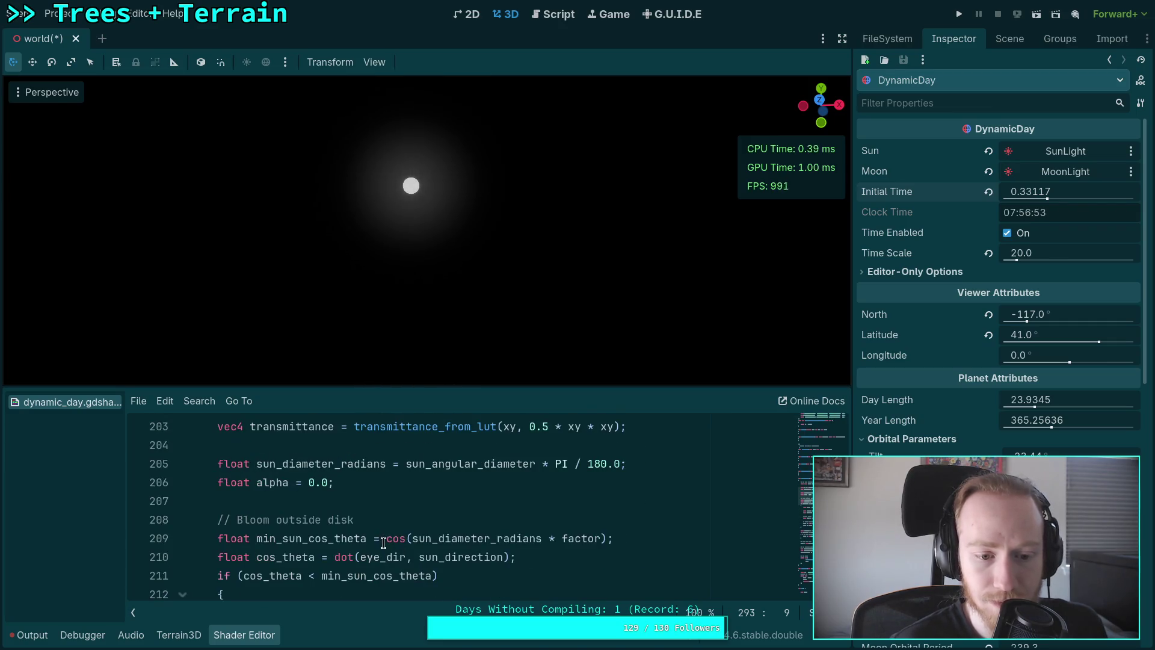
pyautogui.scroll(4, 375, 540)
pyautogui.scroll(-9, 375, 539)
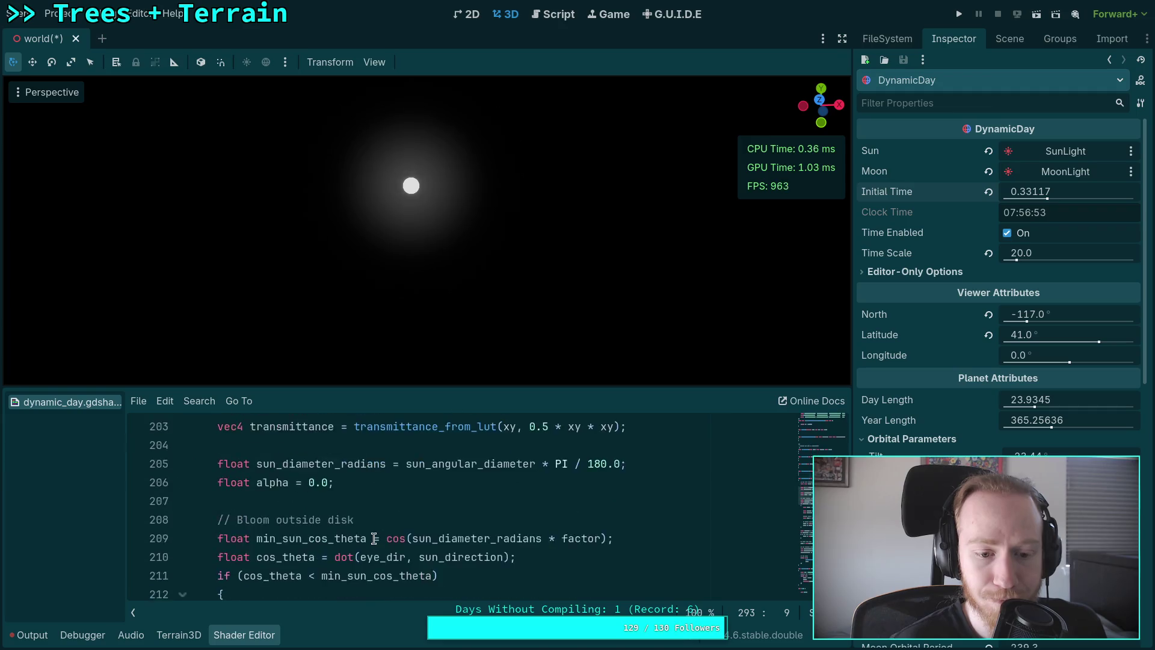
pyautogui.scroll(1, 374, 537)
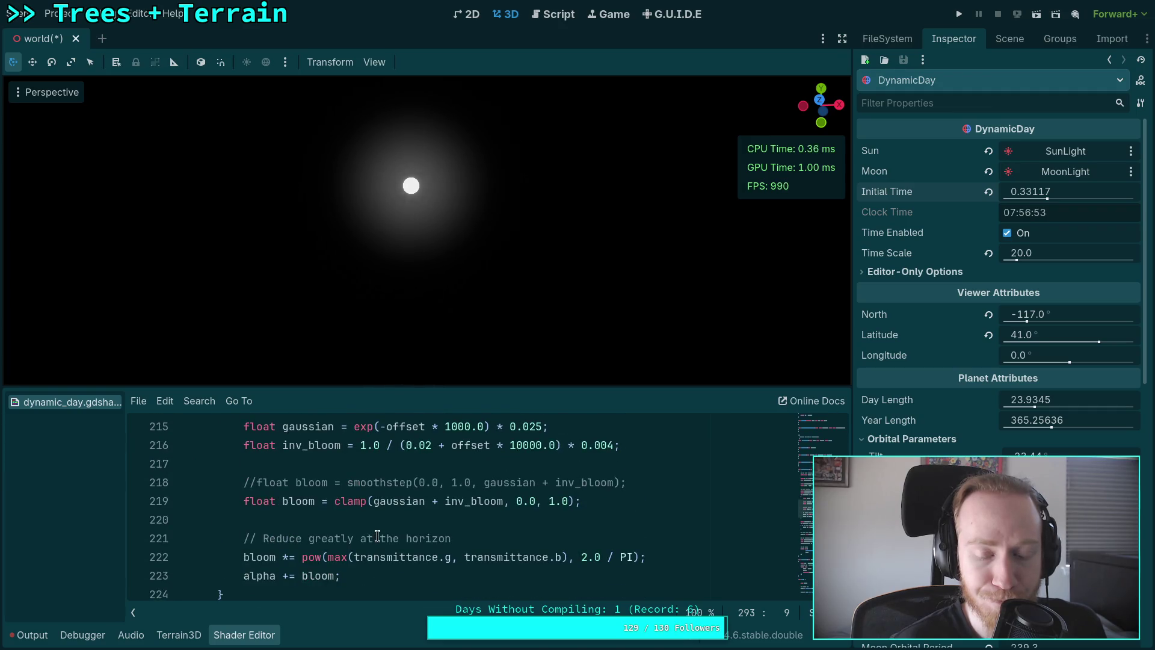
pyautogui.scroll(1, 545, 497)
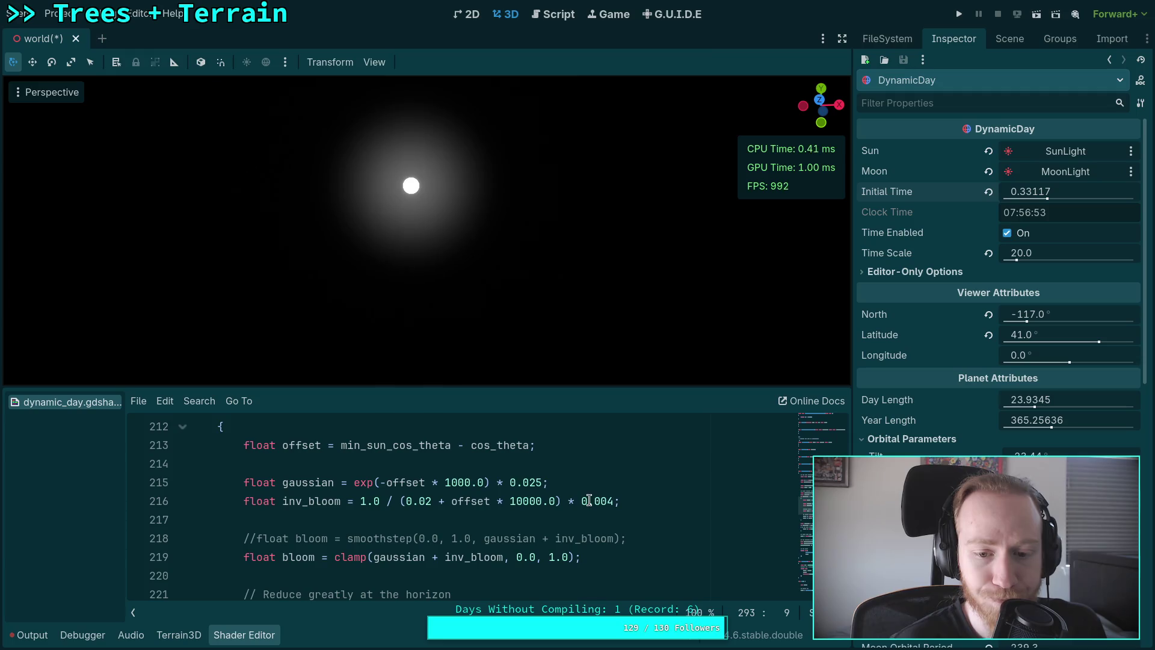
# Try other gaussian and inverse-bloom strengths, leaving them at 0.025 and 0.004.
pyautogui.click(541, 482)
pyautogui.press('BackSpace')
pyautogui.write('0')
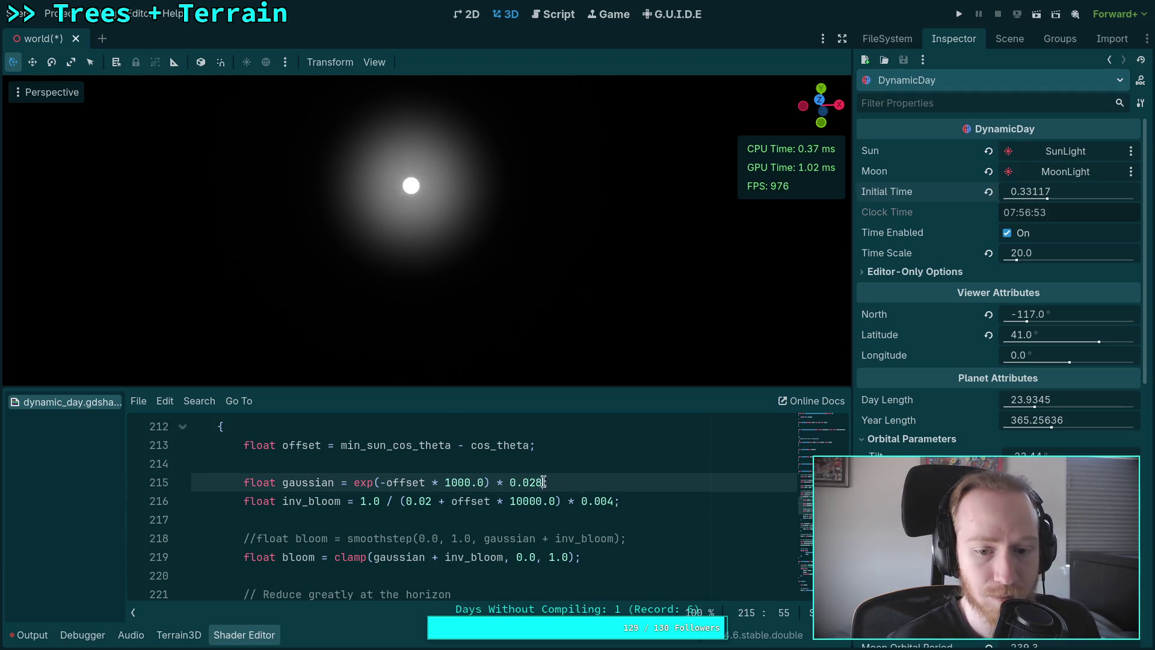
pyautogui.press('BackSpace')
pyautogui.write('5')
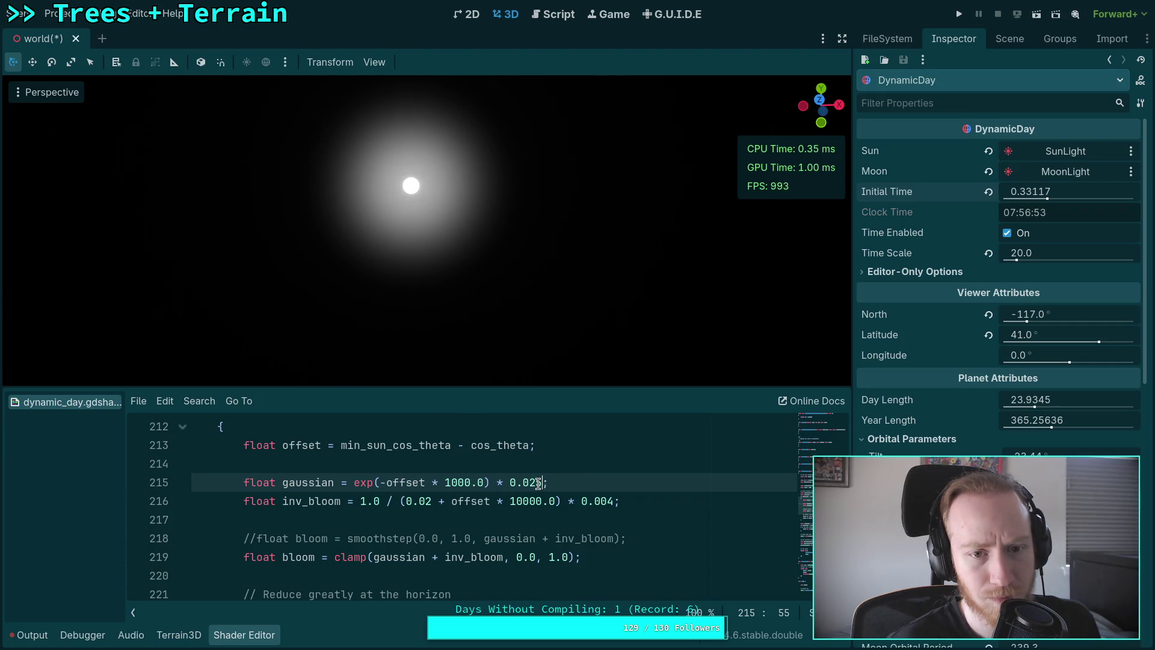
pyautogui.click(612, 501)
pyautogui.press('BackSpace')
pyautogui.write('5')
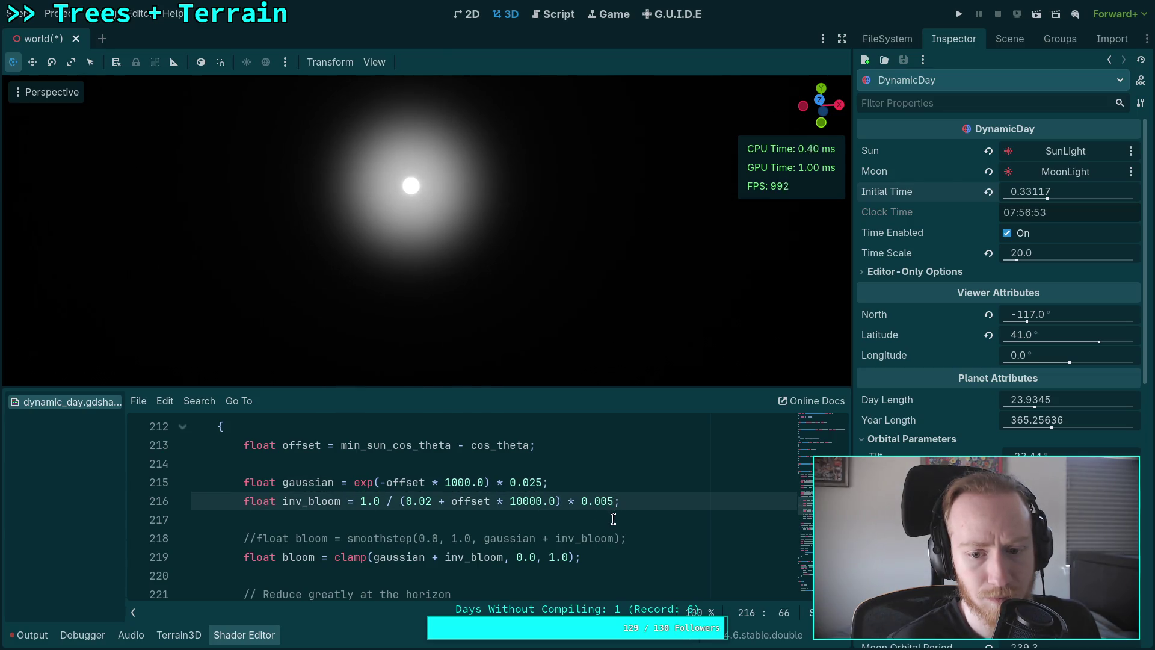
pyautogui.press('BackSpace')
pyautogui.write('6')
pyautogui.press('BackSpace')
pyautogui.write('4')
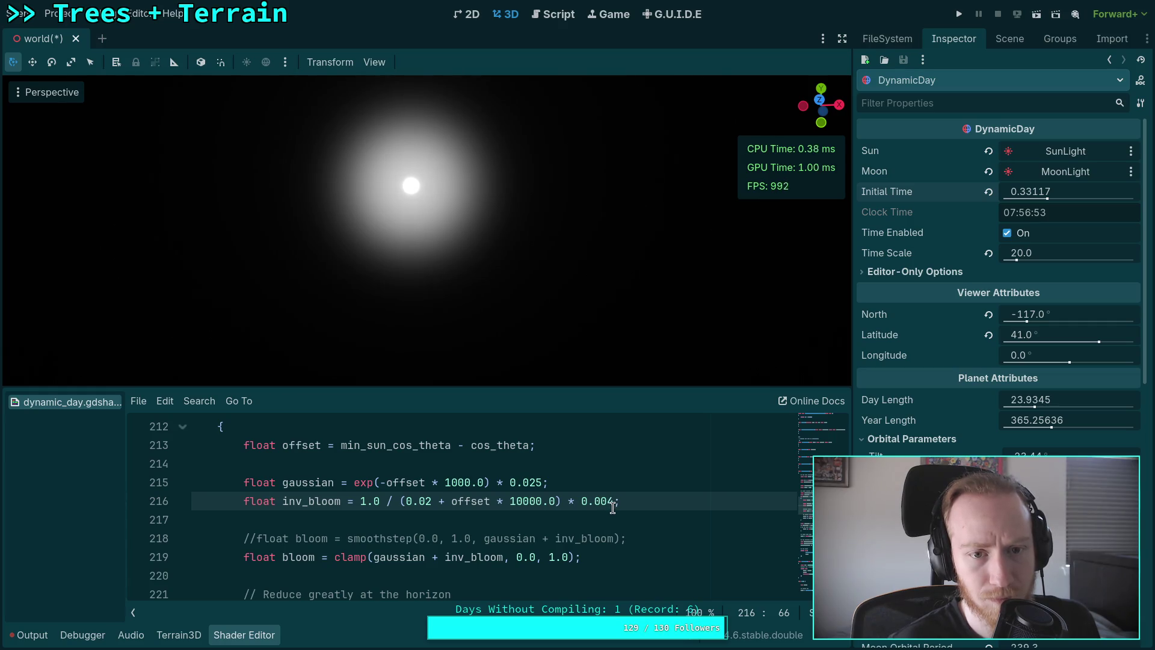
# Tune the gaussian glow multiplier on line 215 down to 0.023.
pyautogui.click(538, 482)
pyautogui.press('Delete')
pyautogui.write('2')
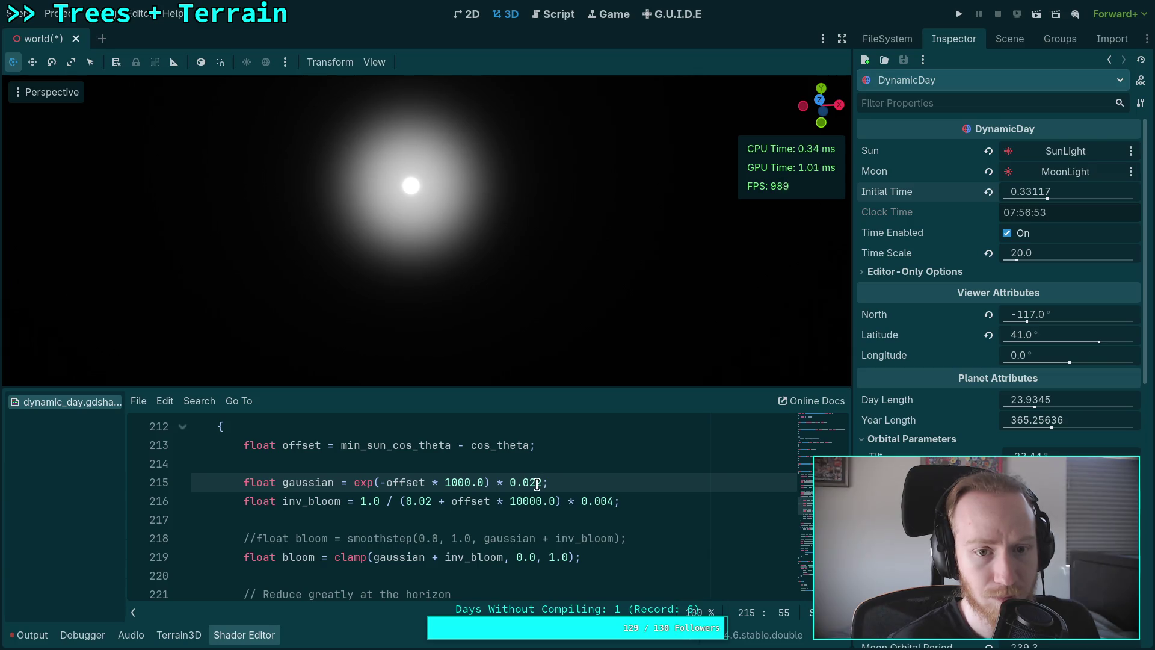
pyautogui.press('BackSpace')
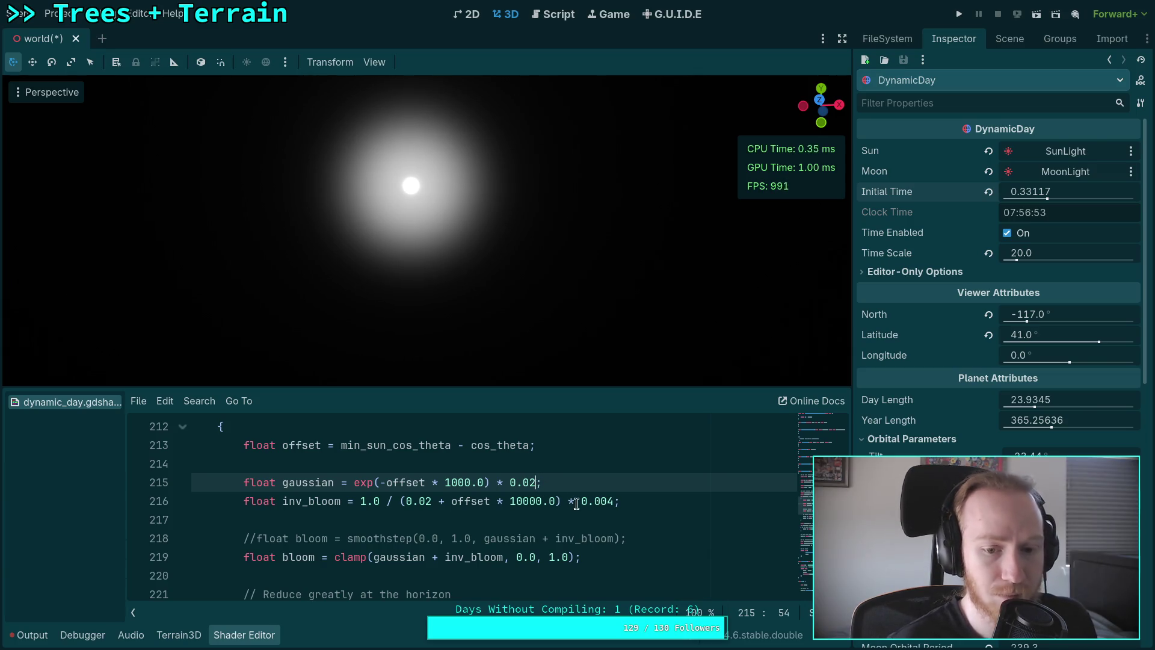
pyautogui.press('BackSpace')
pyautogui.write('19')
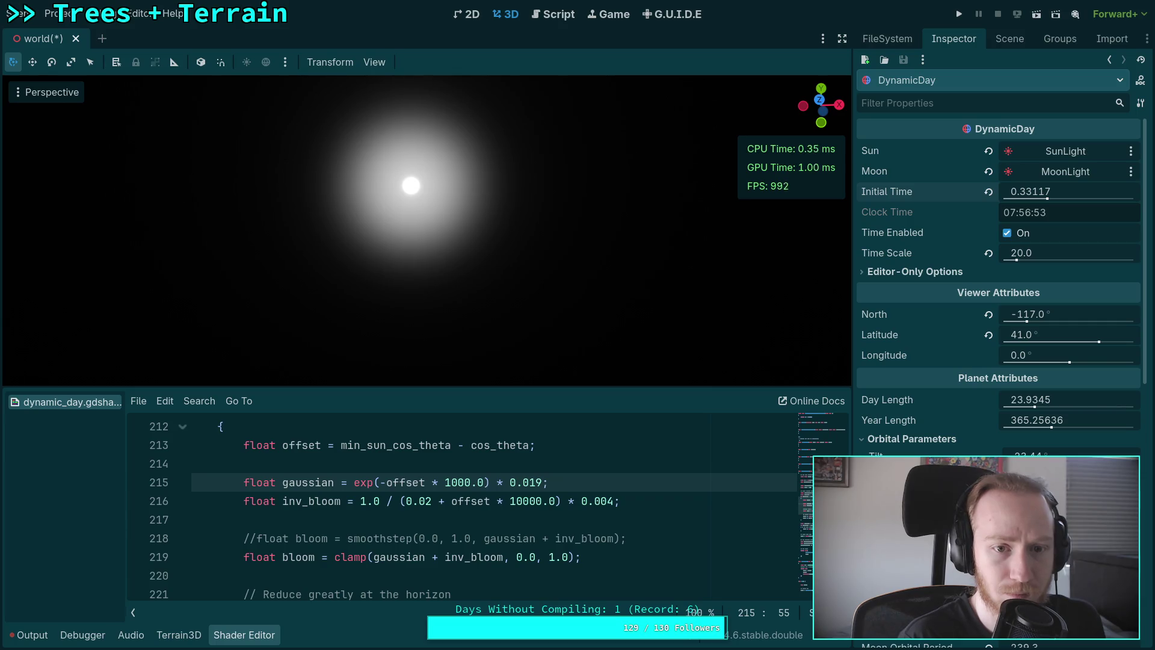
pyautogui.write('3')
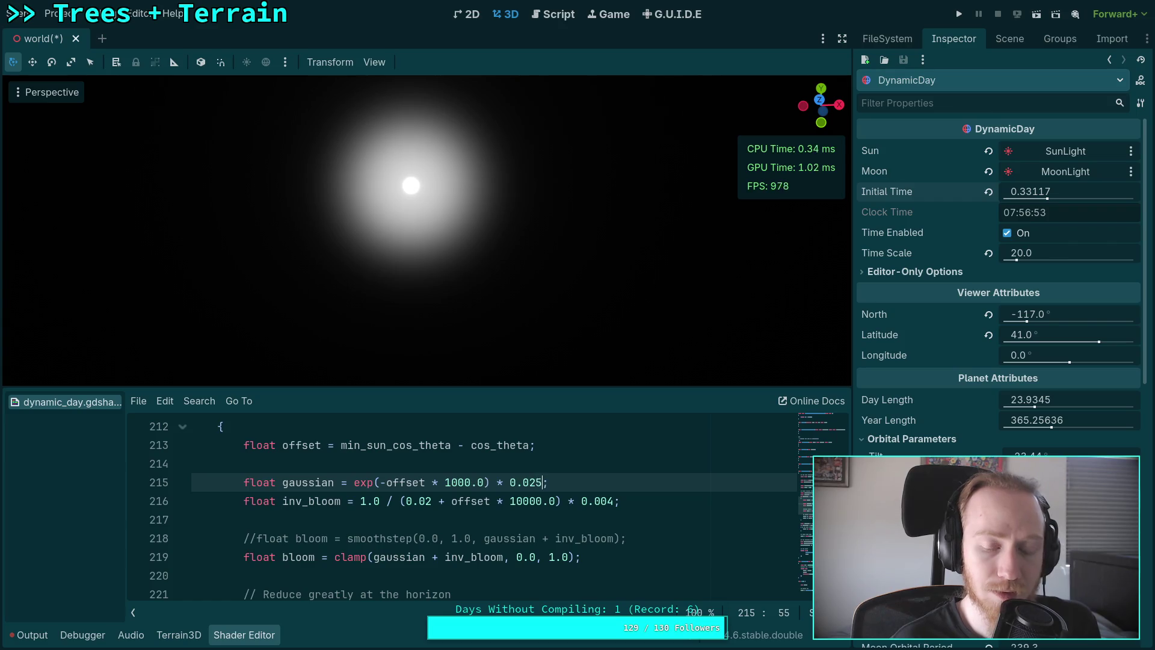
pyautogui.press('BackSpace')
pyautogui.write('4')
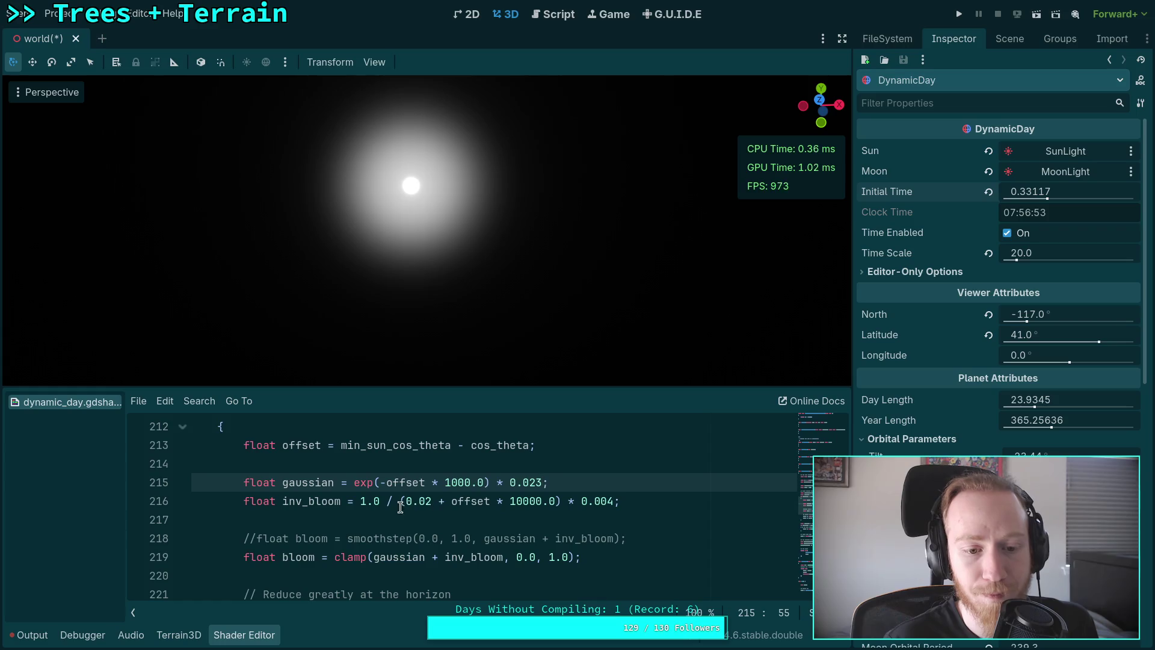
pyautogui.scroll(-2, 381, 508)
pyautogui.scroll(1, 355, 479)
pyautogui.moveTo(361, 463); pyautogui.dragTo(647, 482)
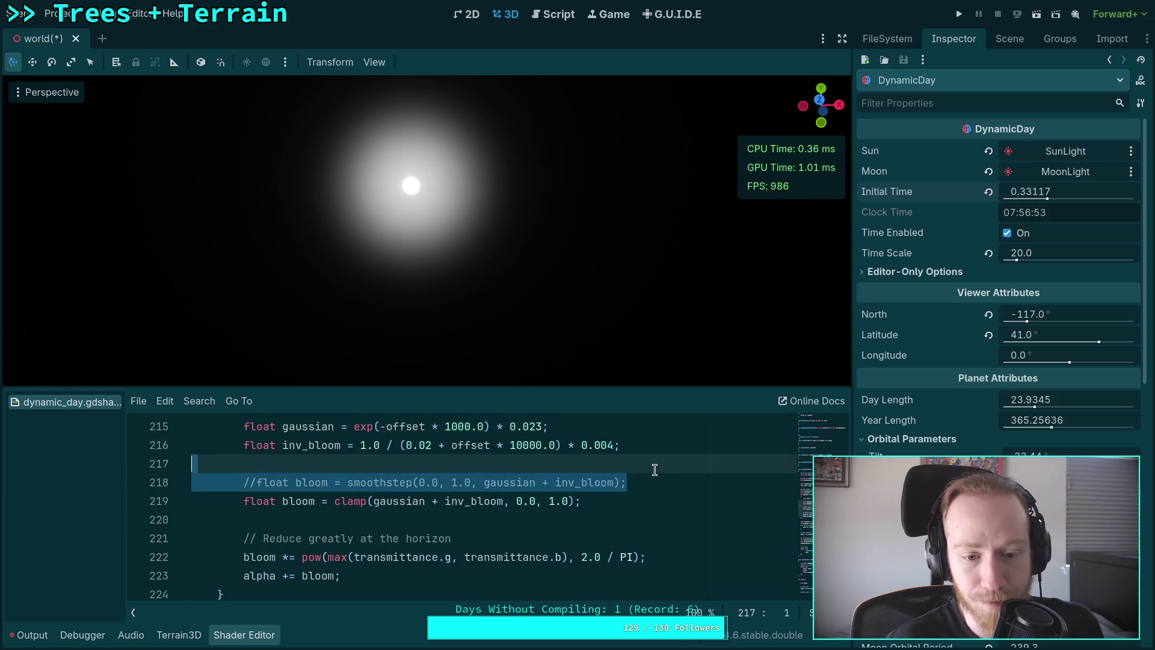
# Delete the commented-out smoothstep bloom line.
pyautogui.press('BackSpace')
pyautogui.scroll(-1, 588, 541)
pyautogui.scroll(-11, 588, 541)
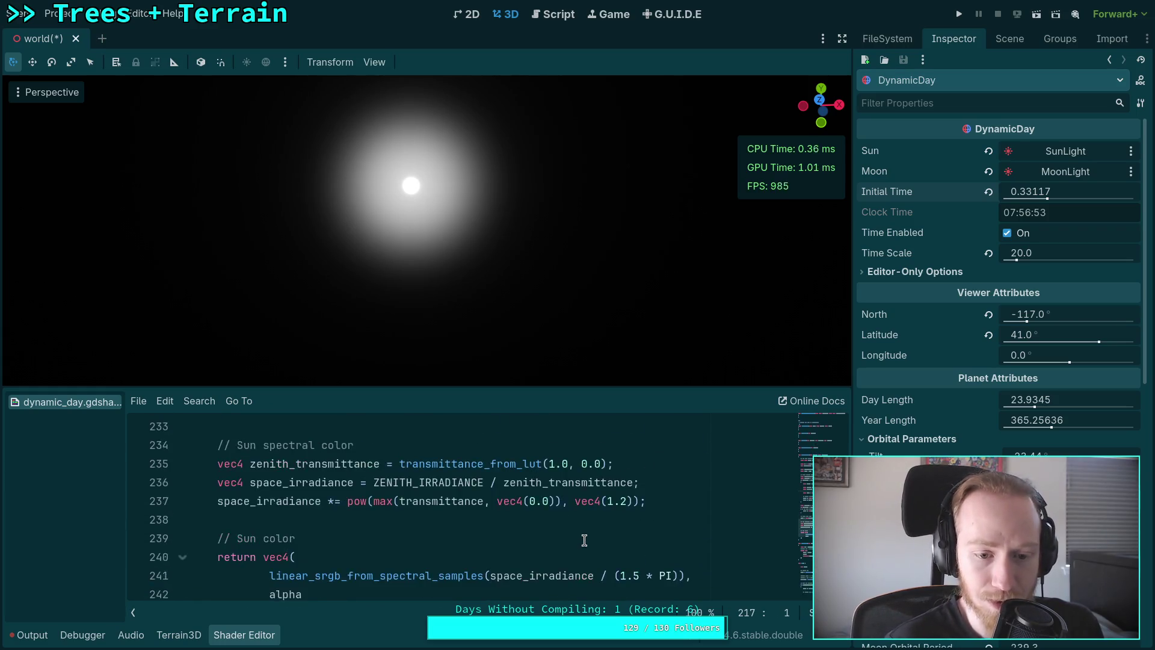
pyautogui.scroll(2, 421, 529)
pyautogui.scroll(-12, 241, 511)
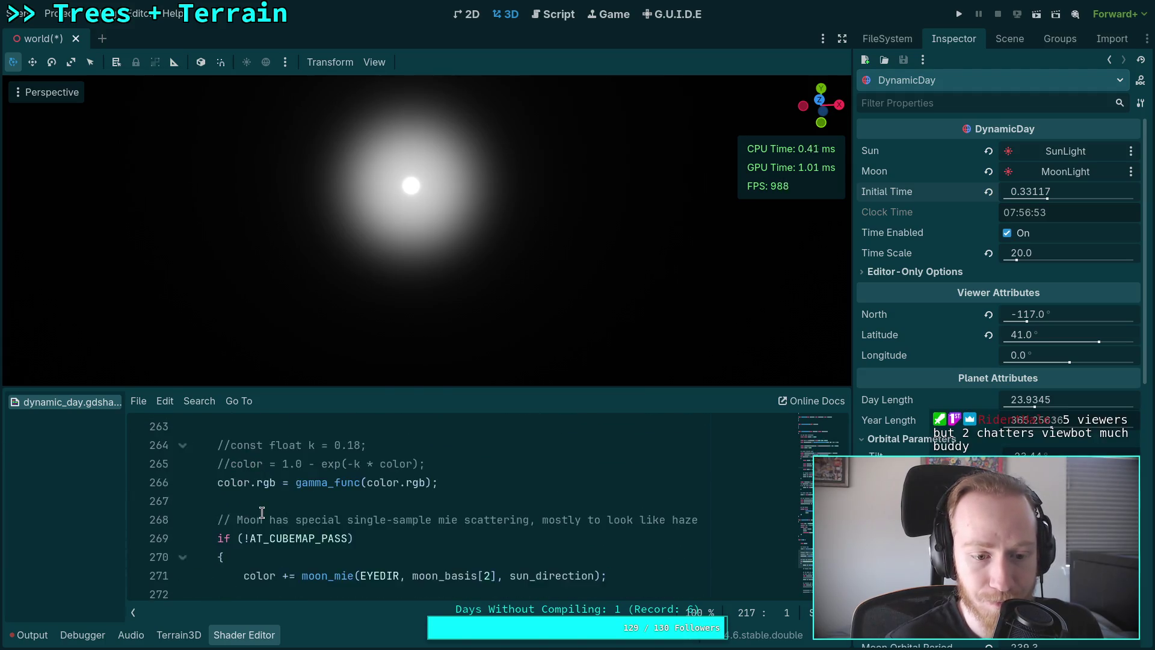
pyautogui.scroll(-2, 256, 518)
# Uncomment the mix() on line 293 and comment out the plain sun-colour line 292.
pyautogui.click(250, 501)
pyautogui.hotkey('ctrl', 'k')
pyautogui.click(246, 483)
pyautogui.hotkey('ctrl', 'k')
pyautogui.moveTo(600, 501); pyautogui.dragTo(319, 500)
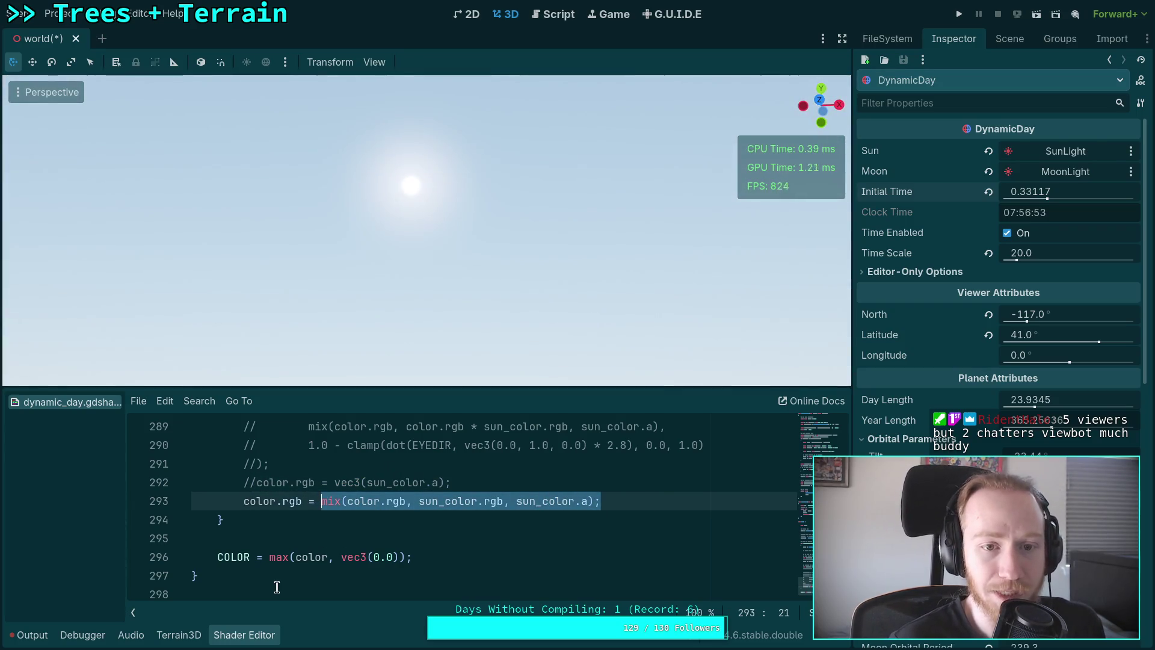
# Collapse the Shader Editor for a full-height 3D view and orbit to recentre the sun.
pyautogui.click(274, 637)
pyautogui.moveTo(420, 434); pyautogui.dragTo(462, 409)
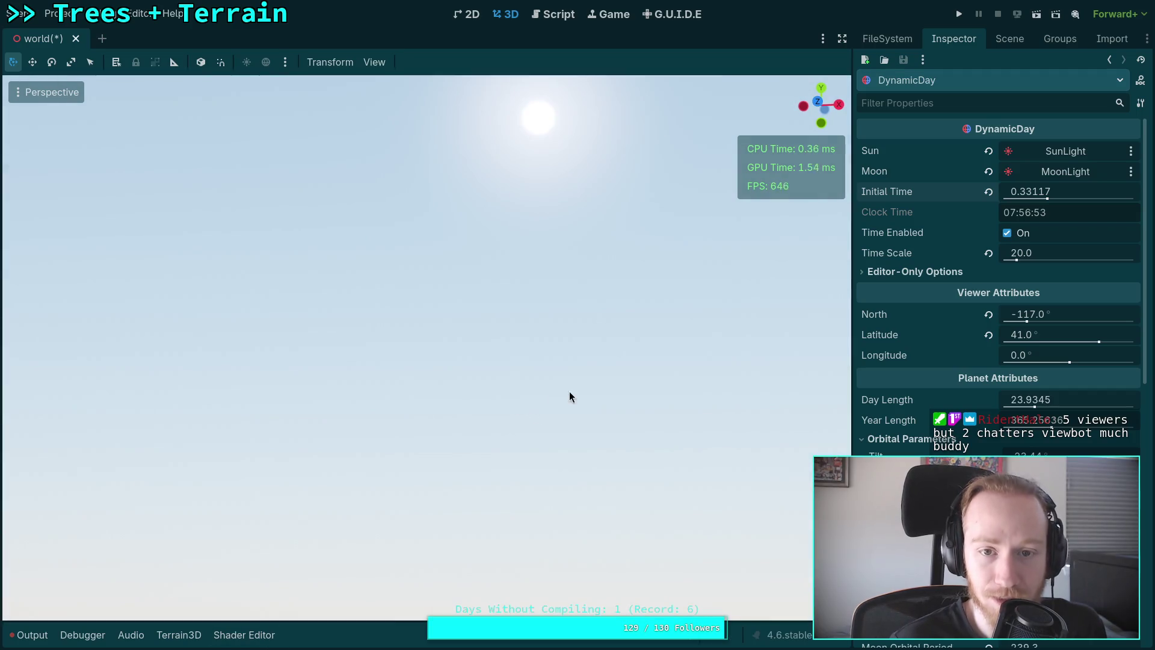
pyautogui.moveTo(569, 398); pyautogui.dragTo(512, 501)
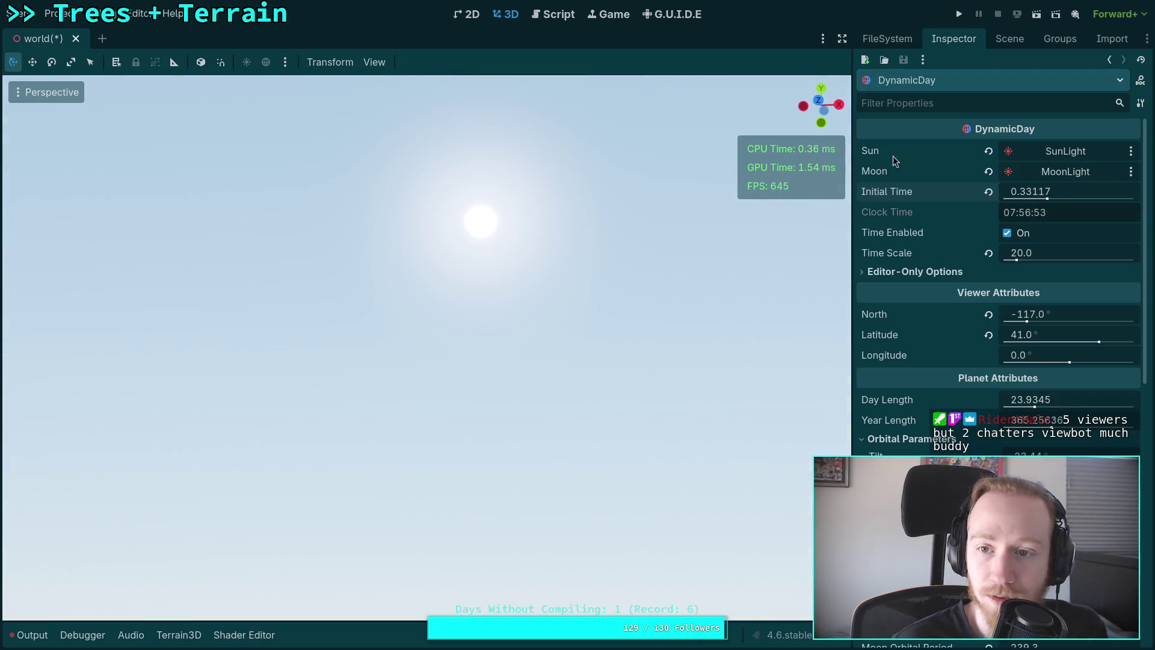
pyautogui.click(374, 62)
# Set the editor camera's Perspective VFOV to 40°.
pyautogui.click(431, 261)
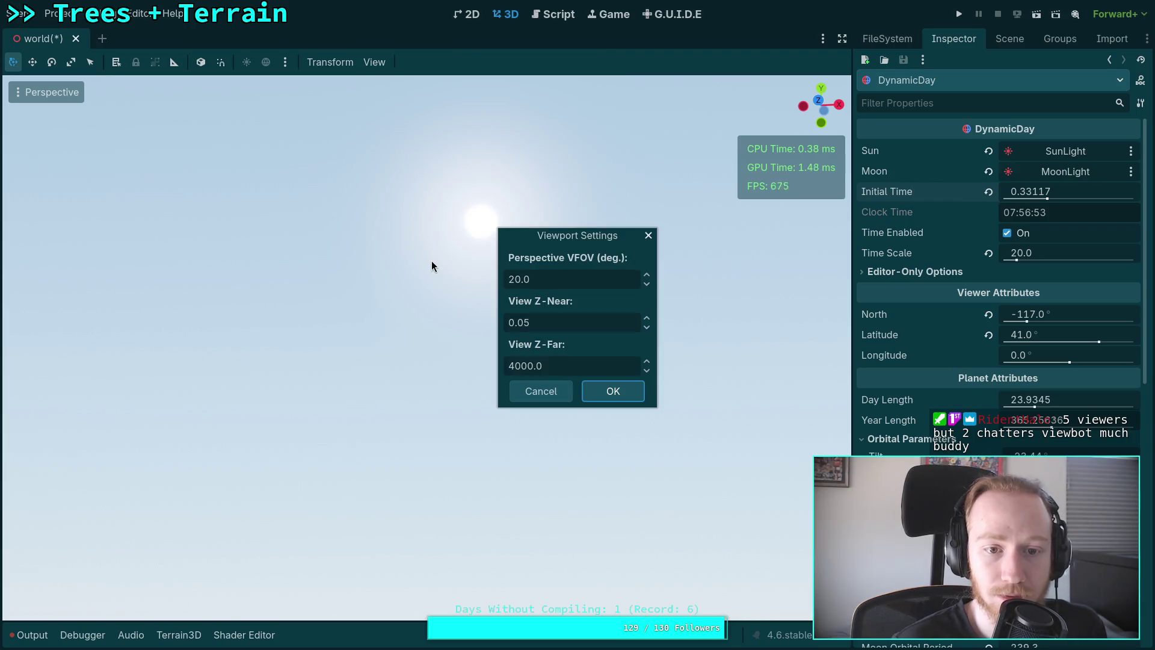
pyautogui.click(510, 276)
pyautogui.doubleClick(513, 278)
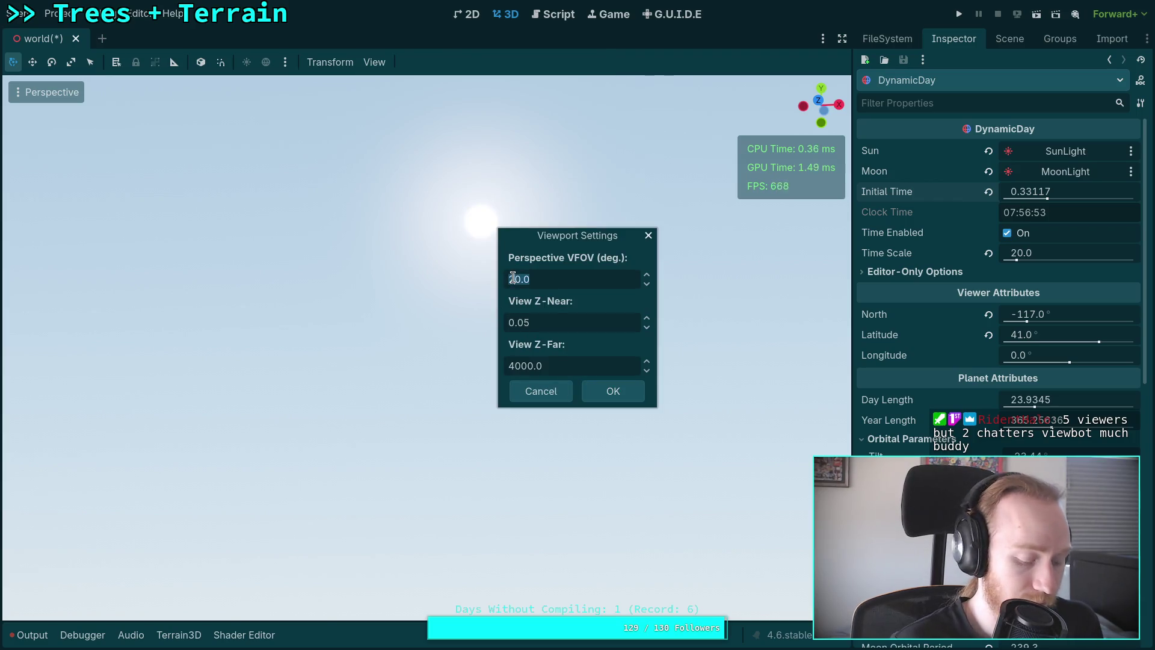
pyautogui.press('BackSpace')
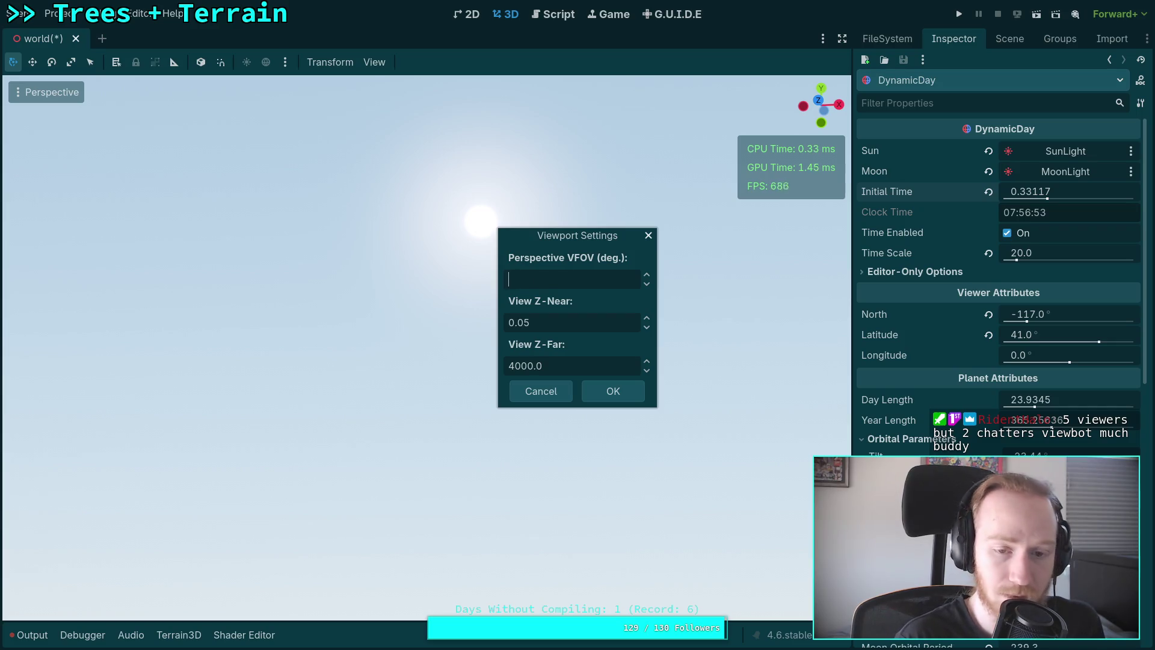
pyautogui.write('40')
pyautogui.click(600, 396)
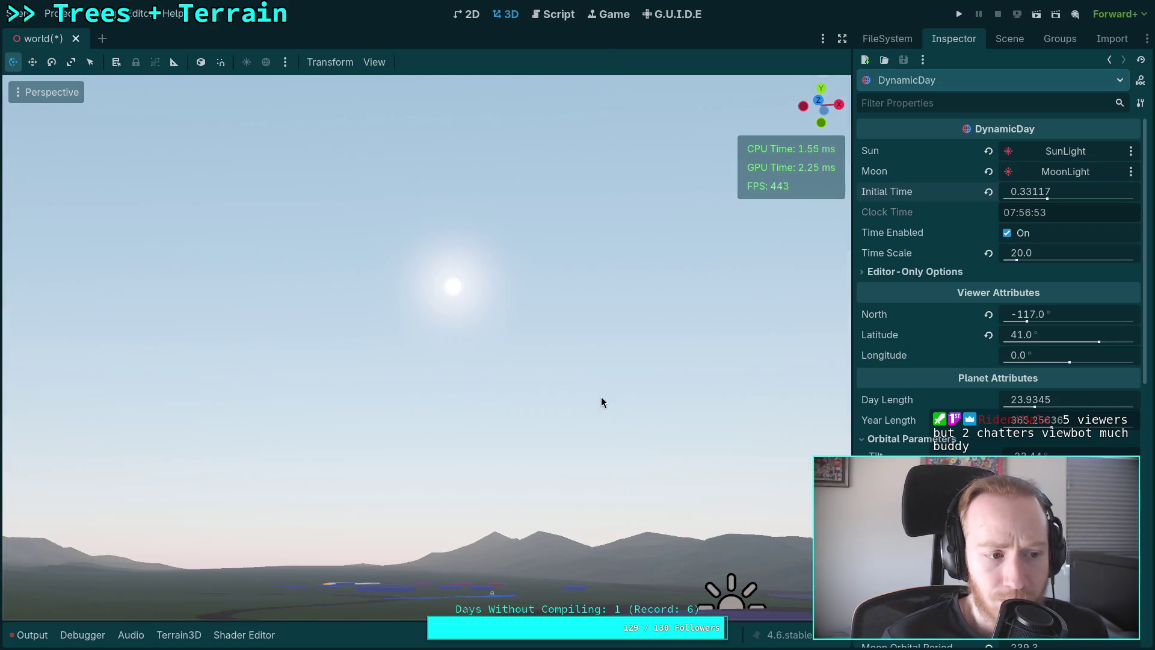
# Move Initial Time to 0.25127 so a red sun sets at 06:01, then show Output.
pyautogui.moveTo(602, 398); pyautogui.dragTo(629, 353)
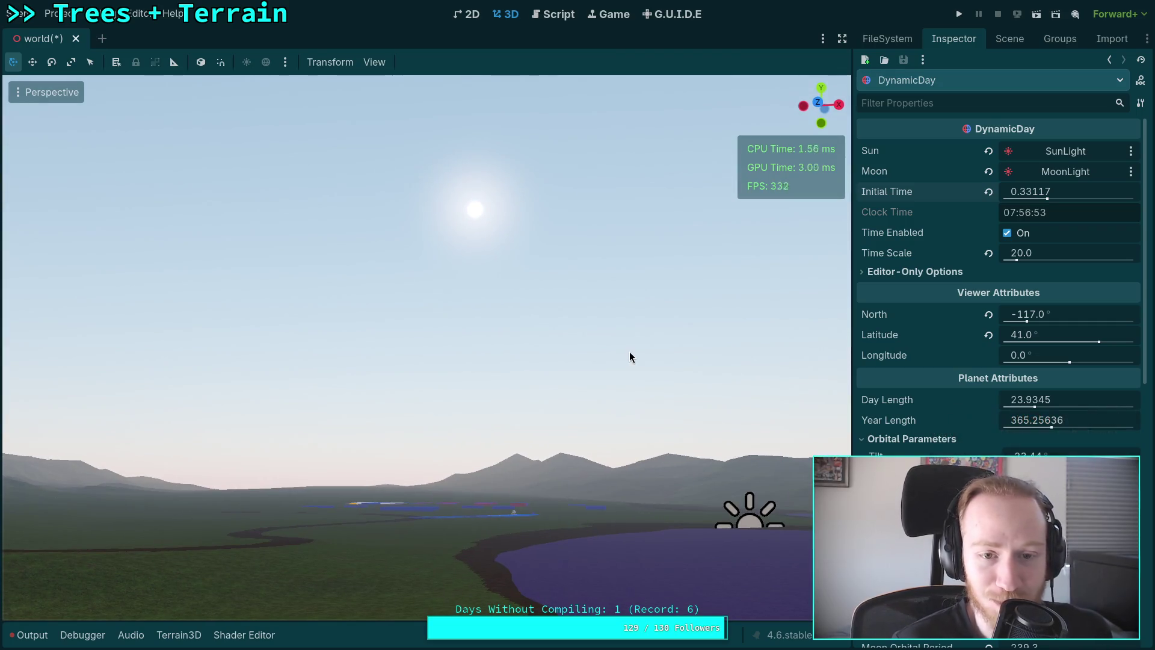
pyautogui.moveTo(1059, 200); pyautogui.dragTo(1018, 201)
pyautogui.moveTo(427, 346); pyautogui.dragTo(400, 369)
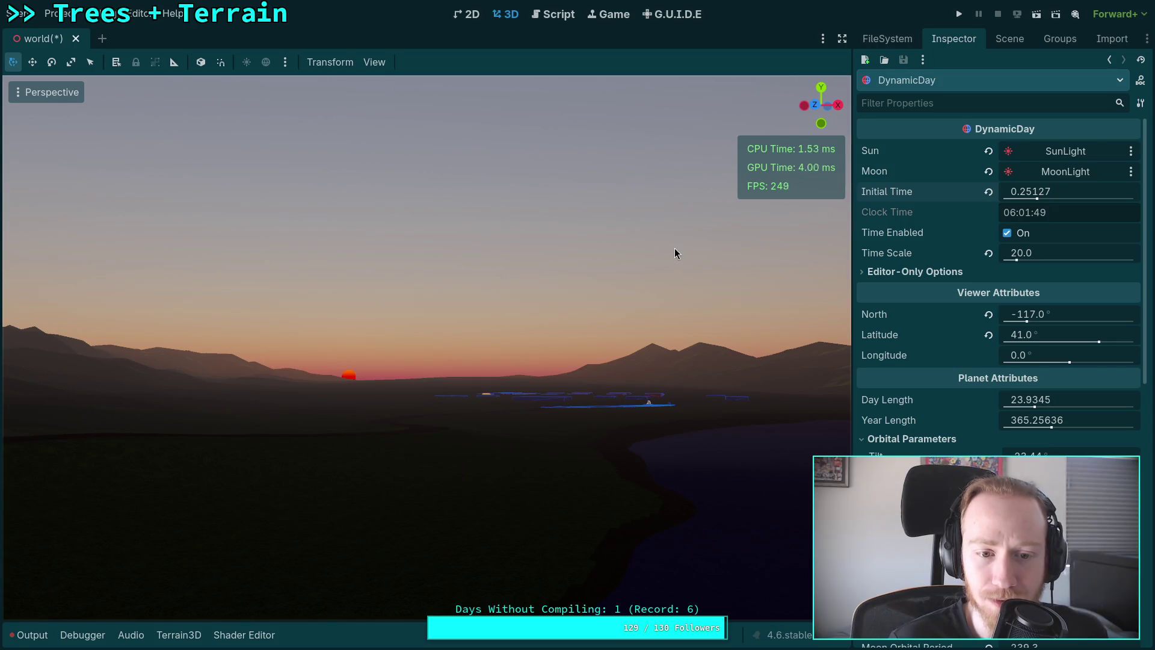
pyautogui.click(566, 15)
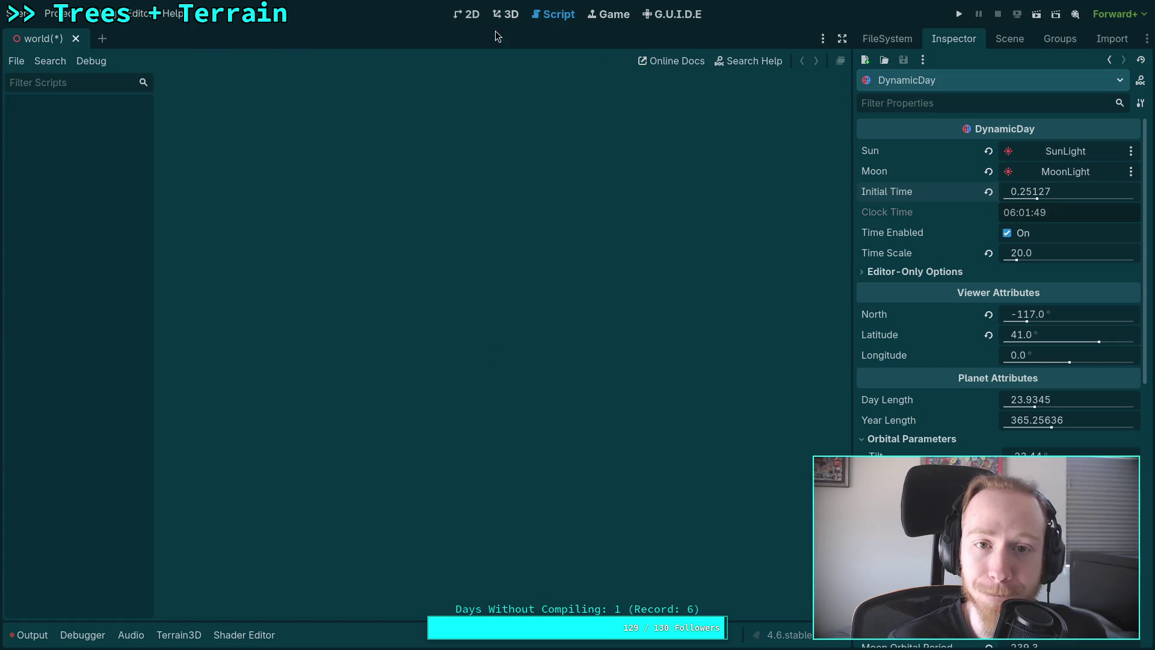
pyautogui.click(510, 14)
pyautogui.click(31, 635)
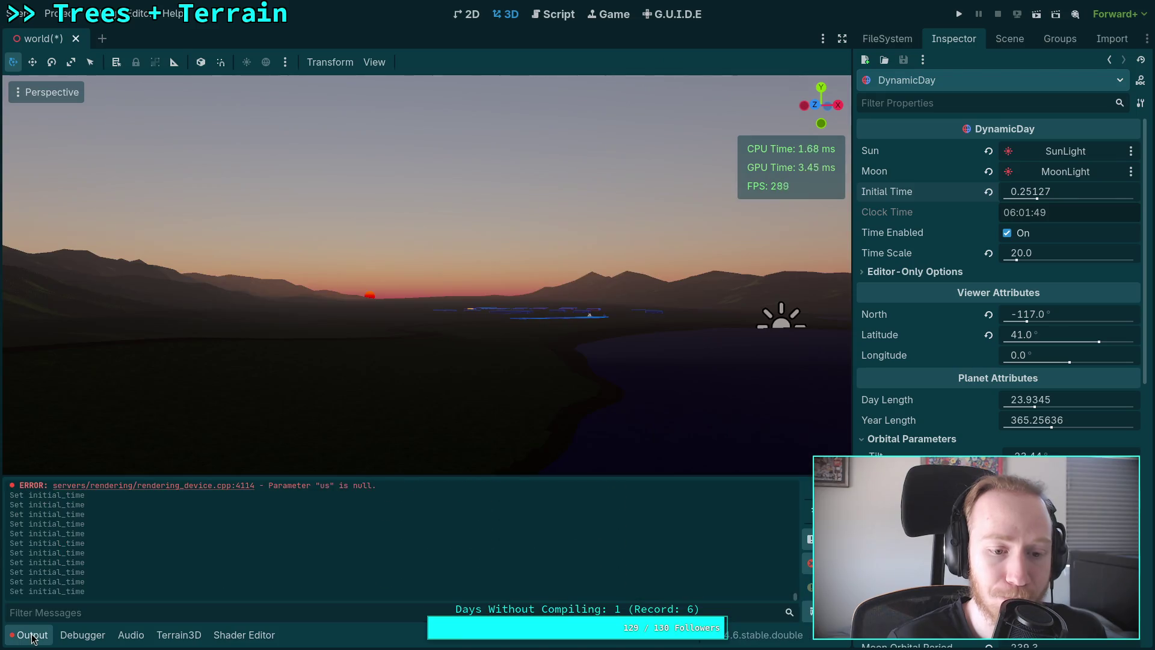
# Move the direct sun-colour mix() from line 293 into line 288 and delete the leftover line.
pyautogui.click(243, 635)
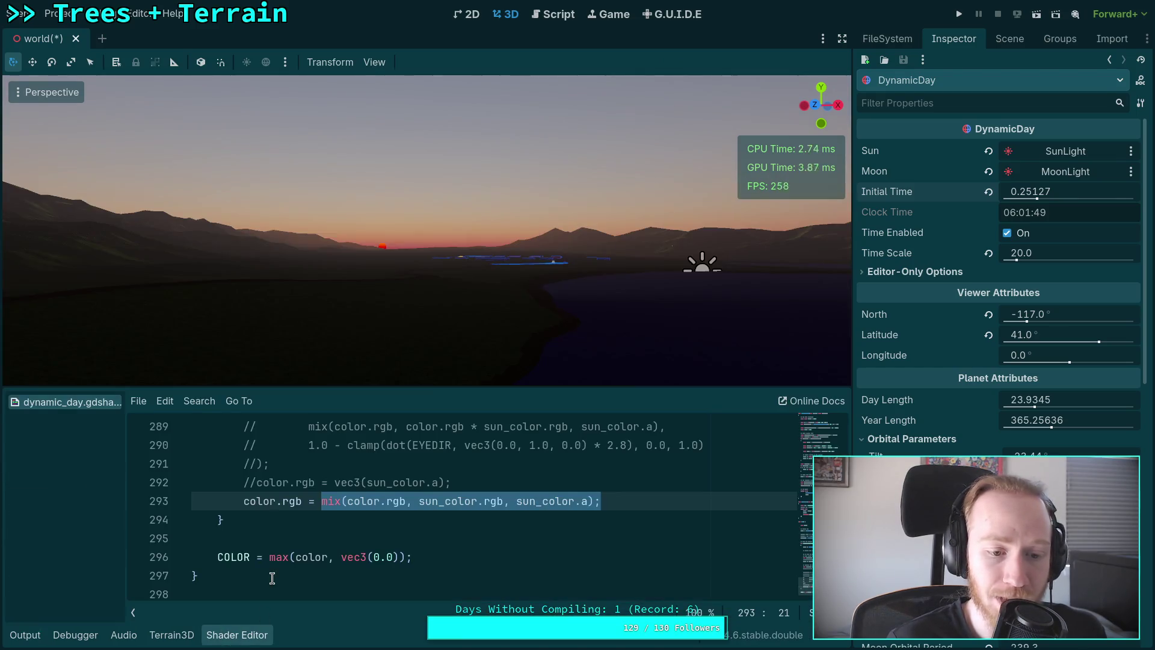
pyautogui.scroll(1, 357, 550)
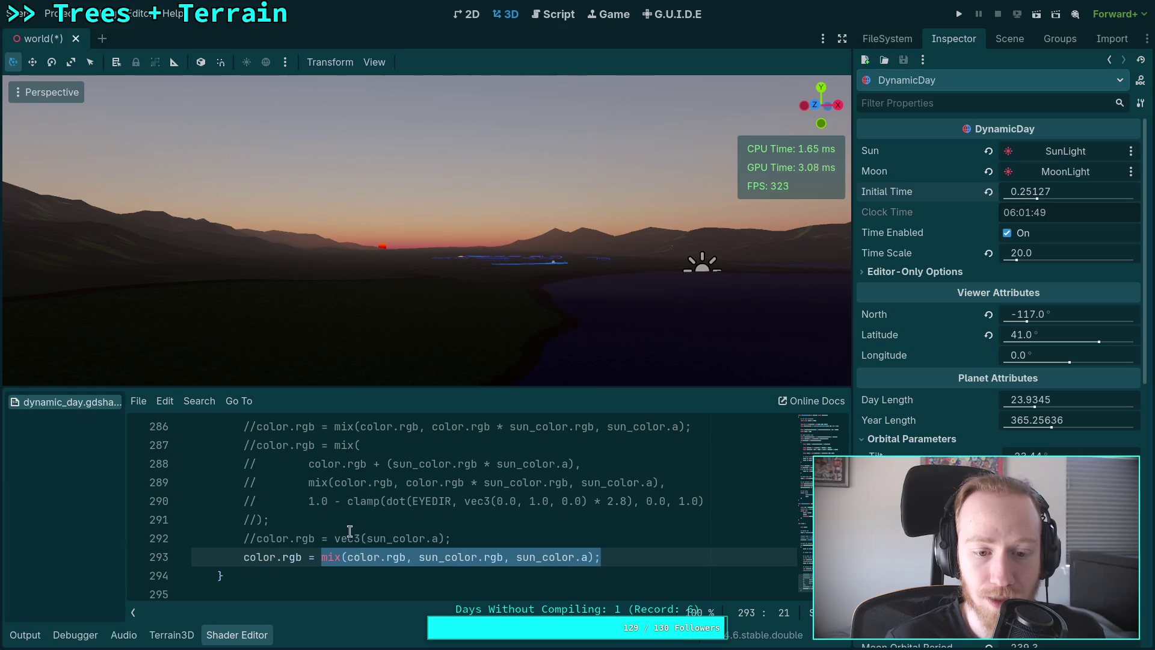
pyautogui.click(355, 519)
pyautogui.moveTo(322, 554); pyautogui.dragTo(594, 557)
pyautogui.hotkey('ctrl', 'c')
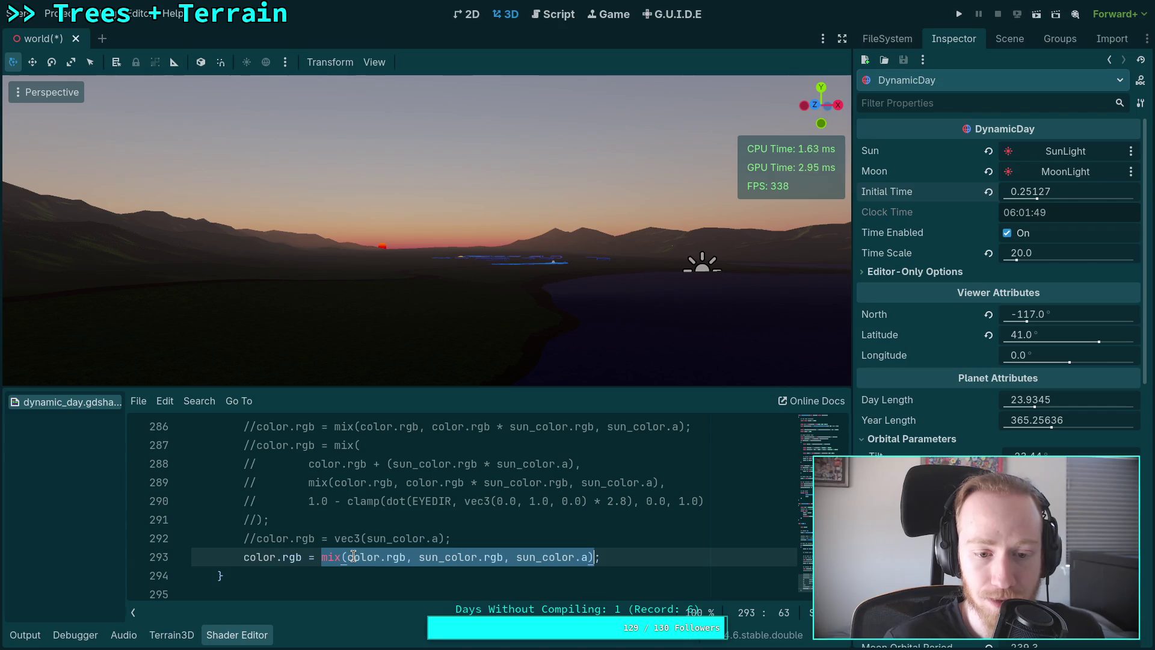
pyautogui.rightClick(355, 557)
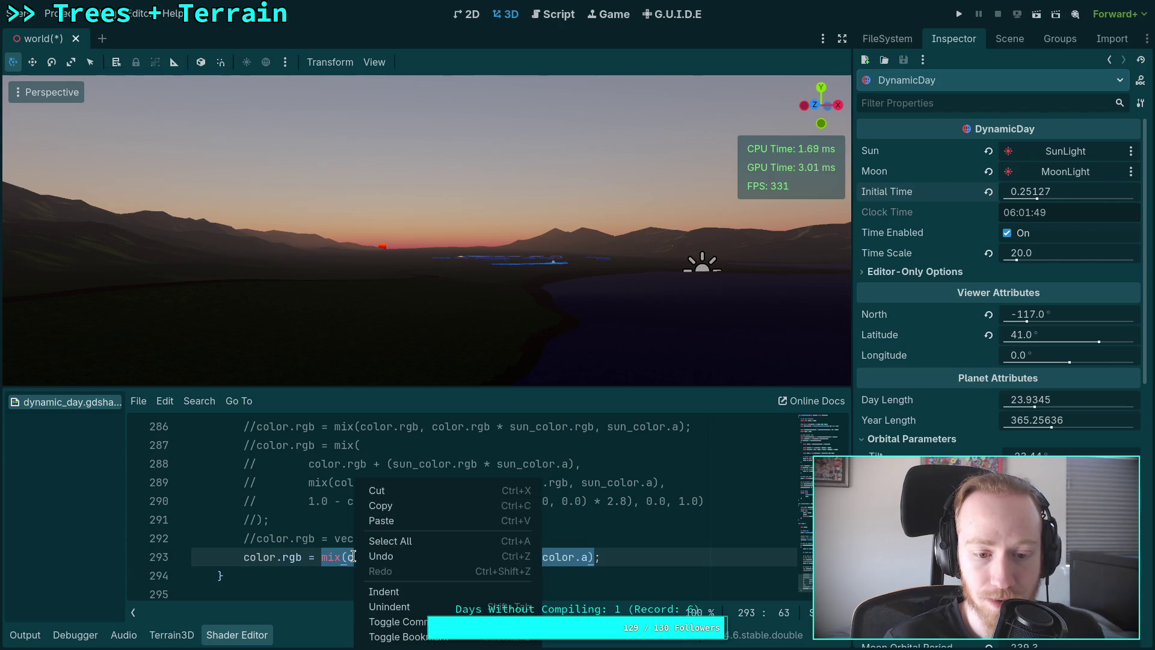
pyautogui.click(376, 491)
pyautogui.moveTo(308, 481); pyautogui.dragTo(659, 482)
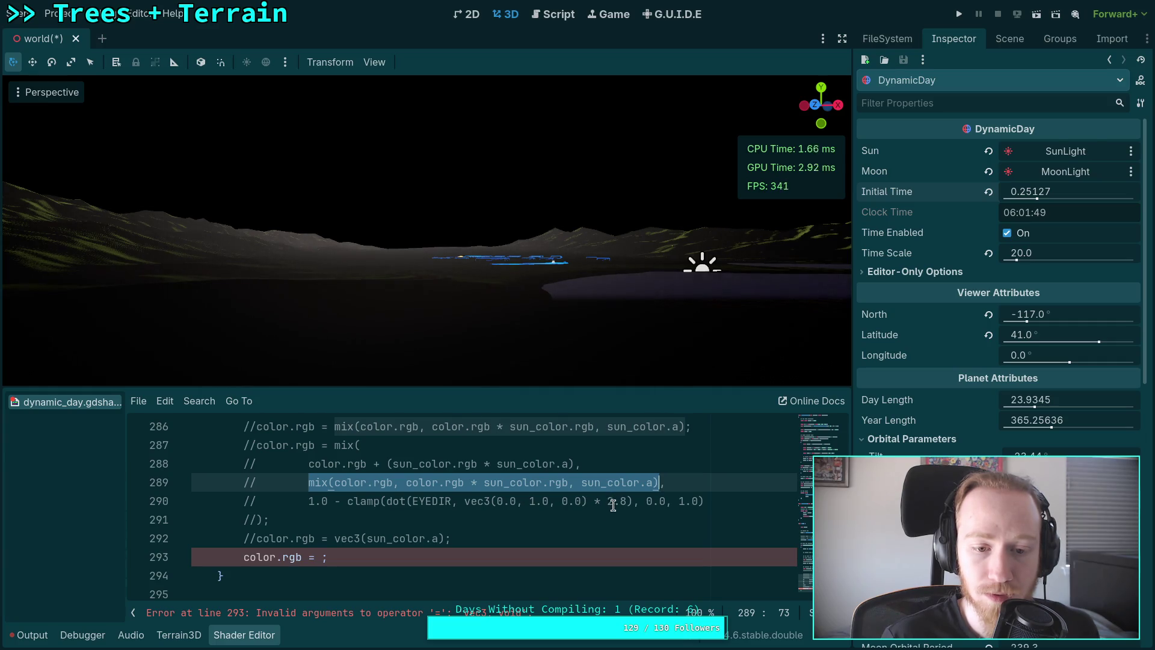
pyautogui.moveTo(309, 464); pyautogui.dragTo(574, 461)
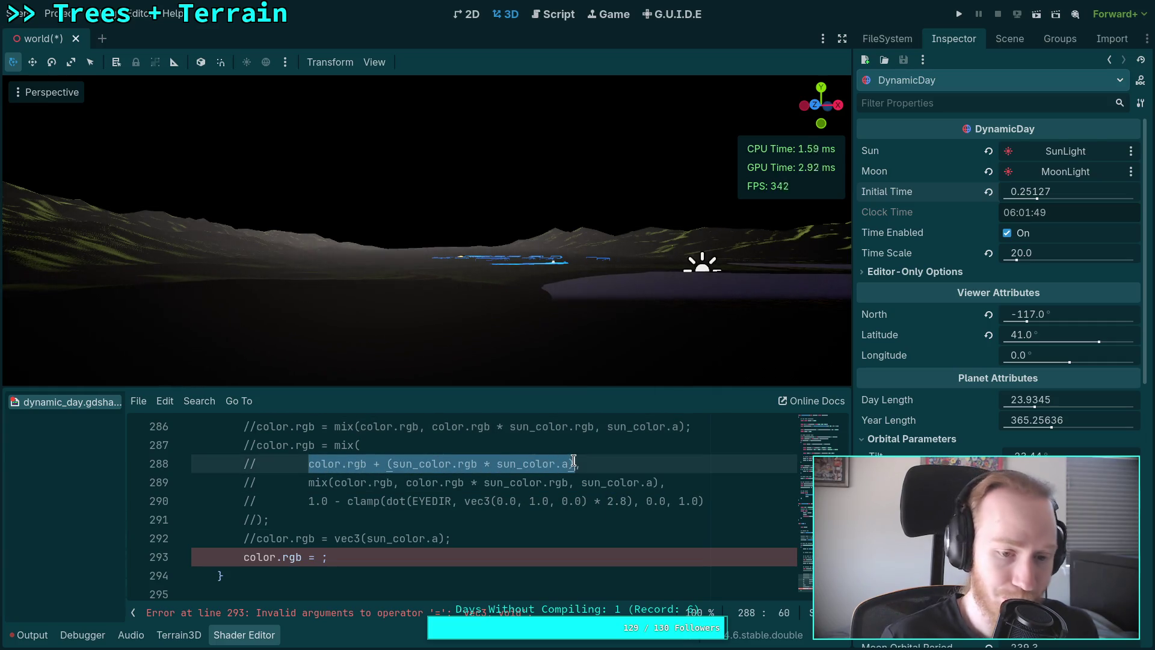
pyautogui.hotkey('ctrl', 'v')
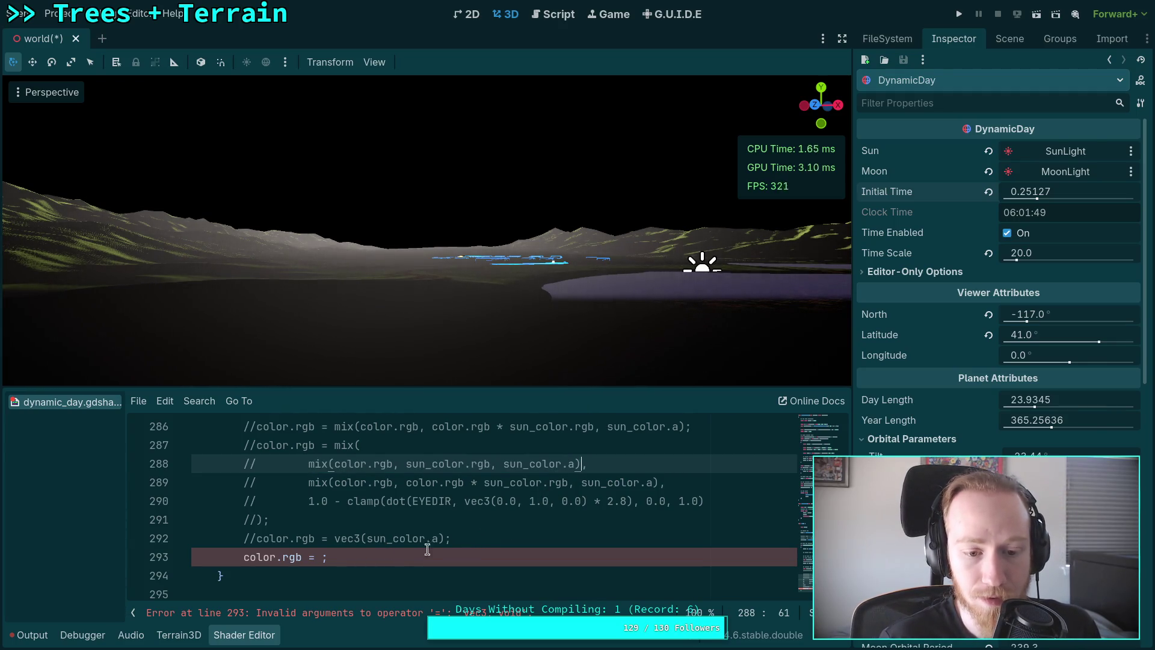
pyautogui.moveTo(420, 554); pyautogui.dragTo(485, 538)
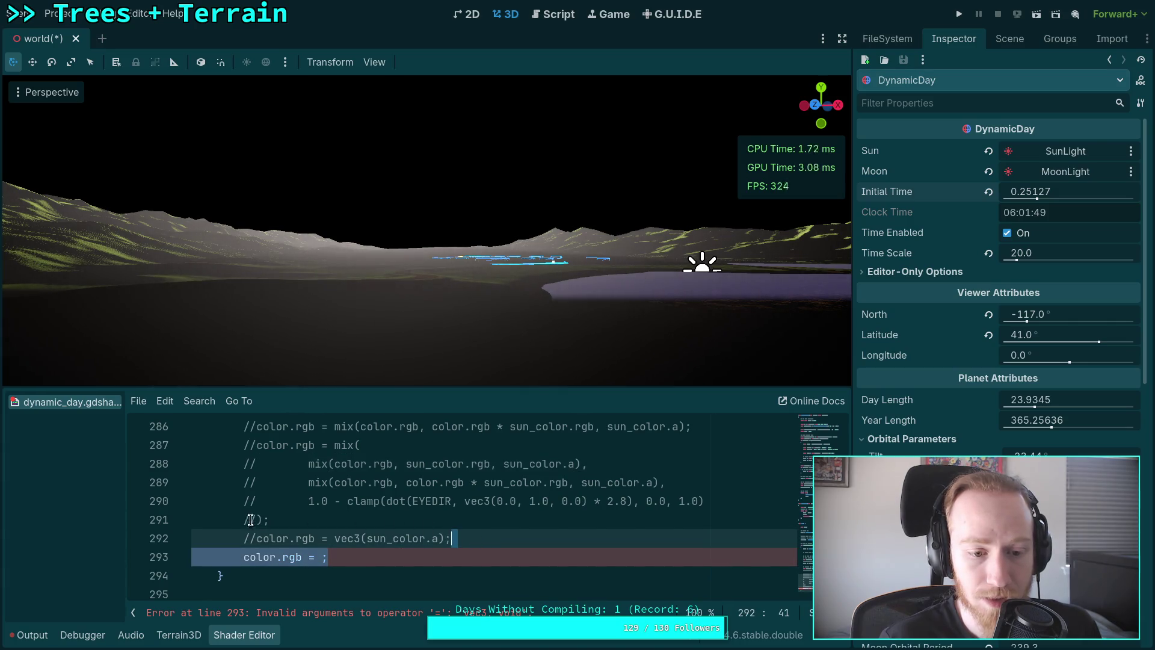
pyautogui.press('BackSpace')
# Uncomment lines 287–291 of the outer blend block and nudge Initial Time to 0.25112.
pyautogui.press('Up')
pyautogui.hotkey('ctrl', 'k')
pyautogui.press('Up')
pyautogui.hotkey('ctrl', 'k')
pyautogui.press('Up')
pyautogui.hotkey('ctrl', 'k')
pyautogui.press('Up')
pyautogui.hotkey('ctrl', 'k')
pyautogui.press('Up')
pyautogui.hotkey('ctrl', 'k')
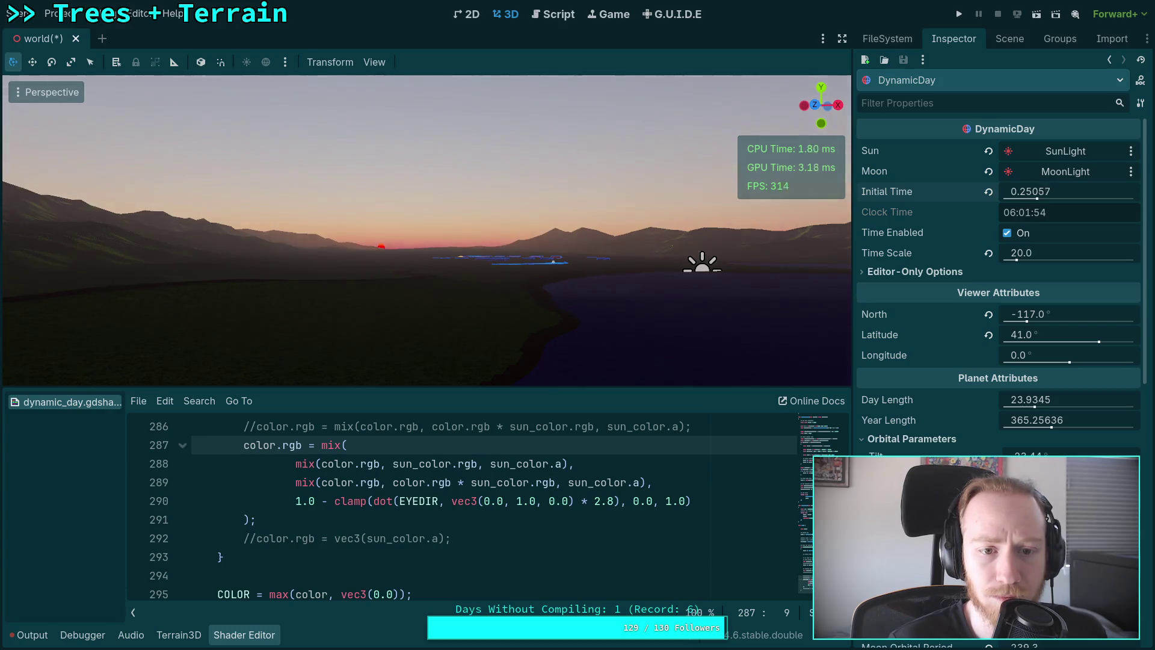
pyautogui.moveTo(1031, 192)
pyautogui.mouseDown()
pyautogui.moveTo(1074, 186)
pyautogui.moveTo(1026, 186)
pyautogui.mouseUp()
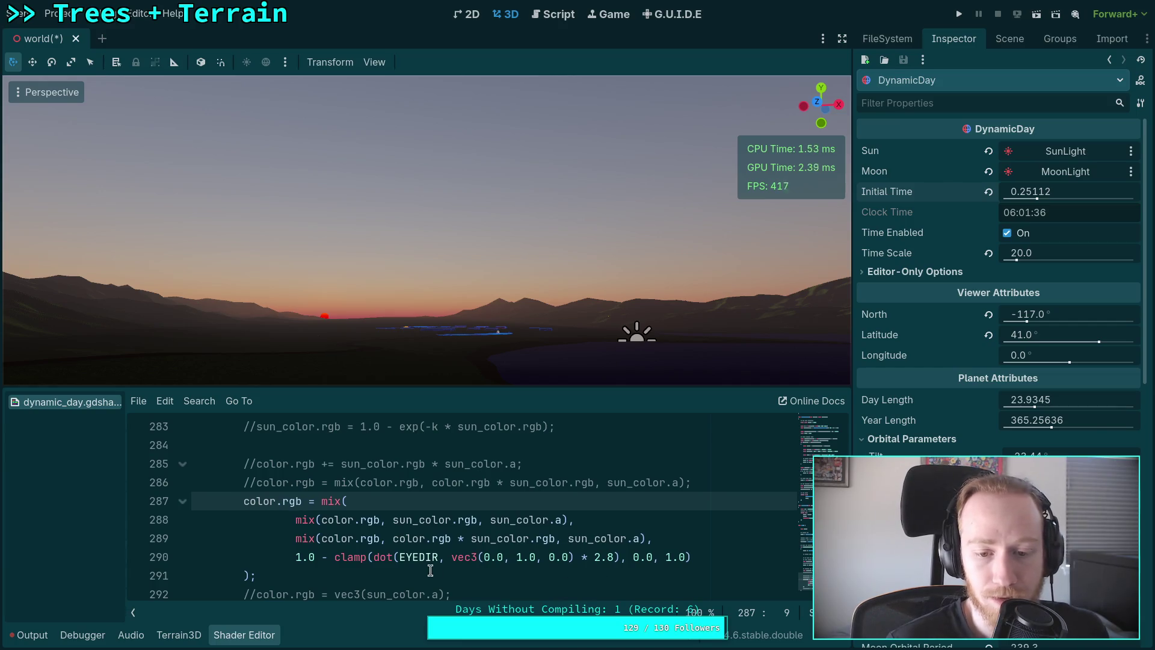
# Test swapping the two inner mix lines, restore their order, save, and select the leftover commented lines.
pyautogui.click(312, 520)
pyautogui.hotkey('alt', 'Down')
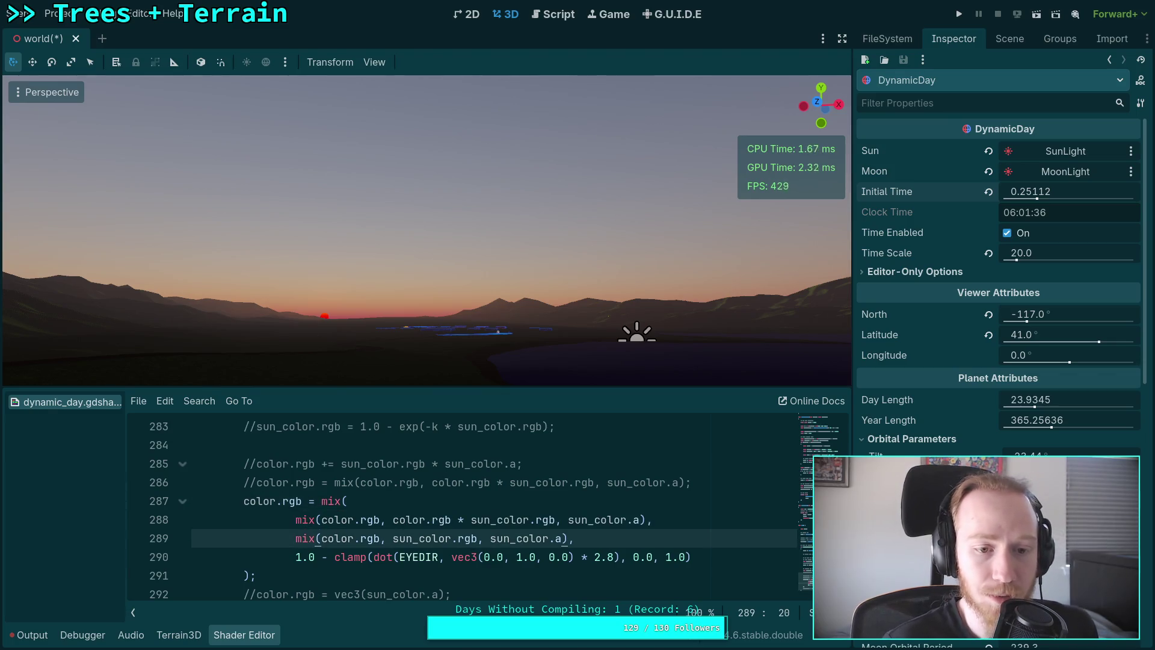
pyautogui.hotkey('alt', 'Up')
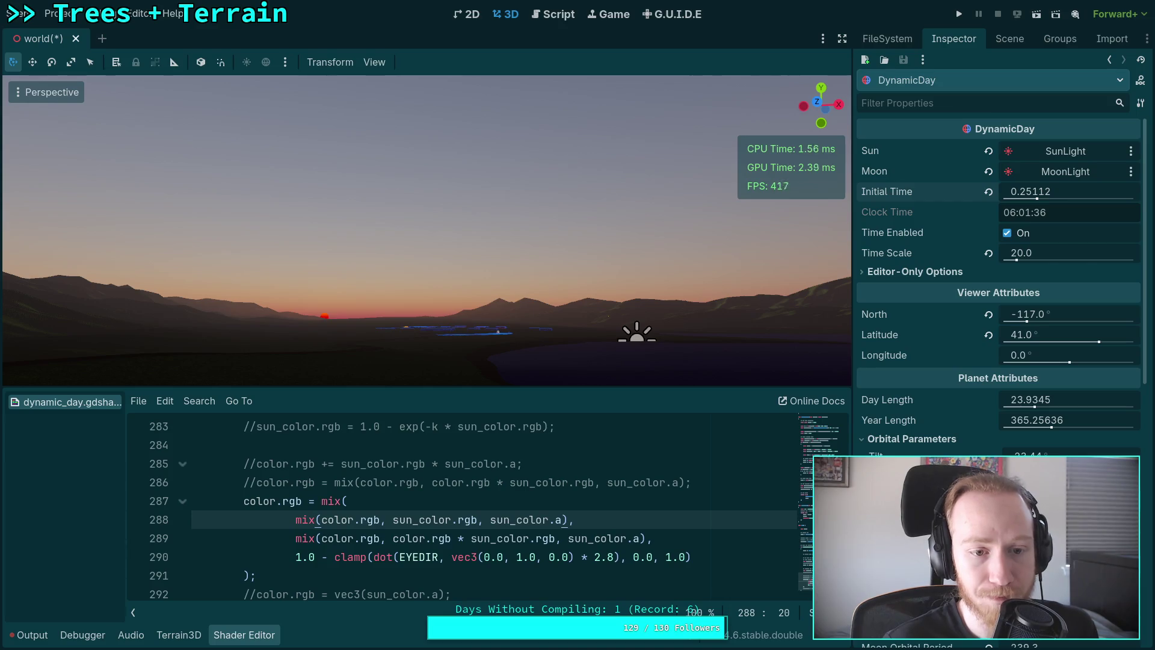
pyautogui.hotkey('alt', 'Down')
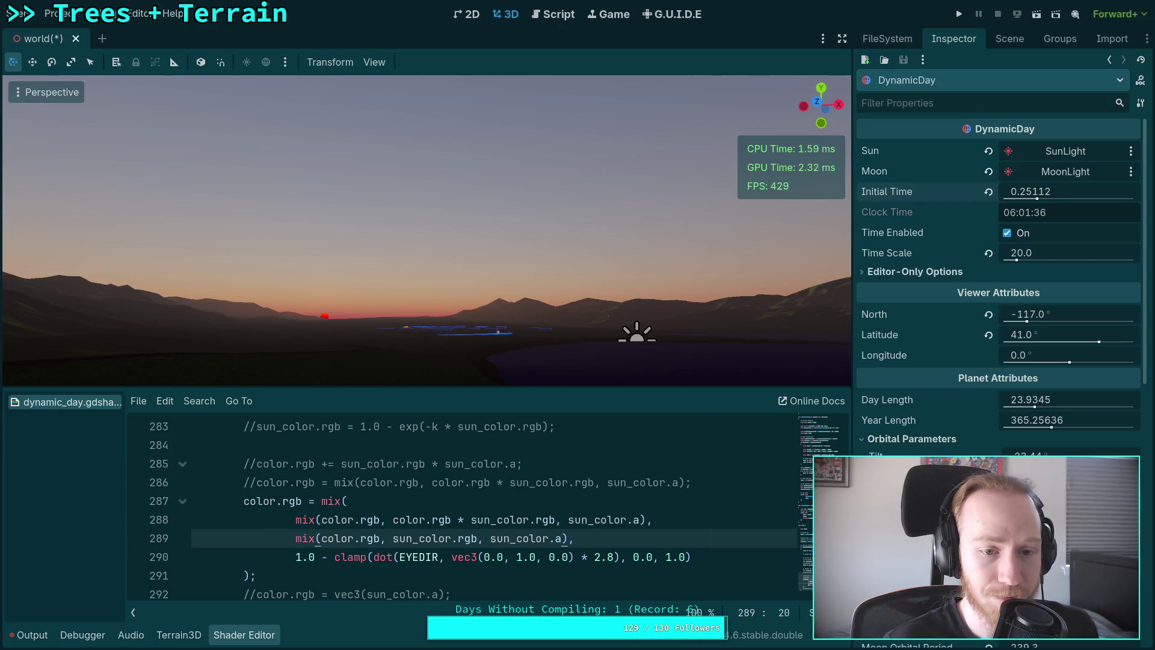
pyautogui.hotkey('alt', 'Up')
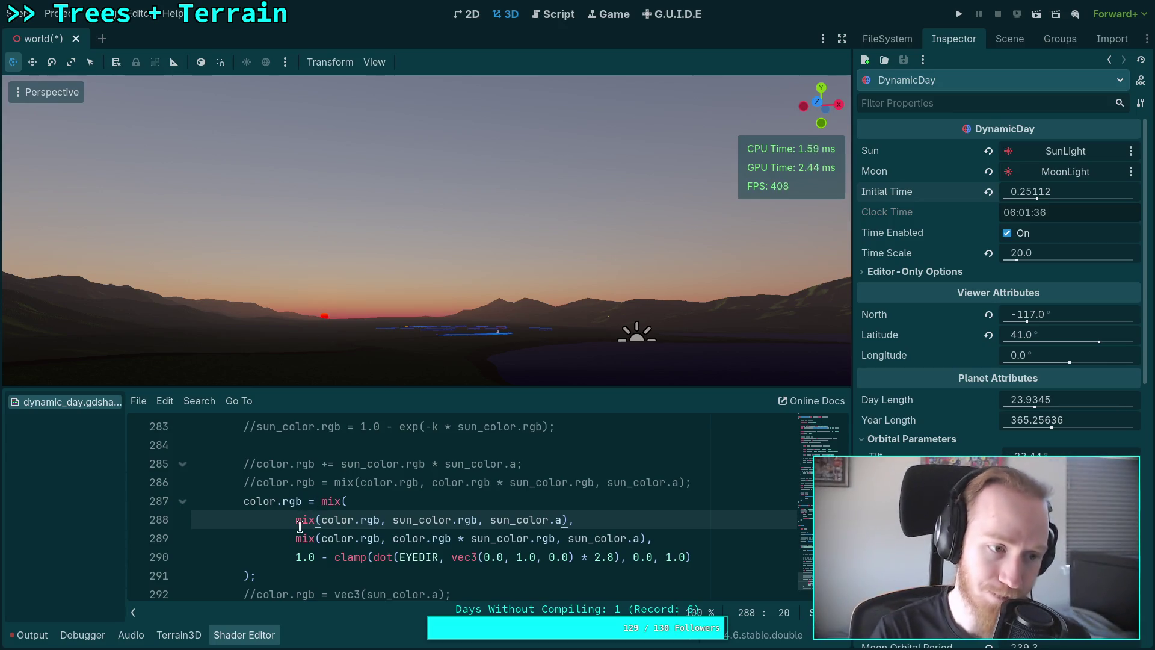
pyautogui.hotkey('ctrl', 's')
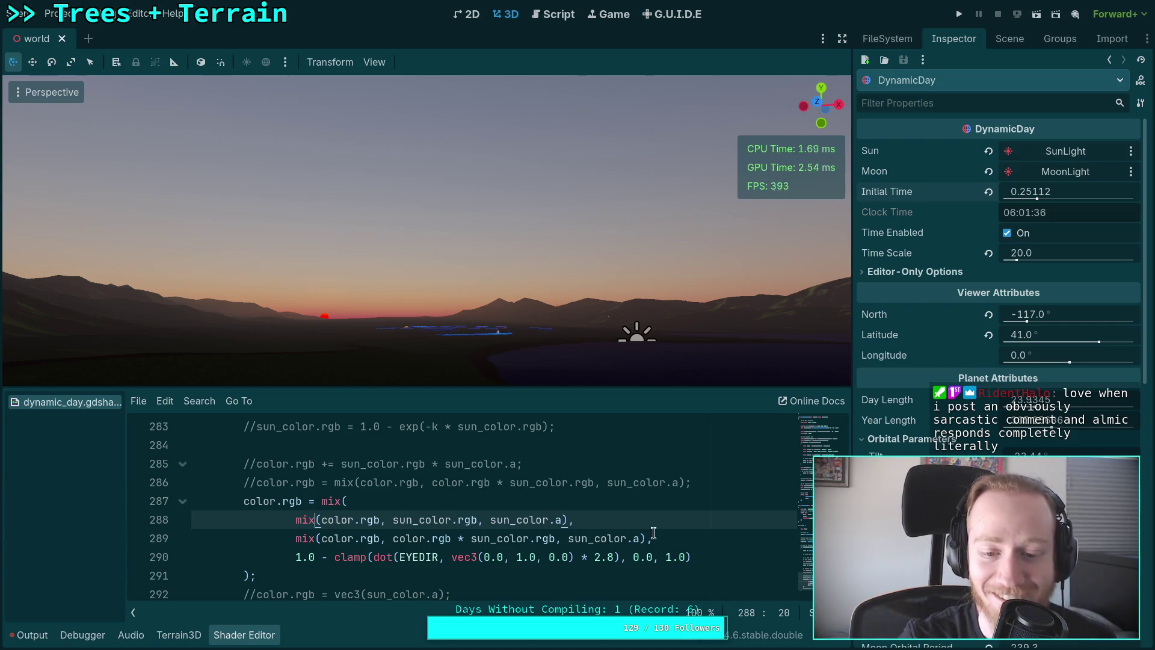
pyautogui.click(676, 535)
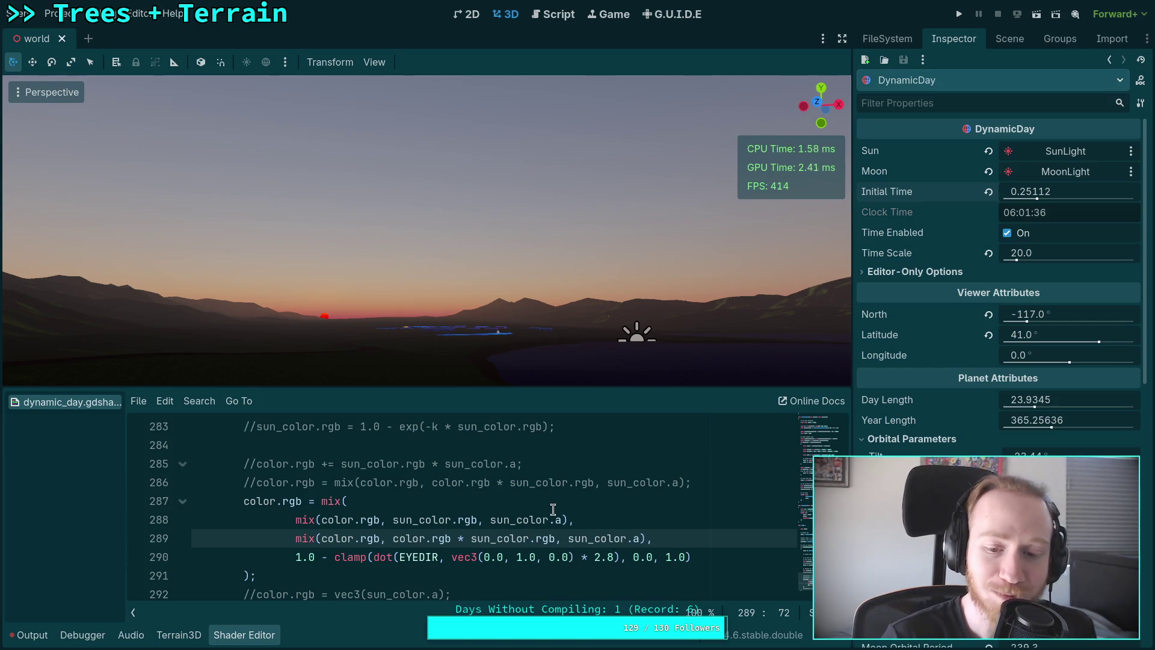
pyautogui.moveTo(696, 478); pyautogui.dragTo(696, 450)
# Delete the leftover commented-out blend lines and save the scene.
pyautogui.scroll(1, 684, 464)
pyautogui.press('BackSpace')
pyautogui.scroll(-2, 635, 500)
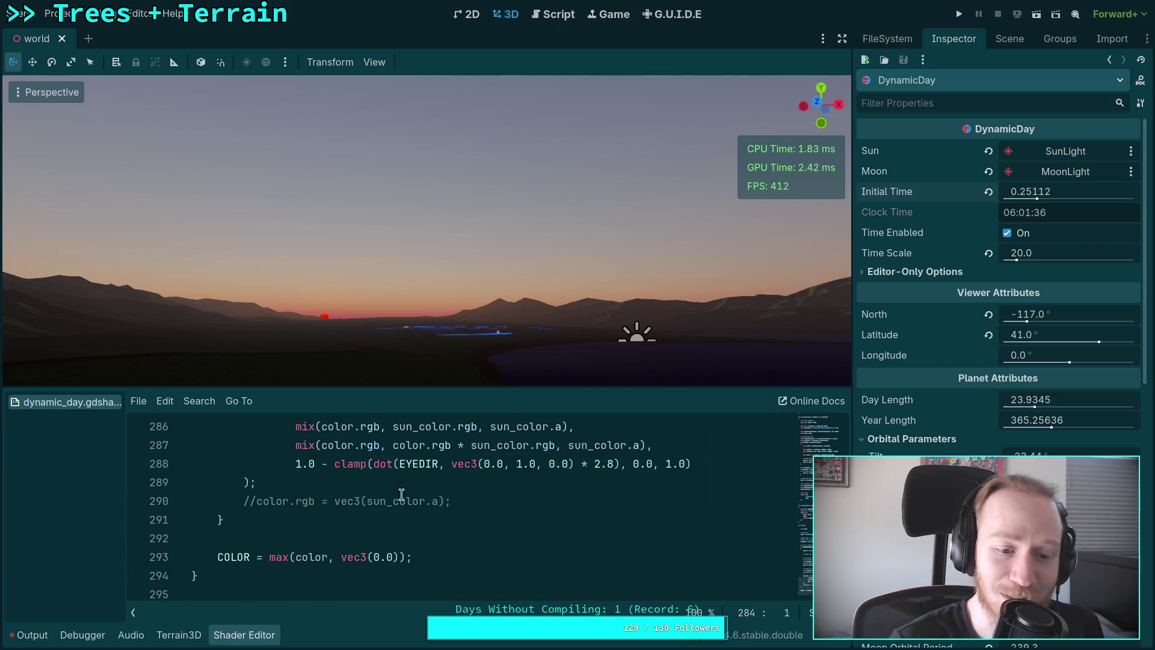
pyautogui.moveTo(489, 502); pyautogui.dragTo(487, 485)
pyautogui.scroll(1, 521, 510)
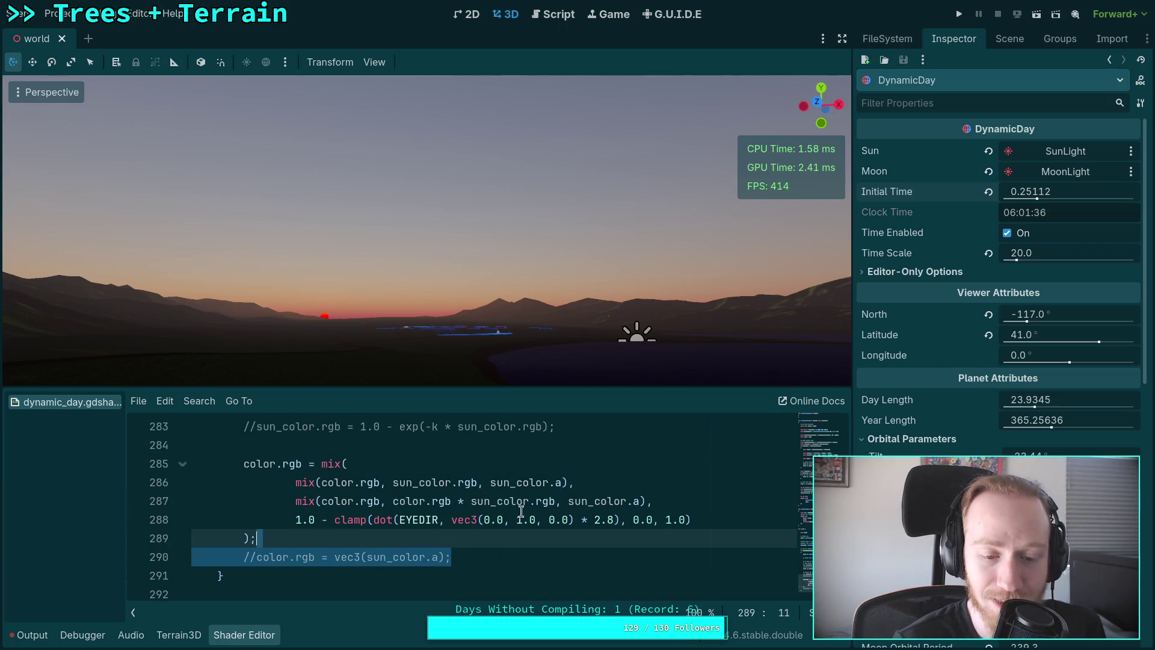
pyautogui.click(512, 549)
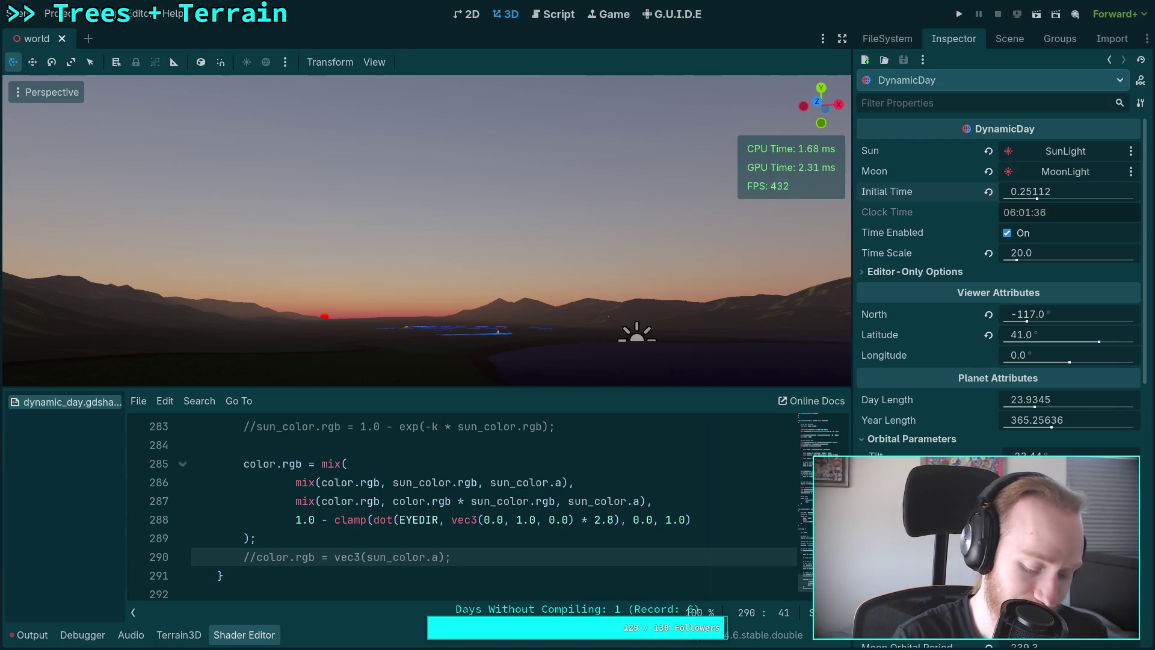
pyautogui.hotkey('ctrl', 's')
# Raise Initial Time to 0.35547 for daylight at 08:31:52.
pyautogui.moveTo(391, 392)
pyautogui.mouseDown()
pyautogui.moveTo(416, 316)
pyautogui.moveTo(429, 442)
pyautogui.mouseUp()
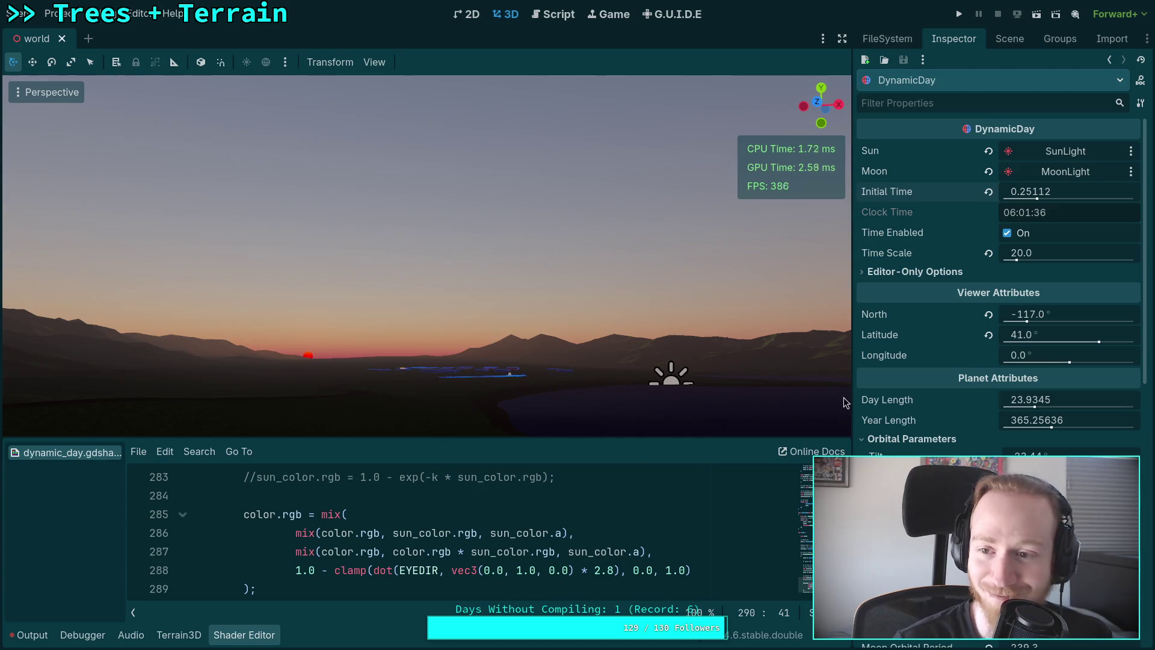
pyautogui.scroll(-1, 585, 549)
pyautogui.moveTo(1023, 195); pyautogui.dragTo(1083, 195)
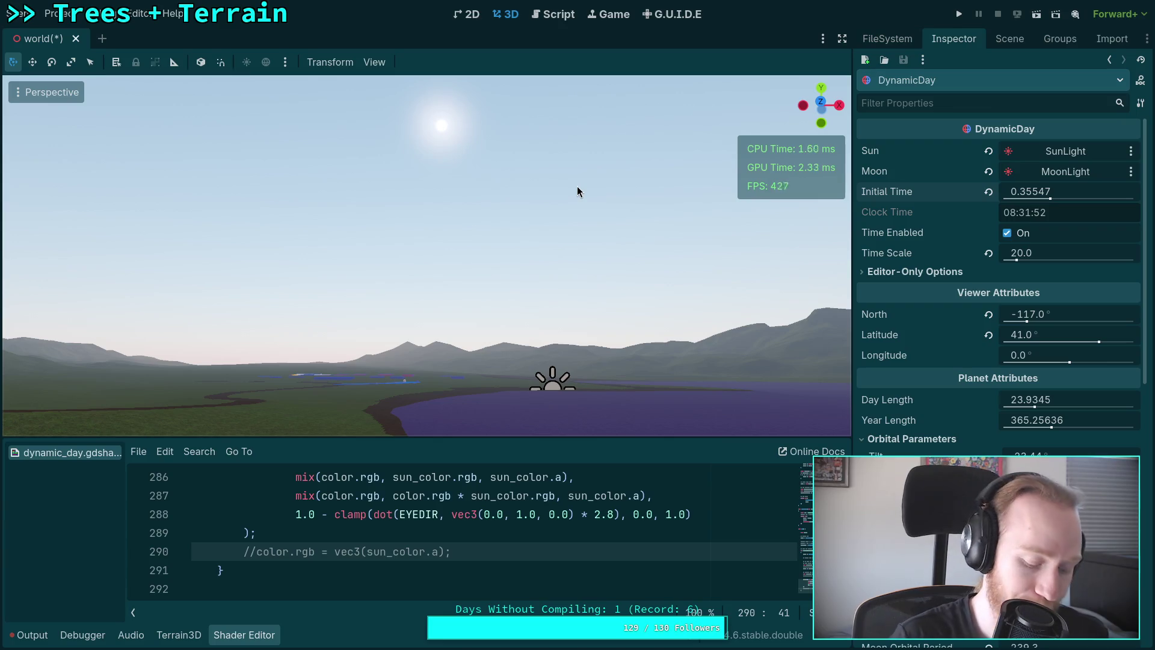
# Set Initial Time to 0.248 for dusk and save the scene.
pyautogui.hotkey('ctrl', 's')
pyautogui.moveTo(1030, 191); pyautogui.dragTo(1000, 191)
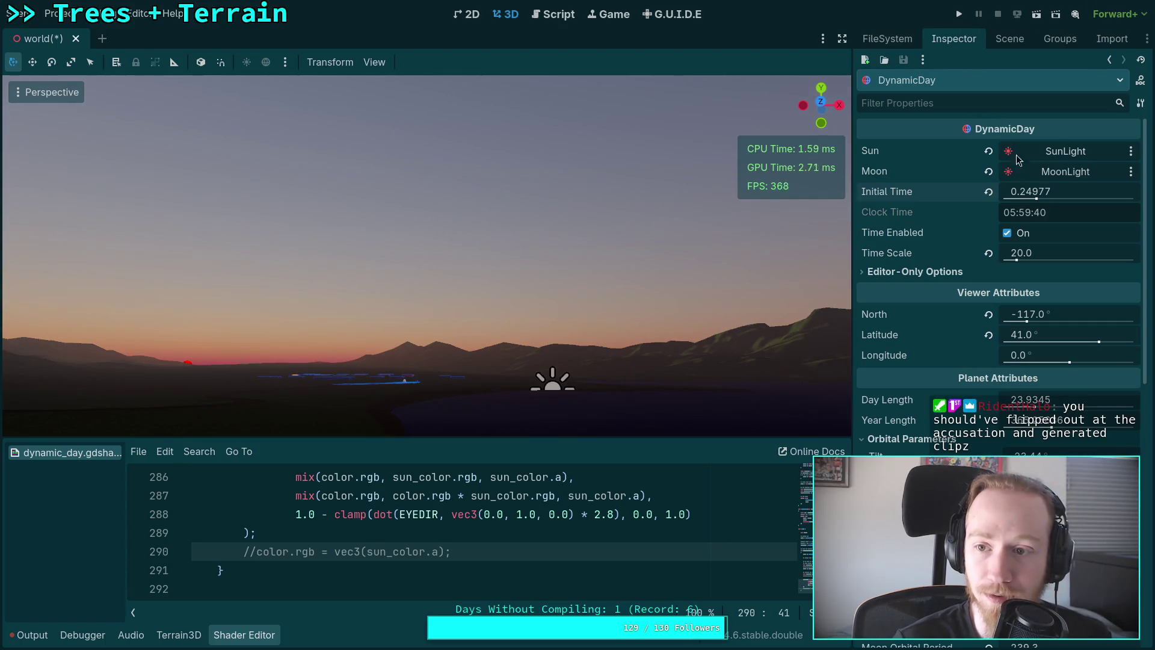
pyautogui.click(1030, 191)
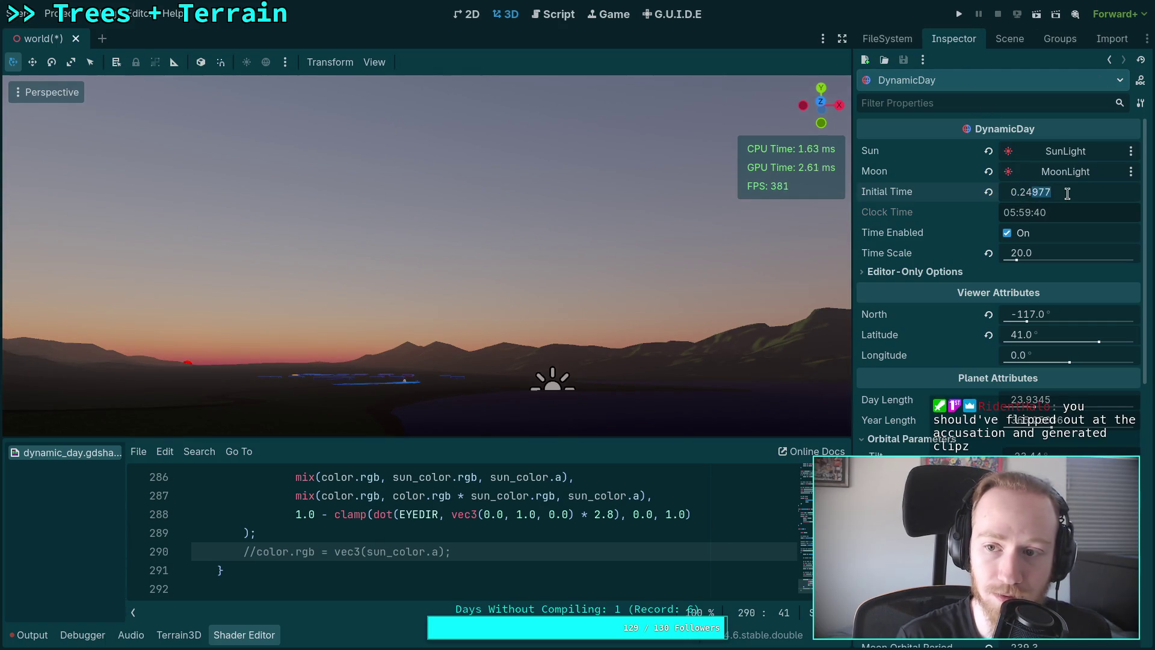
pyautogui.press('Return')
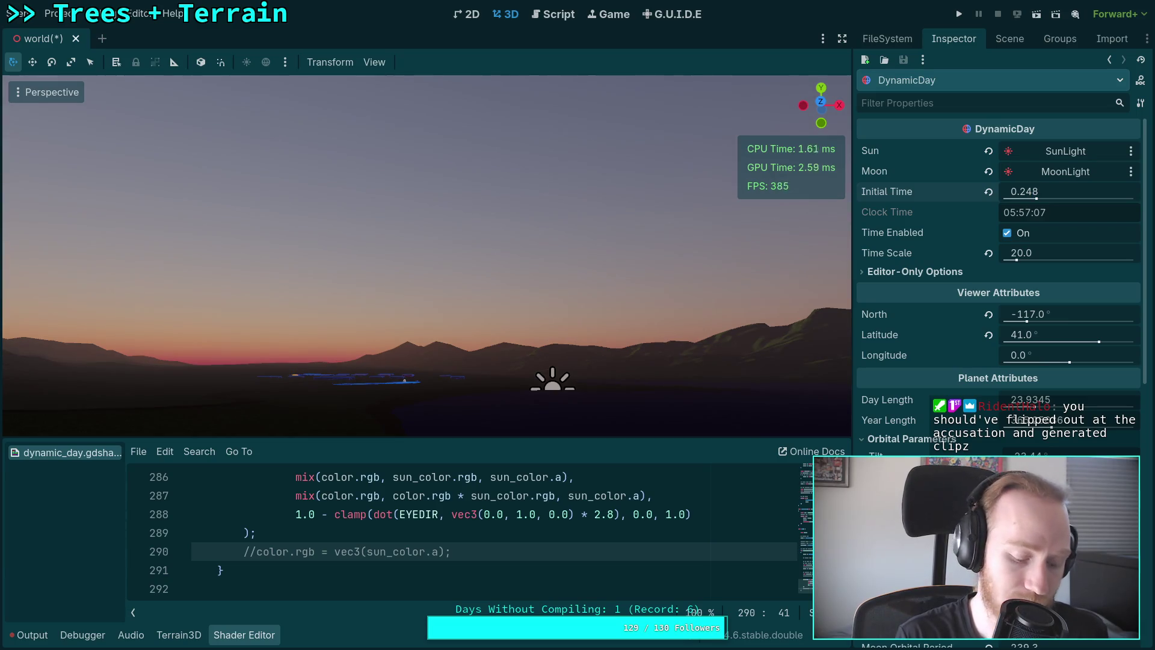
pyautogui.hotkey('ctrl', 's')
# Test-run the game with F5, quit from the pause menu, and return to the Scene dock.
pyautogui.press('F5')
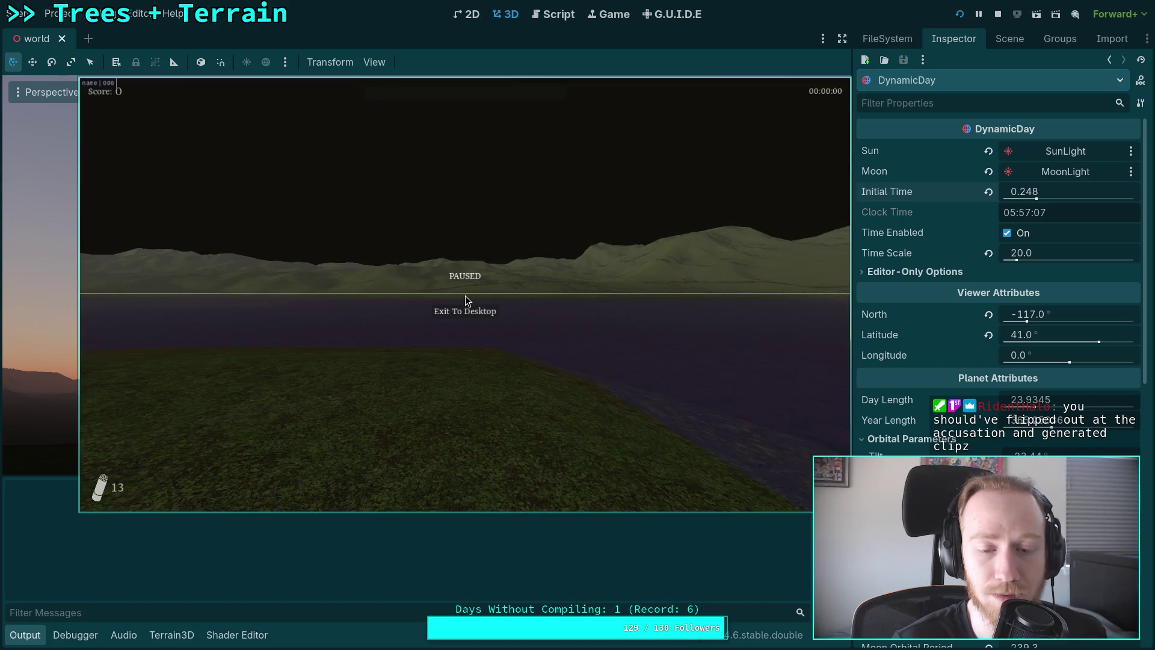
pyautogui.click(465, 294)
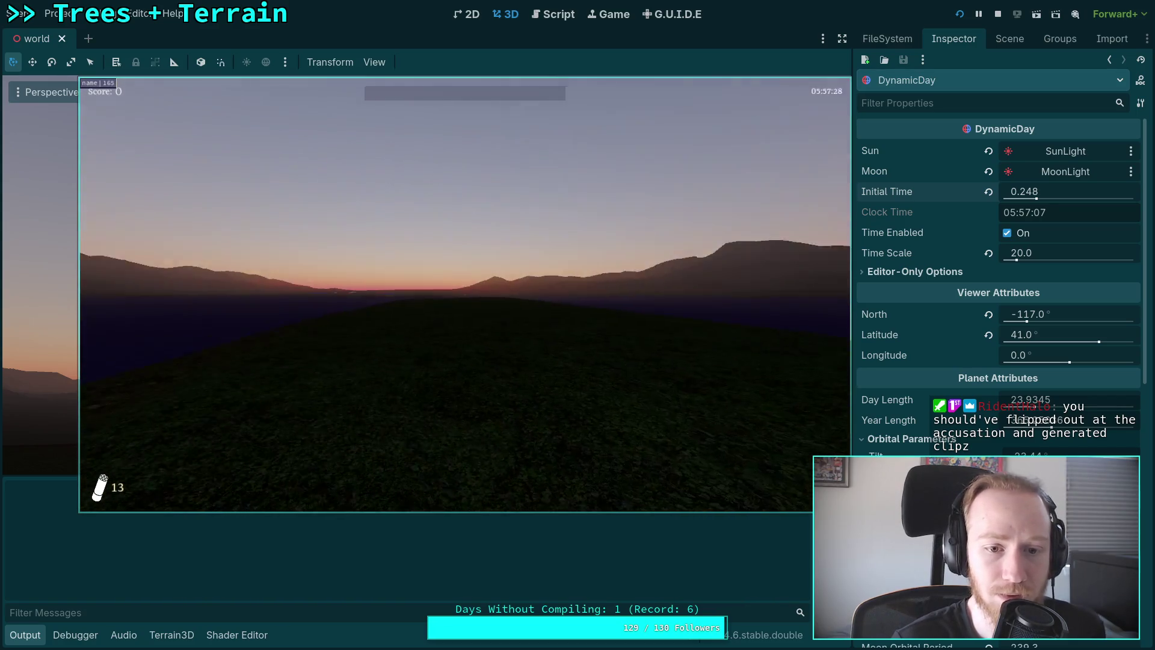
pyautogui.press('Escape')
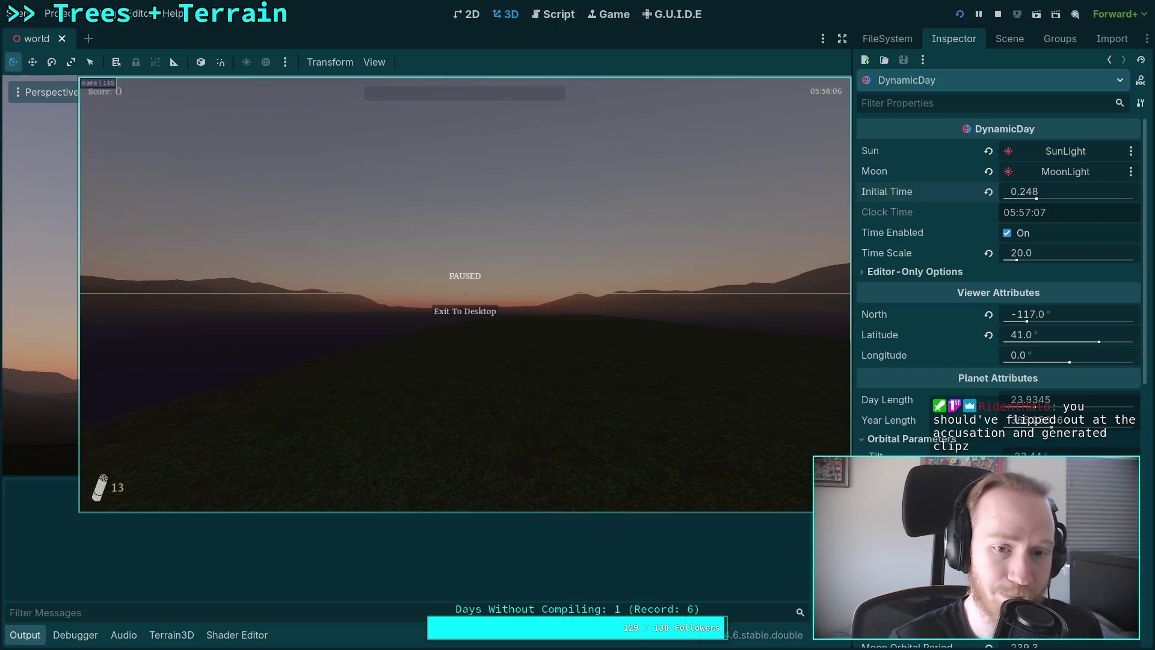
pyautogui.click(467, 305)
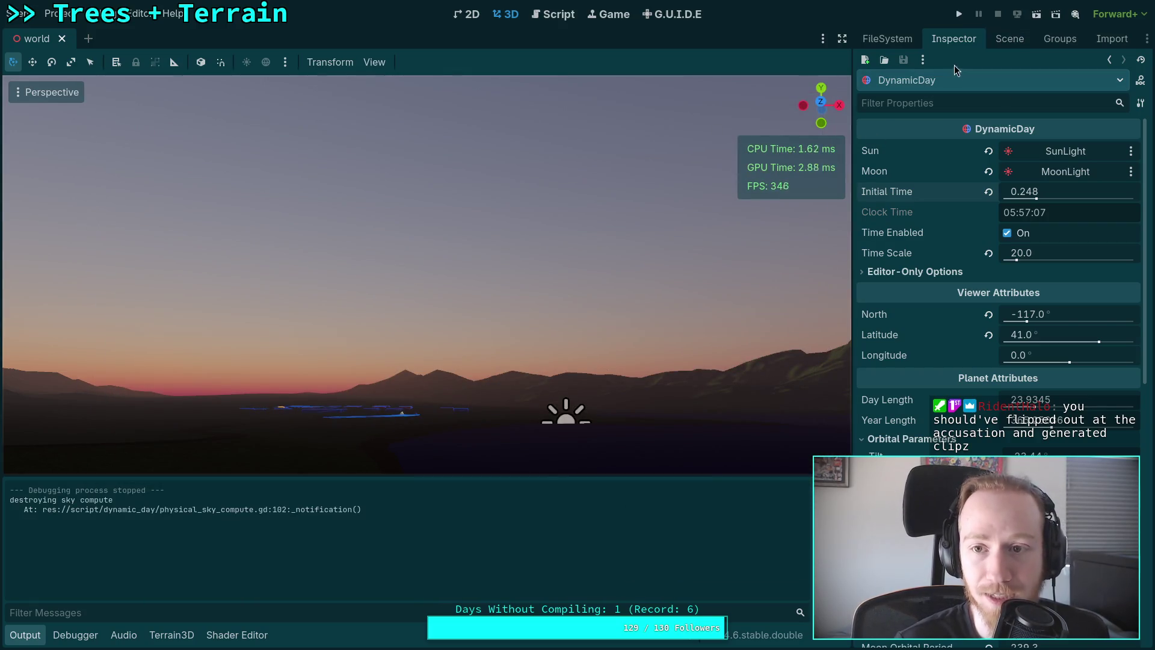
pyautogui.click(1001, 38)
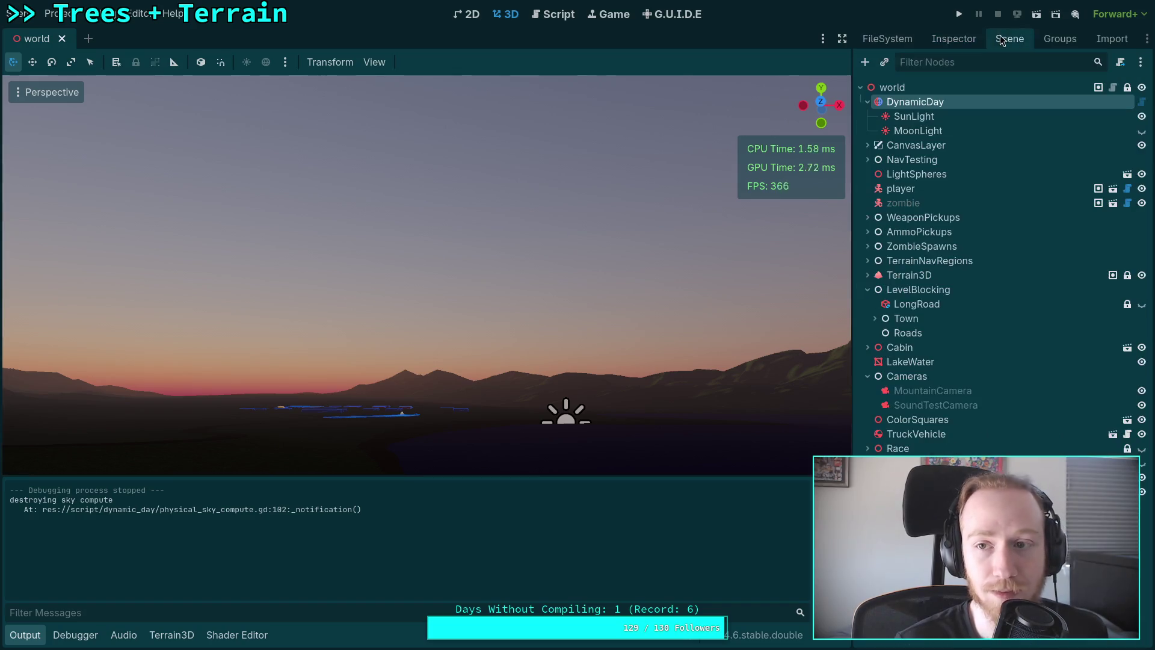
# Select PickupBolt under WeaponPickups, frame it, and move it across the lake.
pyautogui.click(867, 217)
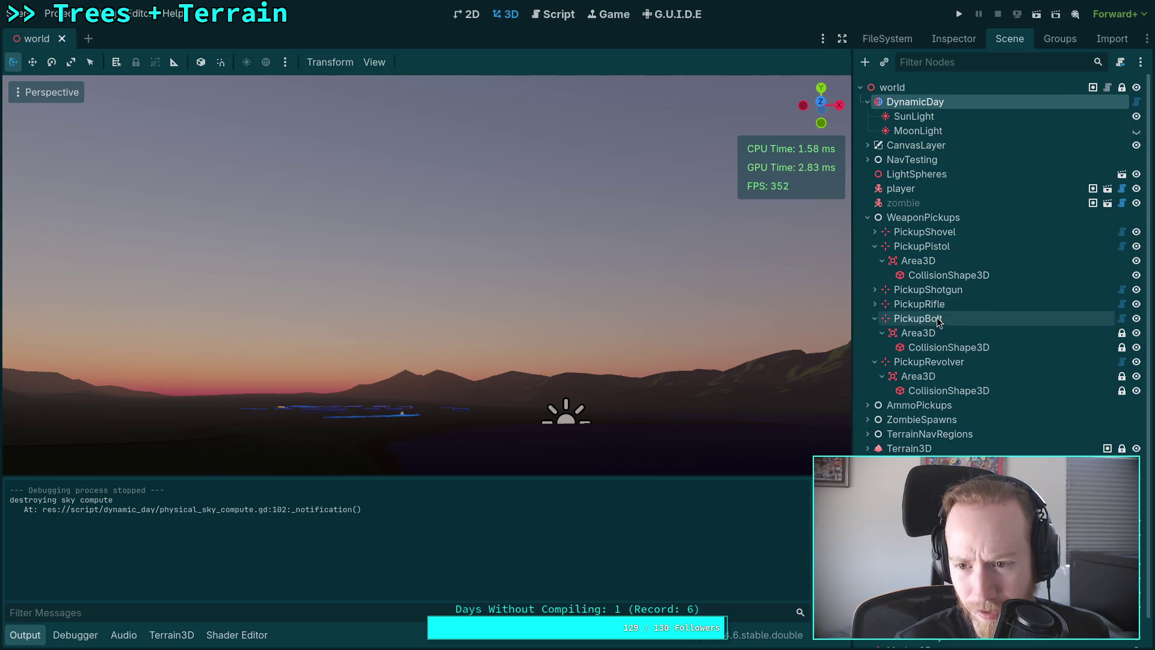
pyautogui.click(917, 318)
pyautogui.press('f')
pyautogui.scroll(3, 428, 274)
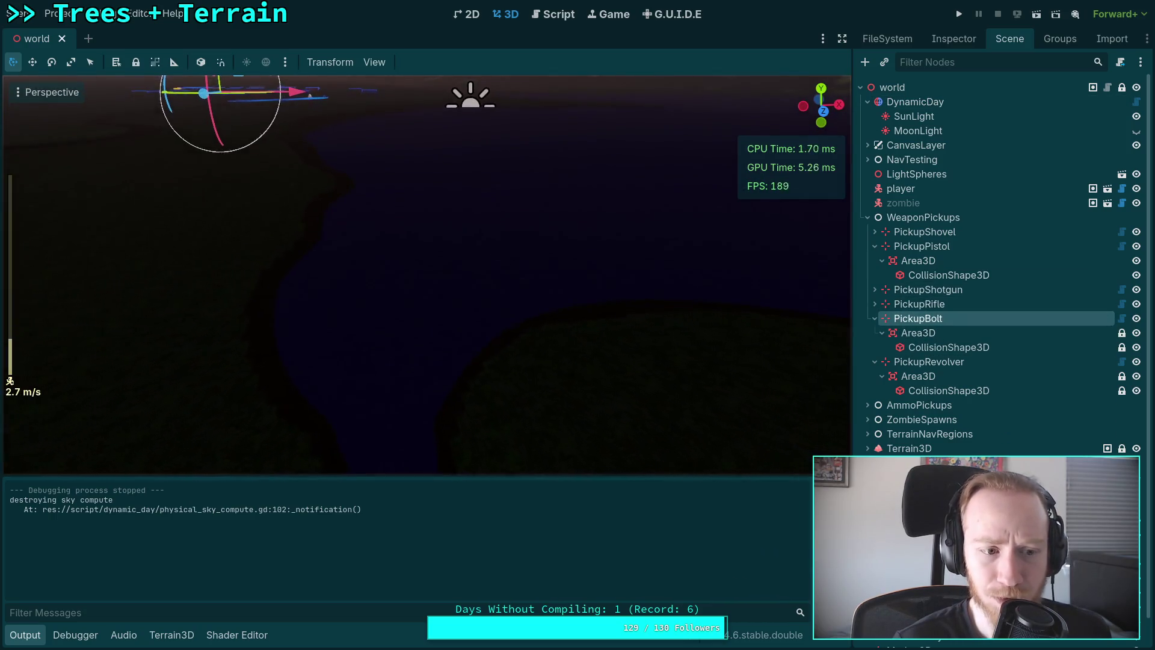
pyautogui.press('s')
pyautogui.press('w')
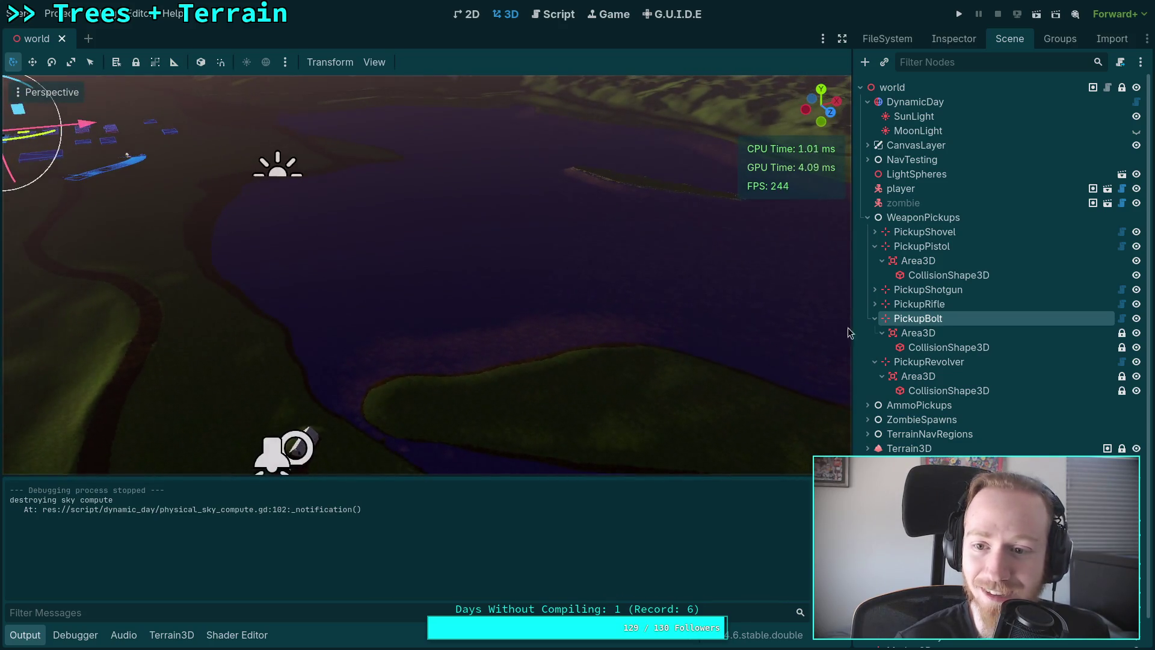
pyautogui.moveTo(26, 140)
pyautogui.mouseDown()
pyautogui.moveTo(578, 199)
pyautogui.moveTo(763, 204)
pyautogui.mouseUp()
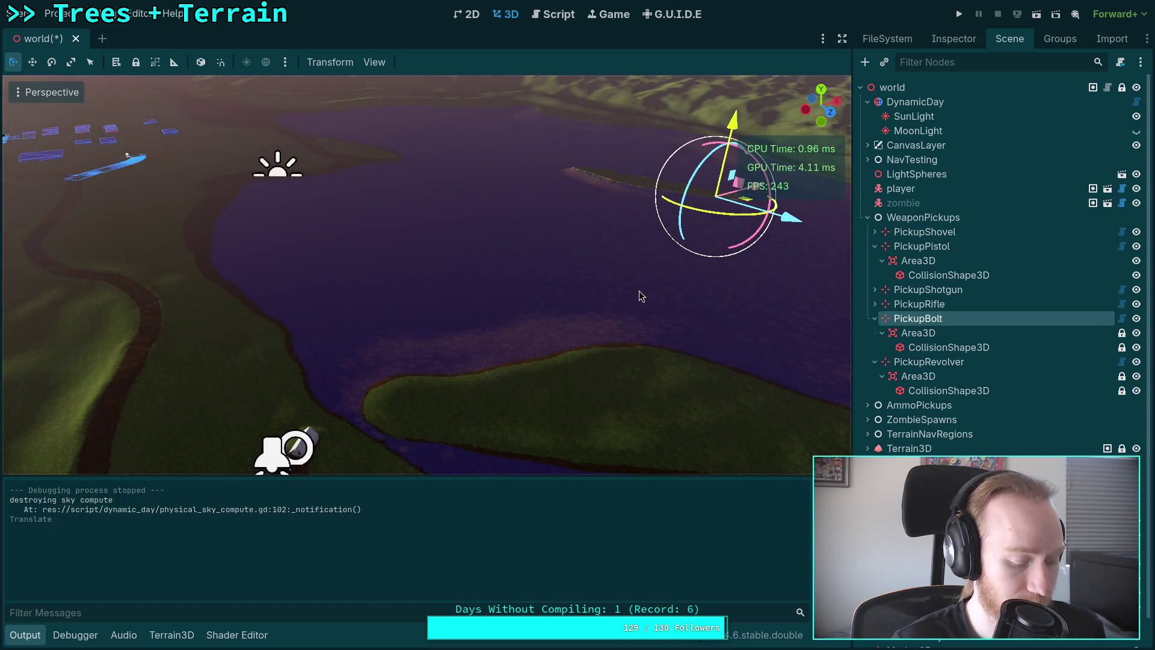
# Nudge PickupBolt onto the grassy lakeshore, save the scene, and launch the game.
pyautogui.press('f')
pyautogui.moveTo(745, 251)
pyautogui.mouseDown()
pyautogui.moveTo(402, 278)
pyautogui.moveTo(144, 252)
pyautogui.moveTo(189, 260)
pyautogui.mouseUp()
pyautogui.scroll(2, 421, 273)
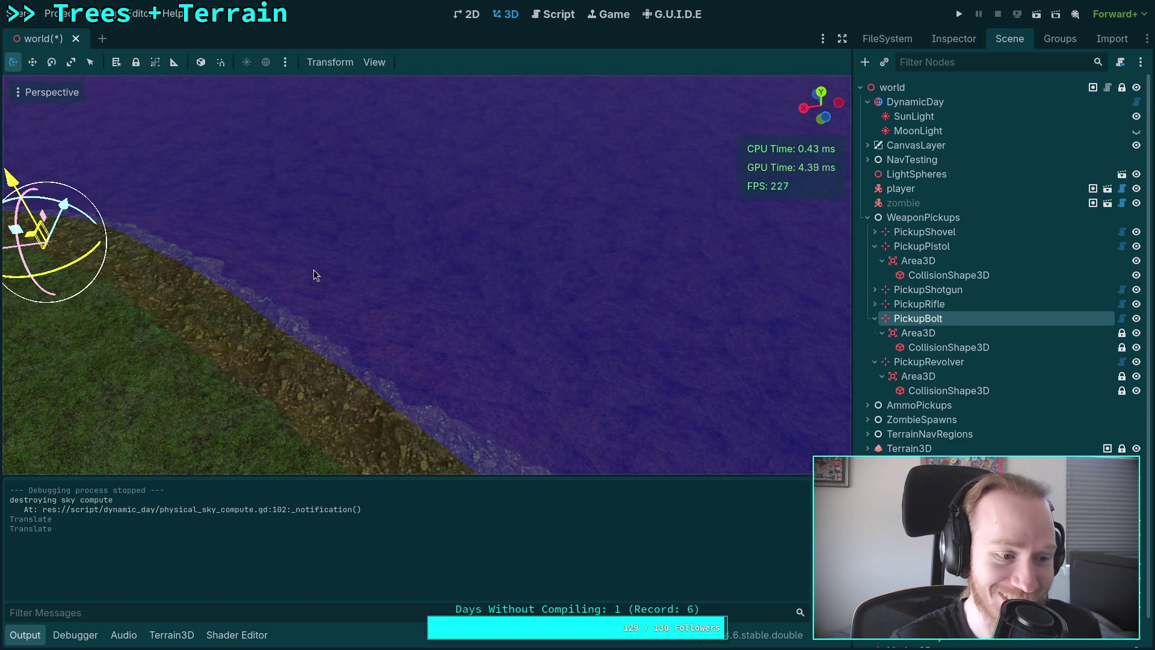
pyautogui.press('f')
pyautogui.moveTo(396, 273)
pyautogui.mouseDown()
pyautogui.moveTo(337, 283)
pyautogui.moveTo(313, 306)
pyautogui.moveTo(399, 275)
pyautogui.moveTo(429, 304)
pyautogui.moveTo(400, 328)
pyautogui.moveTo(402, 304)
pyautogui.moveTo(476, 334)
pyautogui.moveTo(421, 307)
pyautogui.mouseUp()
pyautogui.scroll(3, 402, 302)
pyautogui.moveTo(352, 280); pyautogui.dragTo(288, 292)
pyautogui.hotkey('ctrl', 's')
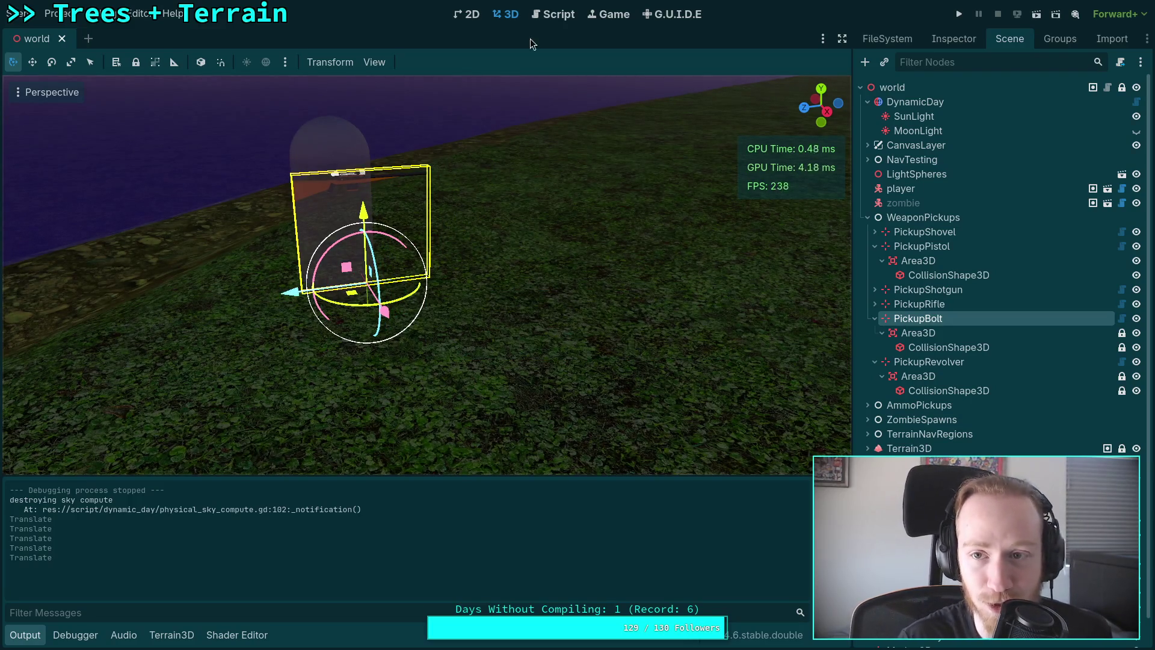
pyautogui.click(960, 17)
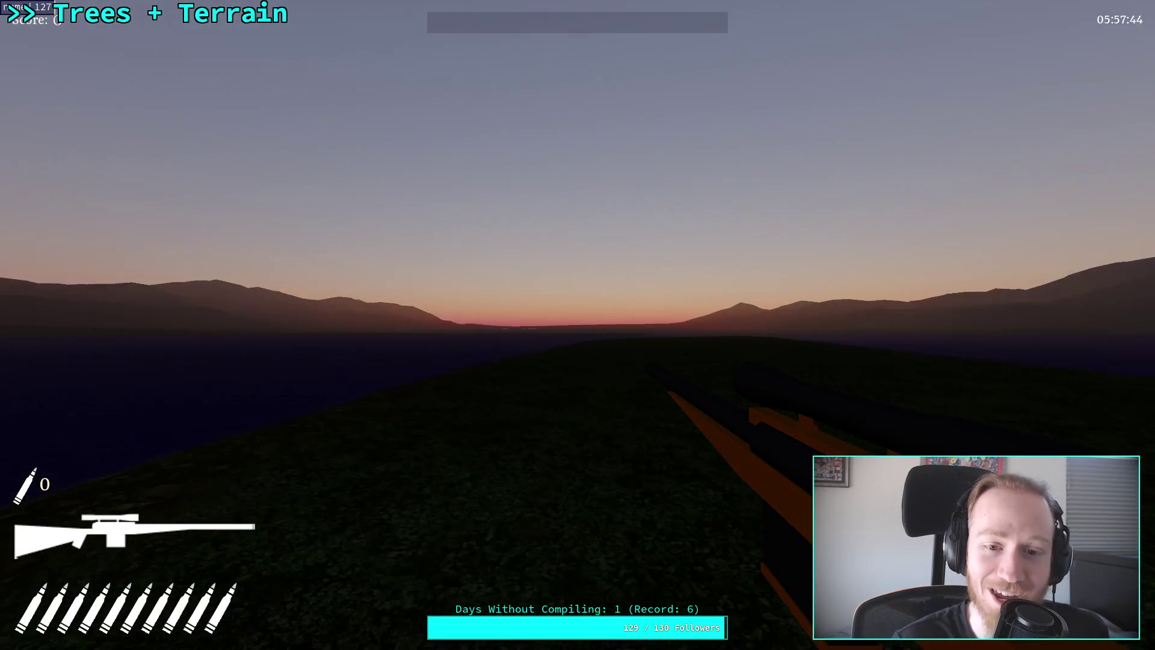
# Aim the rifle scope in and out, then scope in on the orange sun over the ridge.
pyautogui.rightClick(578, 325)
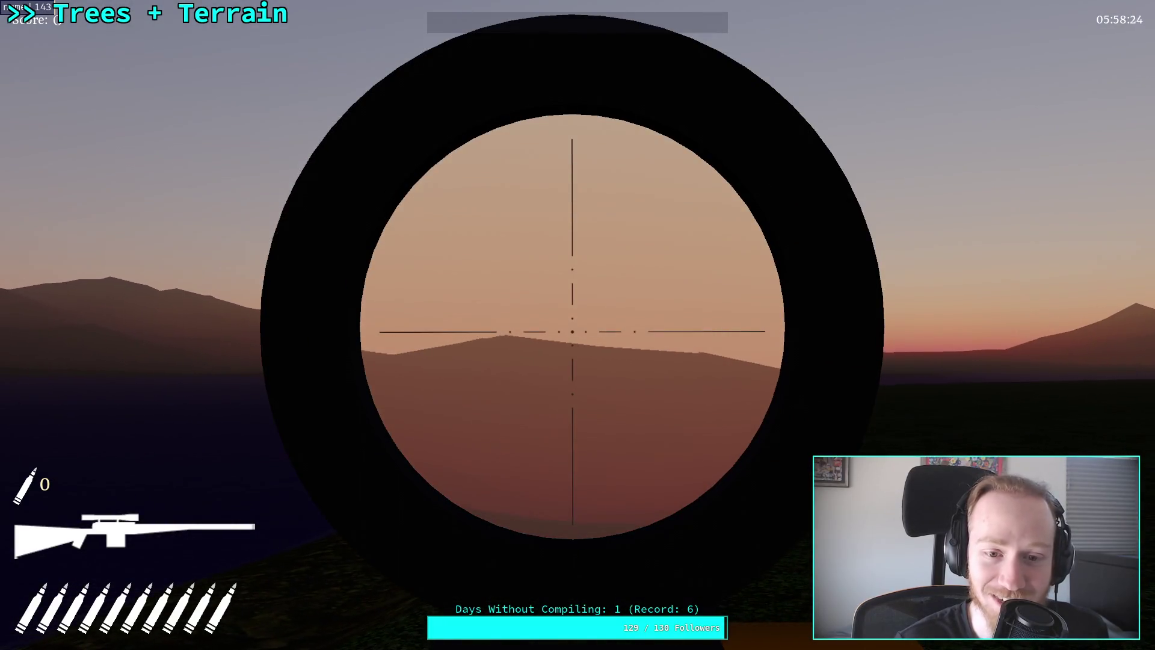
pyautogui.rightClick(577, 325)
pyautogui.rightClick(578, 325)
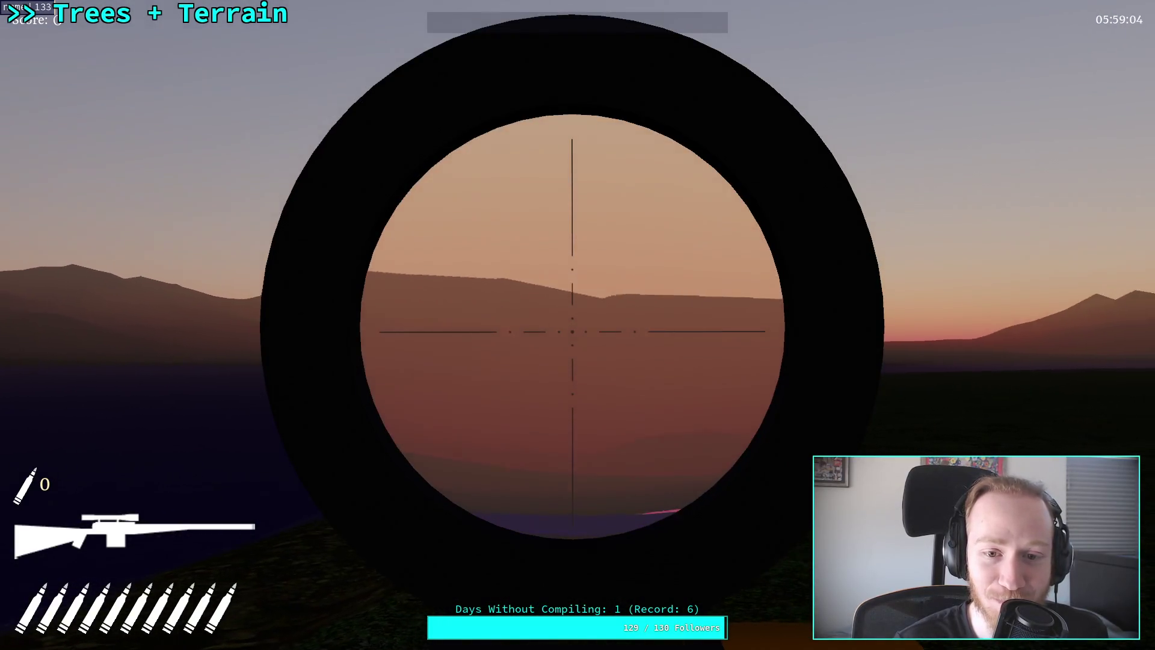
pyautogui.rightClick(578, 325)
pyautogui.rightClick(577, 325)
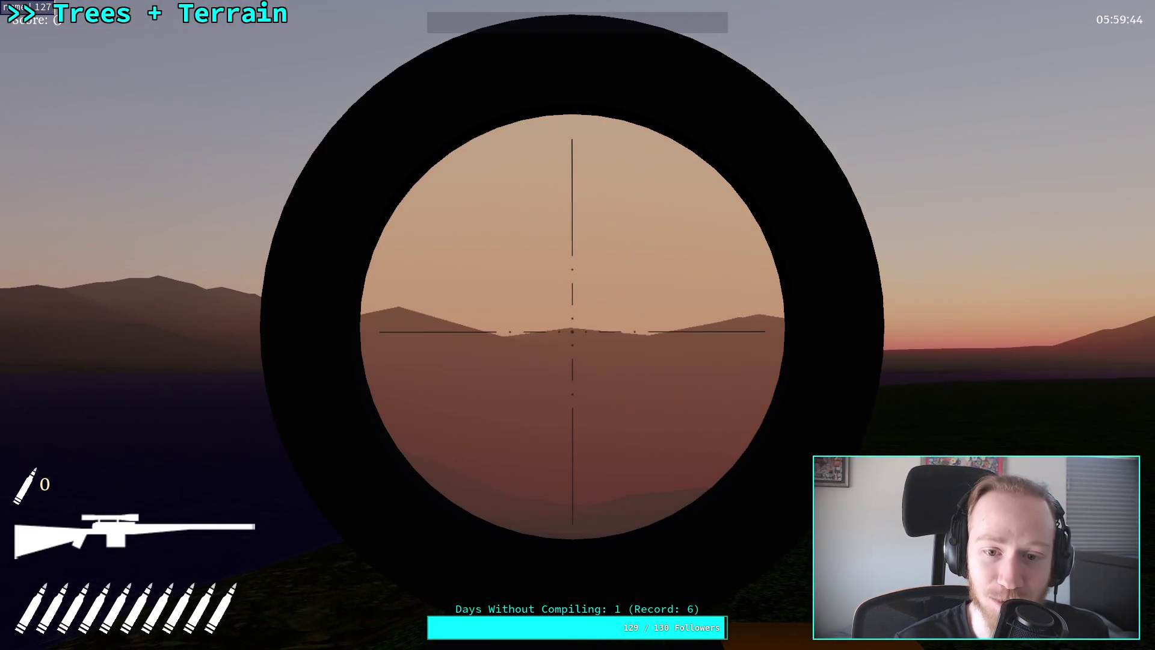
pyautogui.rightClick(578, 325)
pyautogui.rightClick(577, 325)
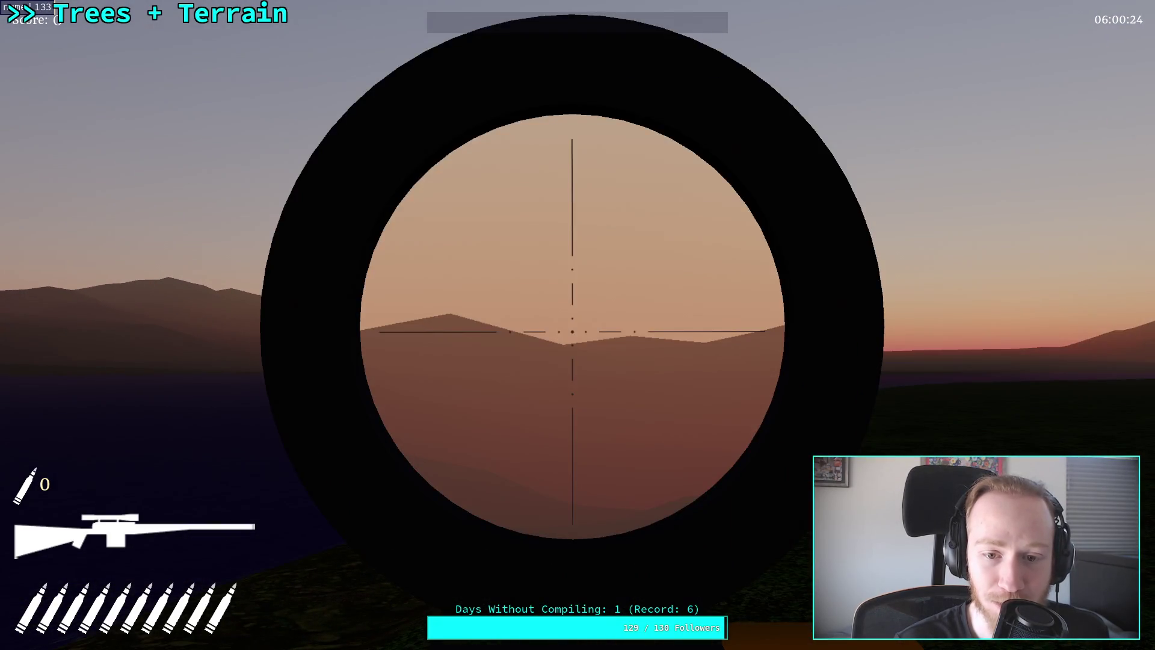
pyautogui.rightClick(578, 325)
pyautogui.rightClick(578, 325)
pyautogui.rightClick(577, 325)
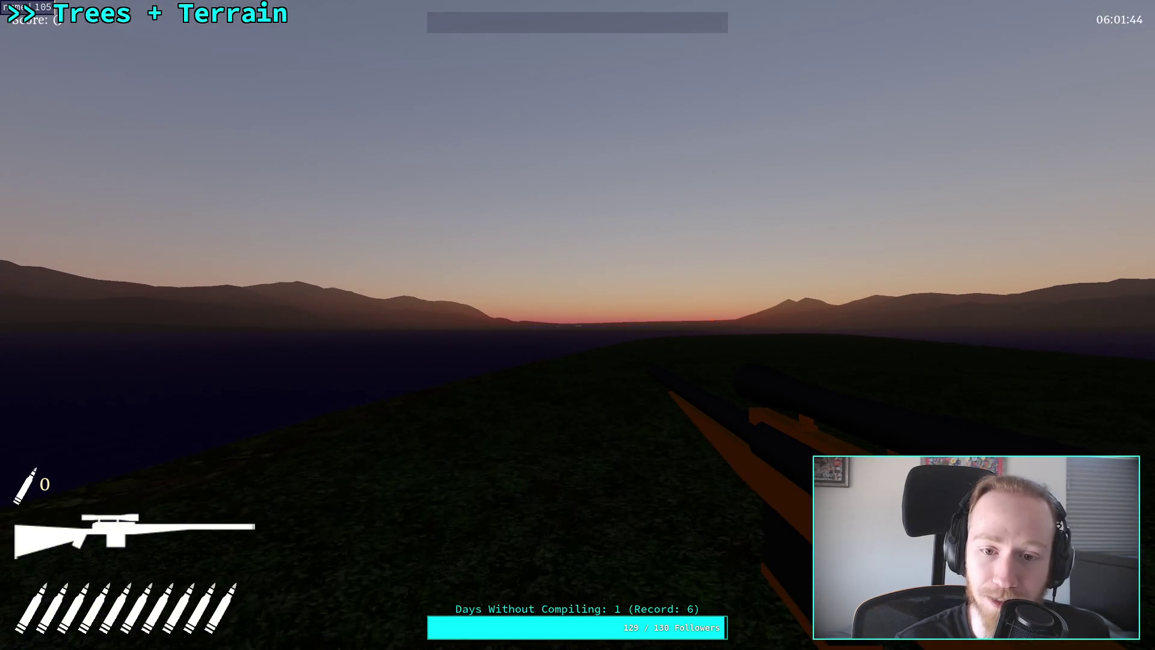
pyautogui.rightClick(577, 325)
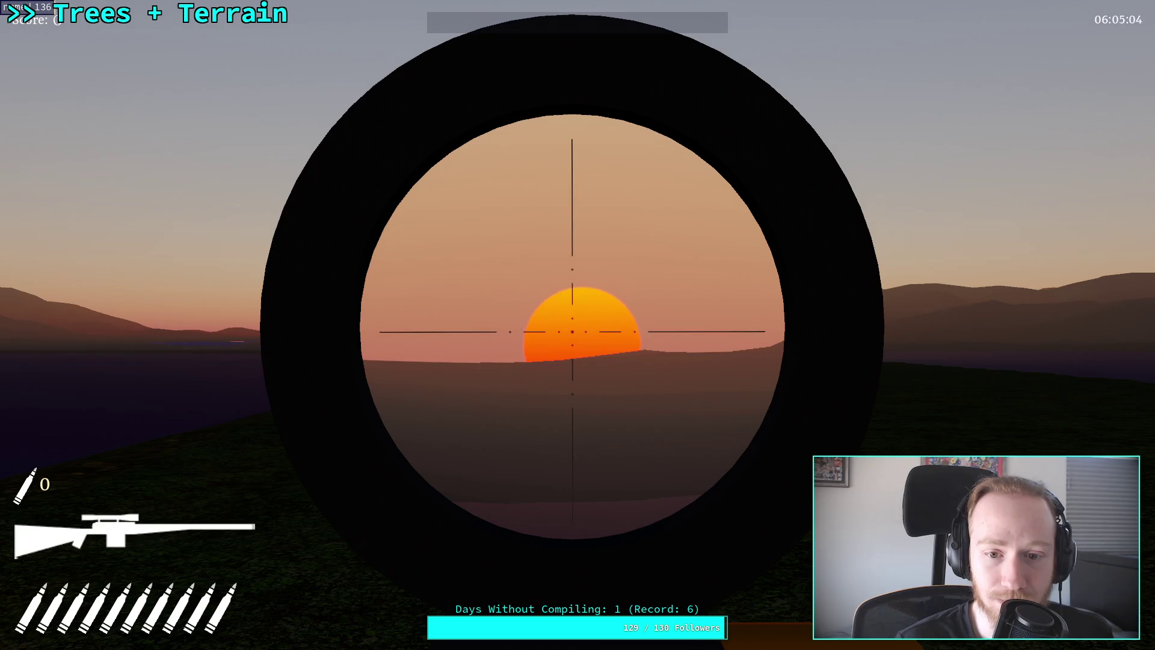
pyautogui.rightClick(572, 331)
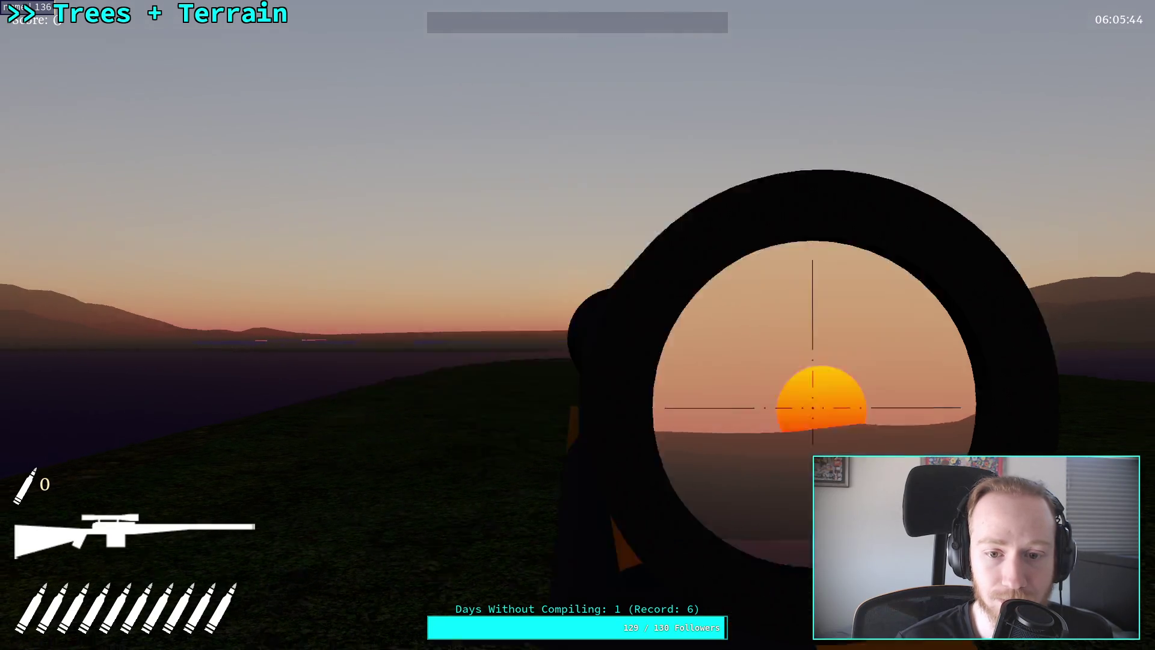
pyautogui.rightClick(572, 331)
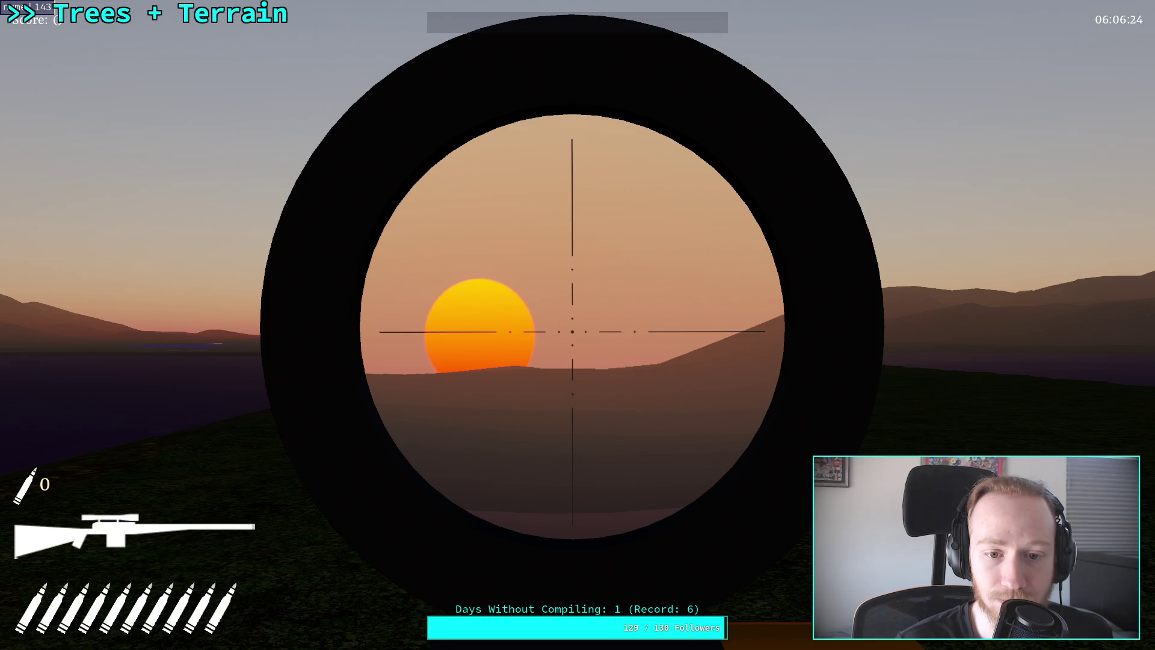
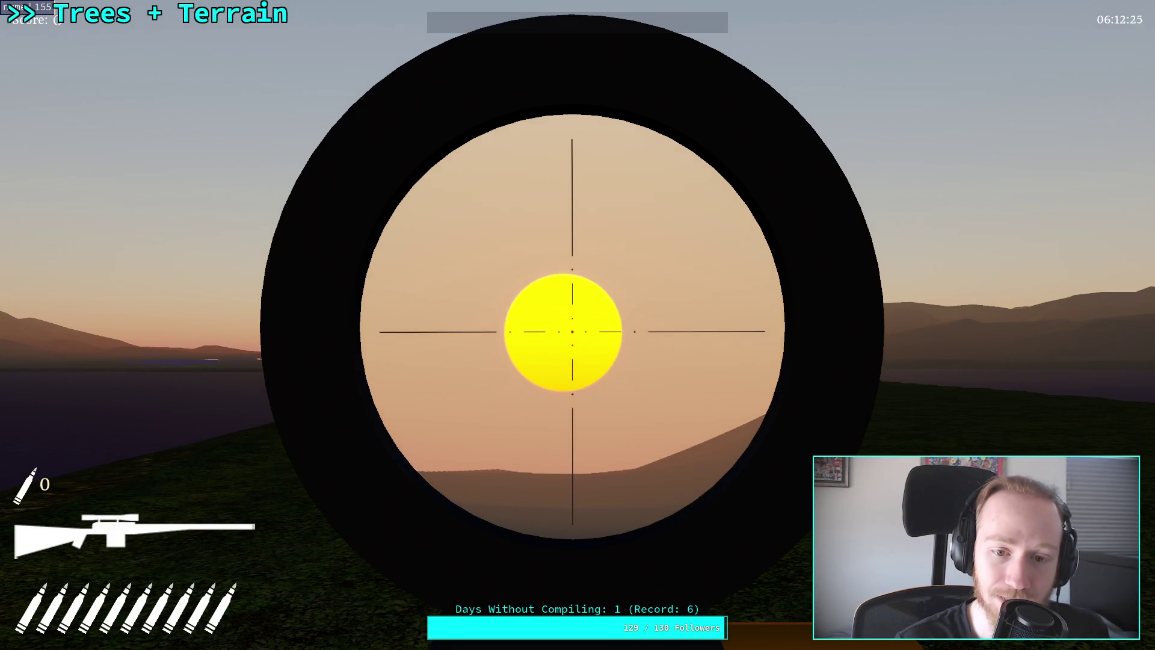
# Repeatedly zoom the rifle scope in and out on the sinking sunset sun.
pyautogui.rightClick(572, 331)
pyautogui.rightClick(572, 332)
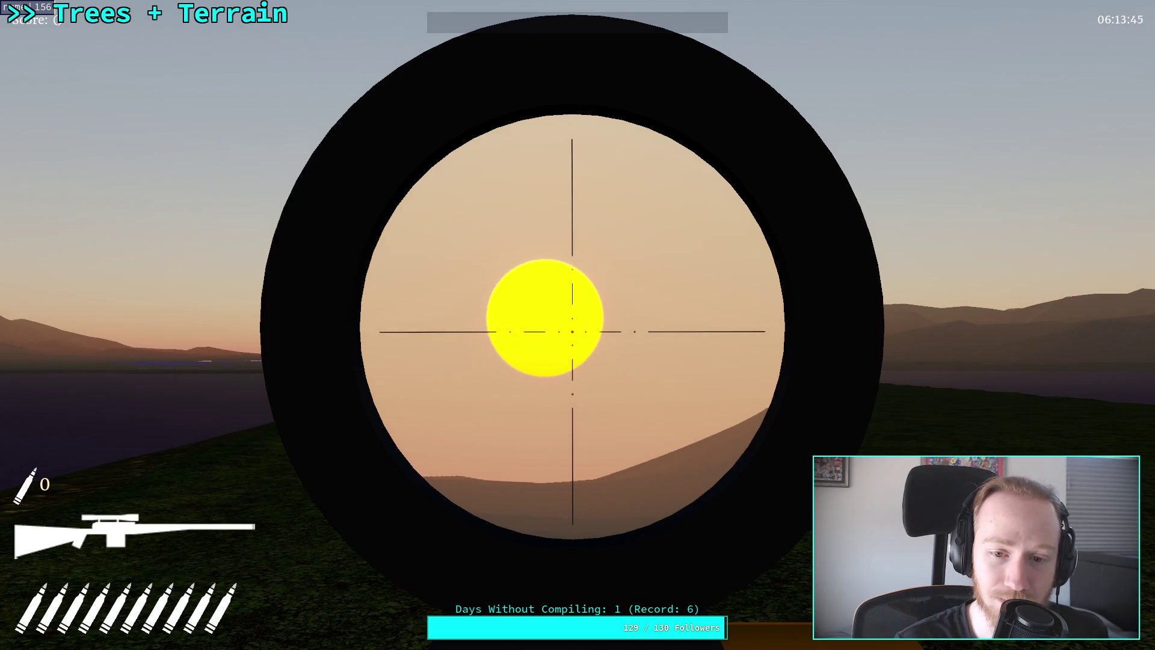
pyautogui.rightClick(572, 331)
pyautogui.rightClick(572, 331)
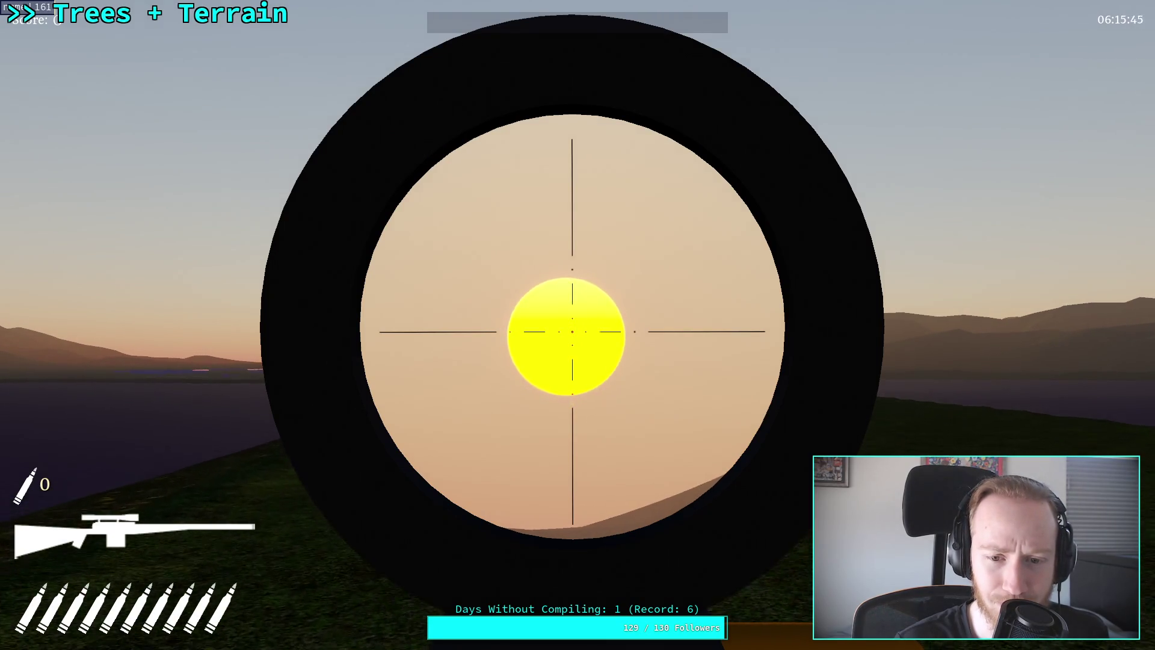
pyautogui.rightClick(572, 331)
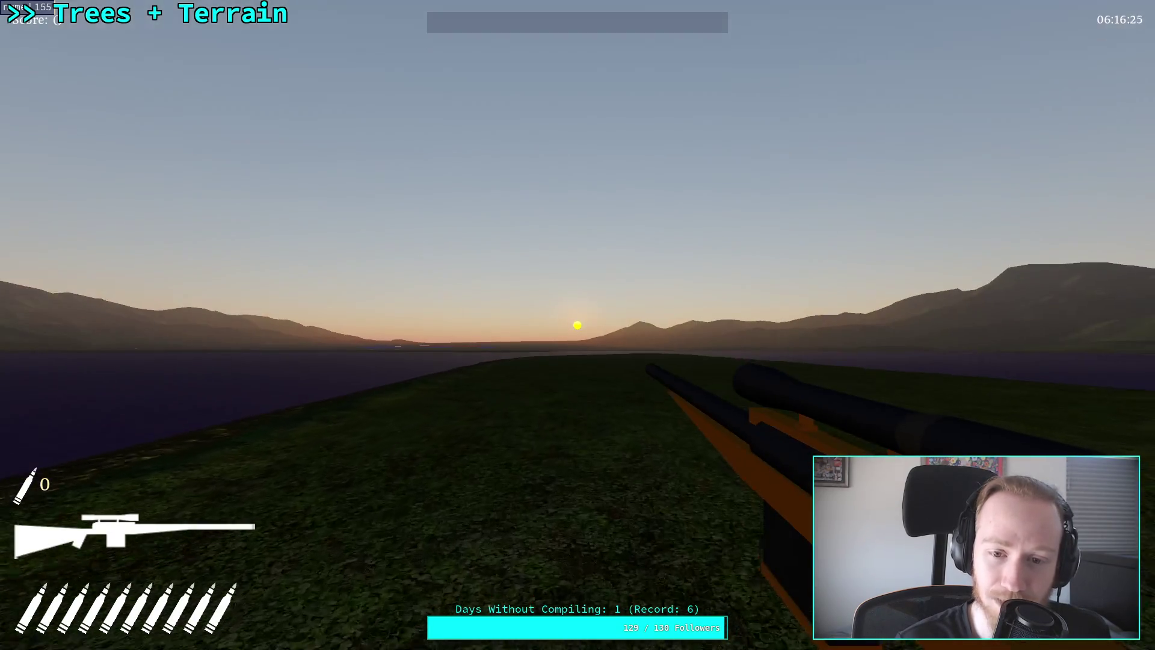
pyautogui.rightClick(572, 332)
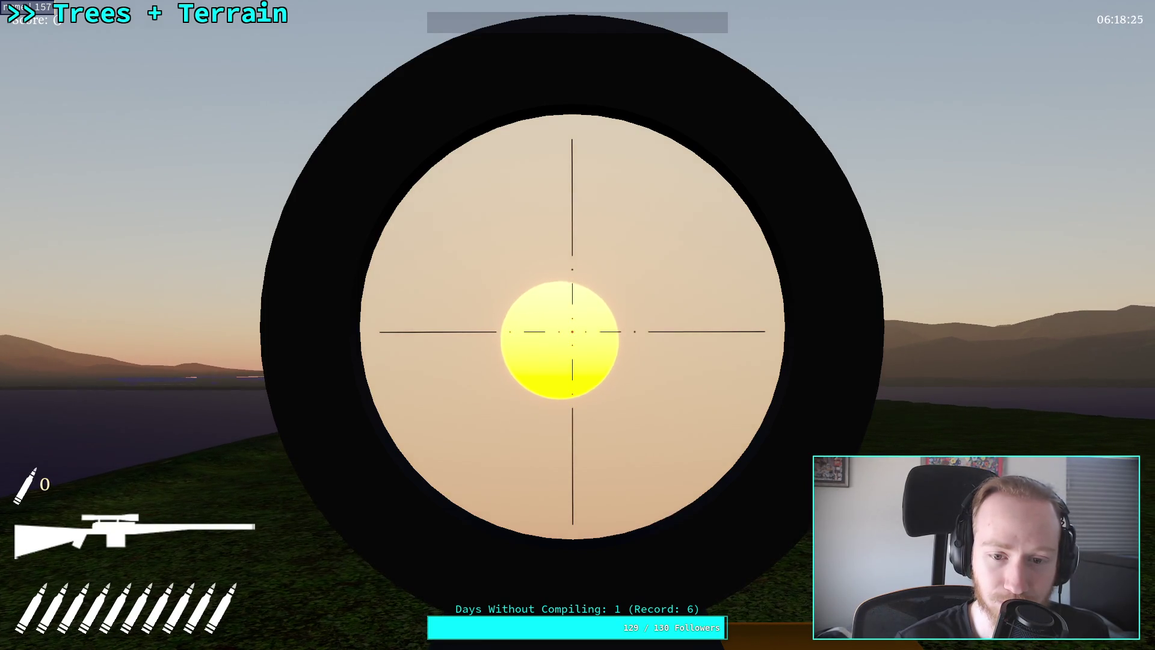
pyautogui.rightClick(577, 324)
pyautogui.rightClick(577, 325)
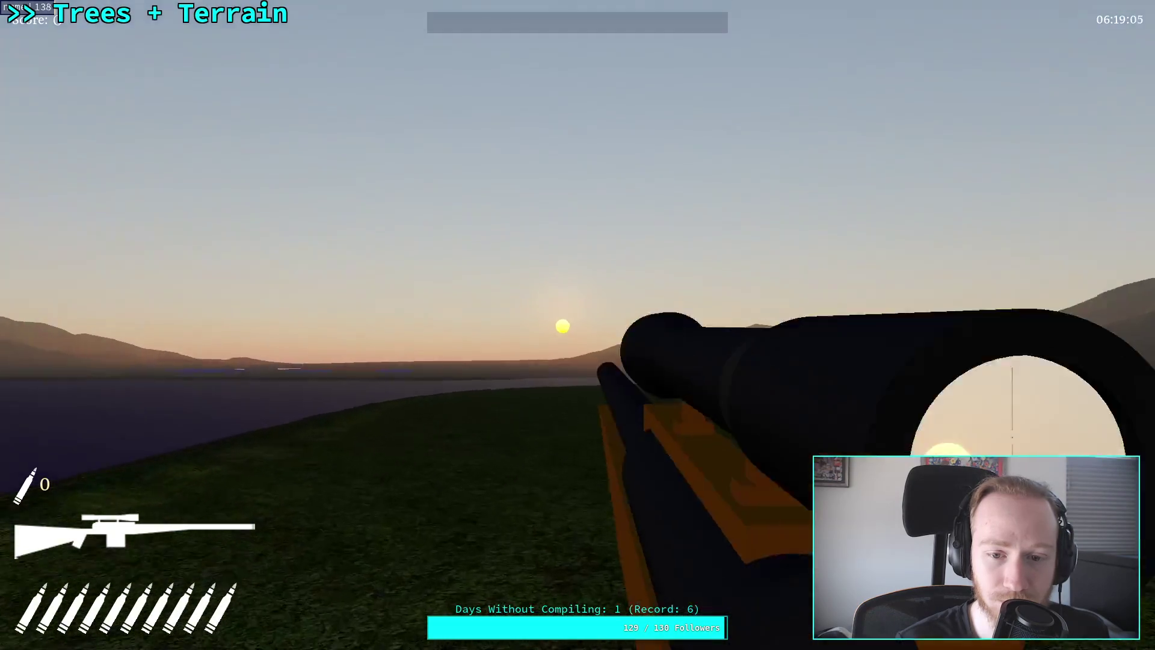
pyautogui.rightClick(578, 325)
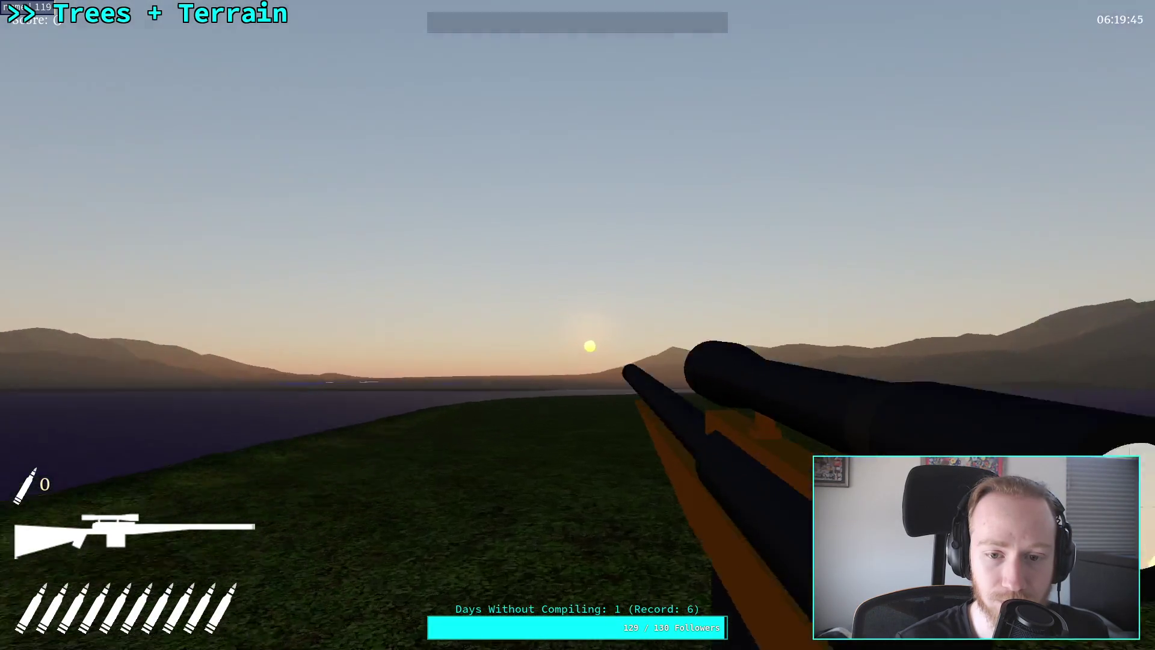
pyautogui.rightClick(577, 325)
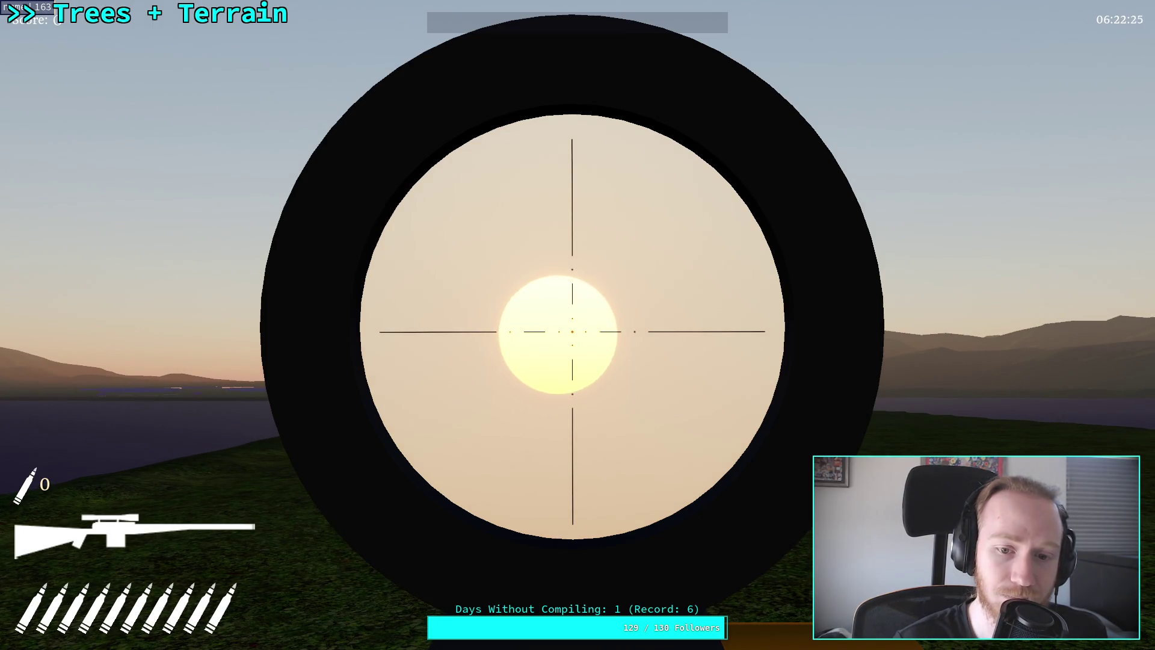
# Lower the scope, then pause and exit the game to the desktop.
pyautogui.rightClick(577, 325)
pyautogui.press('Escape')
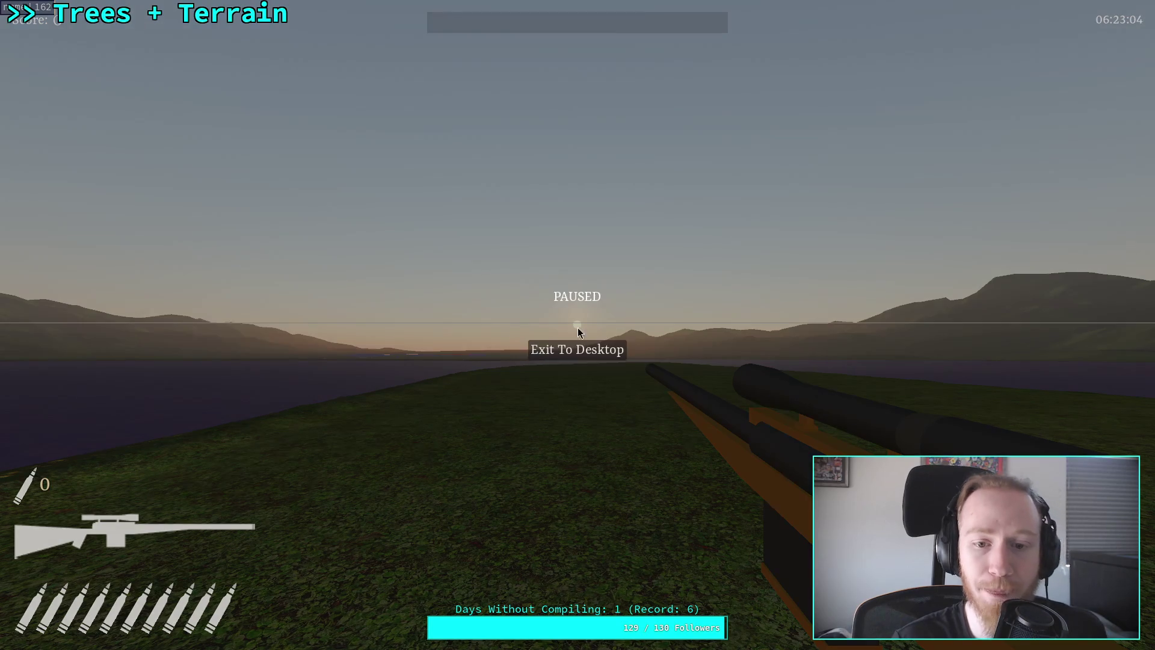
pyautogui.click(574, 358)
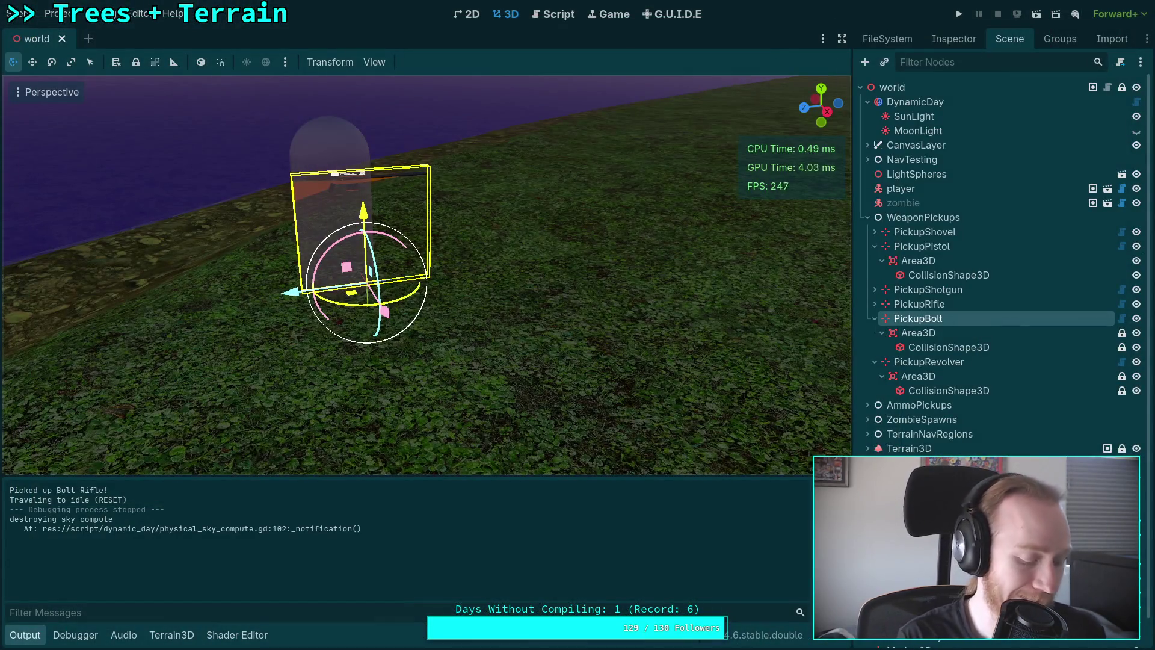
# Play and pause the Physically-based sky shader on Shadertoy, then return to Godot's viewport.
pyautogui.press('super+2')
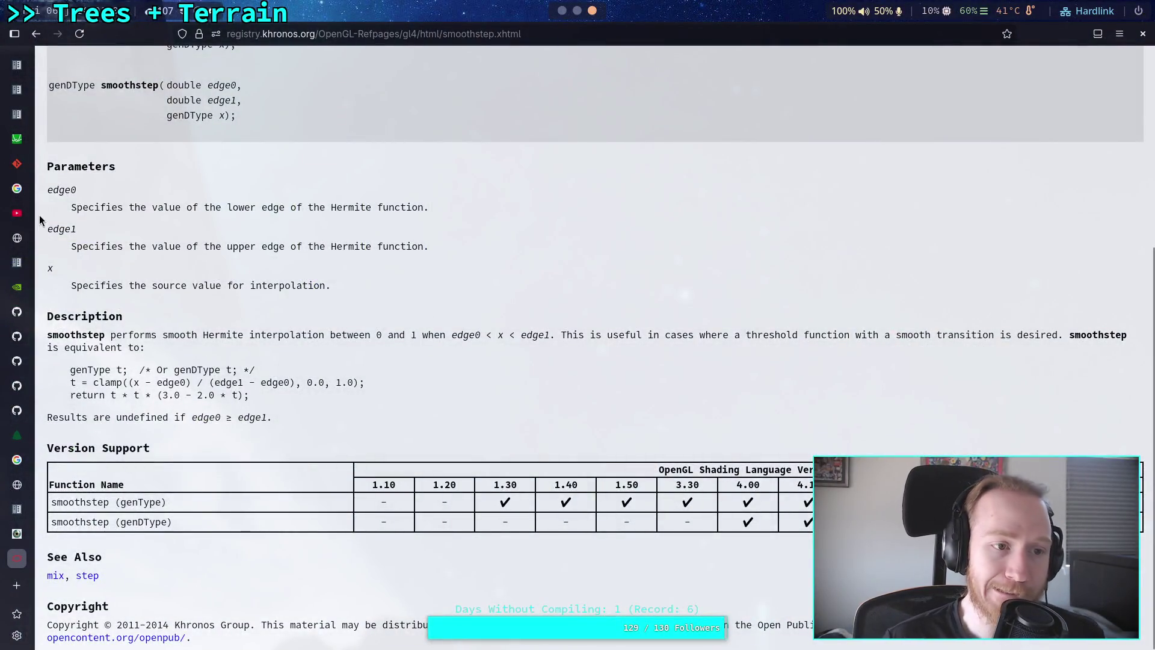
pyautogui.click(18, 535)
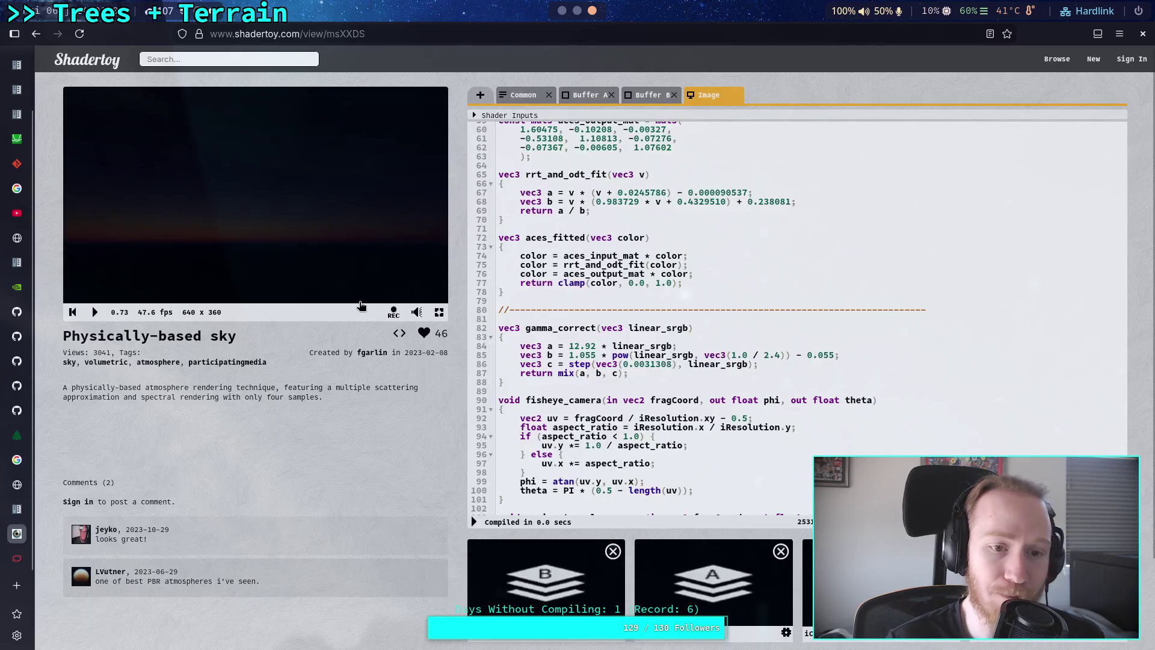
pyautogui.click(95, 312)
pyautogui.click(96, 312)
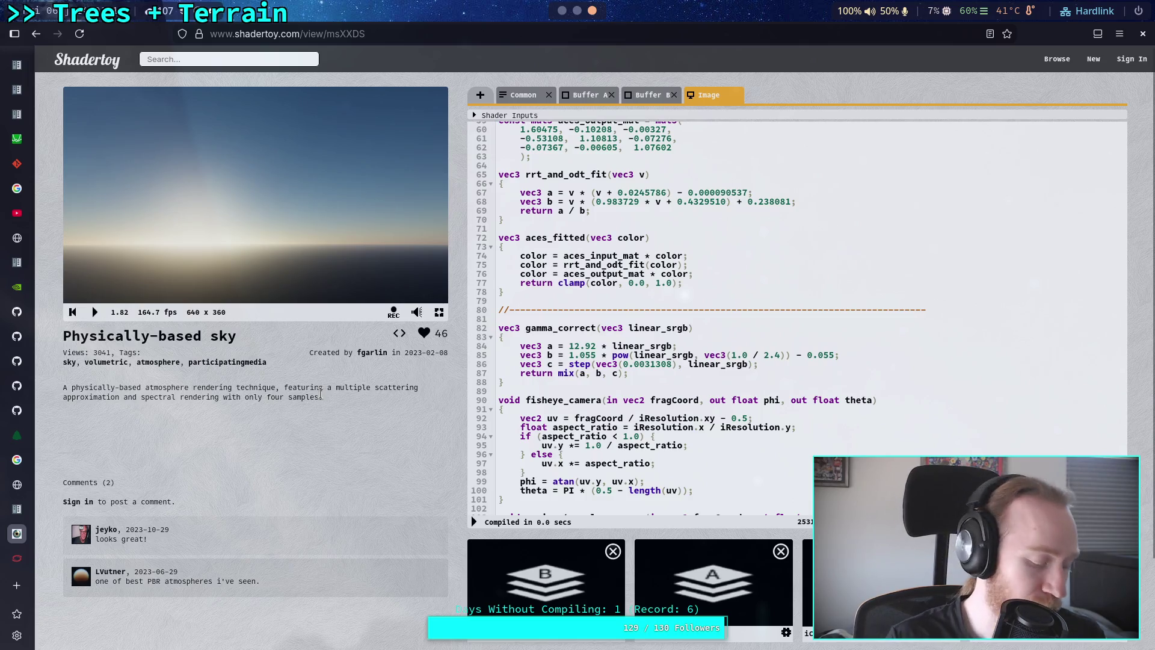
pyautogui.hotkey('alt', 'Tab')
pyautogui.rightClick(299, 338)
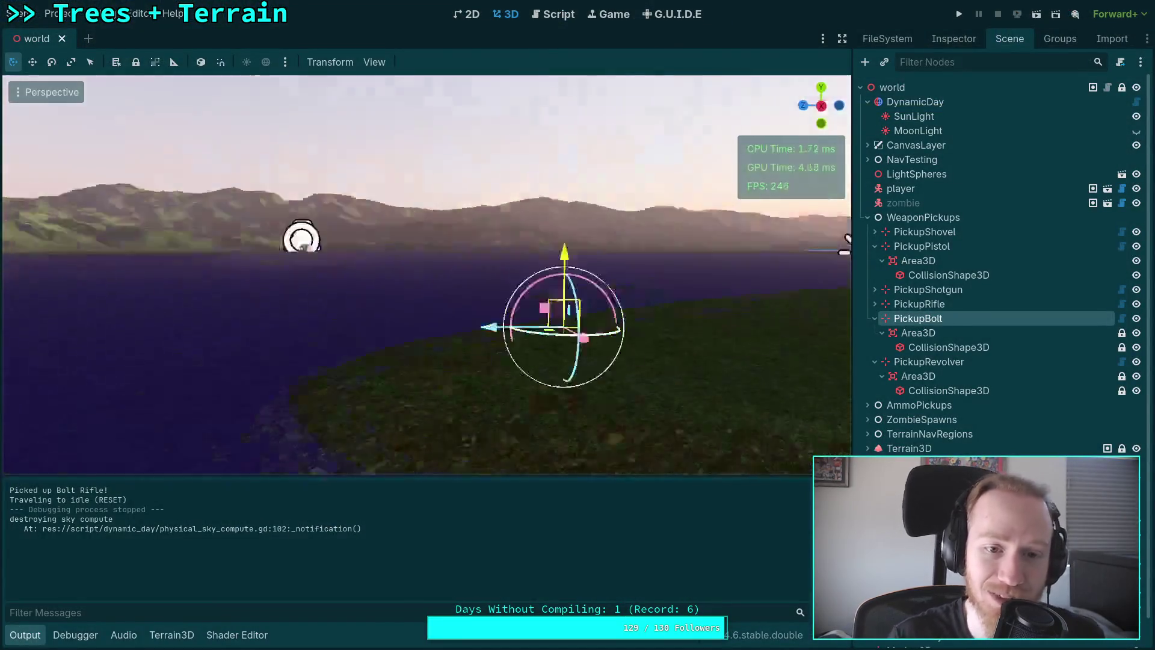
# Fly toward the sunset and drag DynamicDay's Initial Time to 0.26105 (06:15:54).
pyautogui.press('w')
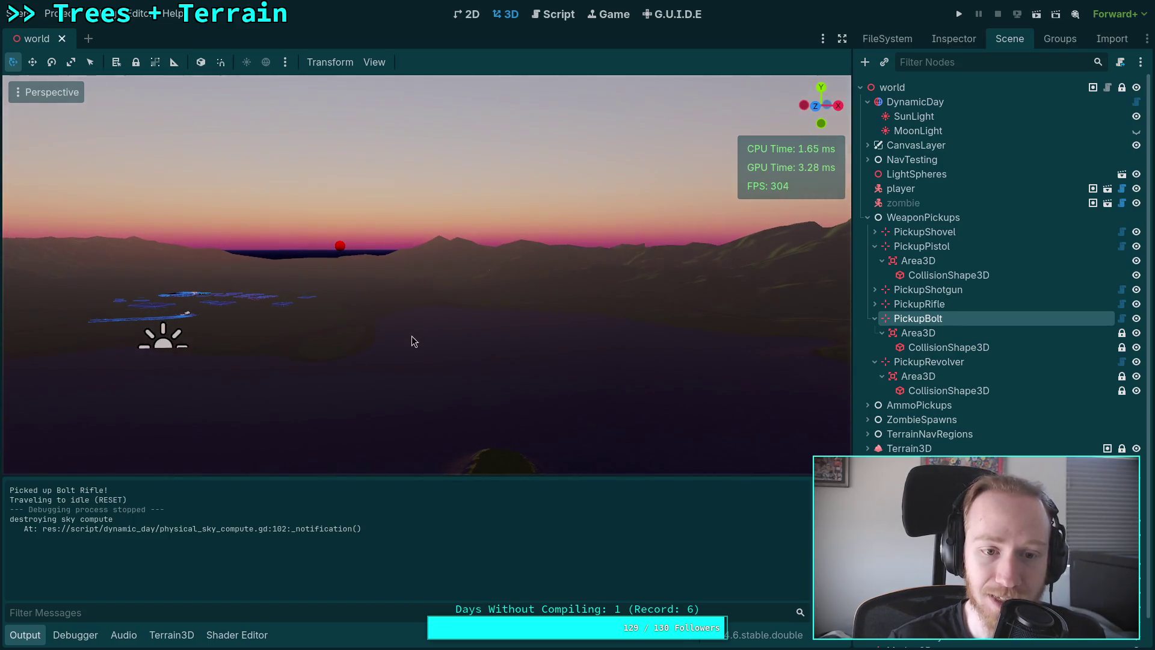
pyautogui.click(927, 101)
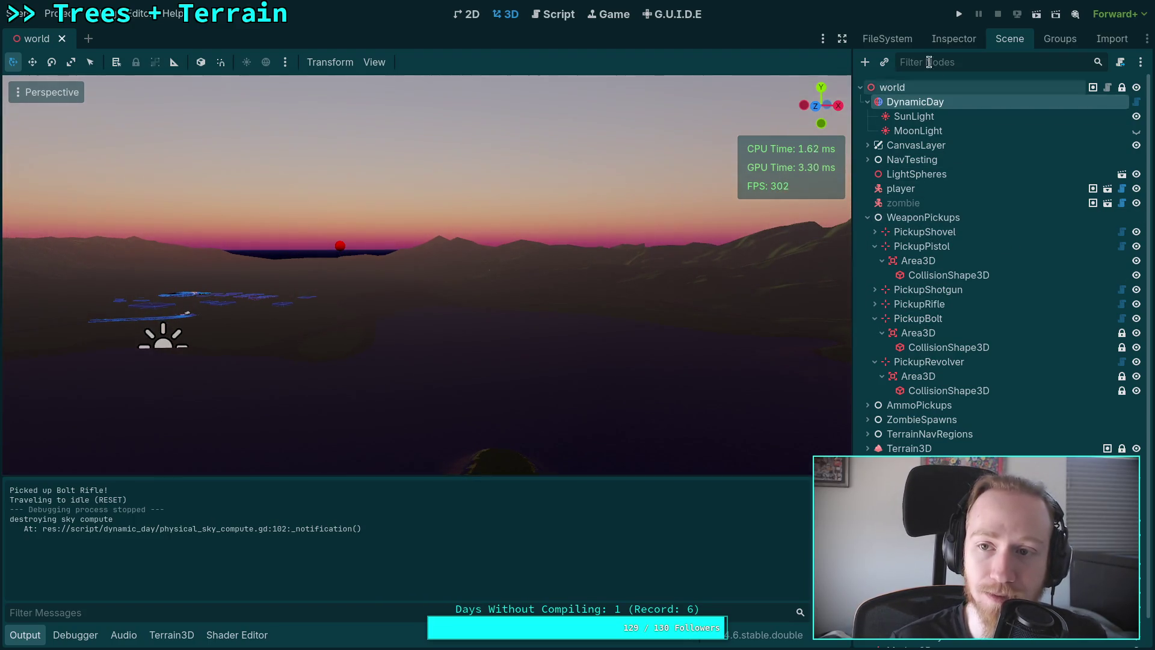
pyautogui.click(954, 39)
pyautogui.moveTo(1019, 191)
pyautogui.mouseDown()
pyautogui.moveTo(1046, 191)
pyautogui.moveTo(1038, 199)
pyautogui.mouseUp()
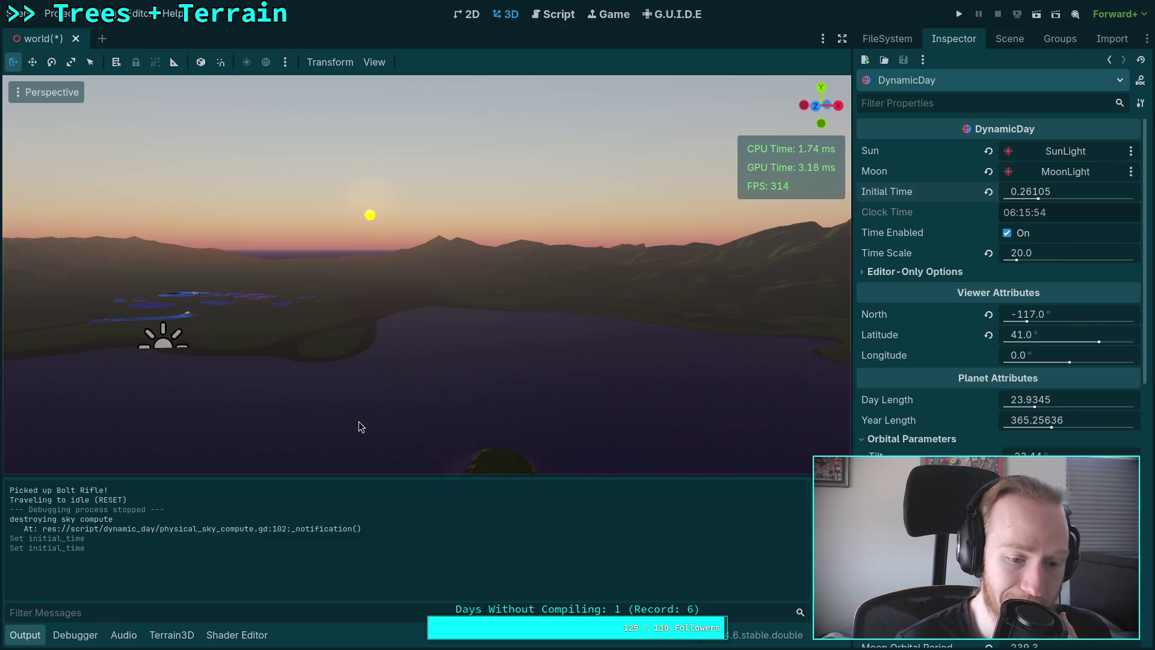
pyautogui.click(257, 637)
pyautogui.scroll(1, 431, 534)
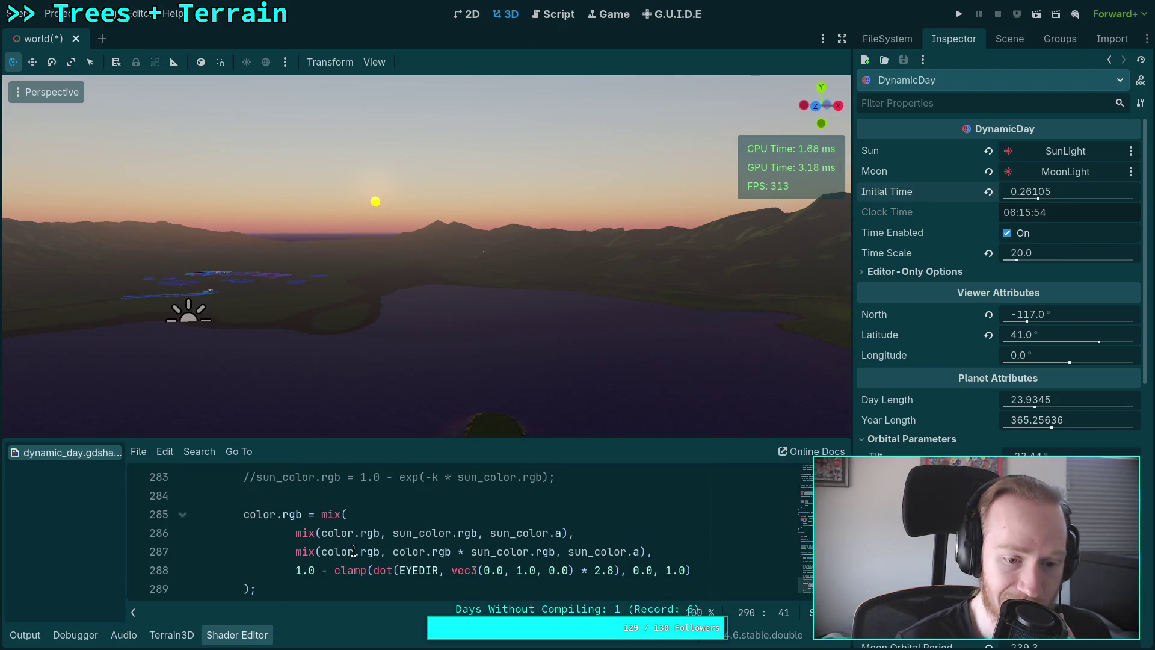
pyautogui.click(310, 549)
pyautogui.hotkey('alt', 'Up')
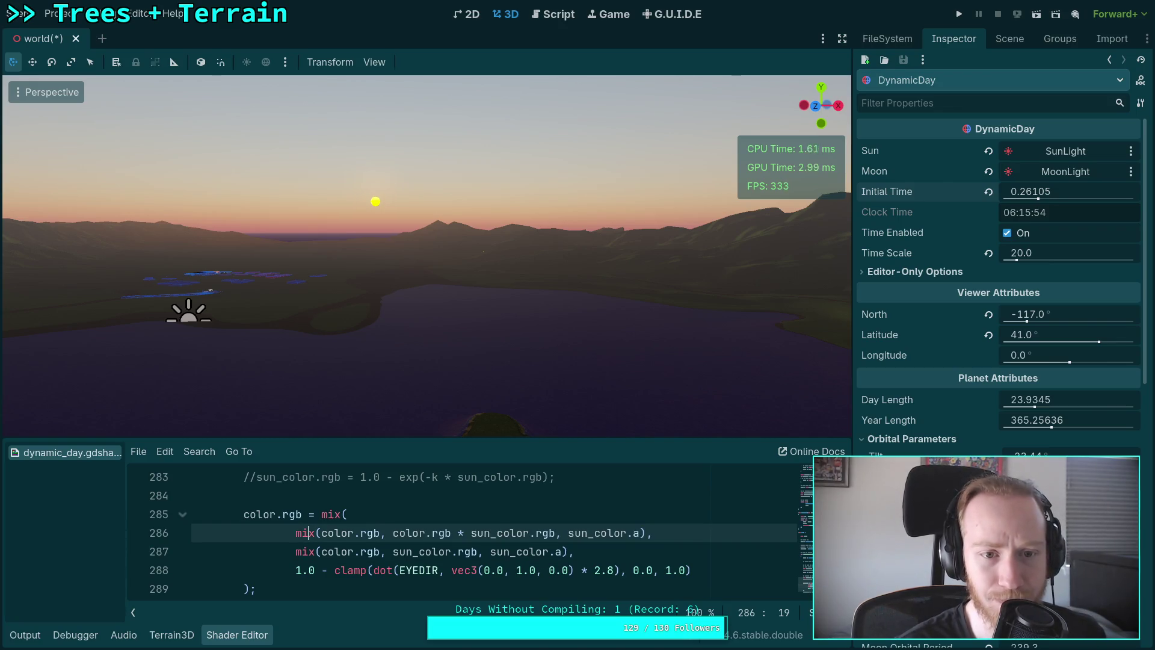
pyautogui.hotkey('alt', 'Down')
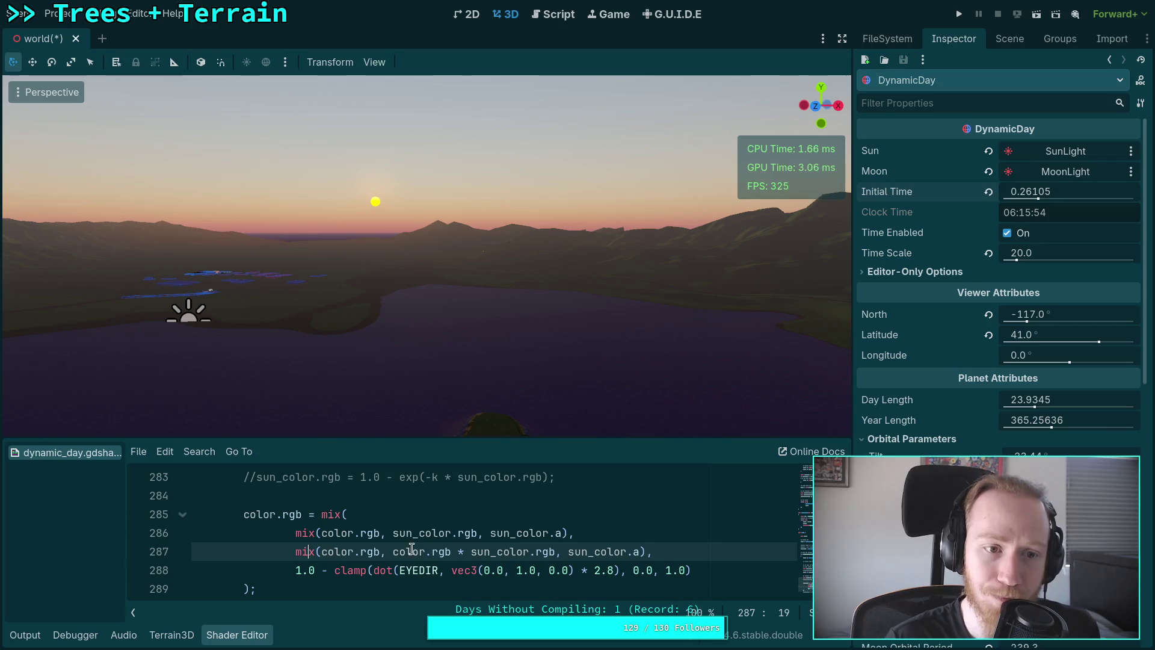
pyautogui.scroll(1, 400, 545)
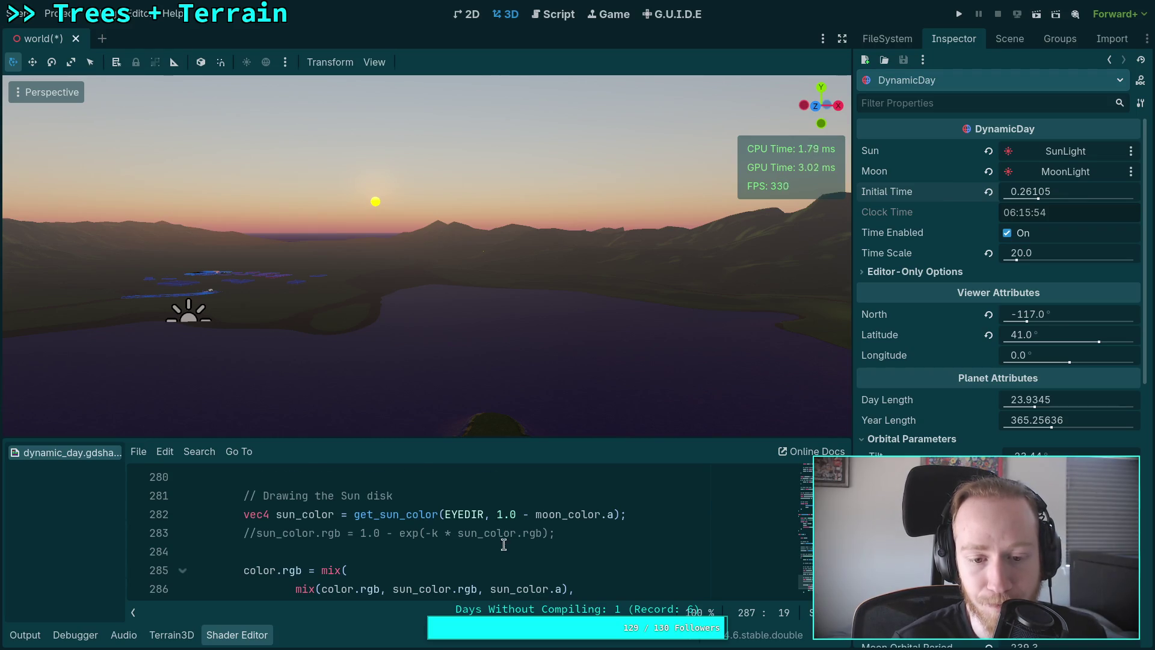
pyautogui.scroll(1, 503, 542)
pyautogui.scroll(16, 515, 552)
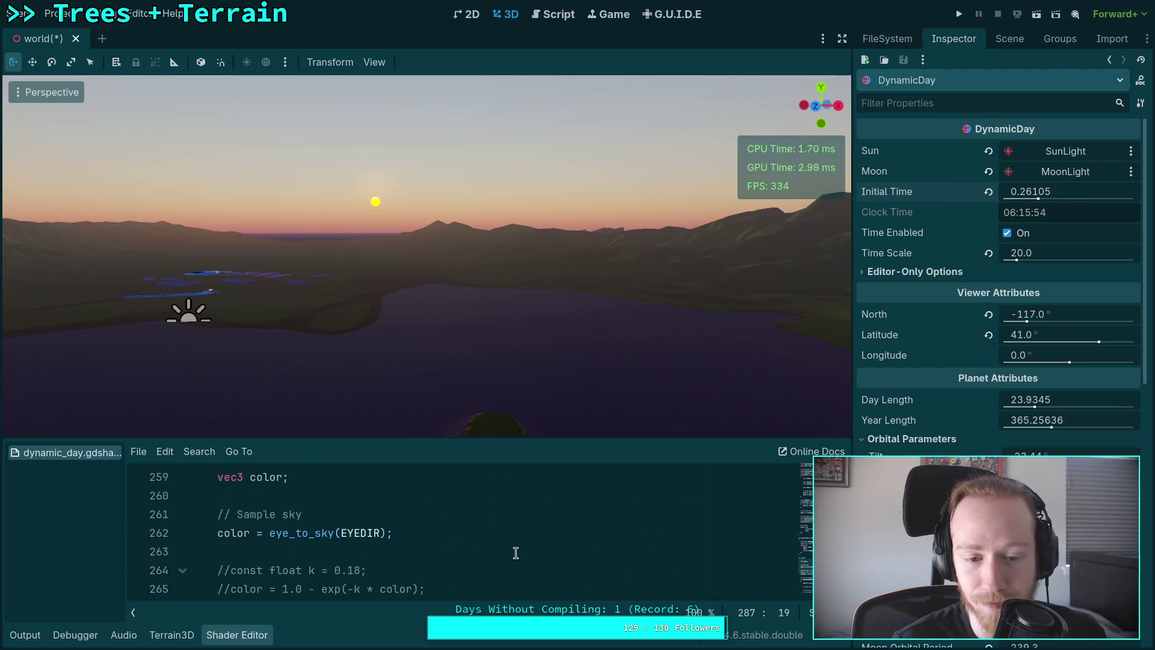
pyautogui.scroll(12, 516, 552)
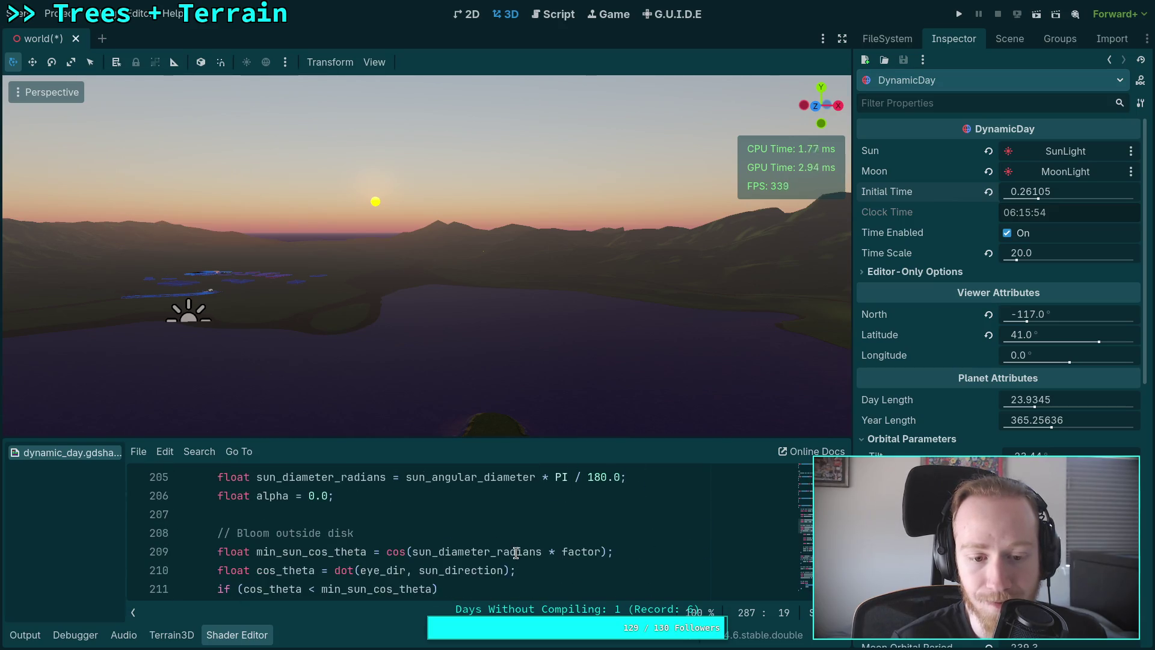
pyautogui.scroll(2, 516, 550)
pyautogui.scroll(-6, 471, 549)
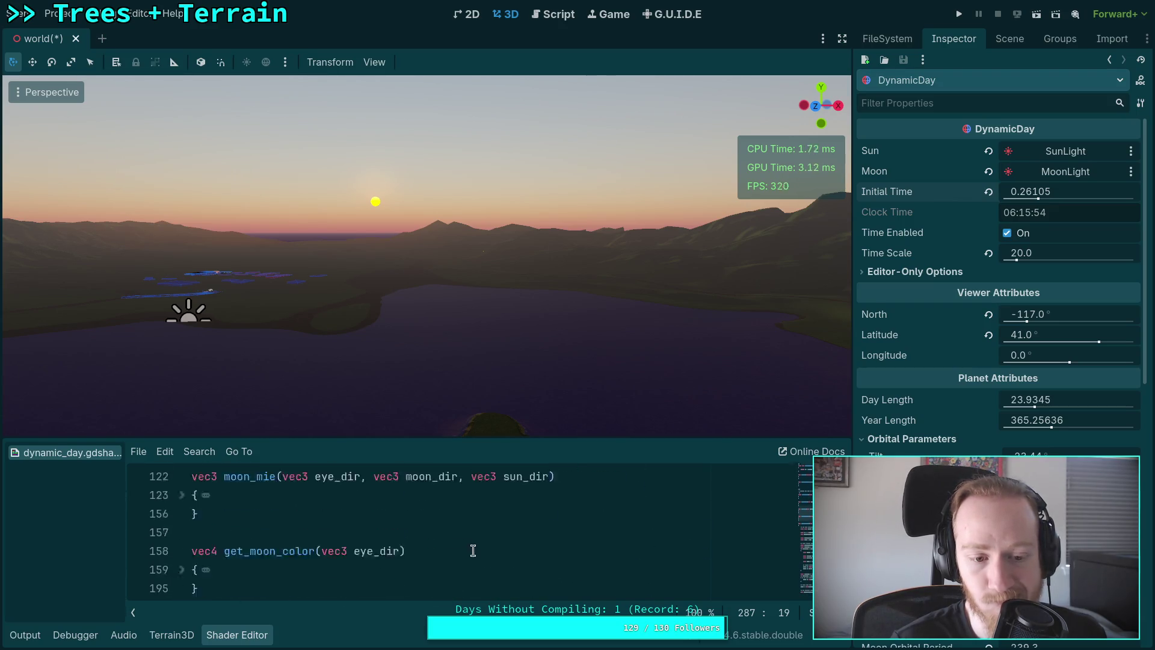
pyautogui.moveTo(455, 442); pyautogui.dragTo(458, 378)
pyautogui.scroll(-2, 510, 531)
pyautogui.doubleClick(361, 433)
pyautogui.scroll(5, 522, 549)
pyautogui.scroll(-4, 522, 549)
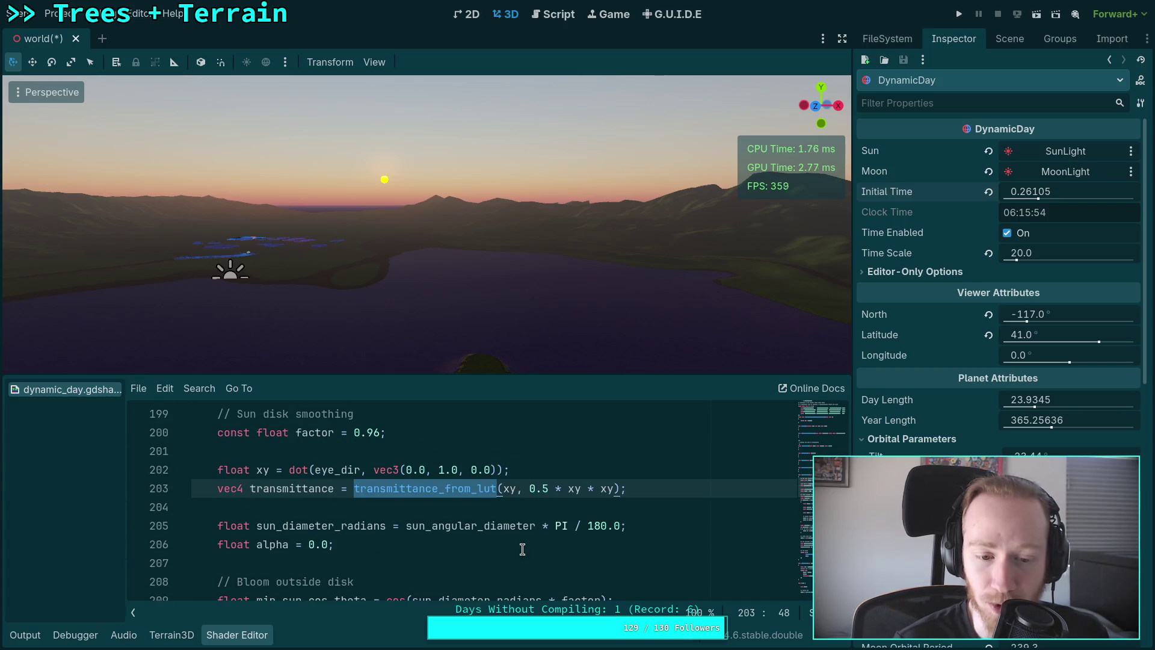
pyautogui.scroll(20, 522, 549)
pyautogui.scroll(2, 522, 549)
pyautogui.scroll(-2, 522, 549)
pyautogui.click(183, 525)
pyautogui.scroll(-1, 276, 528)
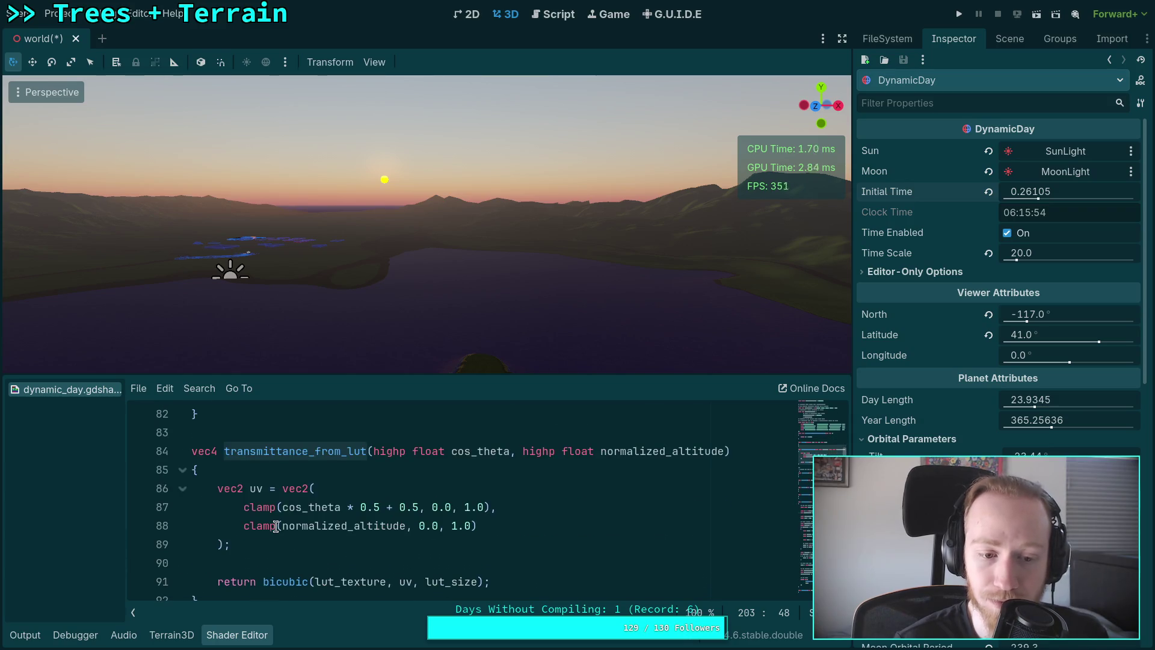
pyautogui.scroll(-1, 352, 539)
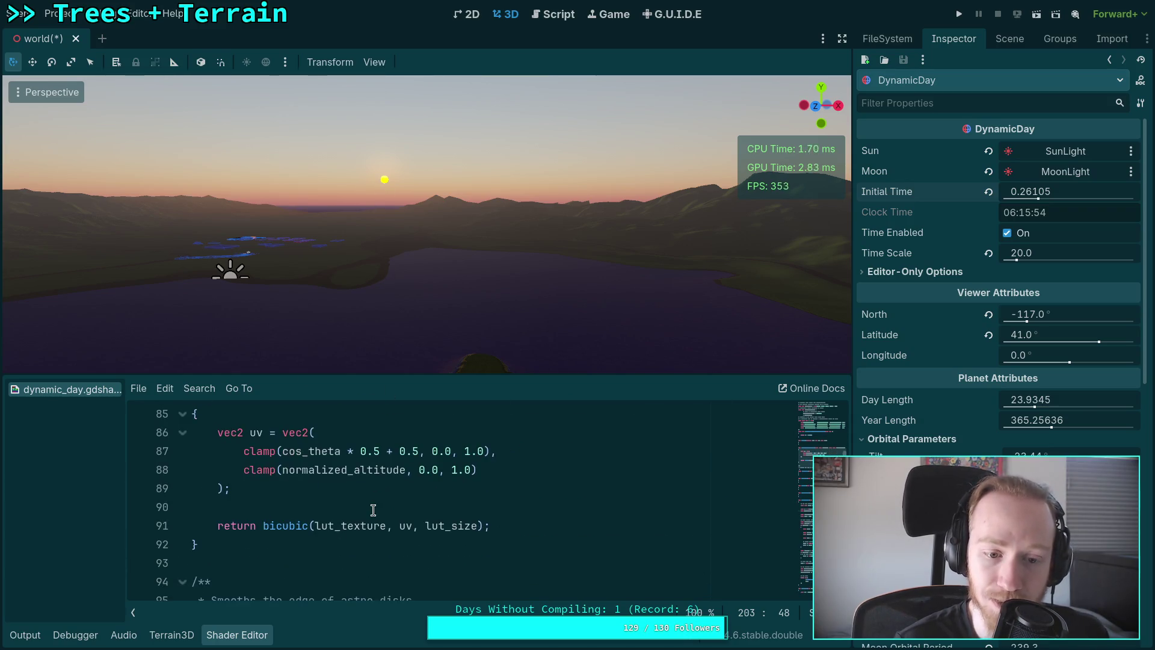
pyautogui.scroll(1, 373, 509)
pyautogui.click(182, 470)
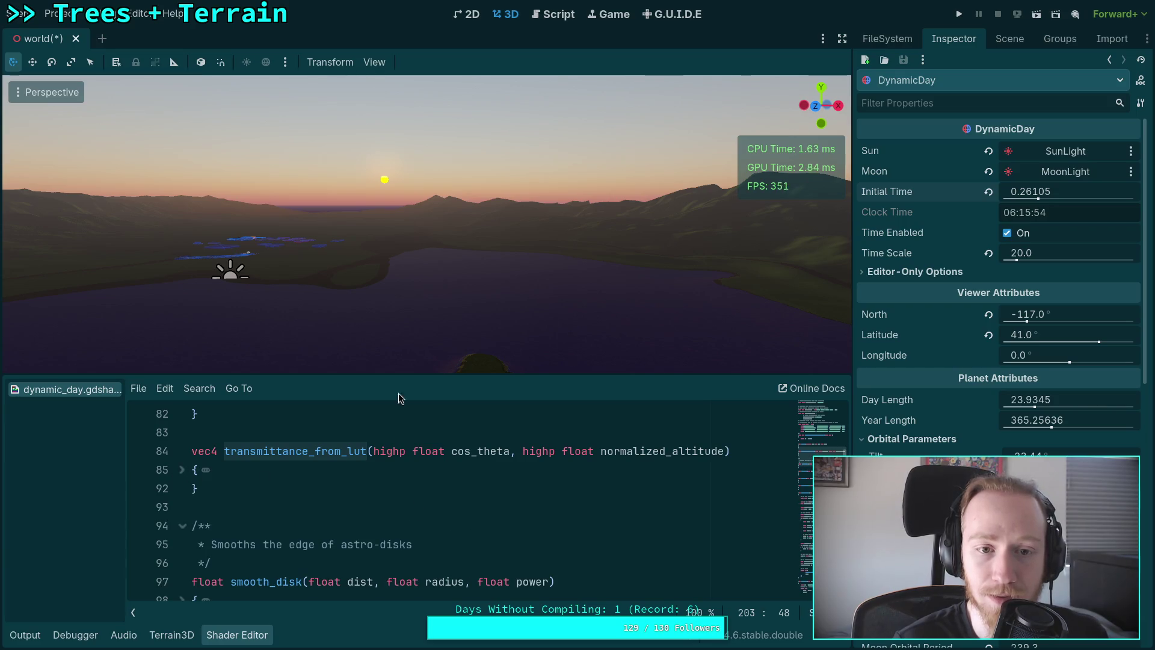
pyautogui.scroll(2, 379, 533)
pyautogui.click(182, 508)
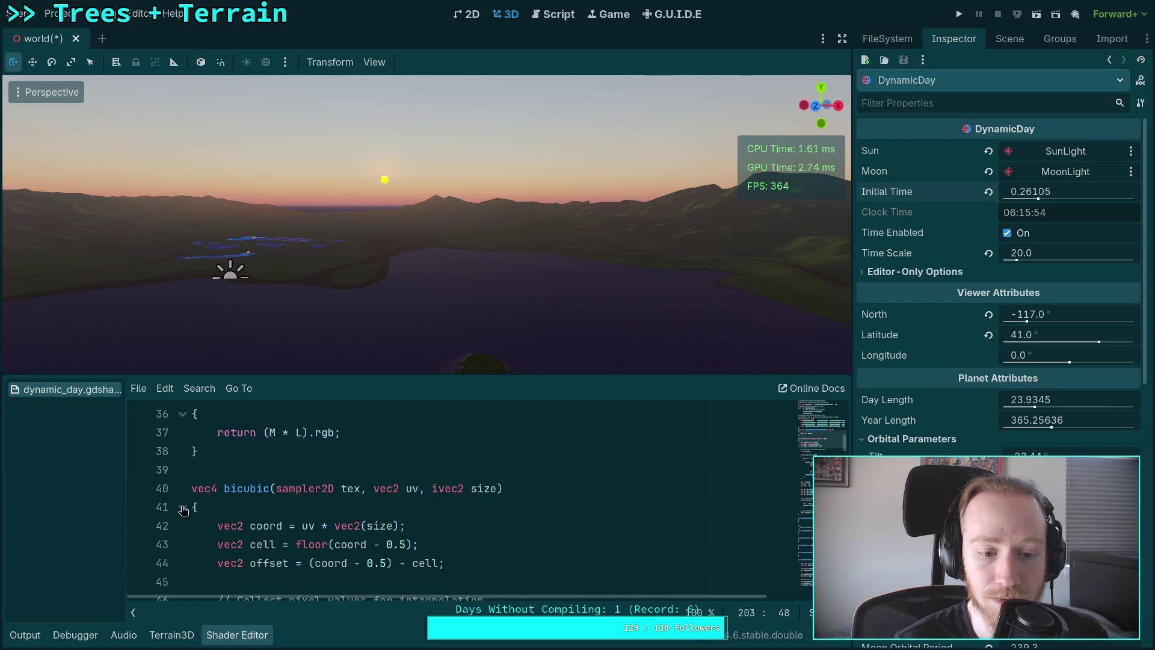
pyautogui.click(183, 507)
pyautogui.scroll(5, 300, 520)
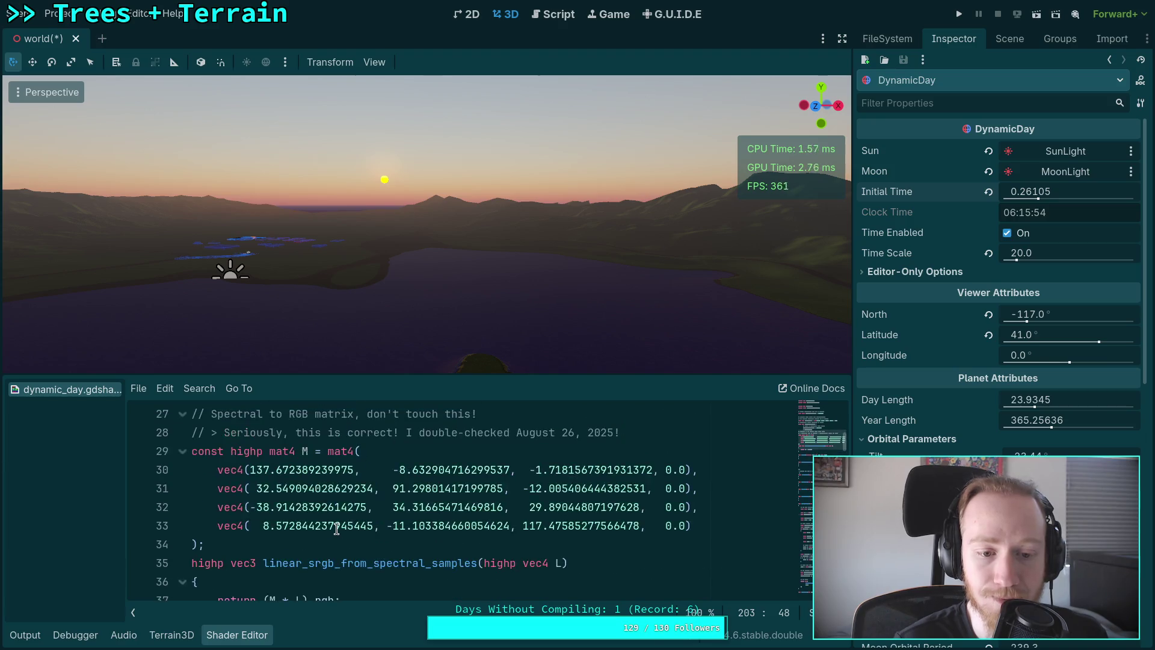
pyautogui.scroll(2, 336, 528)
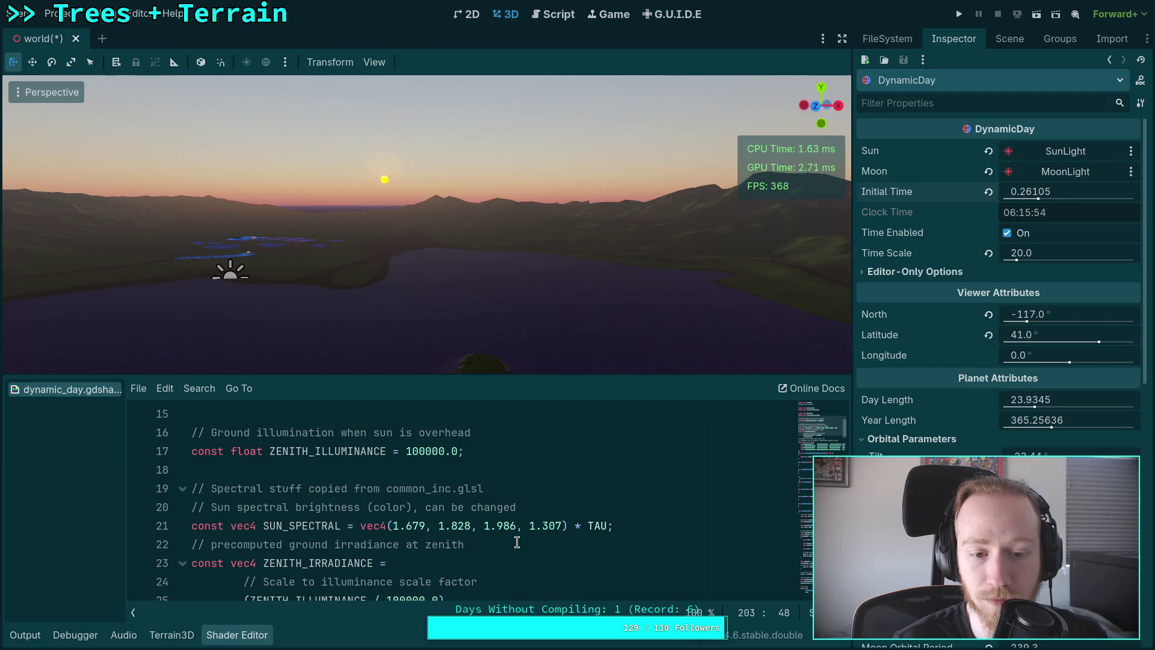
pyautogui.scroll(2, 517, 542)
pyautogui.scroll(-20, 517, 542)
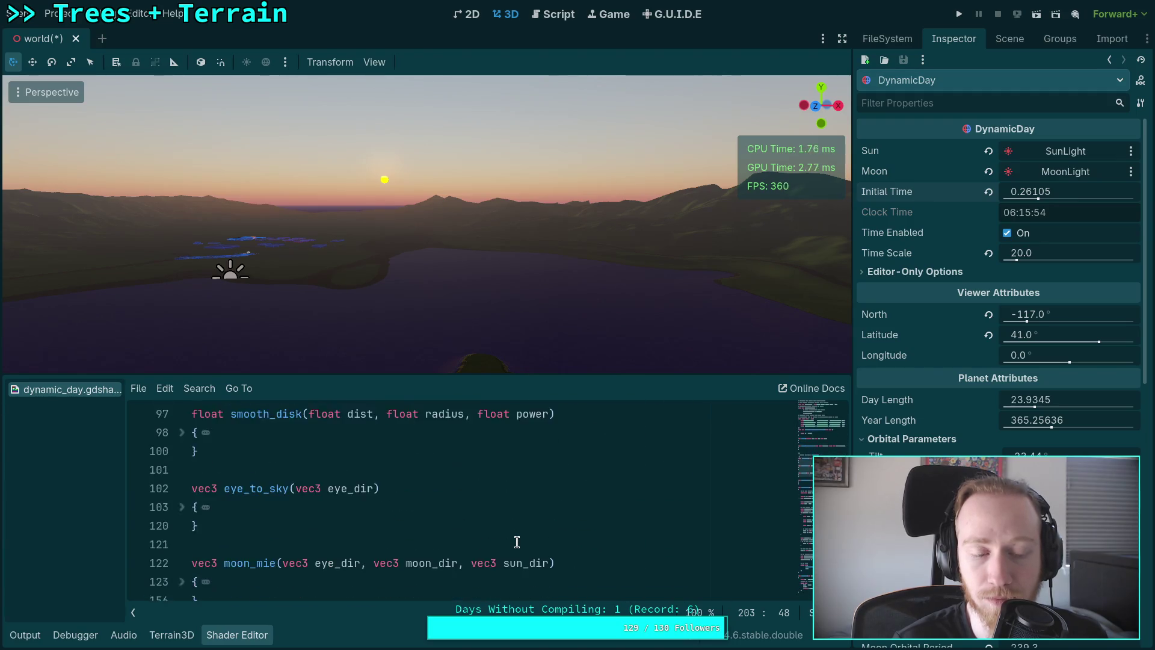
pyautogui.scroll(-20, 516, 542)
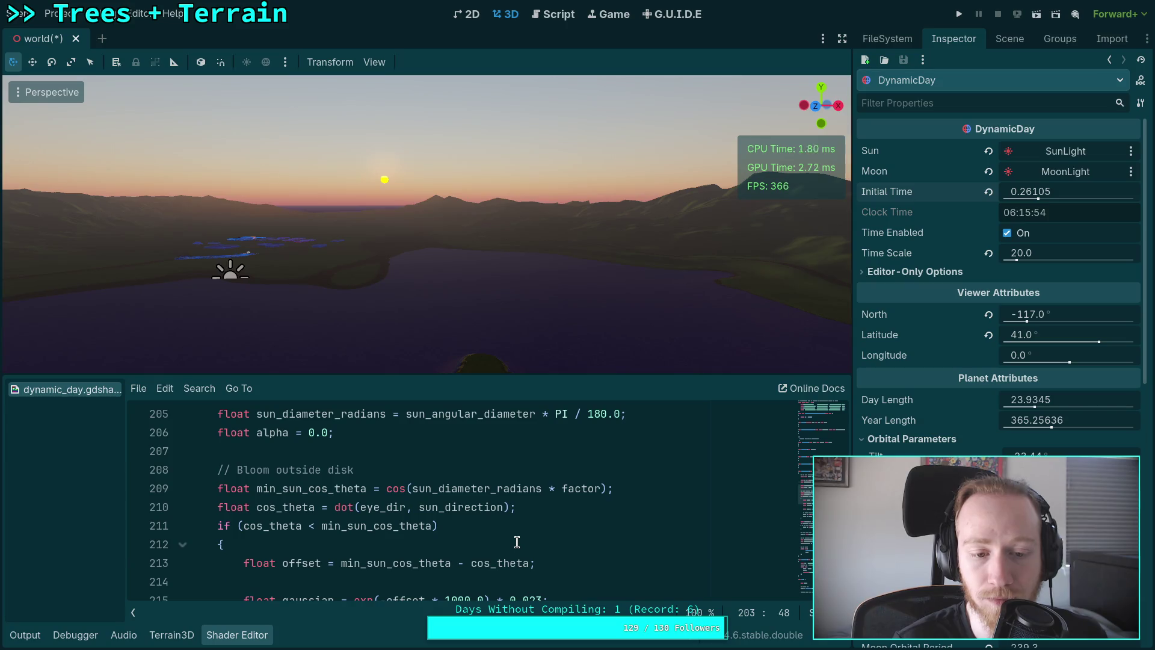
pyautogui.scroll(2, 517, 542)
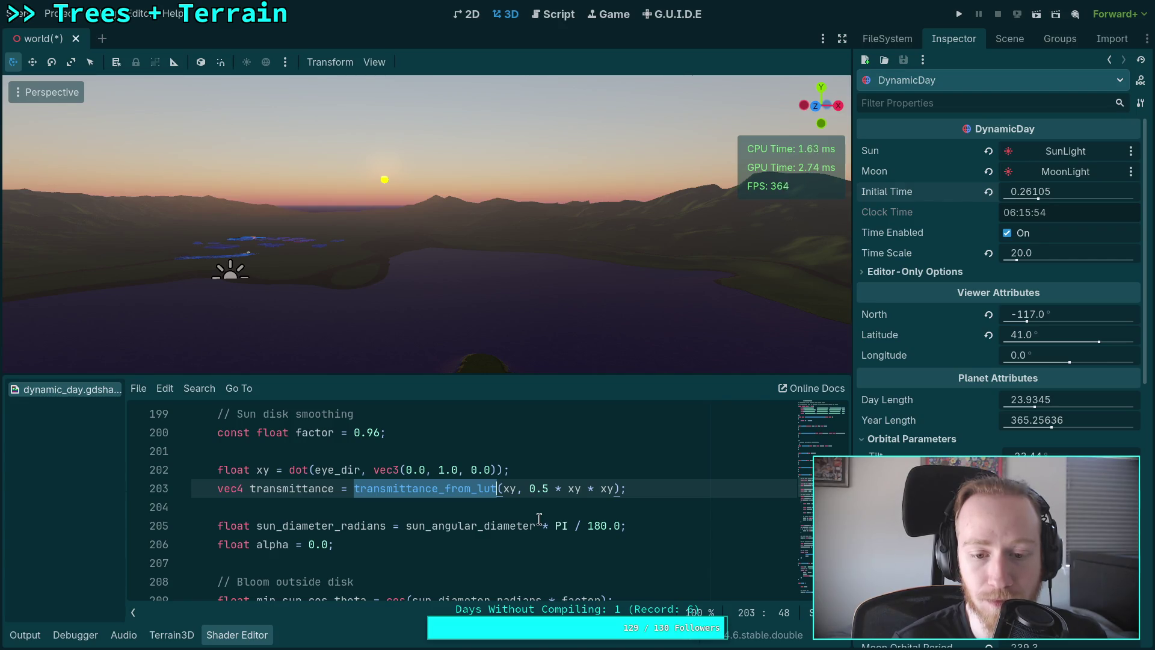
pyautogui.scroll(-1, 539, 518)
pyautogui.click(539, 518)
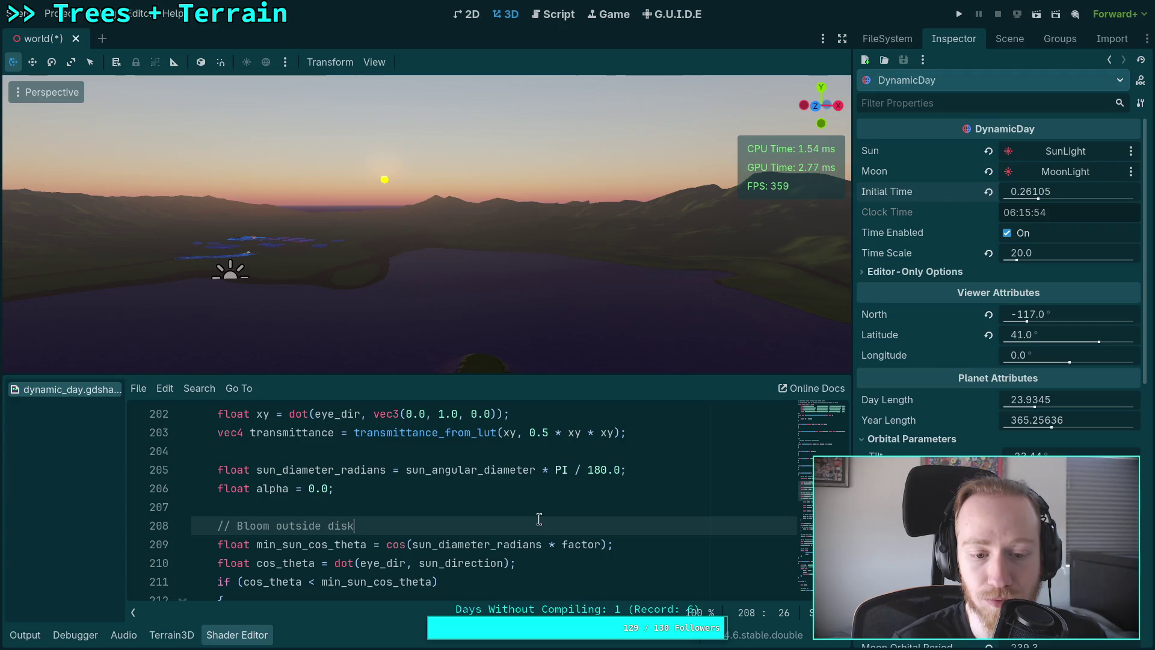
pyautogui.scroll(20, 270, 502)
pyautogui.scroll(1, 270, 501)
pyautogui.click(182, 525)
pyautogui.scroll(-2, 278, 519)
pyautogui.scroll(1, 343, 525)
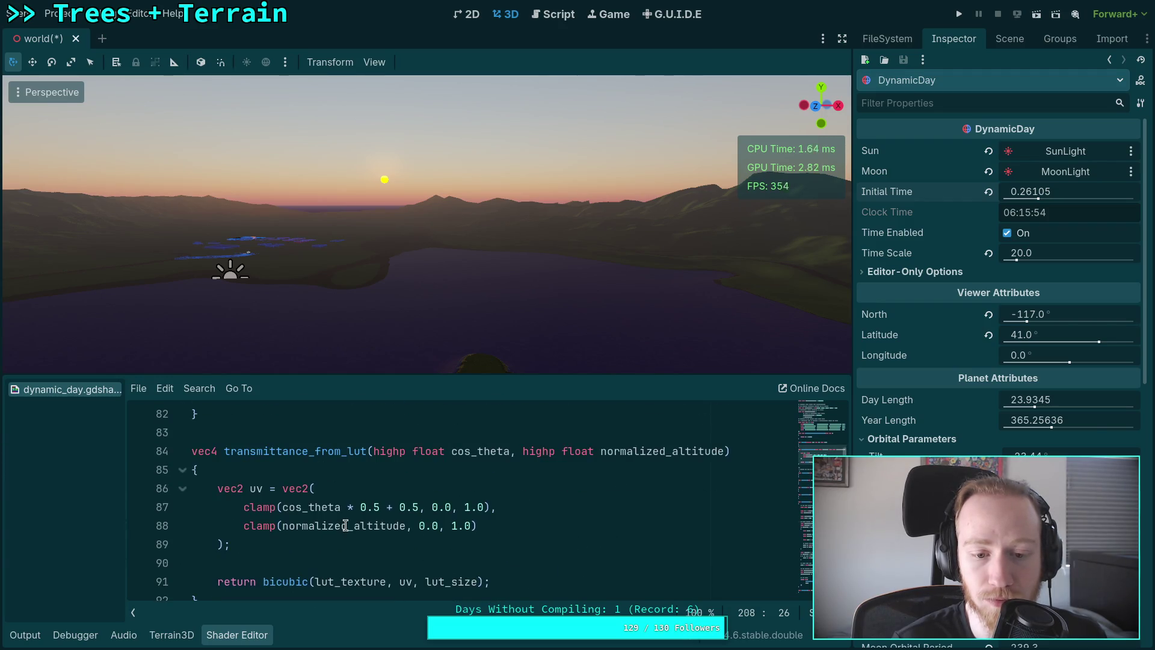
pyautogui.click(183, 471)
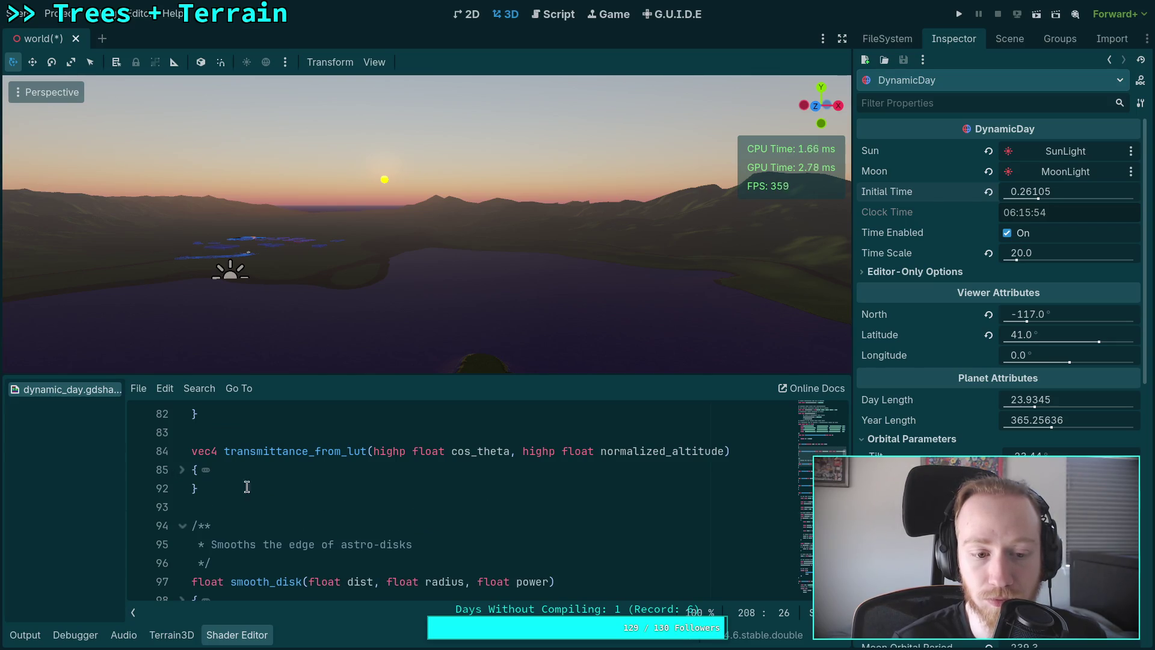
pyautogui.scroll(-20, 445, 517)
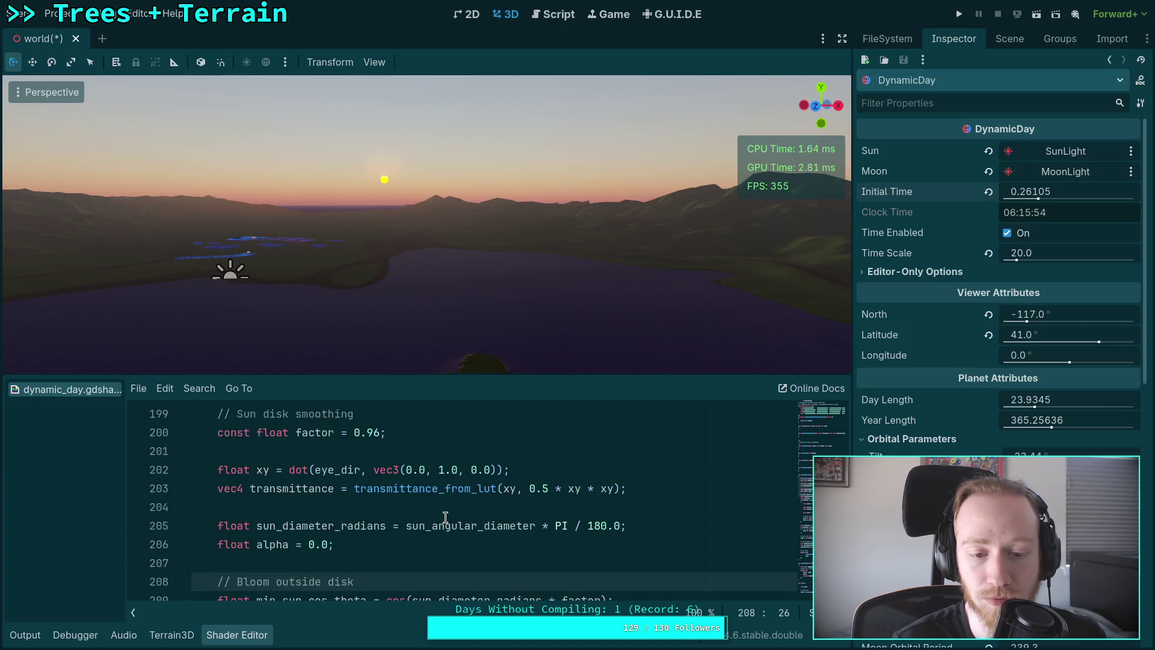
pyautogui.click(543, 489)
pyautogui.press('BackSpace')
pyautogui.write('7')
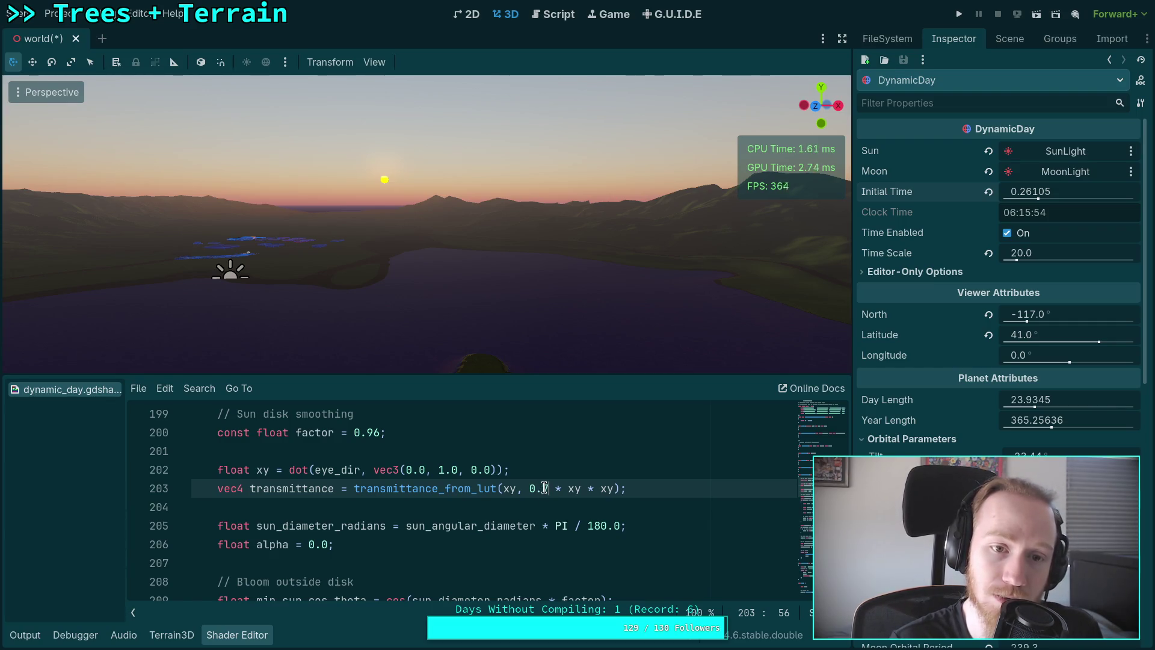
pyautogui.hotkey('shift', 'Left')
pyautogui.hotkey('shift', 'Right')
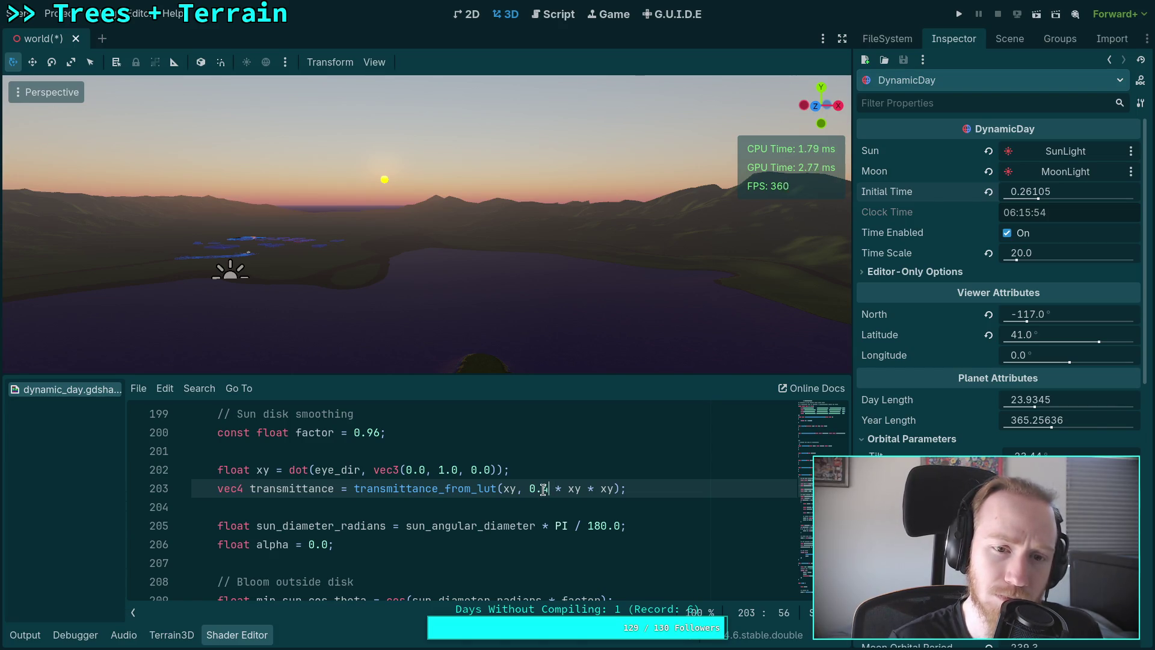
pyautogui.press('BackSpace')
pyautogui.write('5')
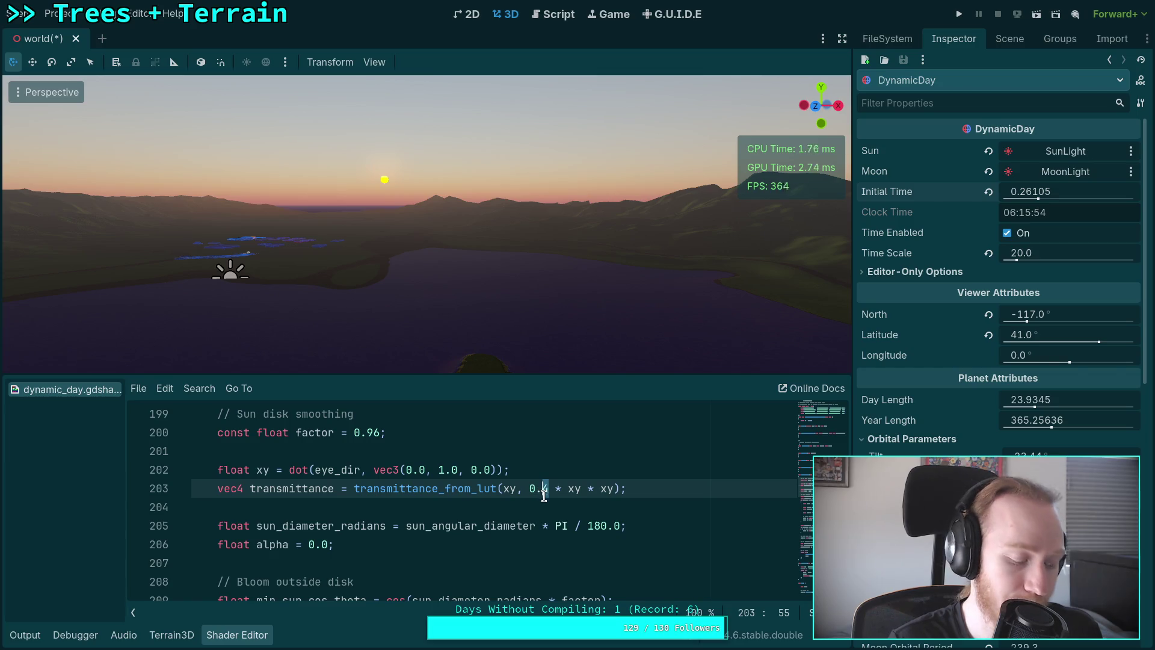
pyautogui.click(542, 522)
pyautogui.scroll(-6, 529, 518)
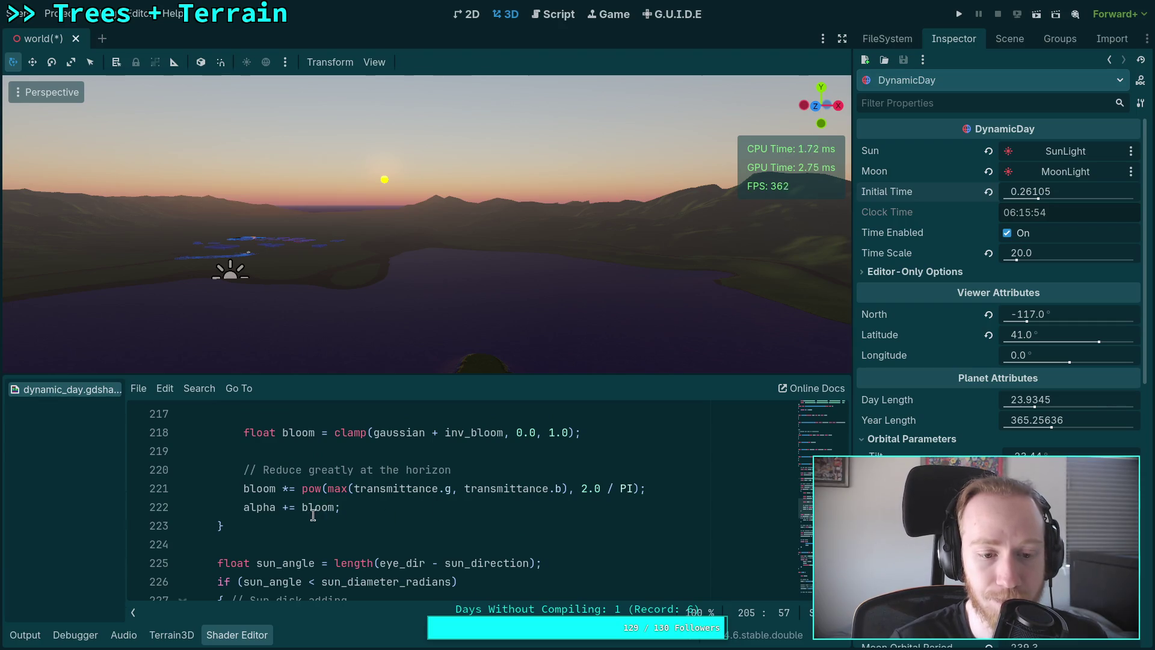
pyautogui.scroll(6, 313, 515)
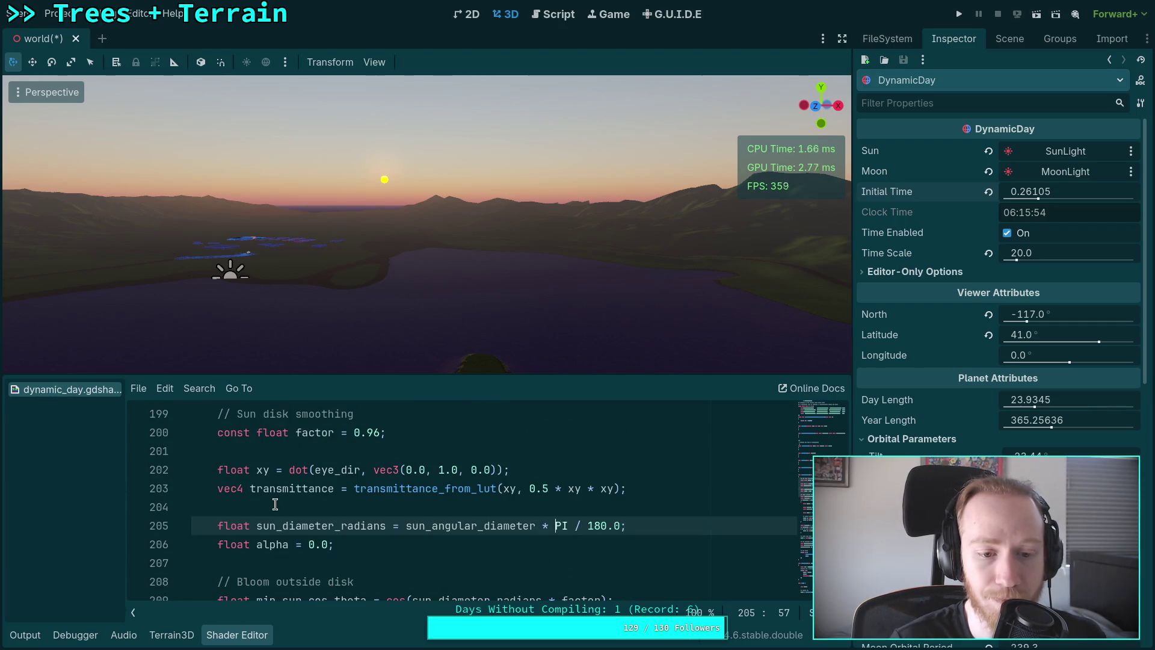
pyautogui.doubleClick(327, 525)
pyautogui.scroll(-1, 385, 521)
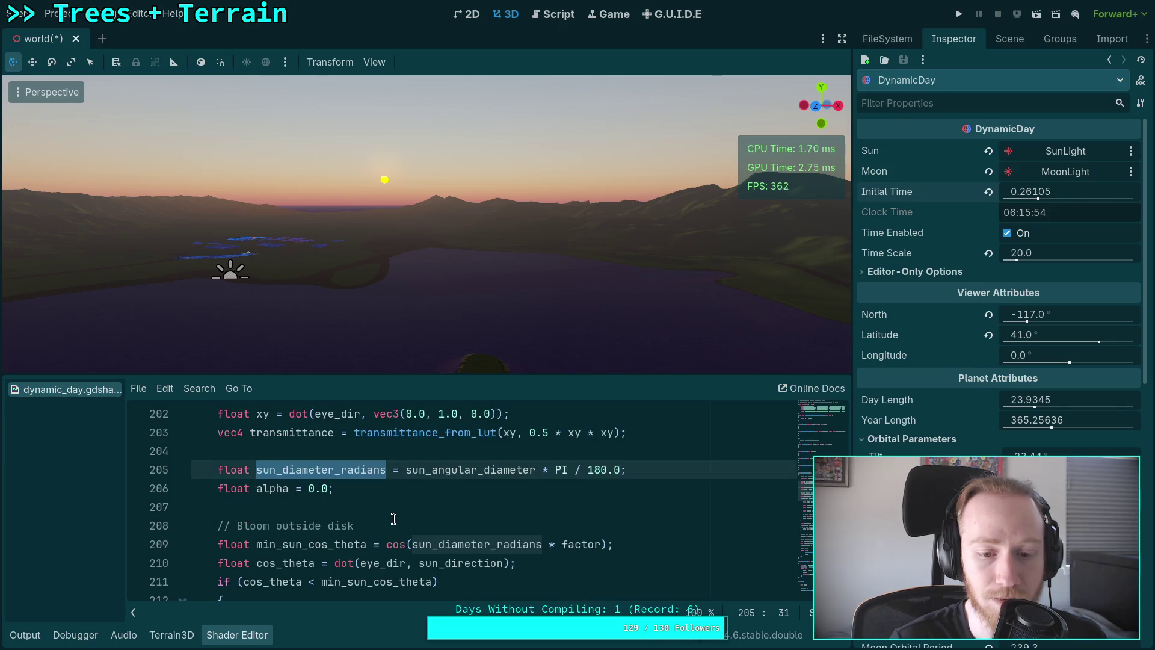
pyautogui.scroll(-1, 304, 545)
pyautogui.doubleClick(263, 527)
pyautogui.doubleClick(350, 526)
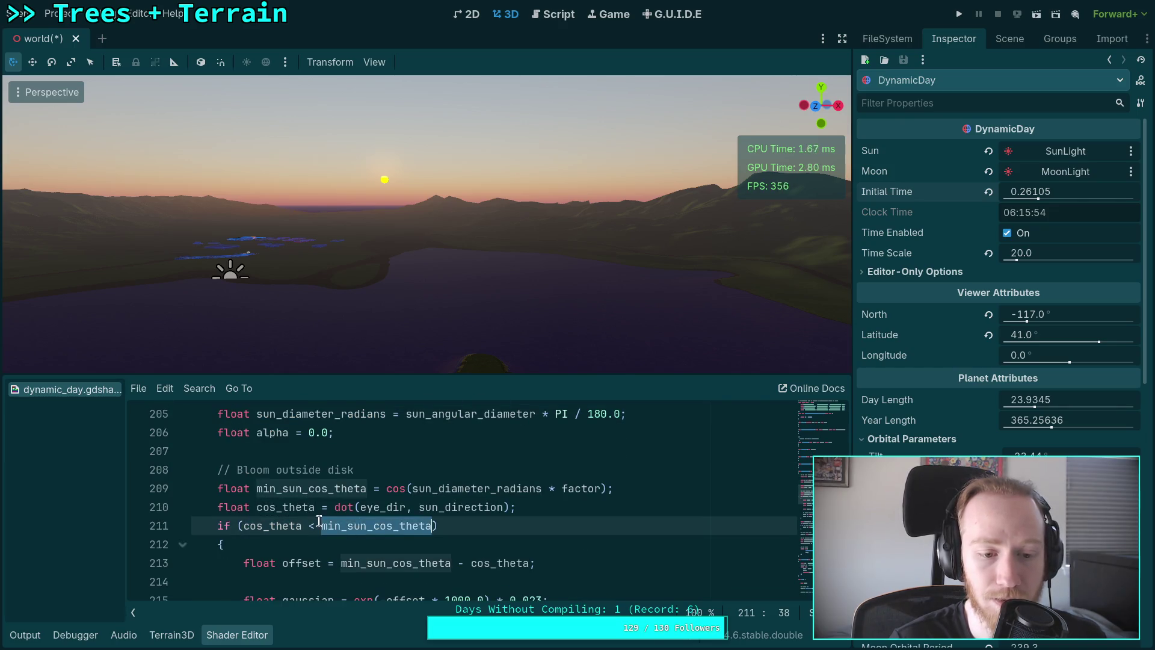
pyautogui.scroll(-5, 259, 507)
pyautogui.doubleClick(259, 560)
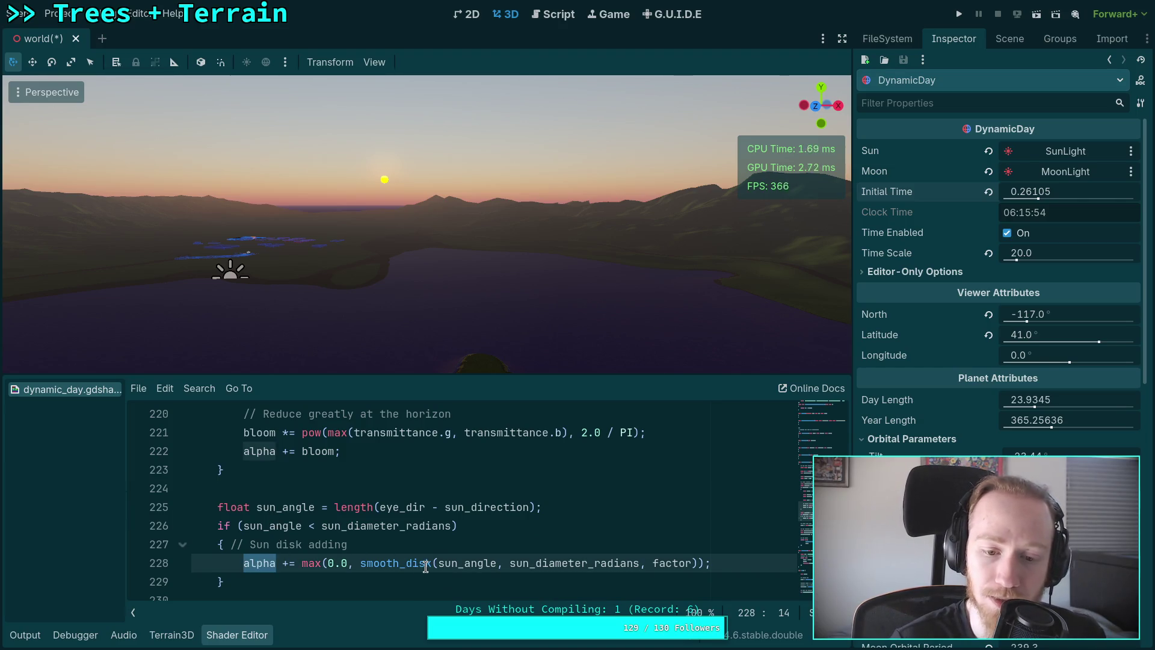
pyautogui.scroll(-3, 389, 561)
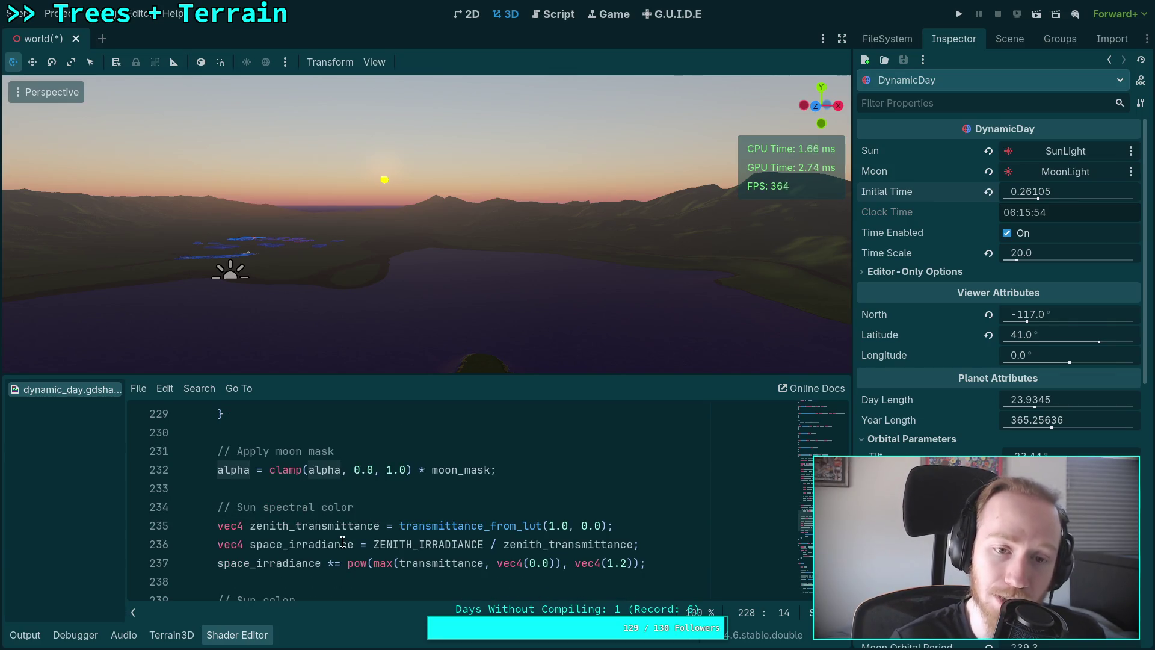
pyautogui.scroll(-1, 318, 537)
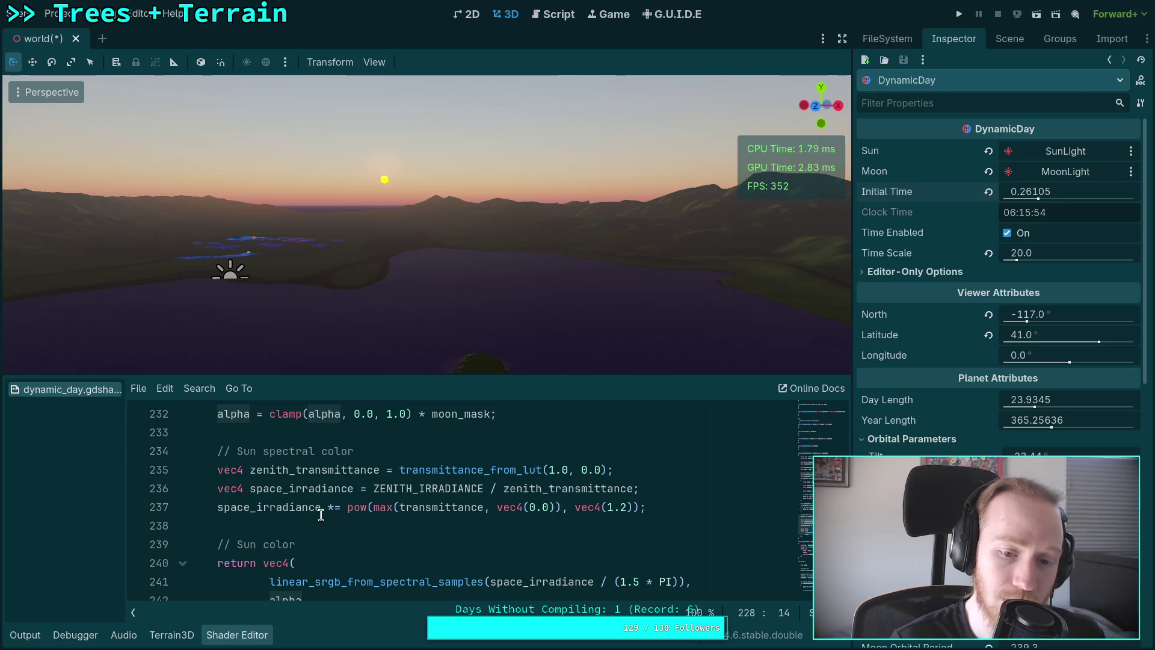
pyautogui.doubleClick(295, 507)
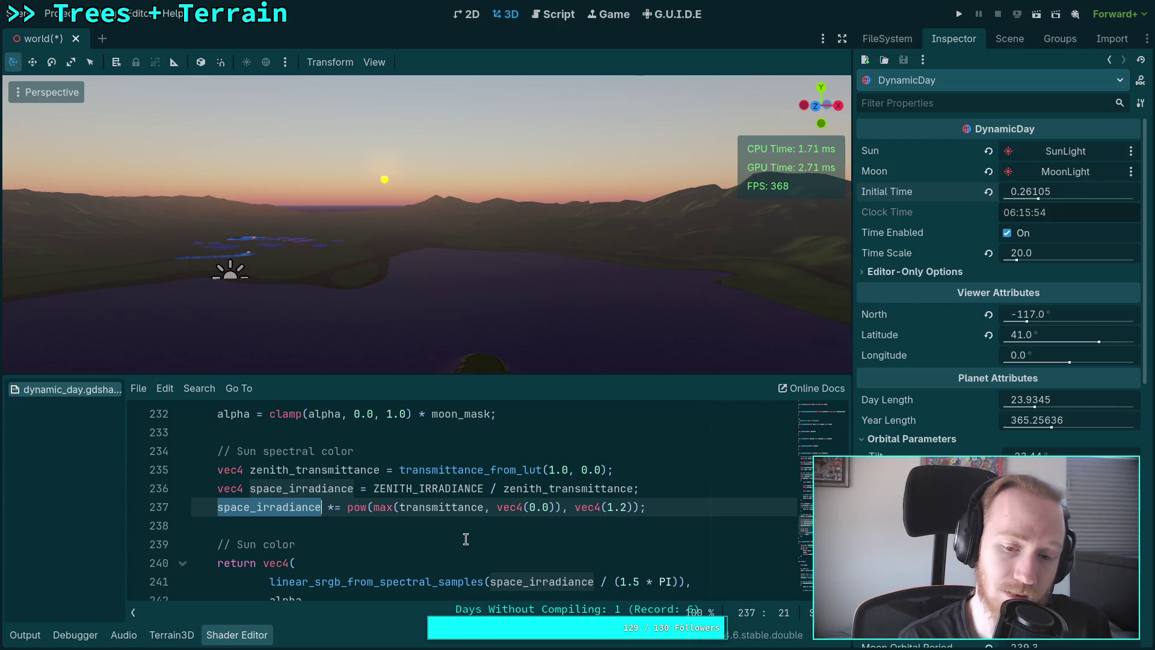
# Change the exponent on line 237 from vec4(1.2) to vec4(1.0).
pyautogui.click(628, 507)
pyautogui.press('BackSpace')
pyautogui.write('0')
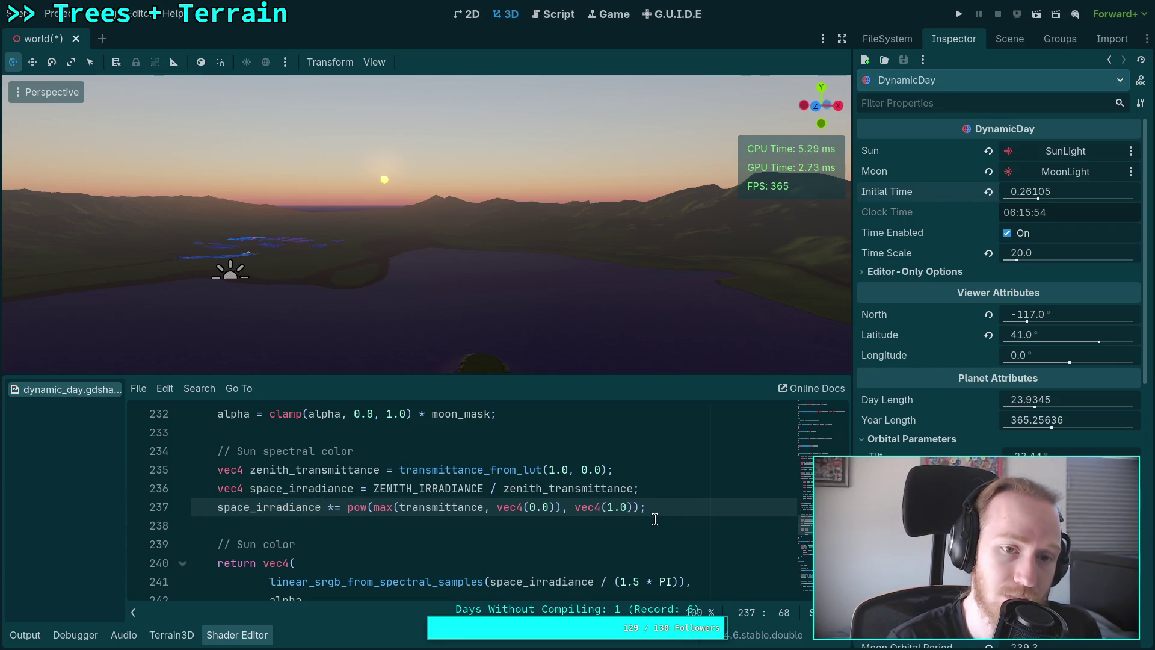
# Lower Initial Time to 0.25665 and inspect the pow call on line 237.
pyautogui.moveTo(1065, 191)
pyautogui.mouseDown()
pyautogui.moveTo(1029, 192)
pyautogui.moveTo(1053, 191)
pyautogui.mouseUp()
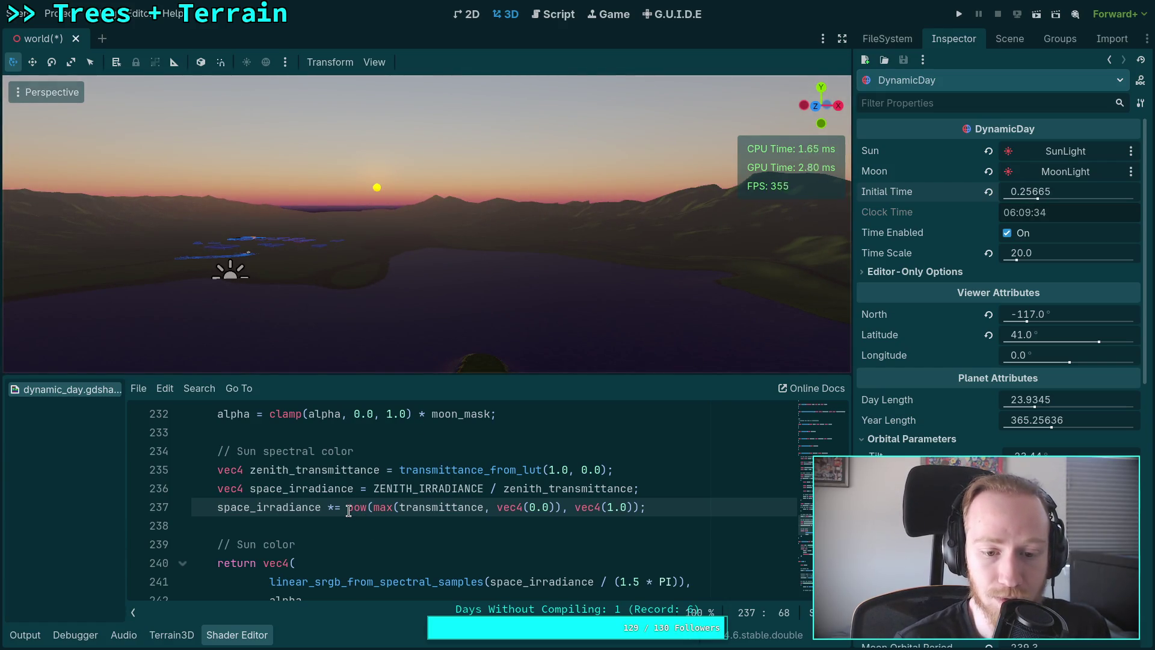
pyautogui.moveTo(349, 511); pyautogui.dragTo(394, 507)
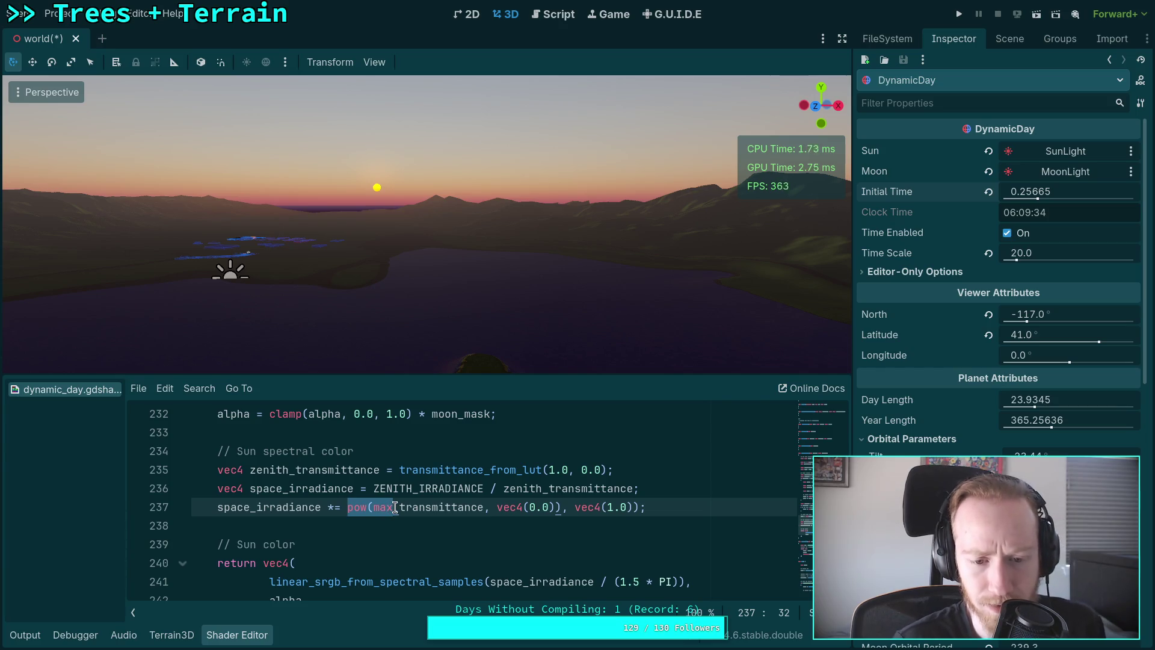
pyautogui.click(397, 507)
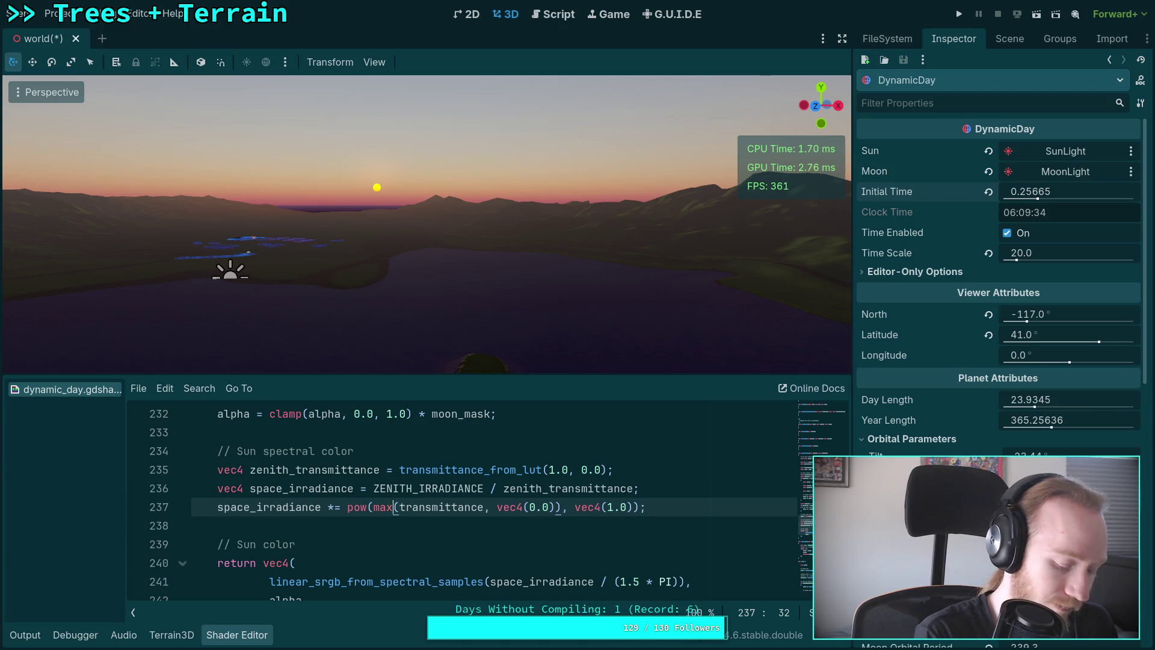
pyautogui.click(627, 507)
# Restore the 1.2 exponent, duplicate line 237, and comment out the original.
pyautogui.press('Return')
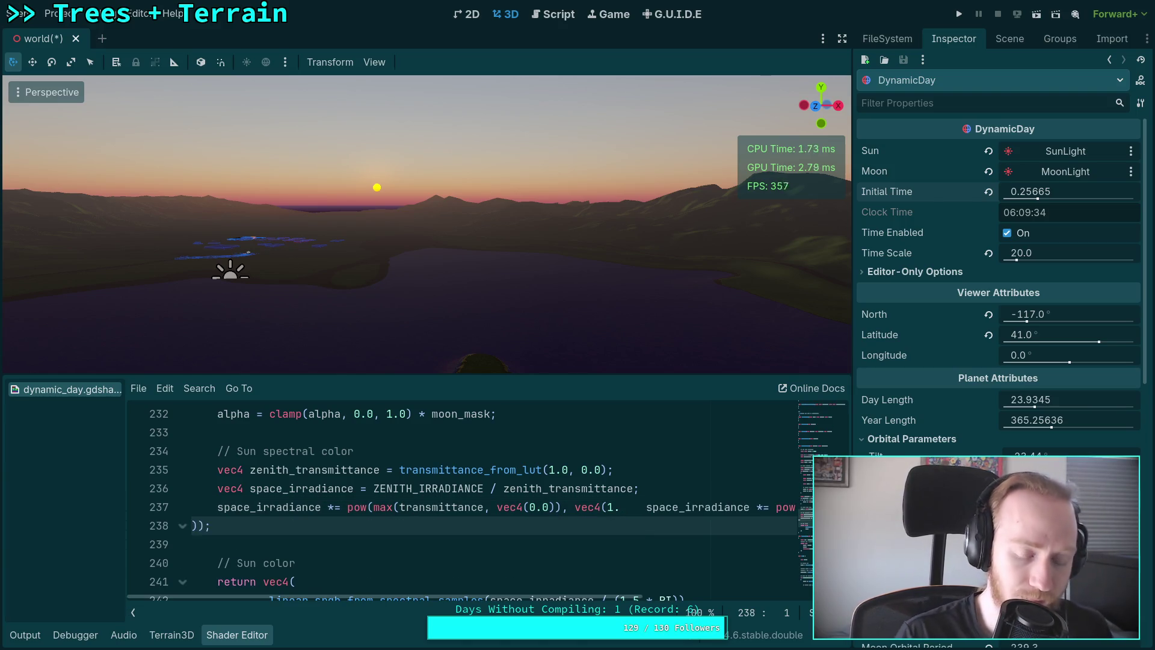
pyautogui.press('BackSpace')
pyautogui.write('2')
pyautogui.click(327, 507)
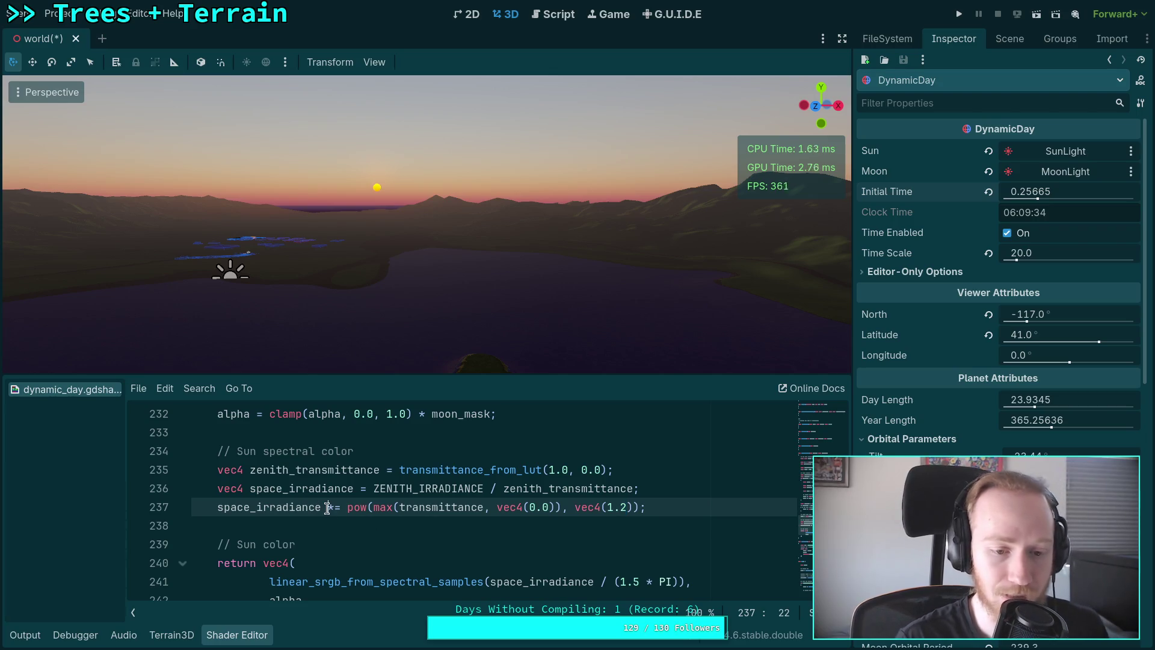
pyautogui.hotkey('ctrl', 'shift', 'd')
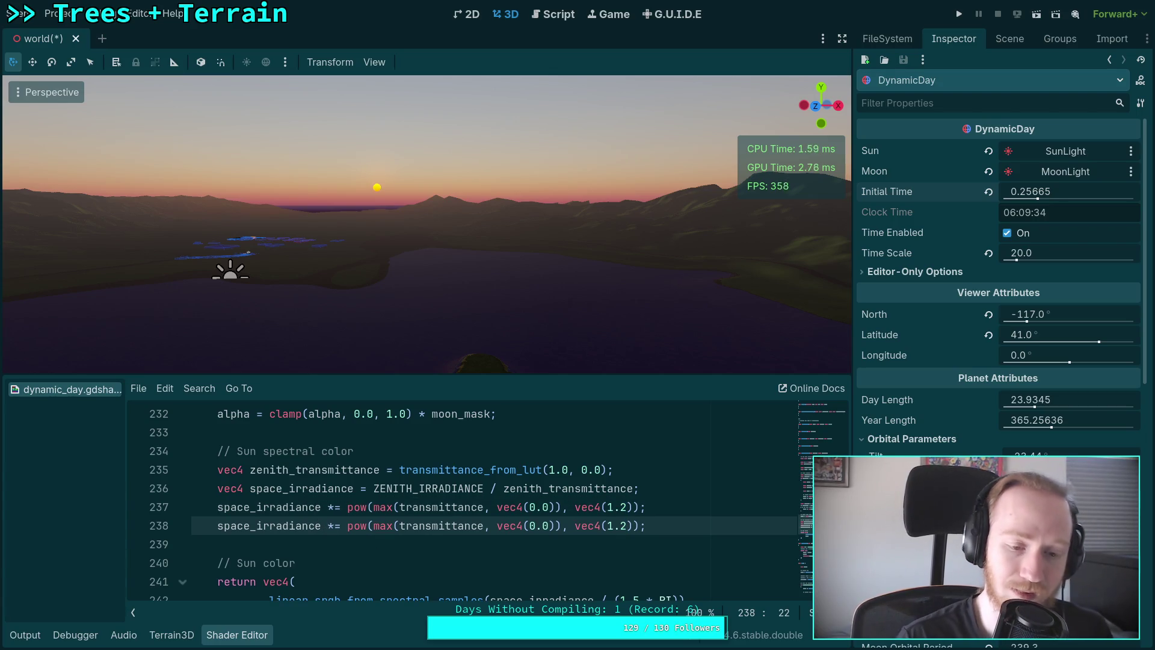
pyautogui.press('Up')
pyautogui.press('Home')
pyautogui.hotkey('ctrl', 'k')
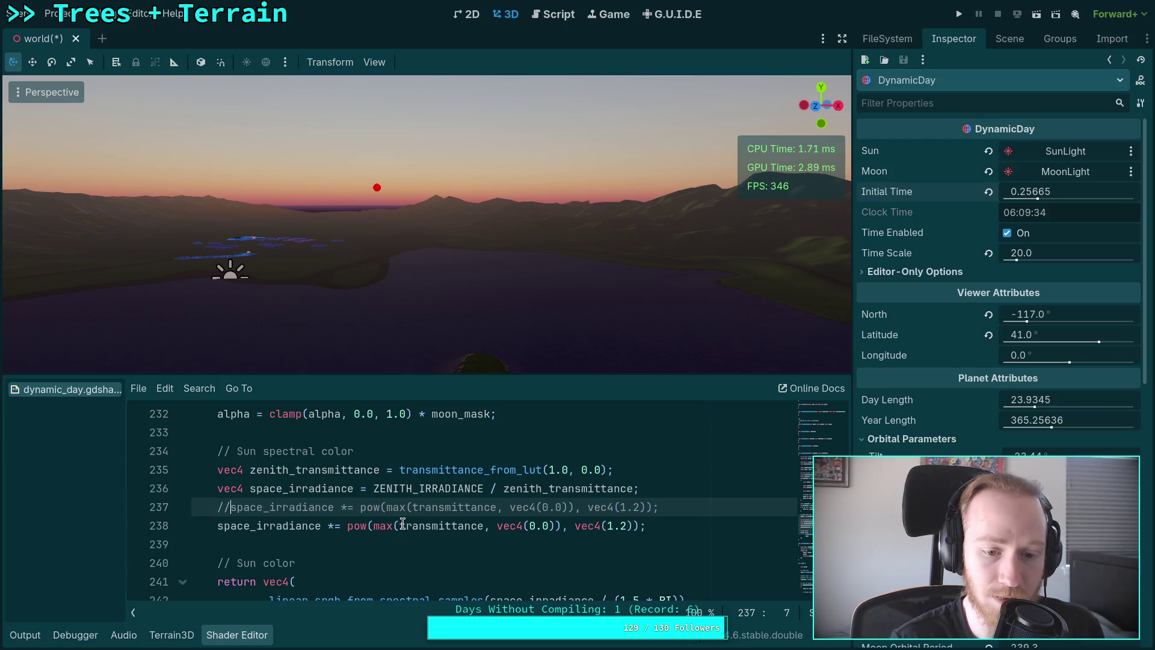
# Strip the max() clamp from the copy, leaving pow(transmittance, vec4(1.2)).
pyautogui.click(401, 525)
pyautogui.press('BackSpace')
pyautogui.press('BackSpace')
pyautogui.press('BackSpace')
pyautogui.moveTo(459, 526); pyautogui.dragTo(508, 526)
pyautogui.press('Right')
pyautogui.press('Right')
pyautogui.press('Right')
pyautogui.keyDown('shift'); pyautogui.click(461, 526); pyautogui.keyUp('shift')
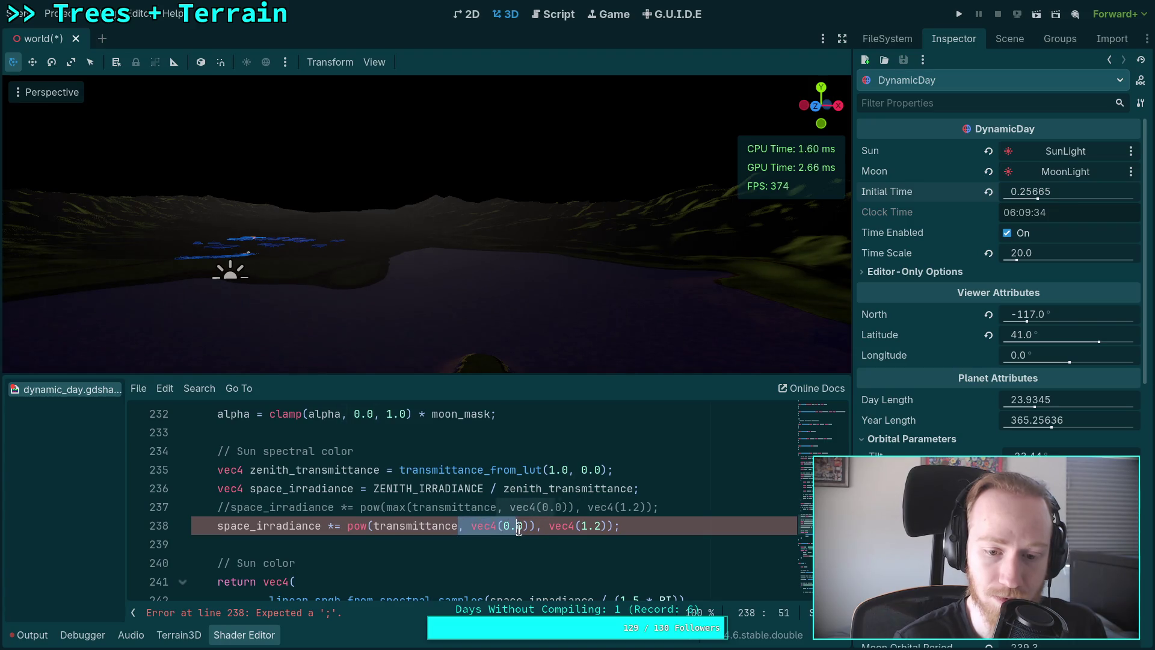
pyautogui.press('BackSpace')
pyautogui.press('Delete')
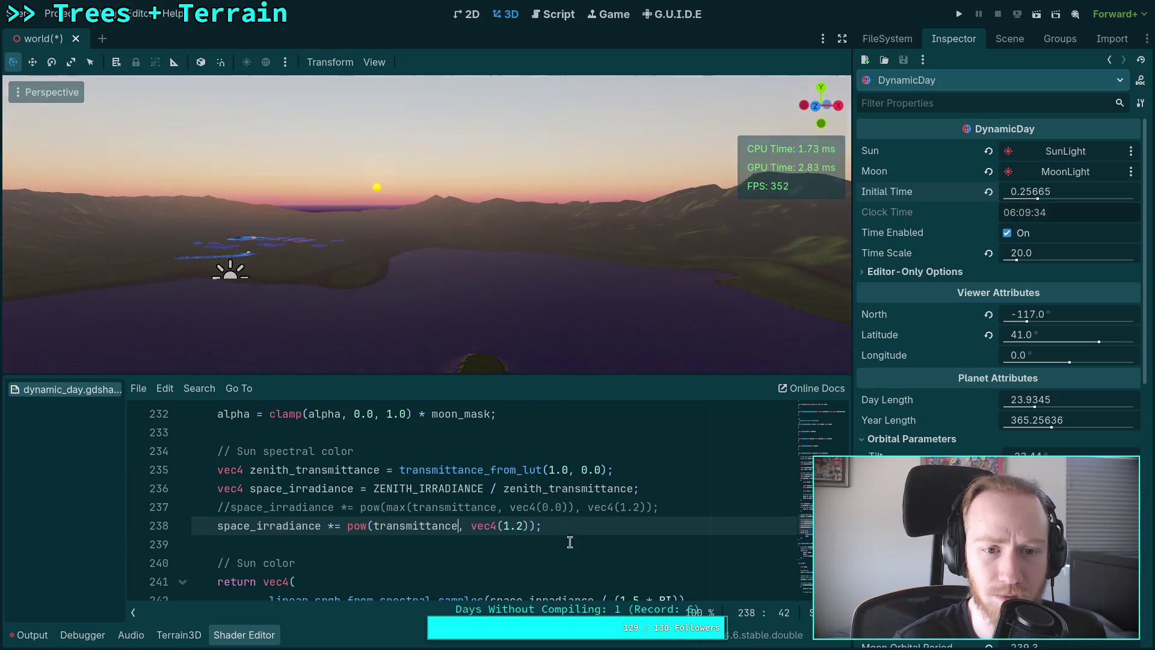
# Set Initial Time to 0.24735 and compare clamped versus unclamped lines, keeping unclamped active.
pyautogui.moveTo(1050, 199); pyautogui.dragTo(1034, 199)
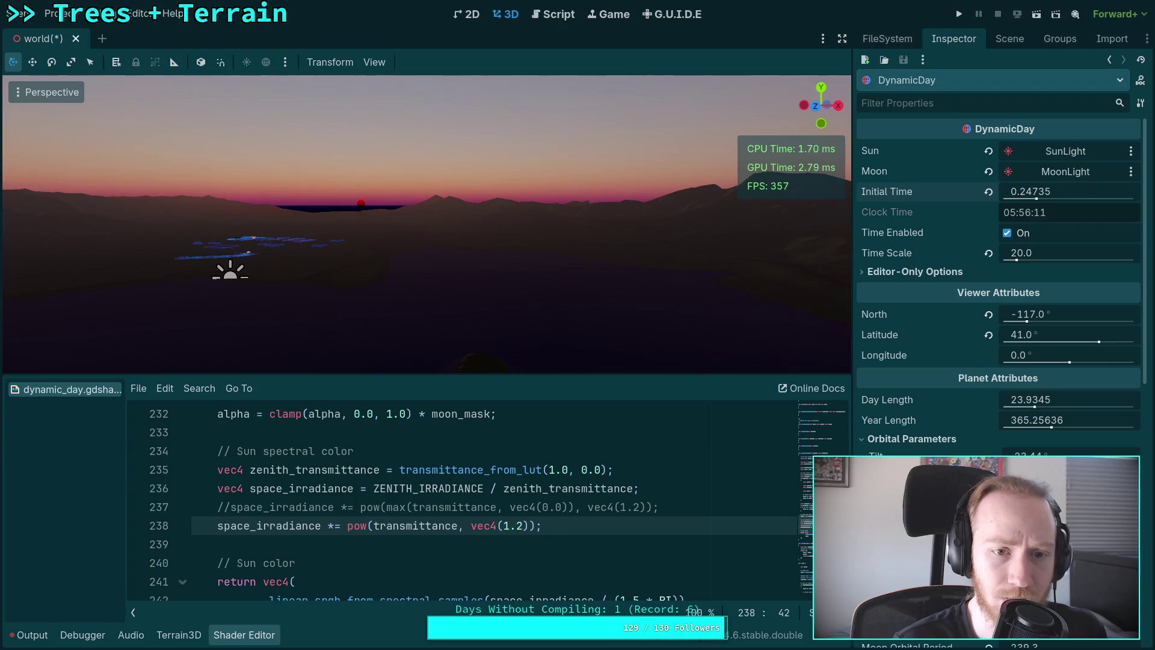
pyautogui.click(217, 526)
pyautogui.hotkey('ctrl', 'k')
pyautogui.press('Up')
pyautogui.hotkey('ctrl', 'k')
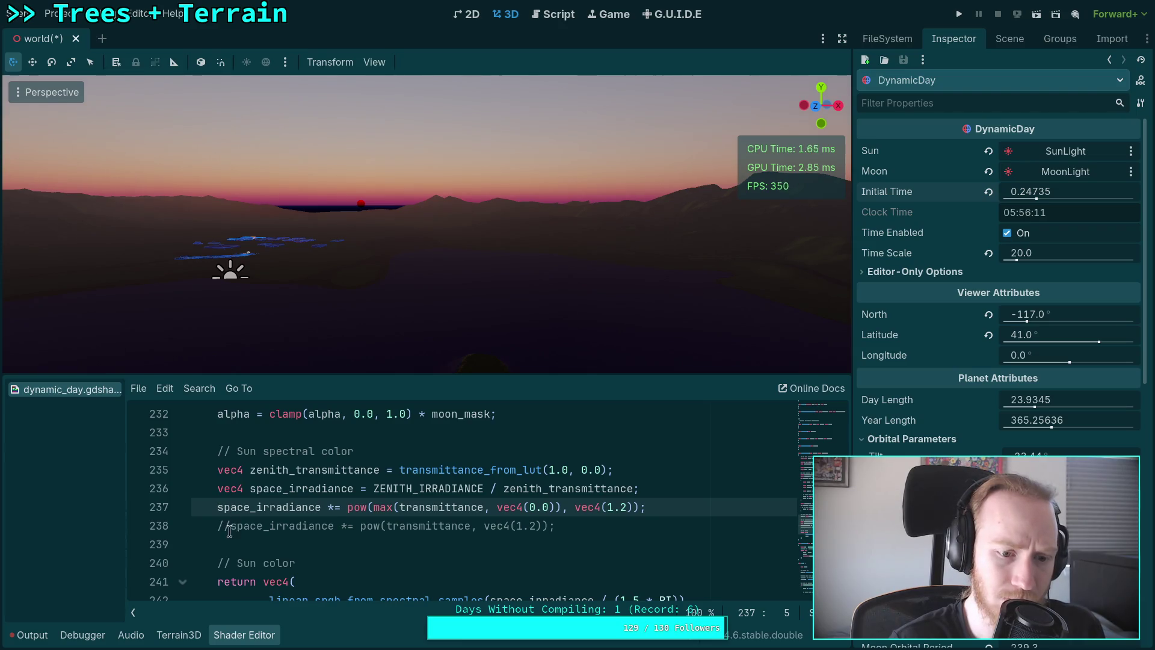
pyautogui.hotkey('ctrl', 'k')
pyautogui.press('Down')
pyautogui.hotkey('ctrl', 'k')
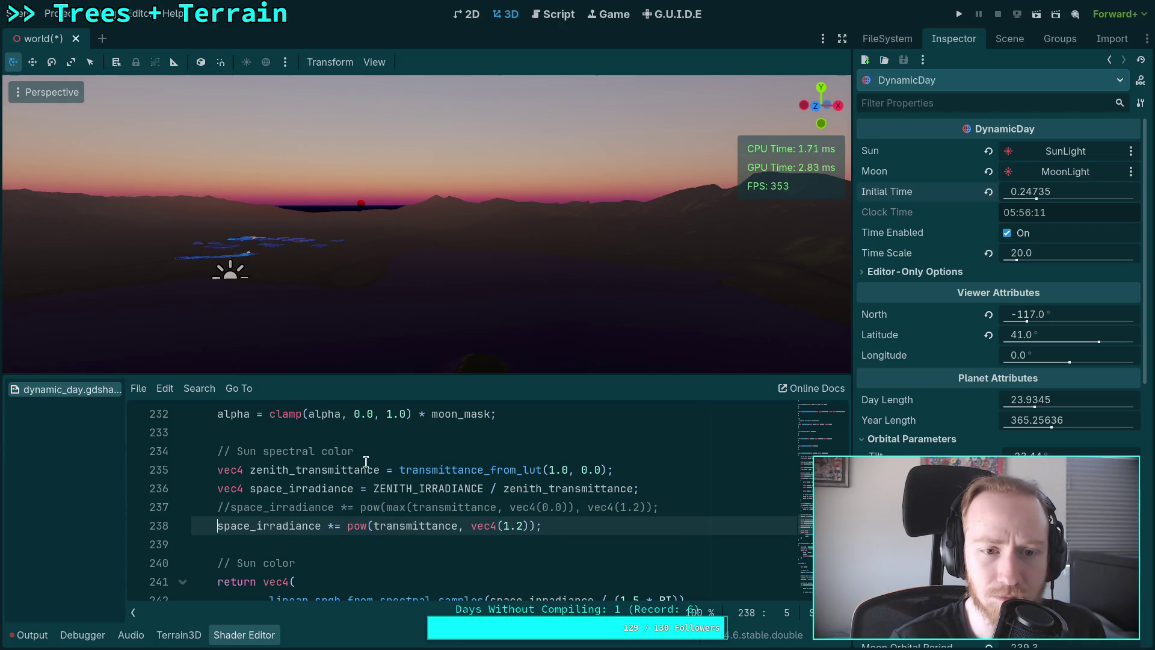
# Try exponents 1.0 and 1.2 on line 238 while scrubbing Initial Time, settling on 1.0.
pyautogui.moveTo(1035, 192)
pyautogui.mouseDown()
pyautogui.moveTo(1023, 192)
pyautogui.moveTo(1038, 191)
pyautogui.mouseUp()
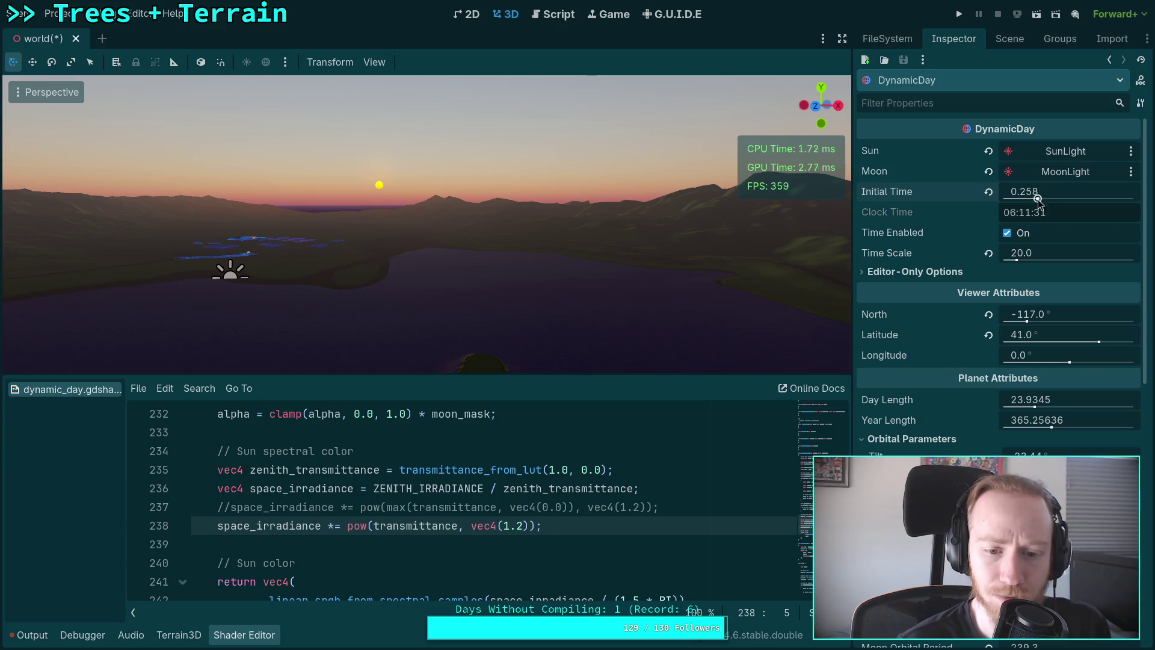
pyautogui.doubleClick(518, 527)
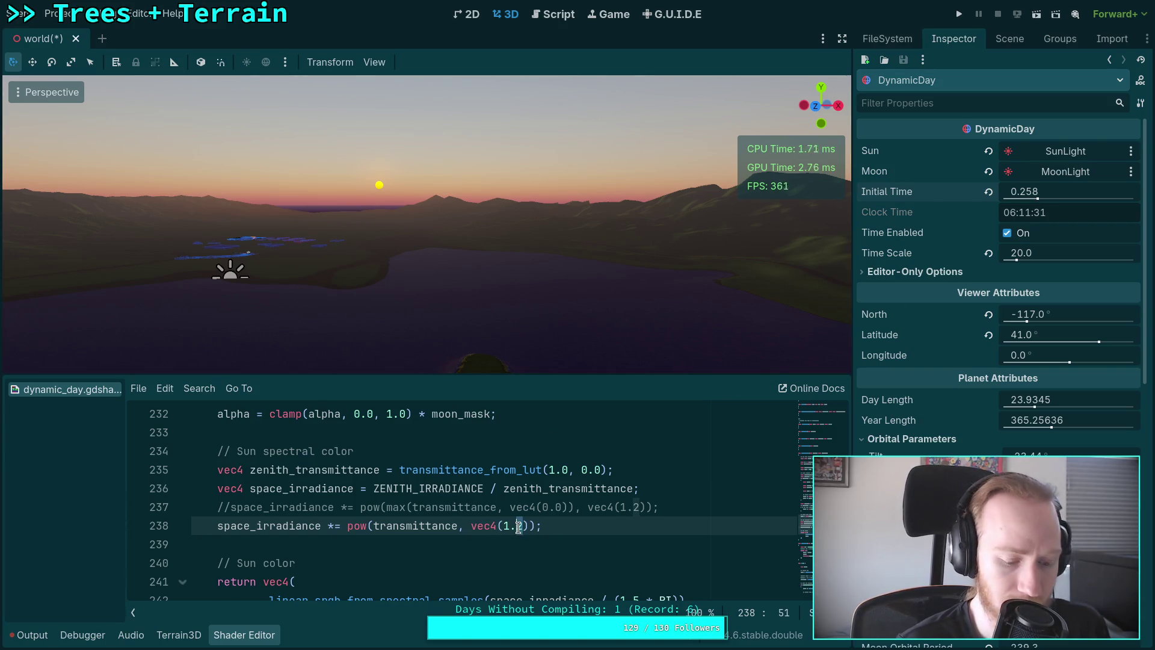
pyautogui.write('0')
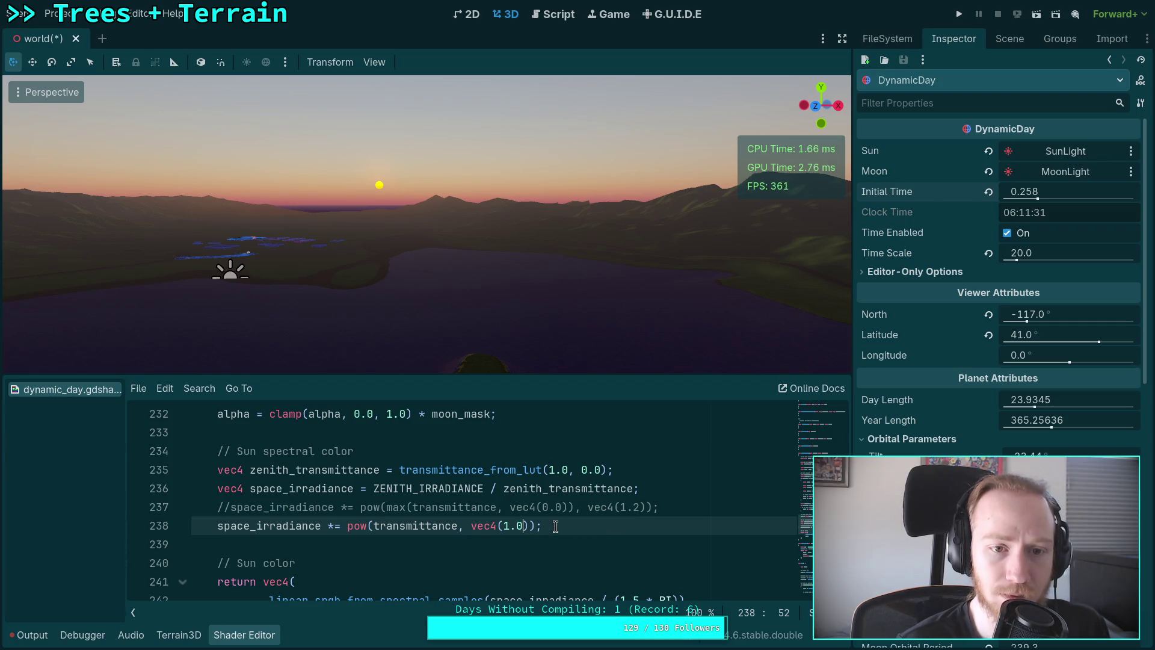
pyautogui.moveTo(1034, 192)
pyautogui.mouseDown()
pyautogui.moveTo(1001, 192)
pyautogui.moveTo(1047, 192)
pyautogui.mouseUp()
pyautogui.doubleClick(519, 526)
pyautogui.write('2')
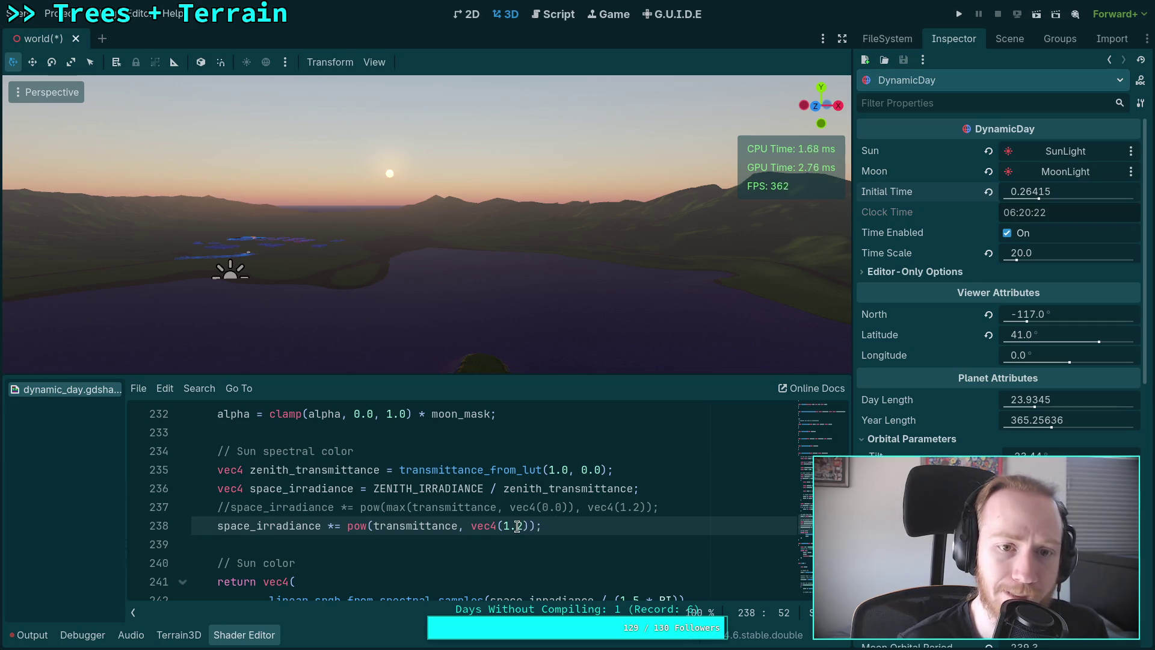
pyautogui.doubleClick(519, 526)
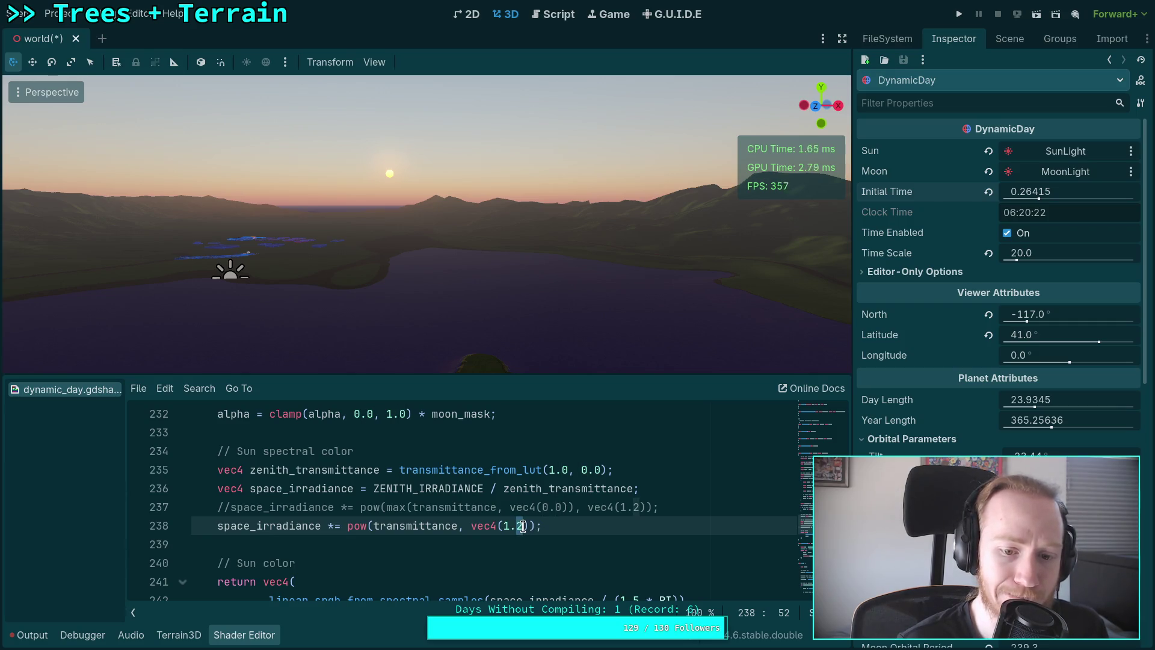
pyautogui.write('0')
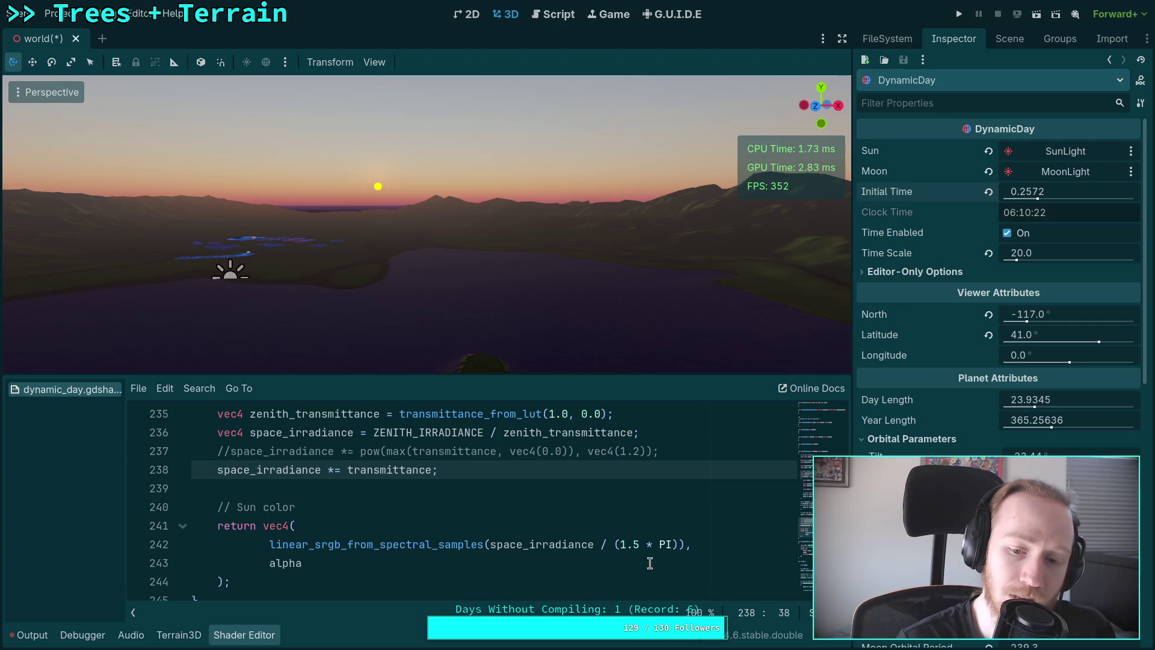
# Change the PI factor on line 242 from 1.5 to 1.0 and scrub toward sunset.
pyautogui.click(636, 545)
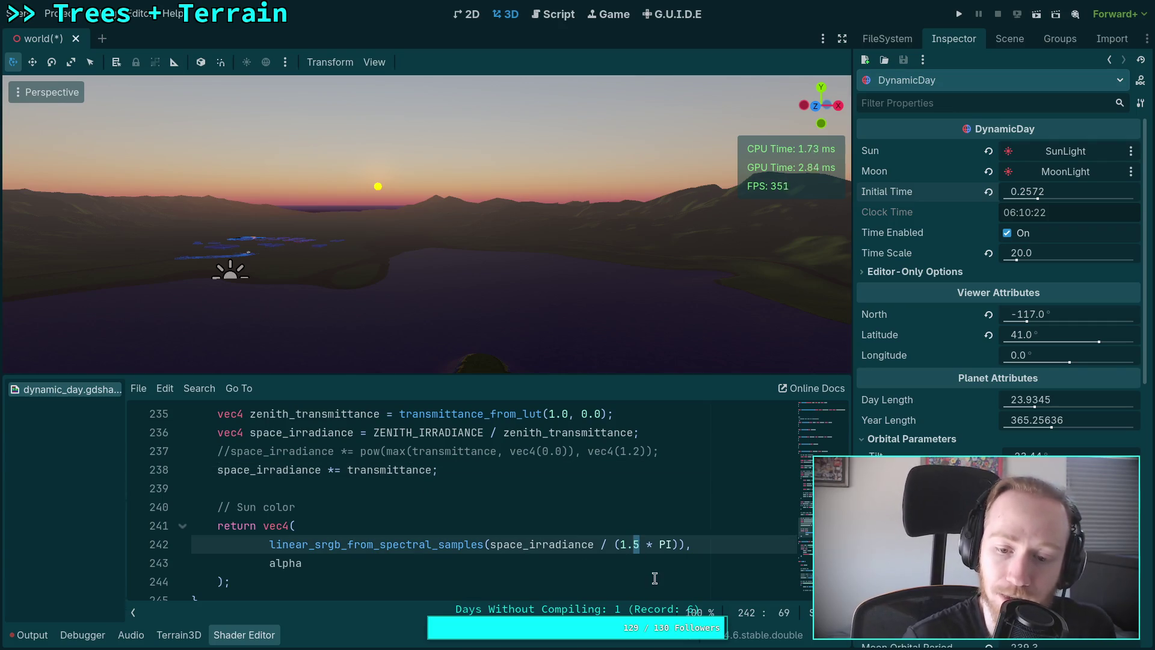
pyautogui.press('Delete')
pyautogui.write('2')
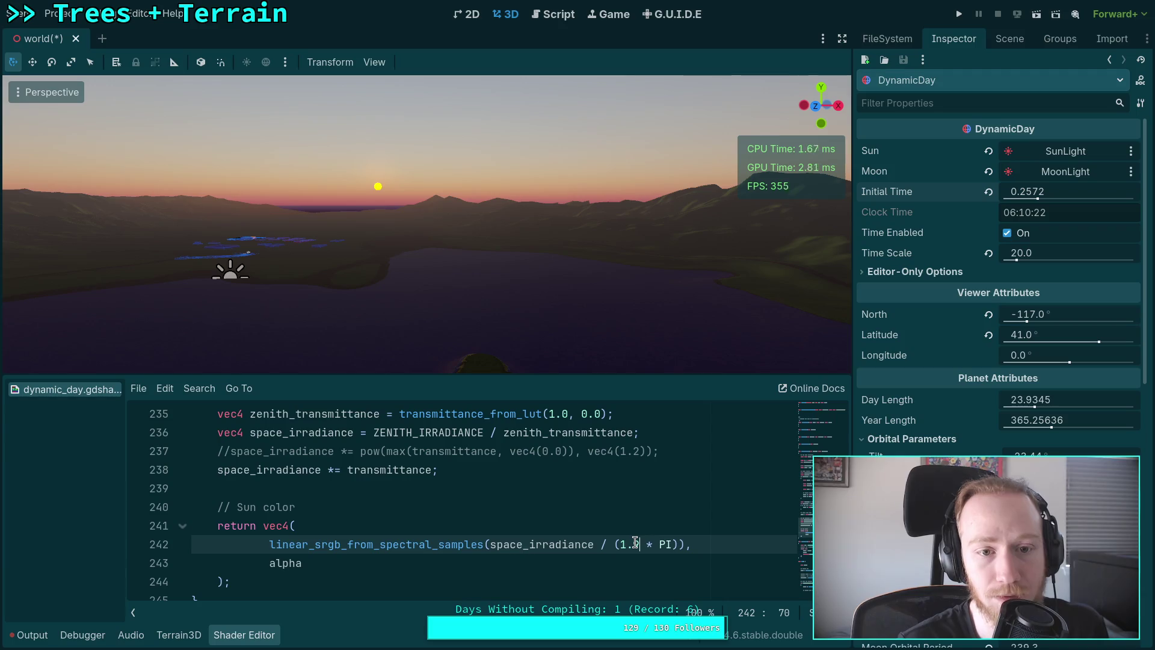
pyautogui.press('Delete')
pyautogui.write('0')
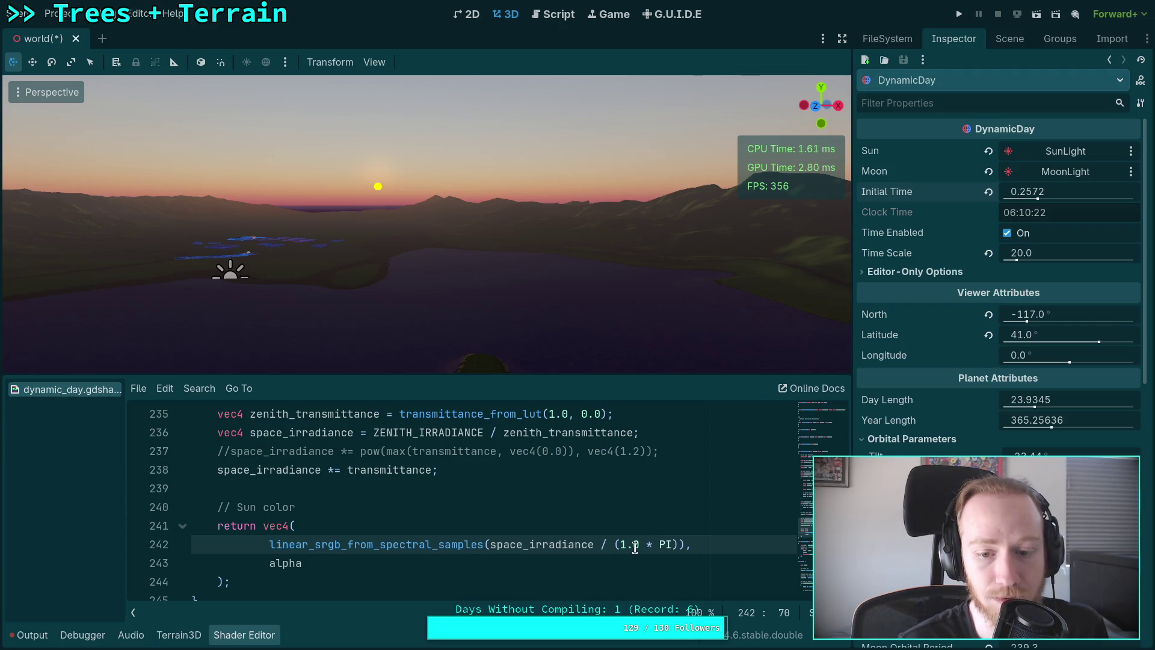
pyautogui.moveTo(1035, 192)
pyautogui.mouseDown()
pyautogui.moveTo(1020, 191)
pyautogui.moveTo(1039, 191)
pyautogui.mouseUp()
# Try 2.0 * PI, revert to 1.0 * PI, and set Initial Time to 0.26255.
pyautogui.press('Left')
pyautogui.press('Left')
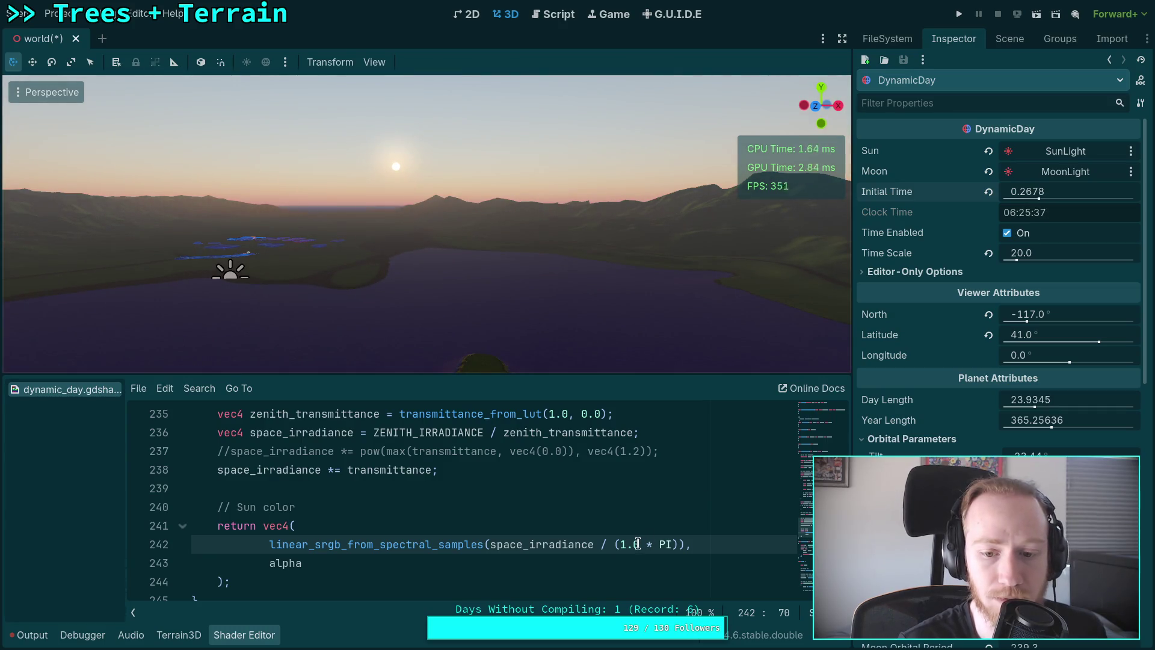
pyautogui.press('BackSpace')
pyautogui.write('2')
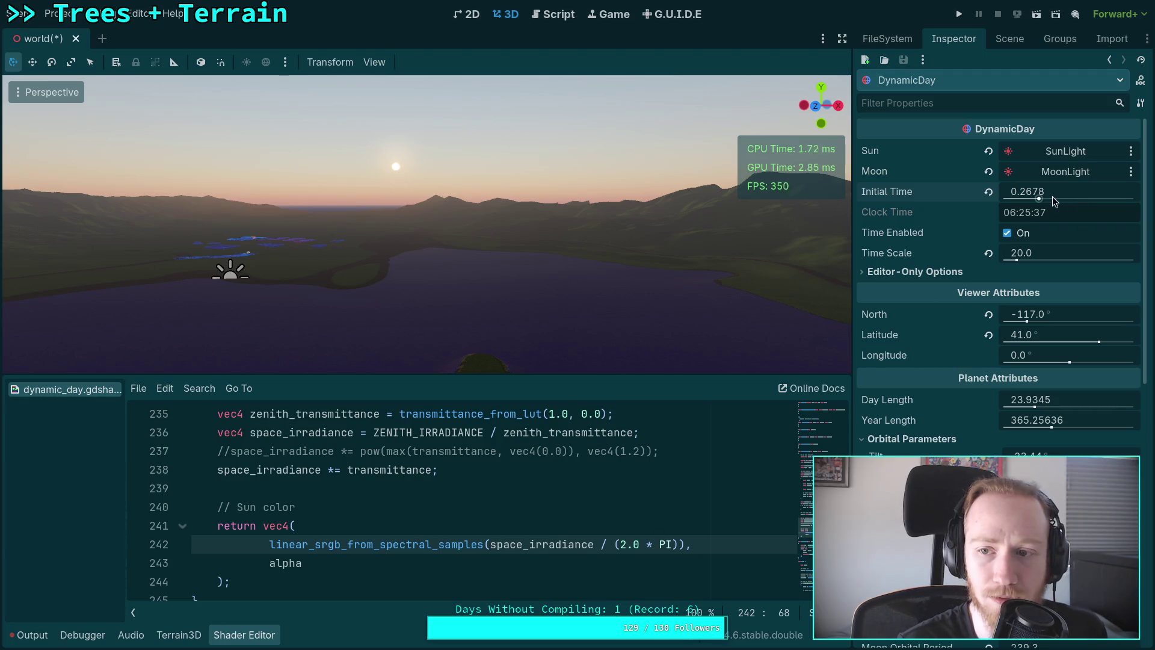
pyautogui.click(622, 544)
pyautogui.press('Delete')
pyautogui.write('1')
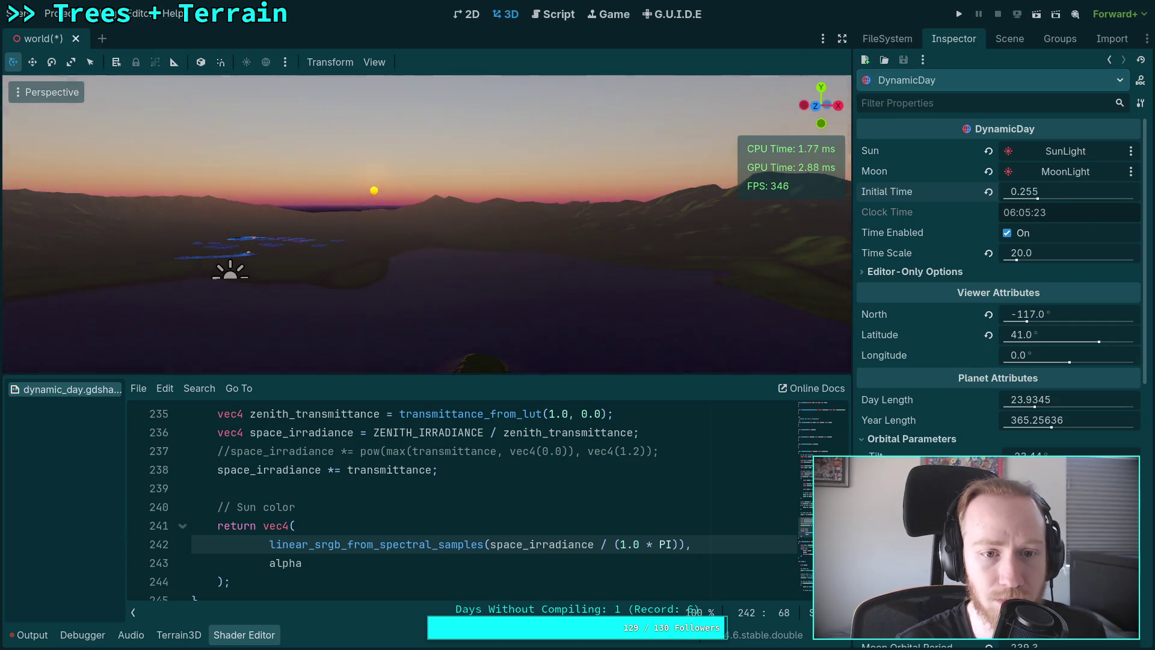
pyautogui.moveTo(1068, 192); pyautogui.dragTo(1047, 192)
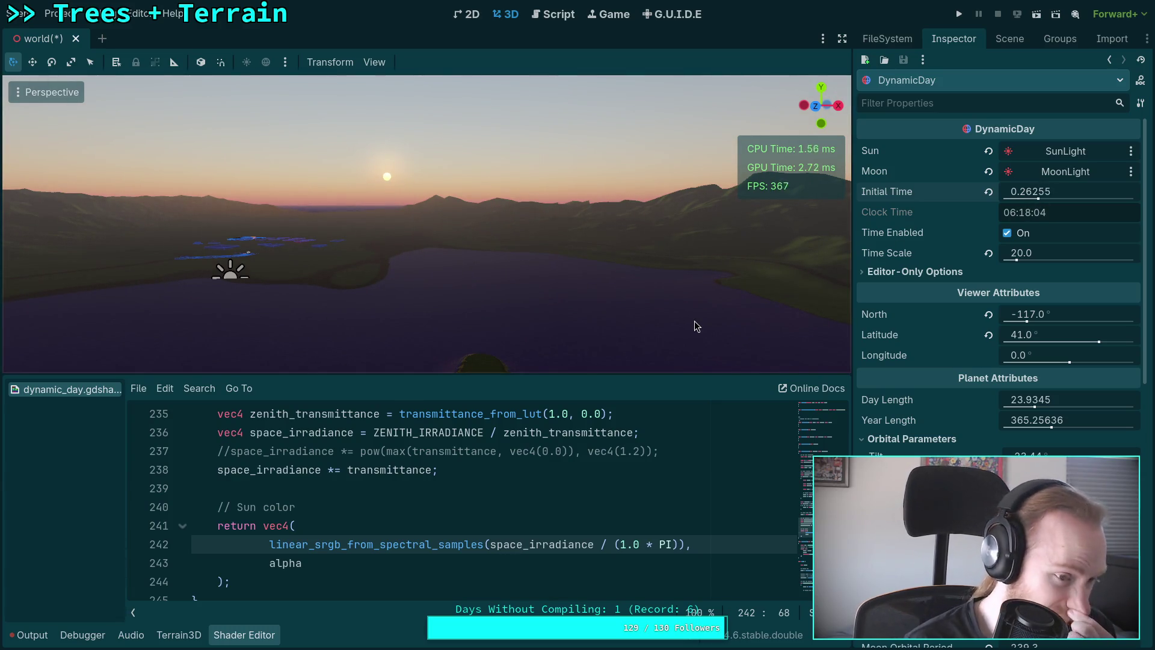
# Tilt the view skyward, advance into morning, and set the factor back to 1.5.
pyautogui.moveTo(528, 284); pyautogui.dragTo(528, 253)
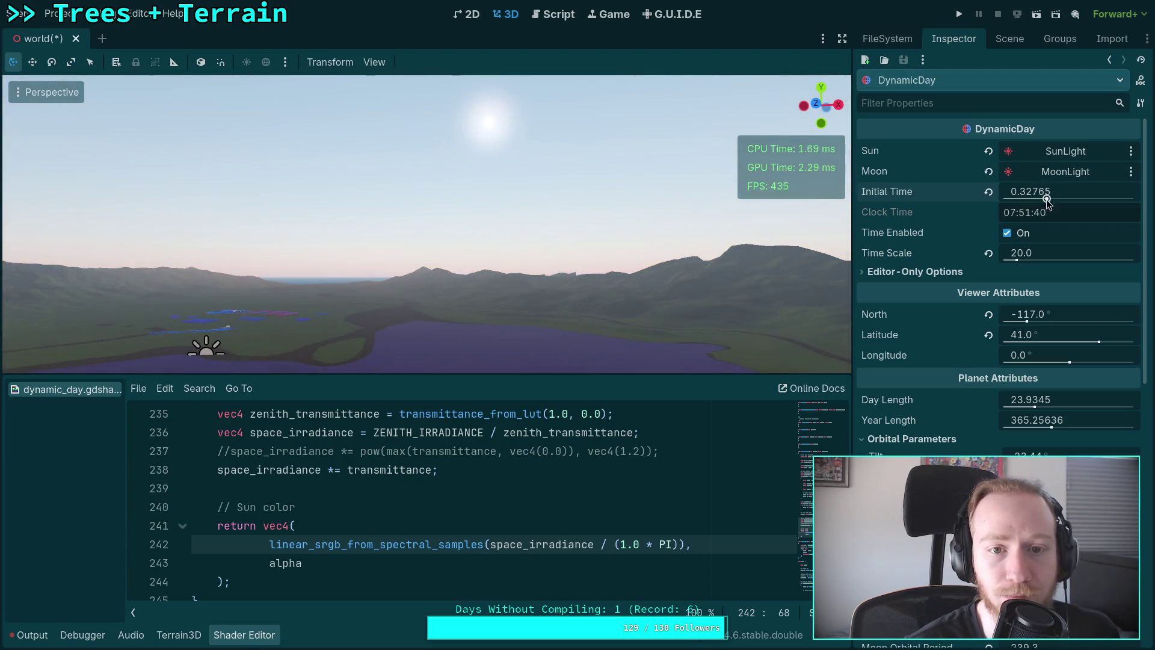
pyautogui.moveTo(528, 253)
pyautogui.mouseDown()
pyautogui.moveTo(528, 201)
pyautogui.moveTo(528, 246)
pyautogui.mouseUp()
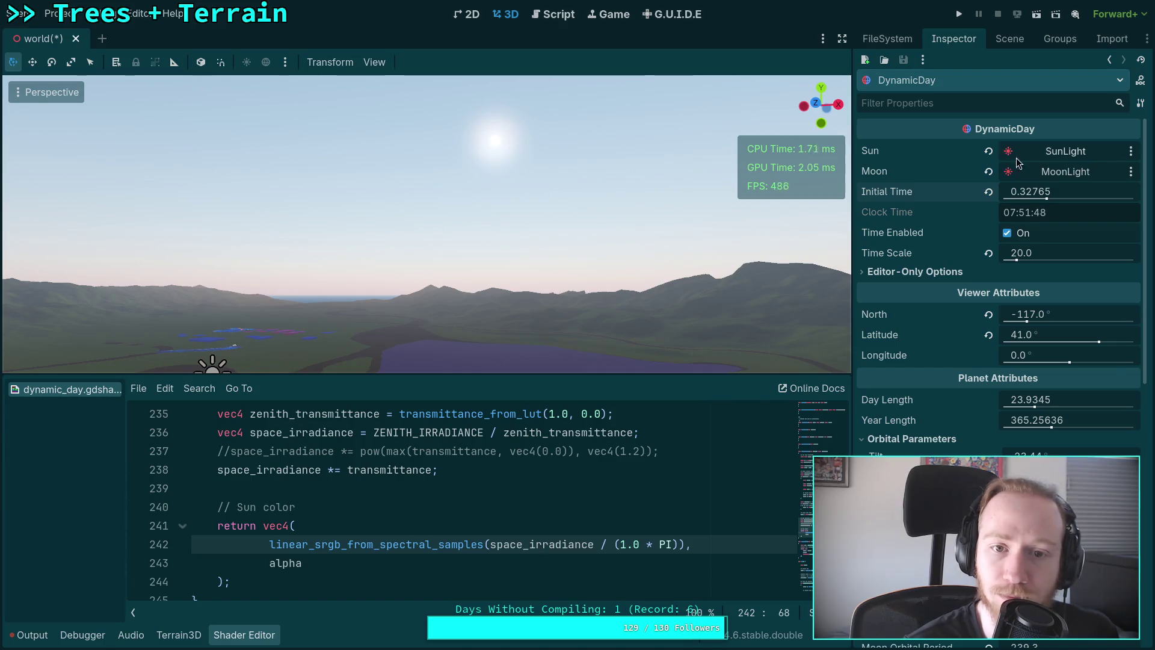
pyautogui.doubleClick(633, 544)
pyautogui.write('5')
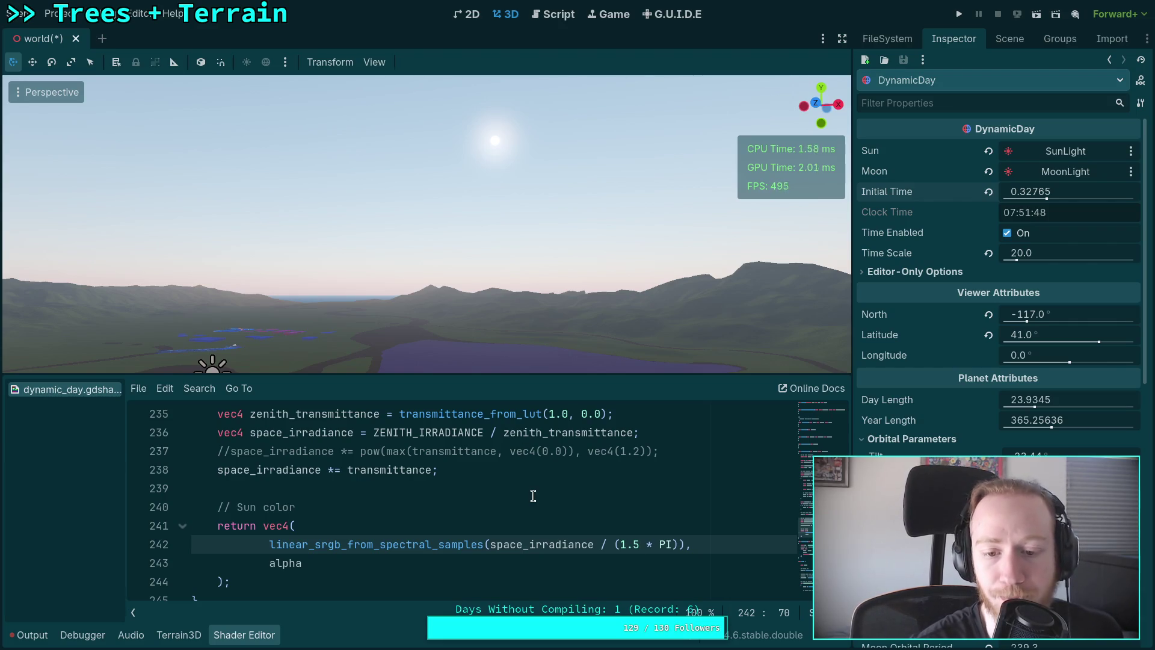
# Replace 1.5 * PI on line 242 with TAU as the irradiance divisor.
pyautogui.moveTo(620, 546); pyautogui.dragTo(671, 543)
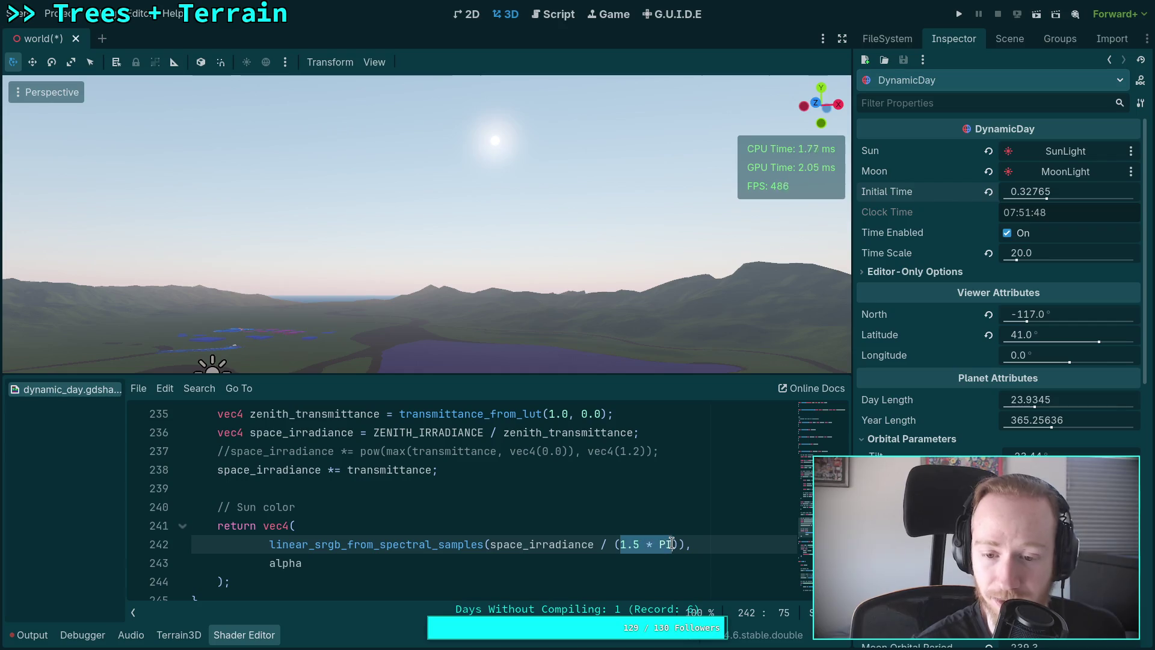
pyautogui.press('BackSpace')
pyautogui.press('BackSpace')
pyautogui.write('AU')
pyautogui.click(514, 532)
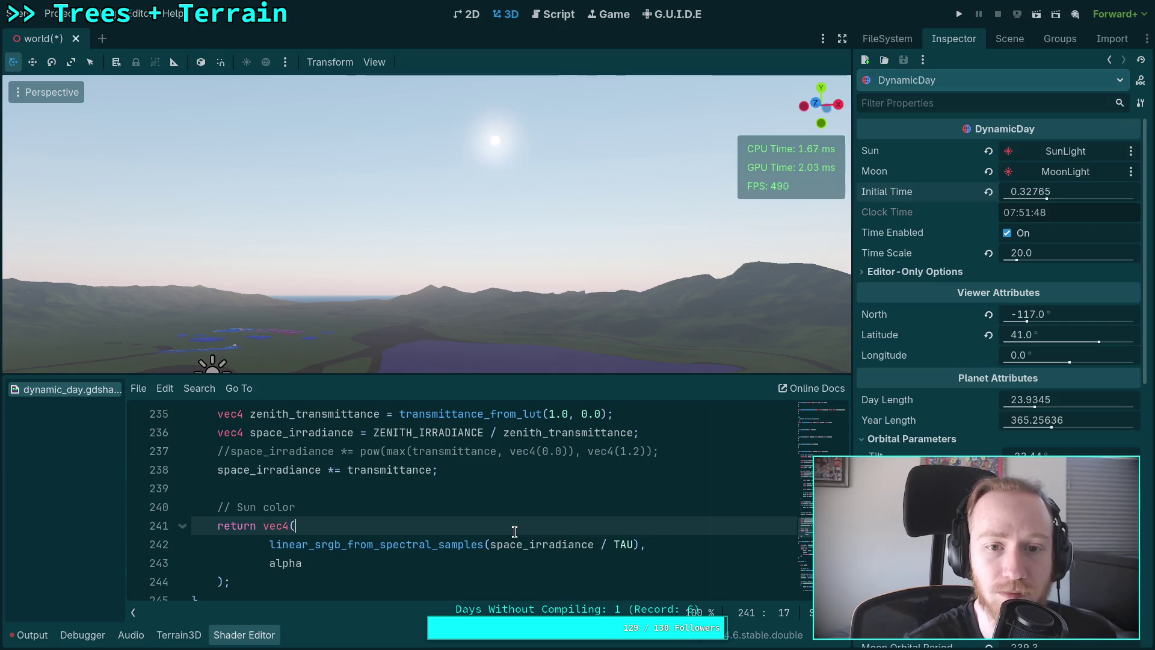
# Rewind Initial Time to 0.2574 and turn the view toward the low yellow sun.
pyautogui.moveTo(1030, 192); pyautogui.dragTo(1007, 191)
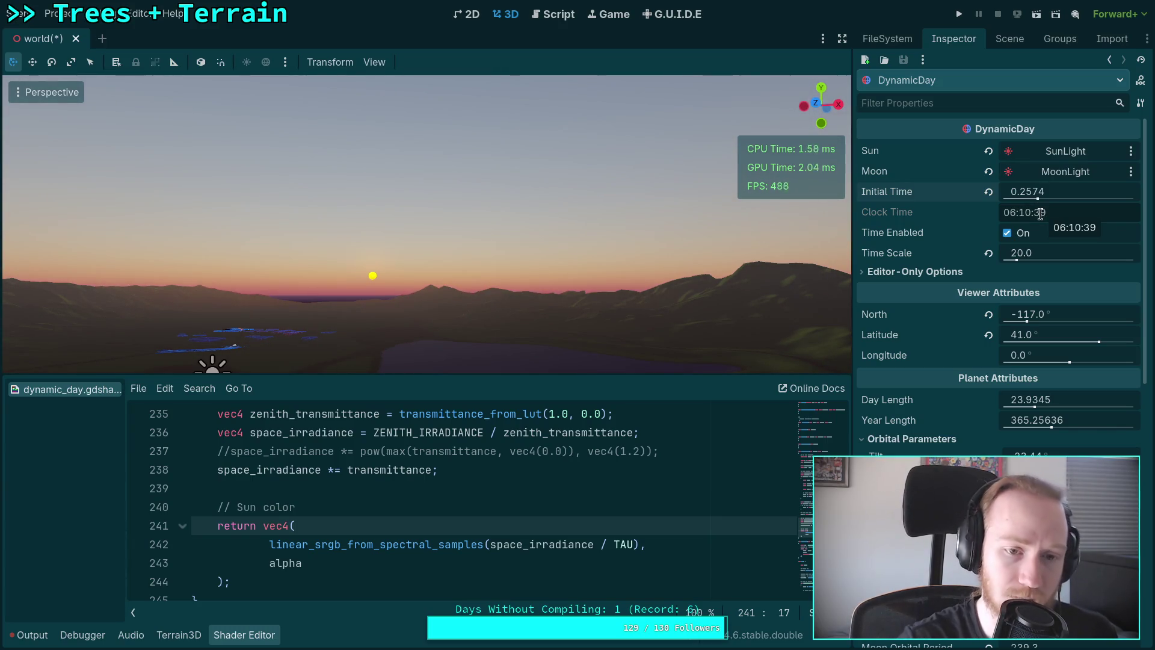
pyautogui.moveTo(571, 248); pyautogui.dragTo(570, 248)
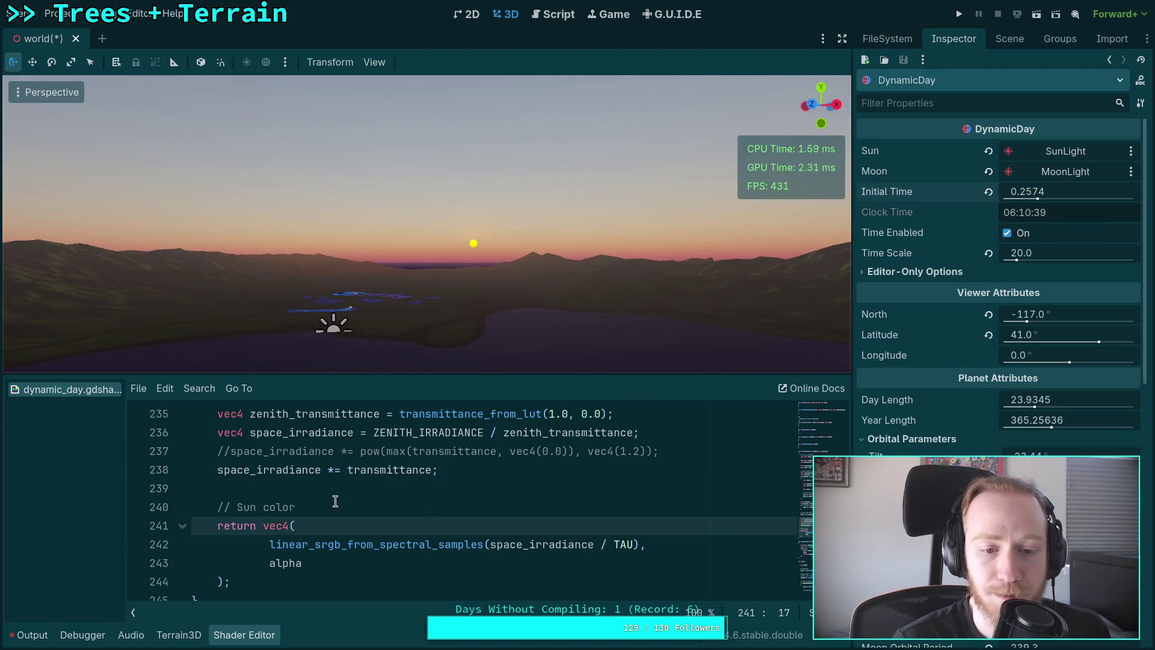
pyautogui.scroll(1, 341, 501)
# Toggle comments between lines 237 and 238, leaving the clamped pow line 237 active.
pyautogui.click(217, 521)
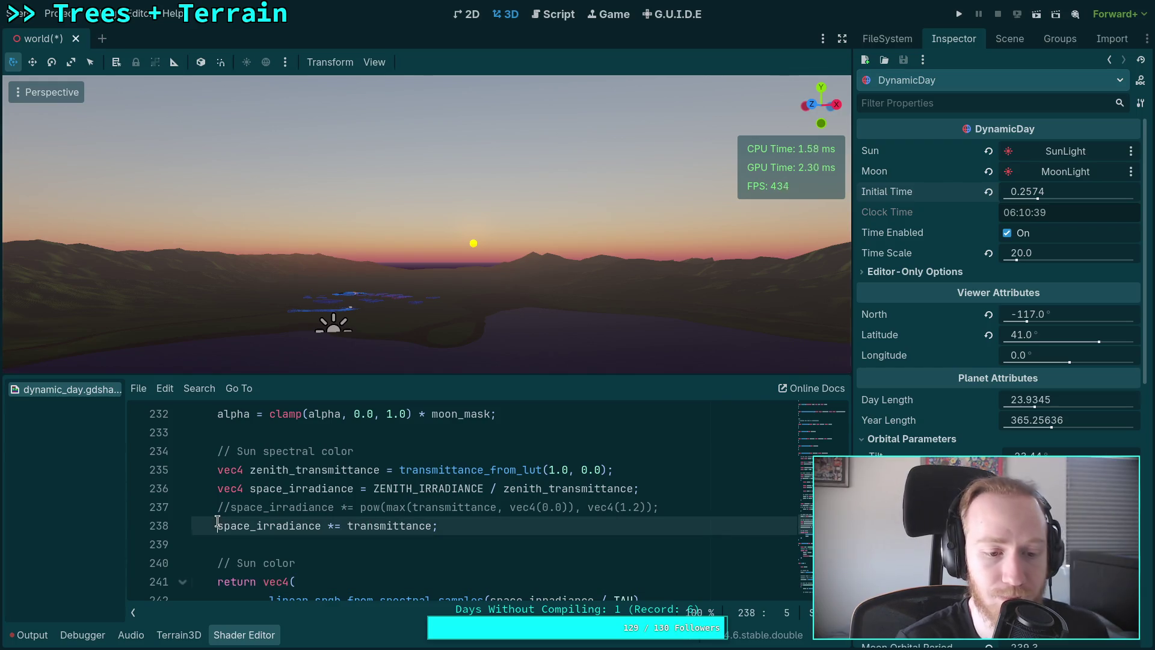
pyautogui.hotkey('ctrl', 'k')
pyautogui.press('Up')
pyautogui.hotkey('ctrl', 'k')
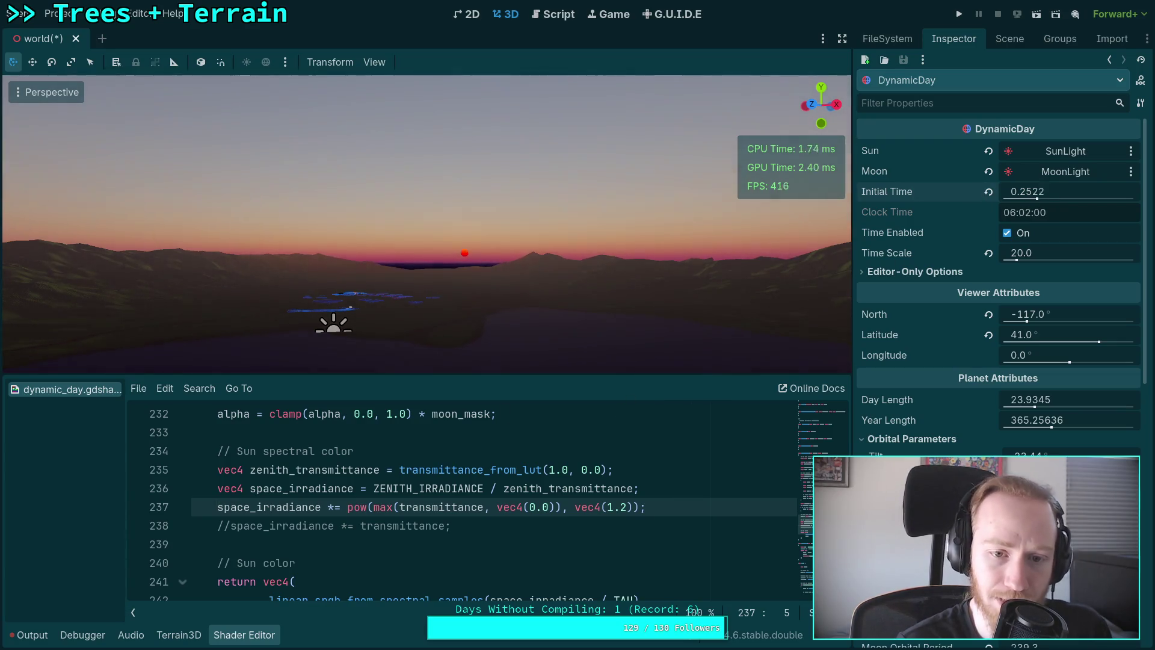
pyautogui.hotkey('ctrl', 'k')
pyautogui.press('Down')
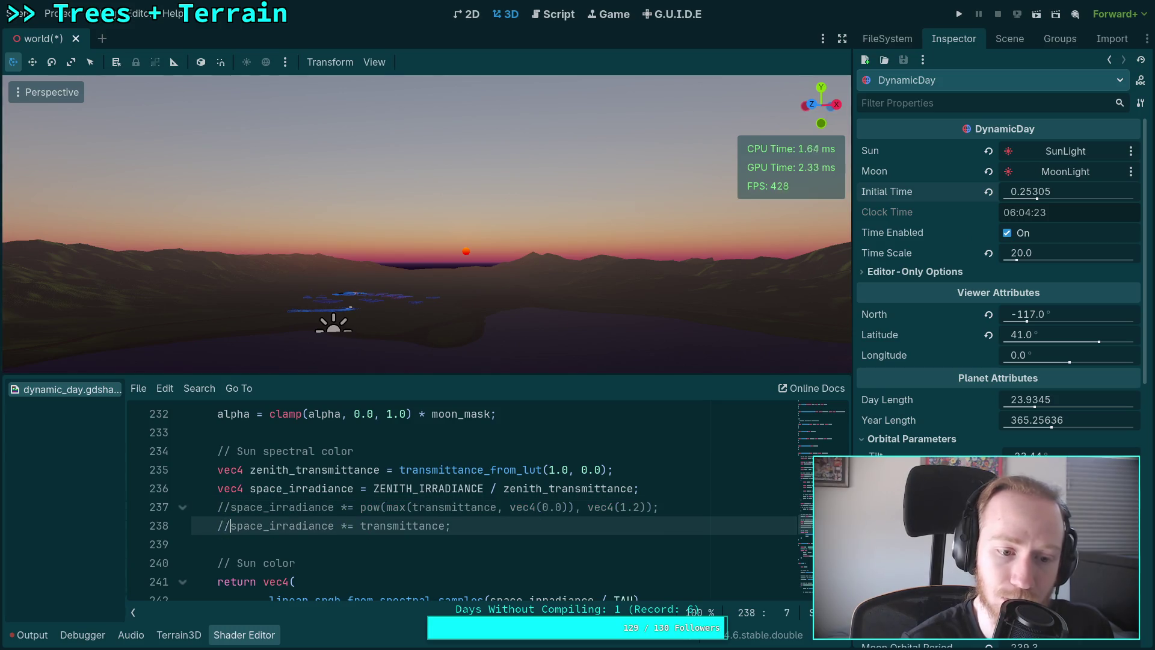
pyautogui.hotkey('ctrl', 'k')
pyautogui.hotkey('ctrl', 'k')
pyautogui.press('Up')
pyautogui.hotkey('ctrl', 'k')
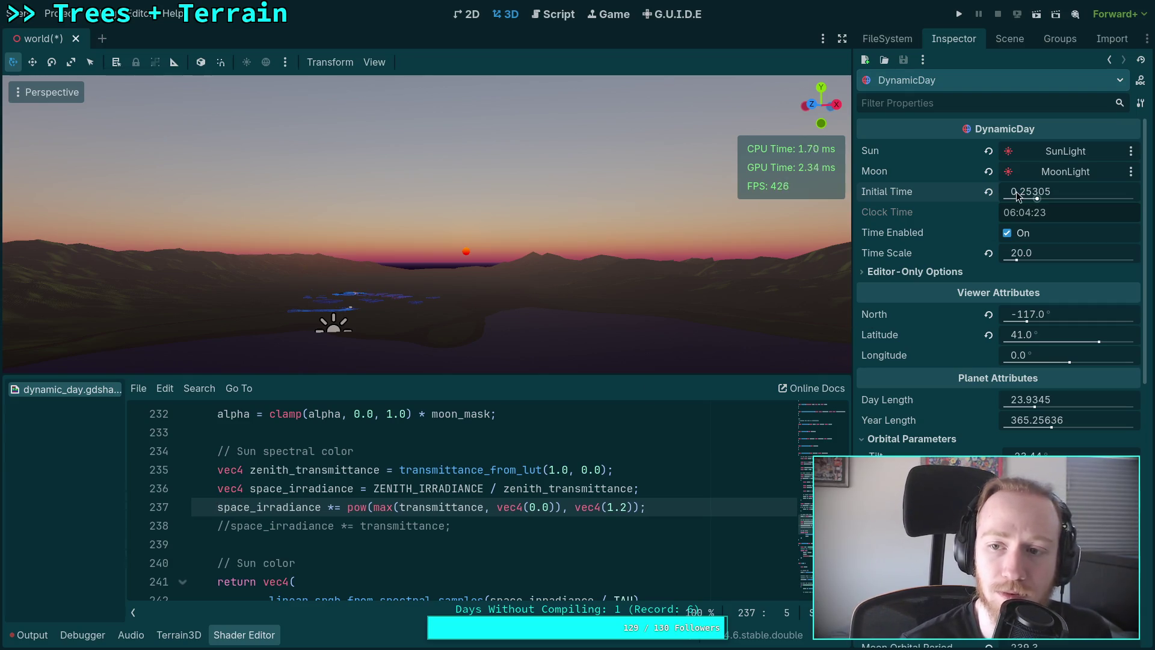
# Delete max( and the , vec4(0.0) clamp argument from line 237.
pyautogui.rightClick(504, 479)
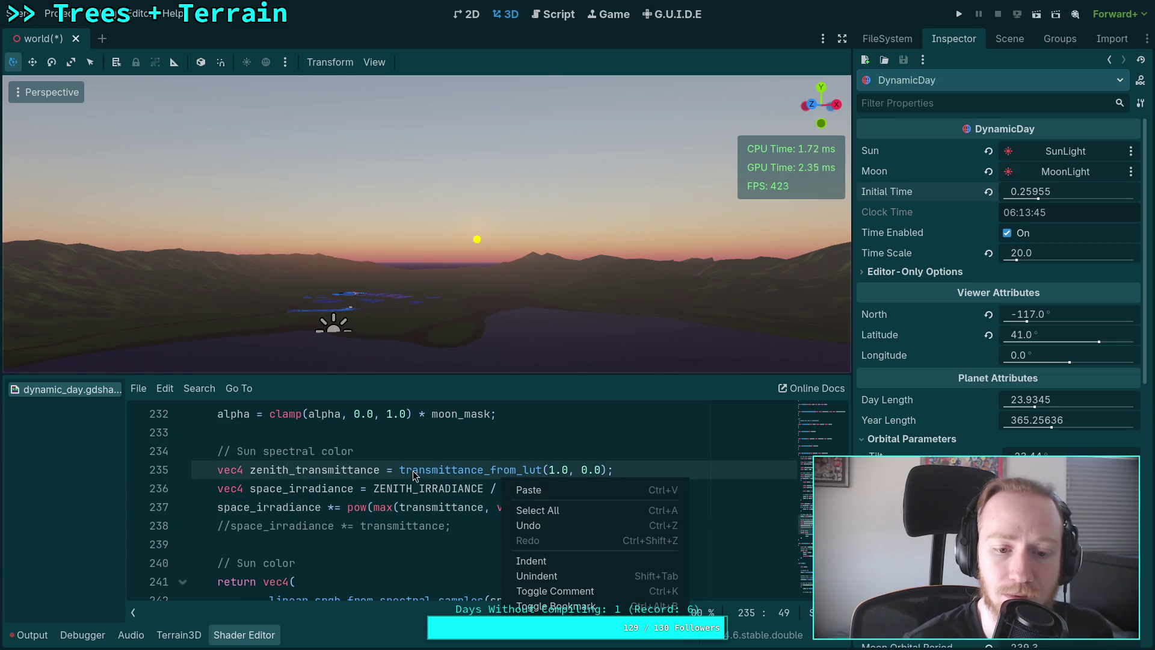
pyautogui.press('Escape')
pyautogui.doubleClick(375, 508)
pyautogui.press('Delete')
pyautogui.press('Delete')
pyautogui.click(536, 507)
pyautogui.hotkey('shift', 'Left')
pyautogui.hotkey('shift', 'Left')
pyautogui.hotkey('shift', 'Left')
pyautogui.press('Delete')
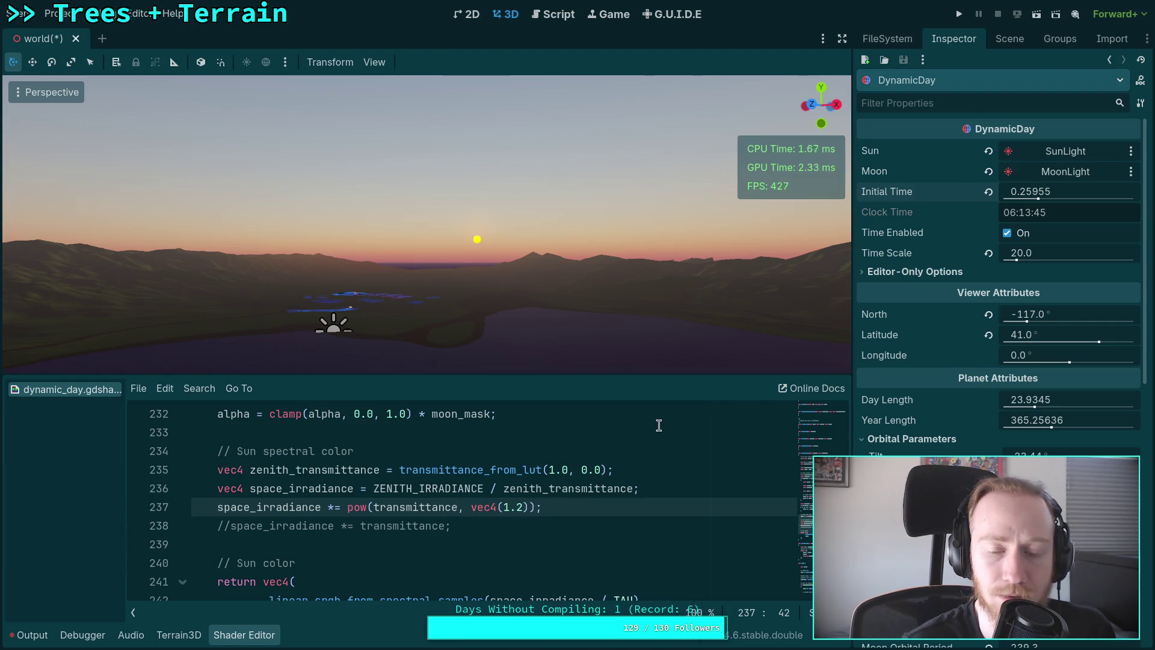
# Orbit to the horizon, rewind Initial Time to 0.24775, and undo the clamp removal.
pyautogui.moveTo(794, 350); pyautogui.dragTo(646, 308)
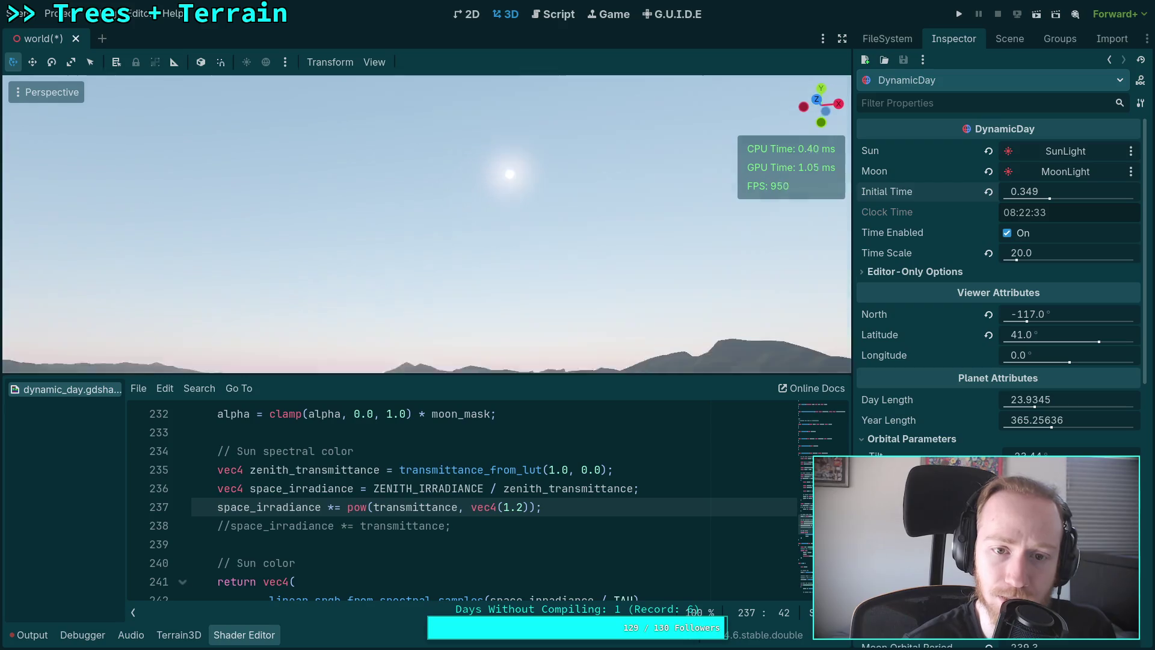
pyautogui.moveTo(530, 228); pyautogui.dragTo(515, 261)
pyautogui.moveTo(1059, 191); pyautogui.dragTo(1006, 191)
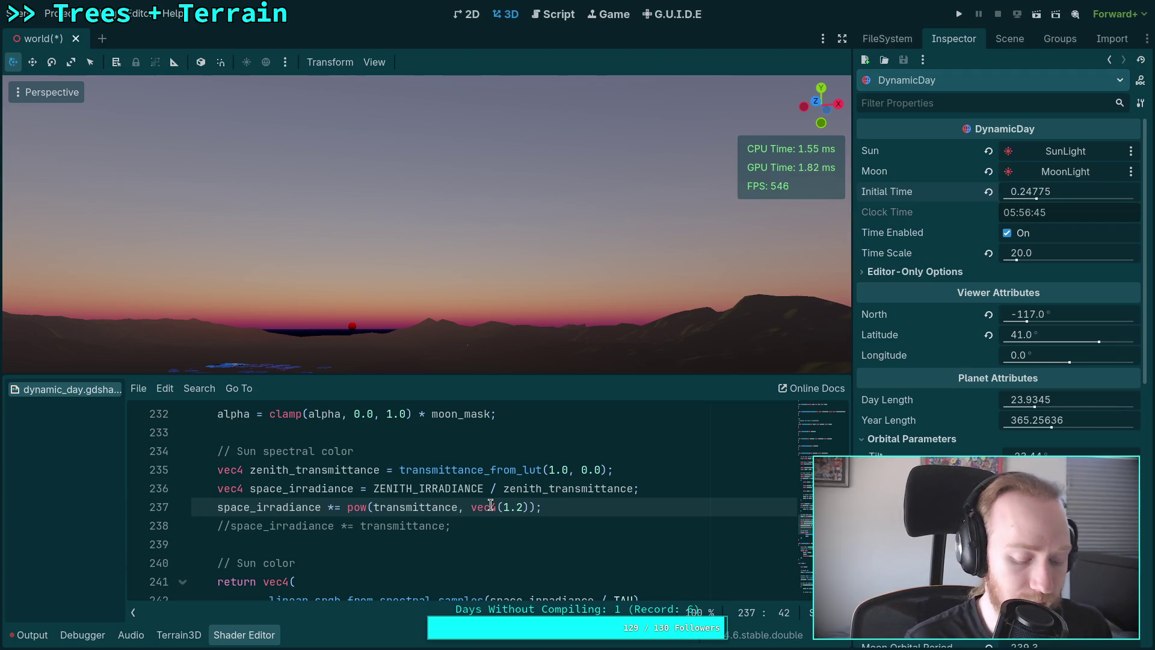
pyautogui.hotkey('ctrl', 'z')
pyautogui.hotkey('ctrl', 'z')
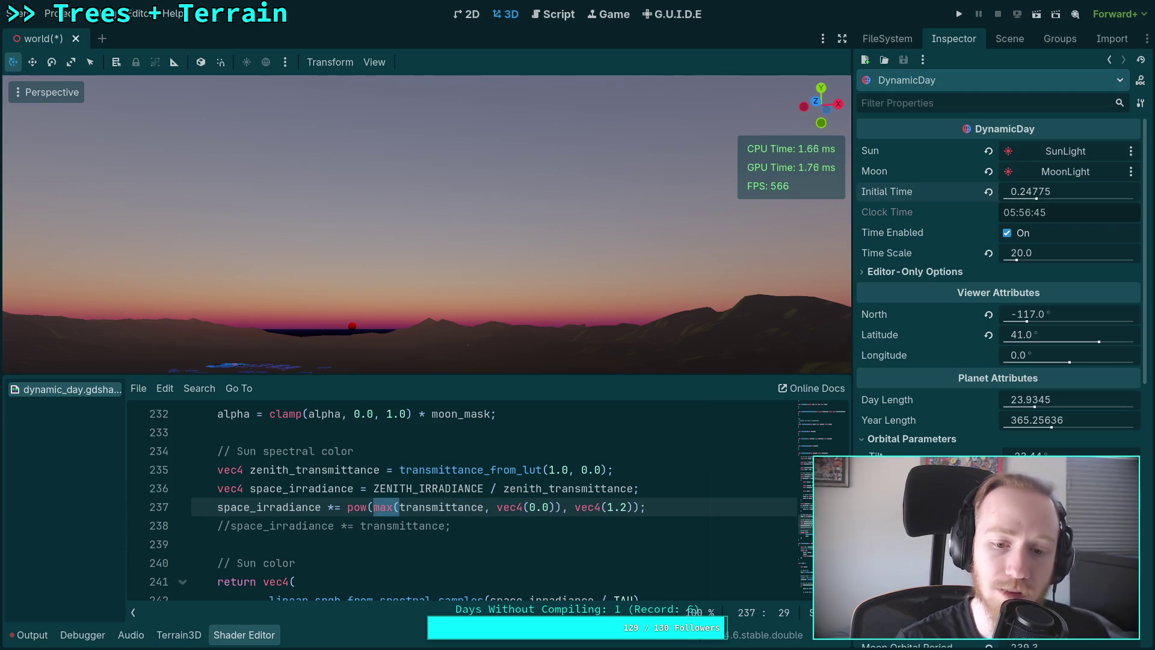
# Change the clamp on line 237 from max to min with vec4(1.0).
pyautogui.click(449, 507)
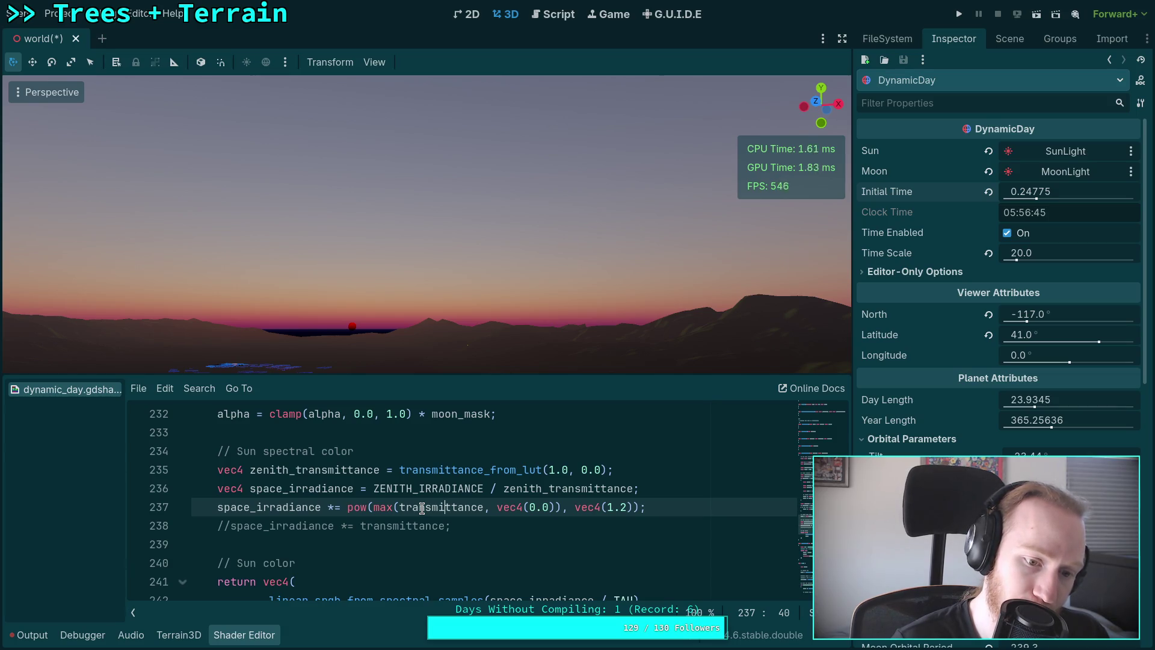
pyautogui.doubleClick(381, 506)
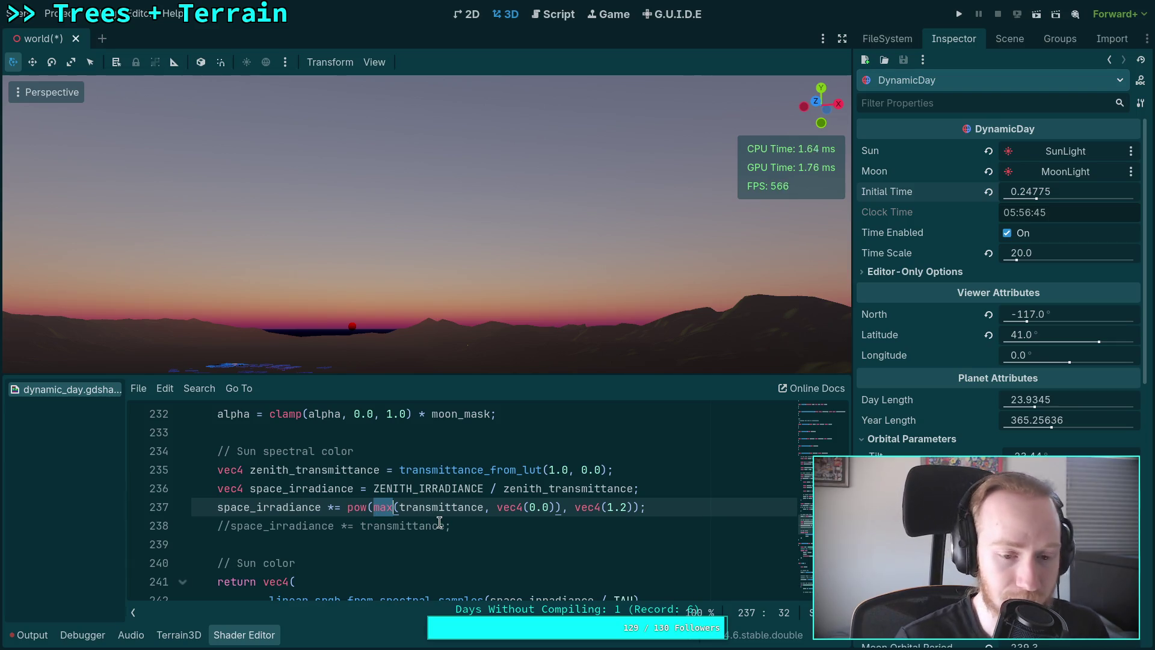
pyautogui.write('min')
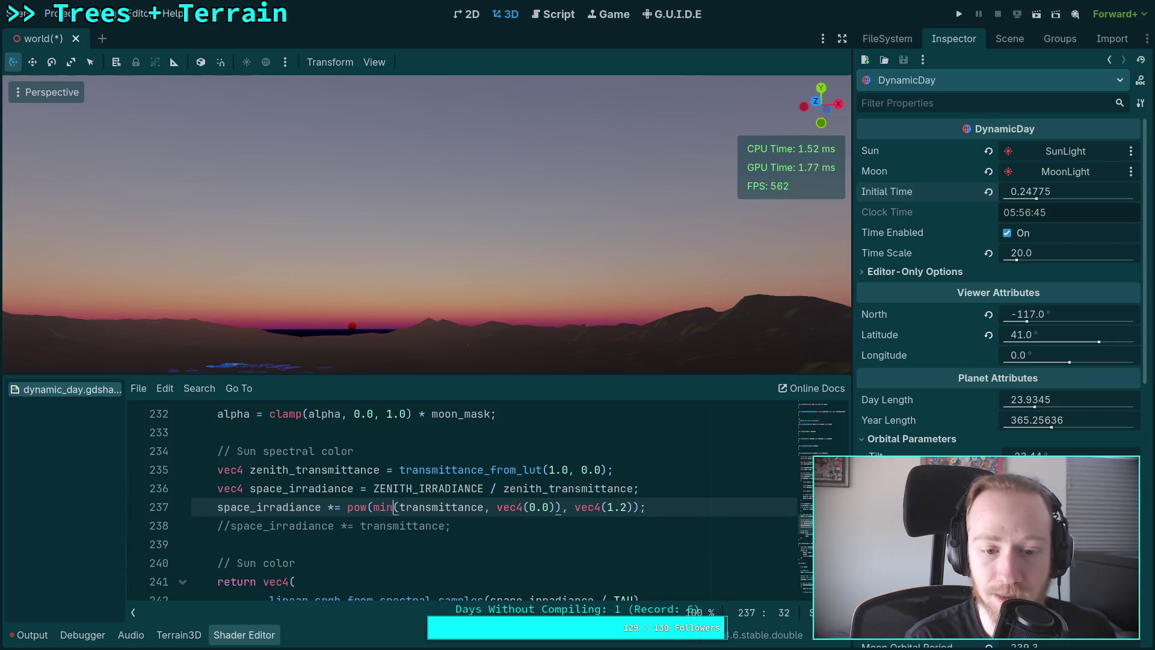
pyautogui.doubleClick(532, 507)
pyautogui.write('1')
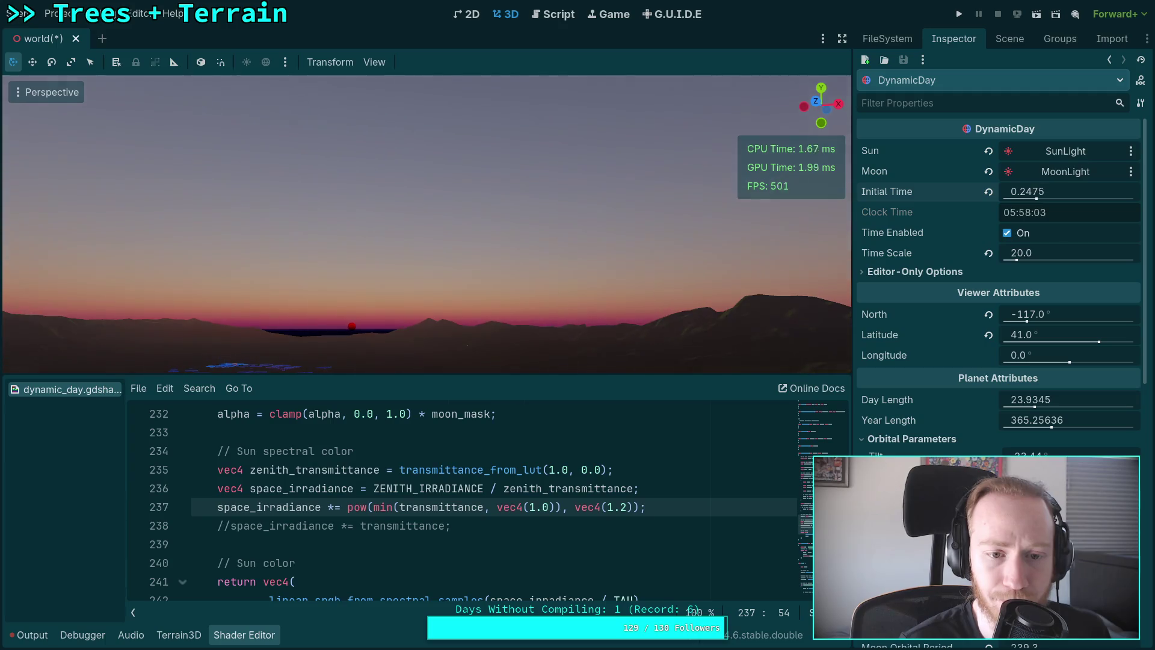
# Delete the min( ) wrapper, leaving pow(transmittance, vec4(1.2)).
pyautogui.doubleClick(388, 507)
pyautogui.press('Delete')
pyautogui.press('Delete')
pyautogui.hotkey('ctrl', 'Right')
pyautogui.hotkey('shift', 'ctrl', 'Right')
pyautogui.hotkey('shift', 'ctrl', 'Right')
pyautogui.hotkey('shift', 'ctrl', 'Right')
pyautogui.press('Delete')
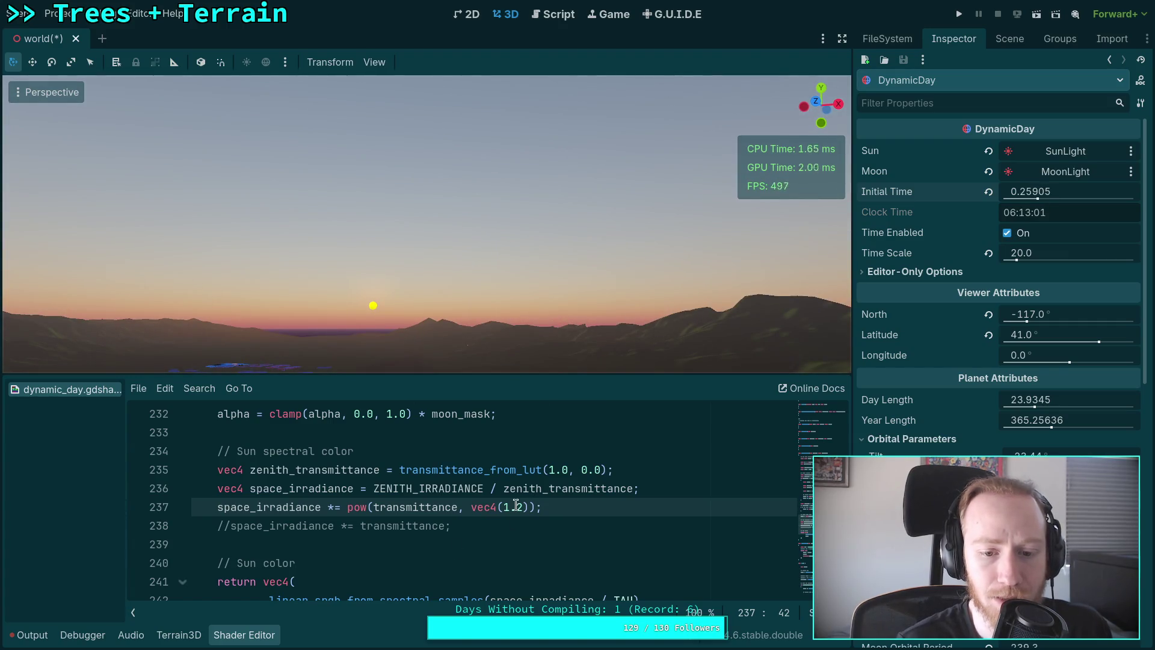
# Set the transmittance exponent to vec4(1.0) and lower Initial Time to 0.24945 for a red sunset sun.
pyautogui.click(517, 507)
pyautogui.write('0')
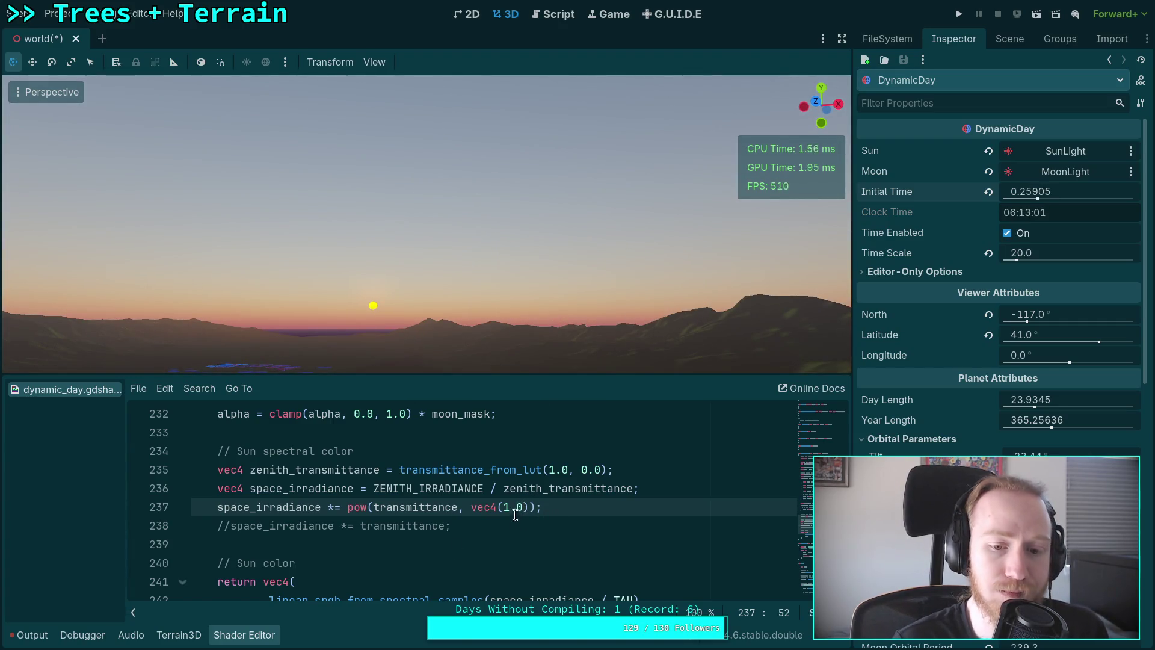
pyautogui.press('Delete')
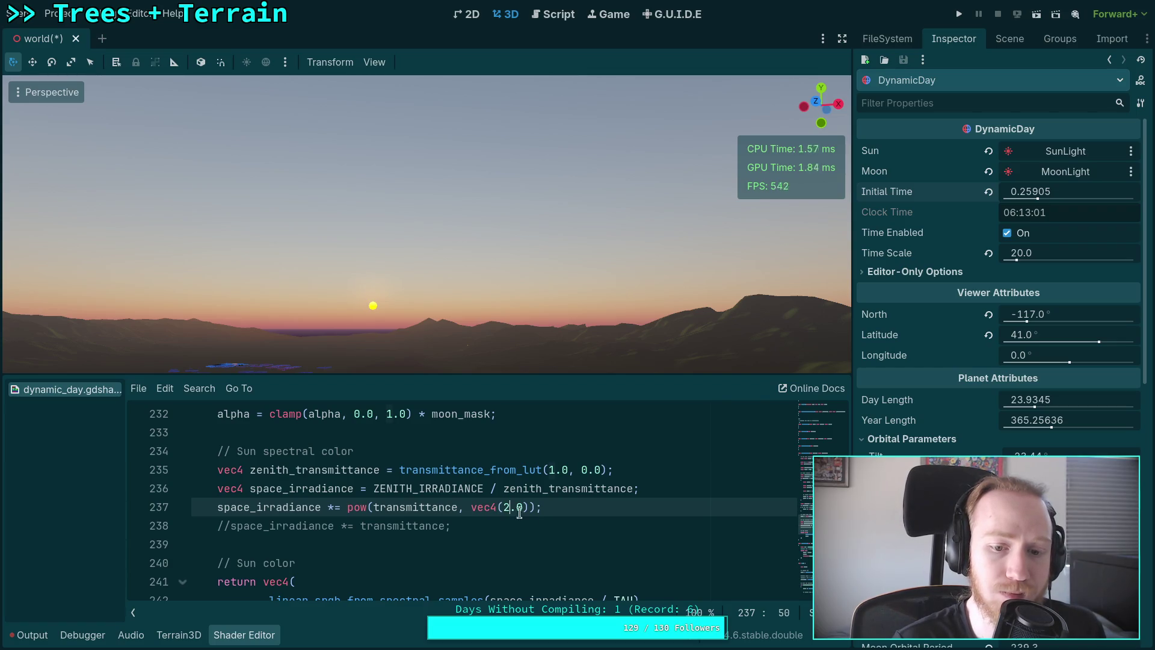
pyautogui.write('2')
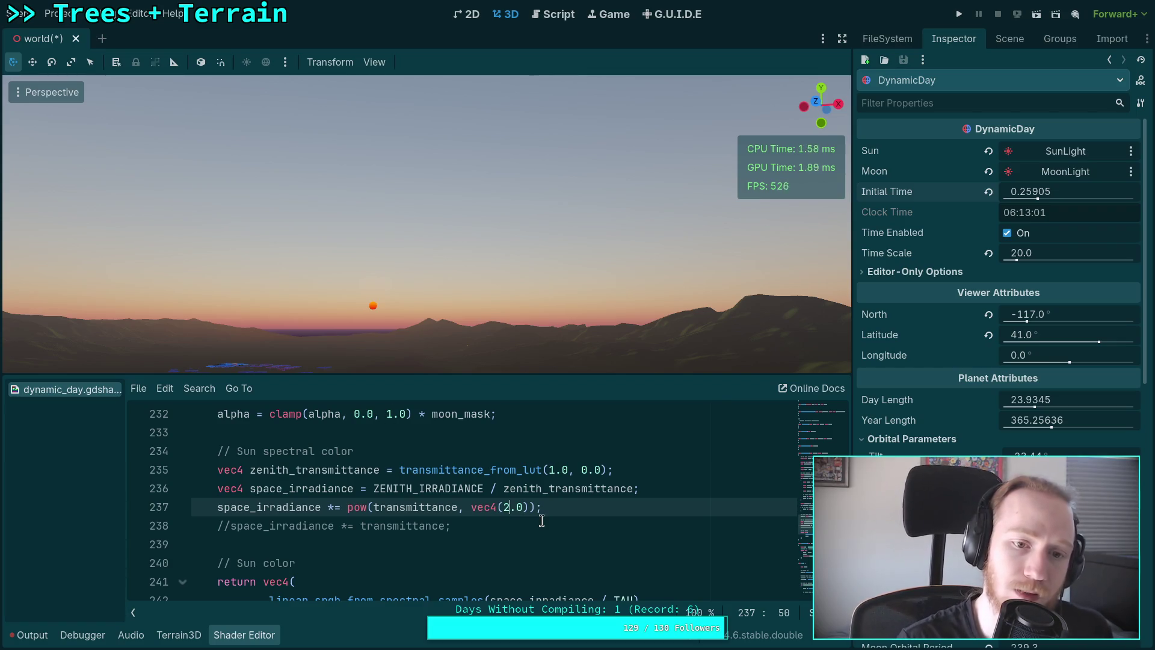
pyautogui.moveTo(1035, 193)
pyautogui.mouseDown()
pyautogui.moveTo(1020, 193)
pyautogui.moveTo(1047, 193)
pyautogui.moveTo(1021, 194)
pyautogui.mouseUp()
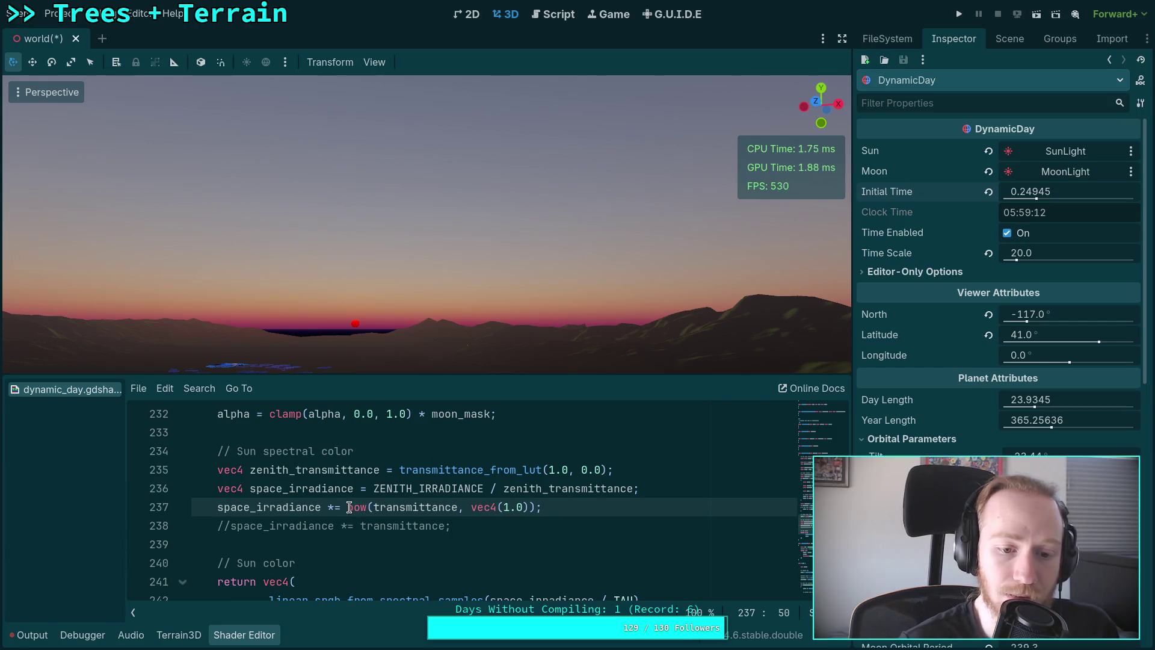
# Switch to the plain transmittance multiply line and delete the commented-out pow line.
pyautogui.hotkey('ctrl', 'k')
pyautogui.press('Down')
pyautogui.hotkey('ctrl', 'k')
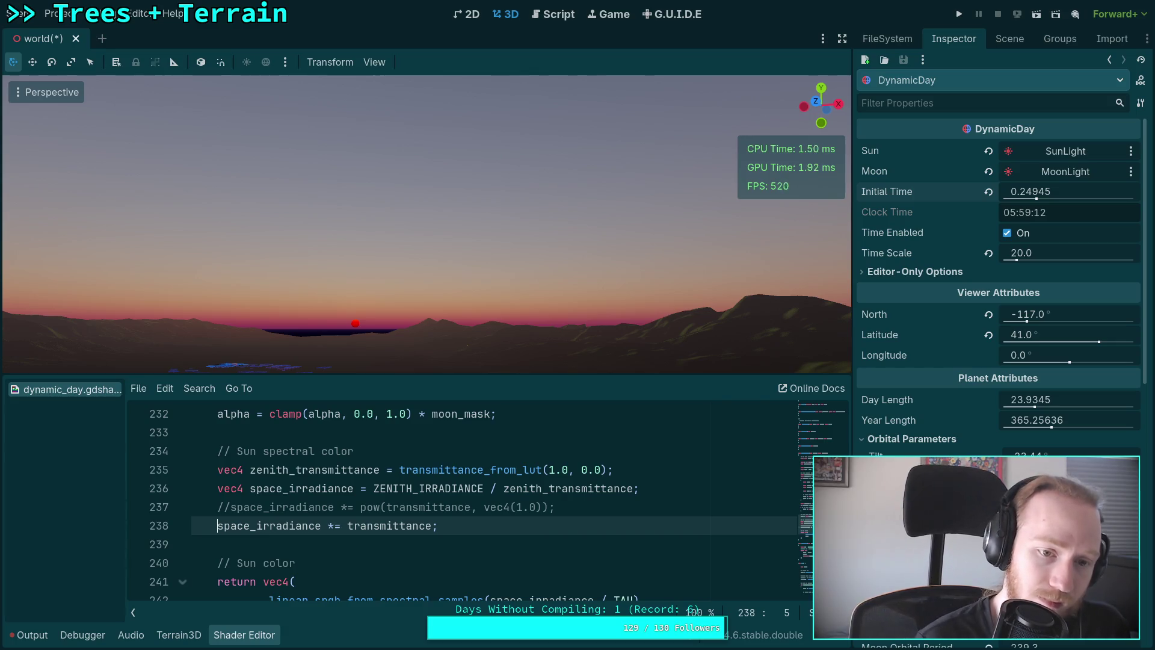
pyautogui.tripleClick(584, 509)
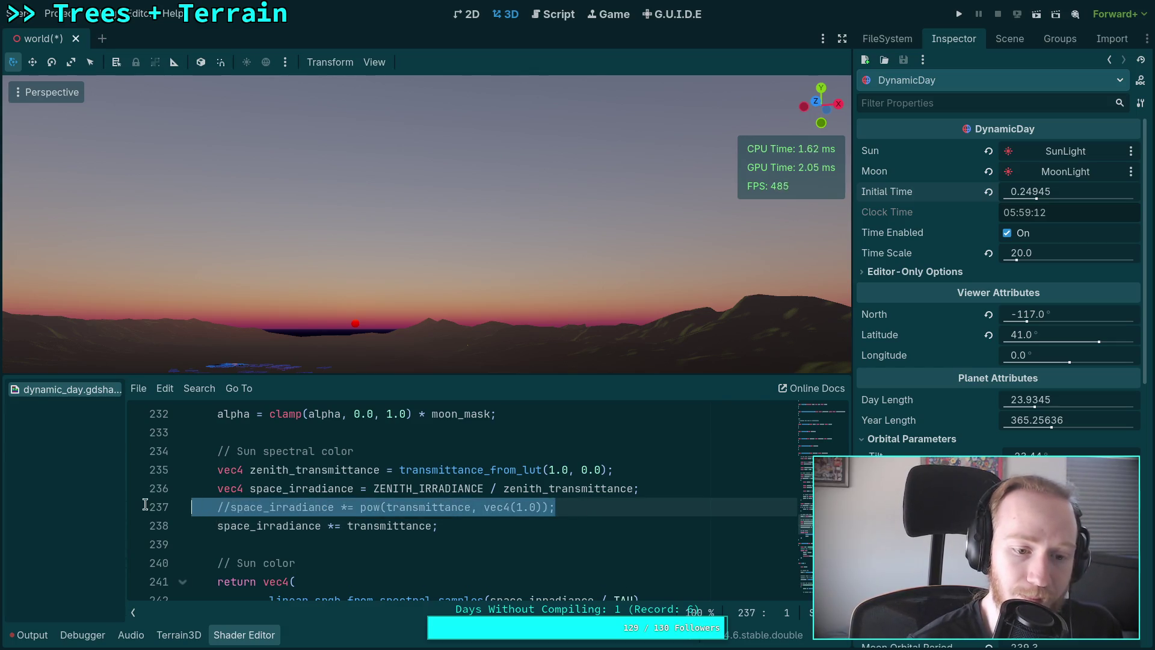
pyautogui.press('BackSpace')
pyautogui.press('BackSpace')
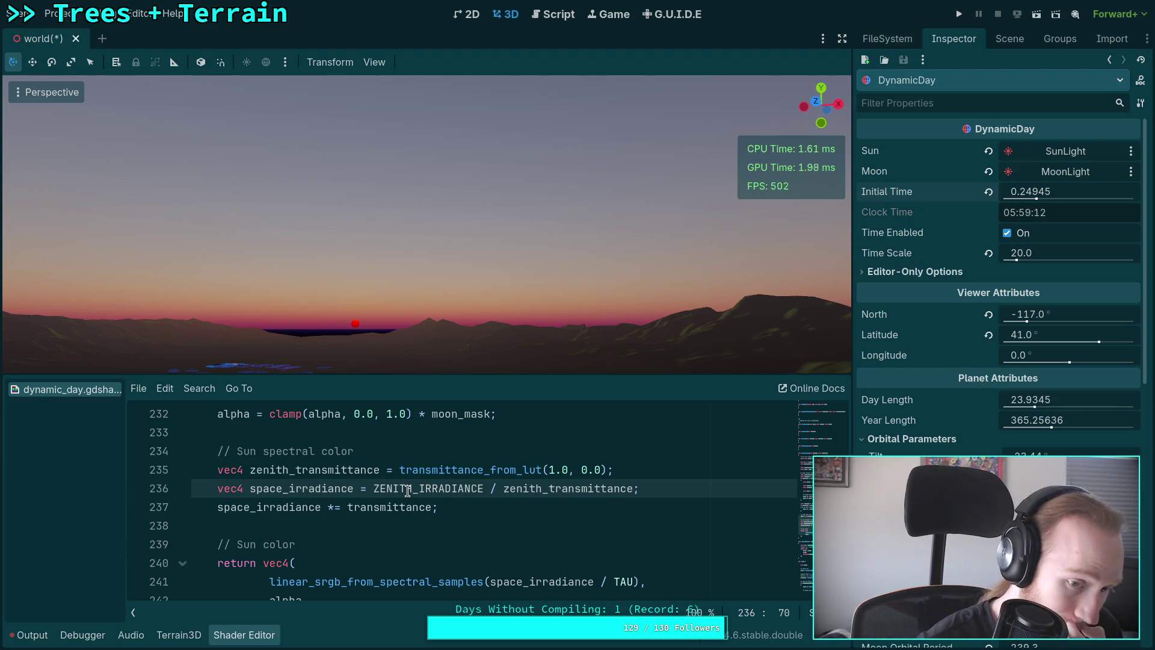
# Set DynamicDay's Initial Time to 0.25665 (06:09:34).
pyautogui.scroll(1, 400, 484)
pyautogui.scroll(1, 400, 484)
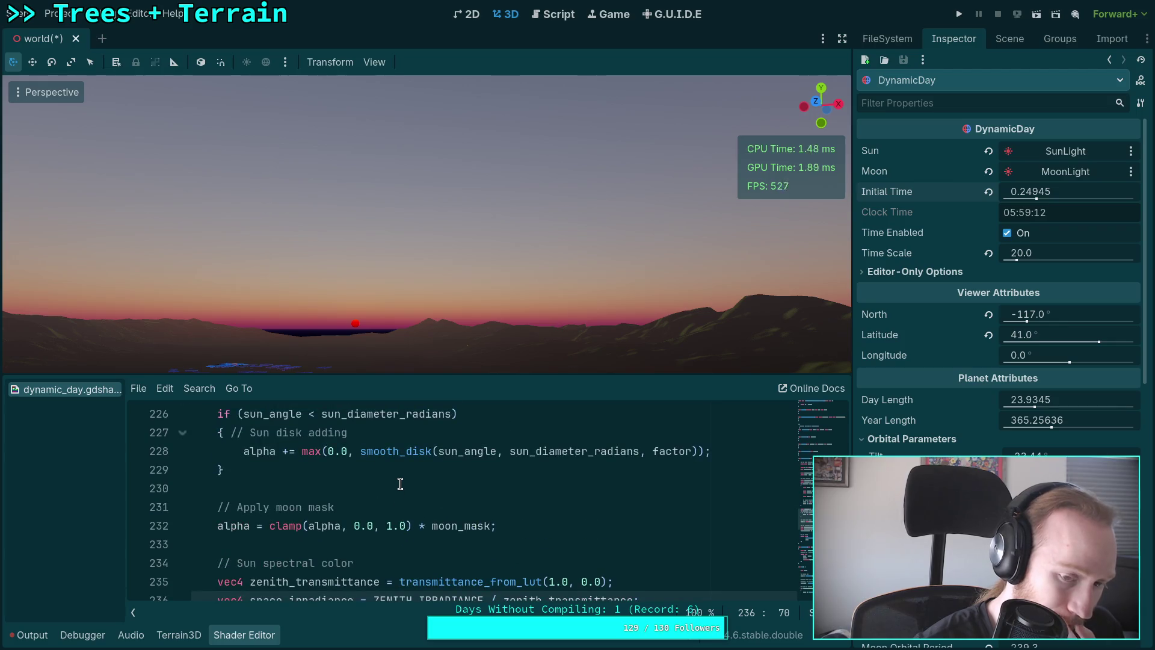
pyautogui.scroll(-2, 400, 484)
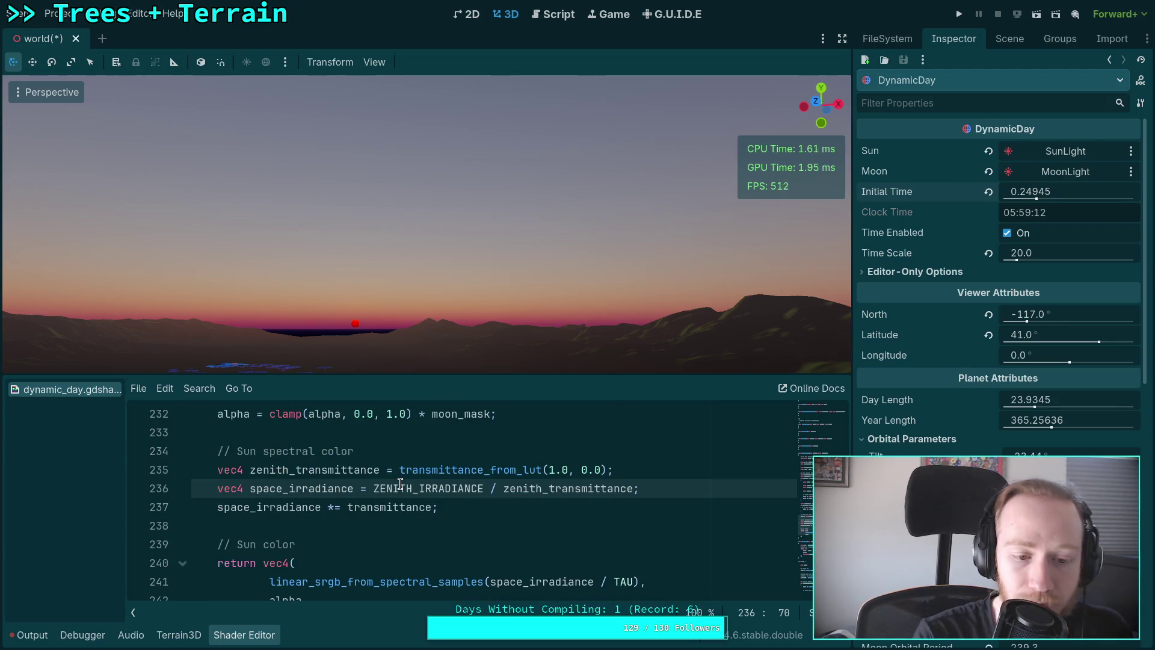
pyautogui.scroll(-1, 415, 482)
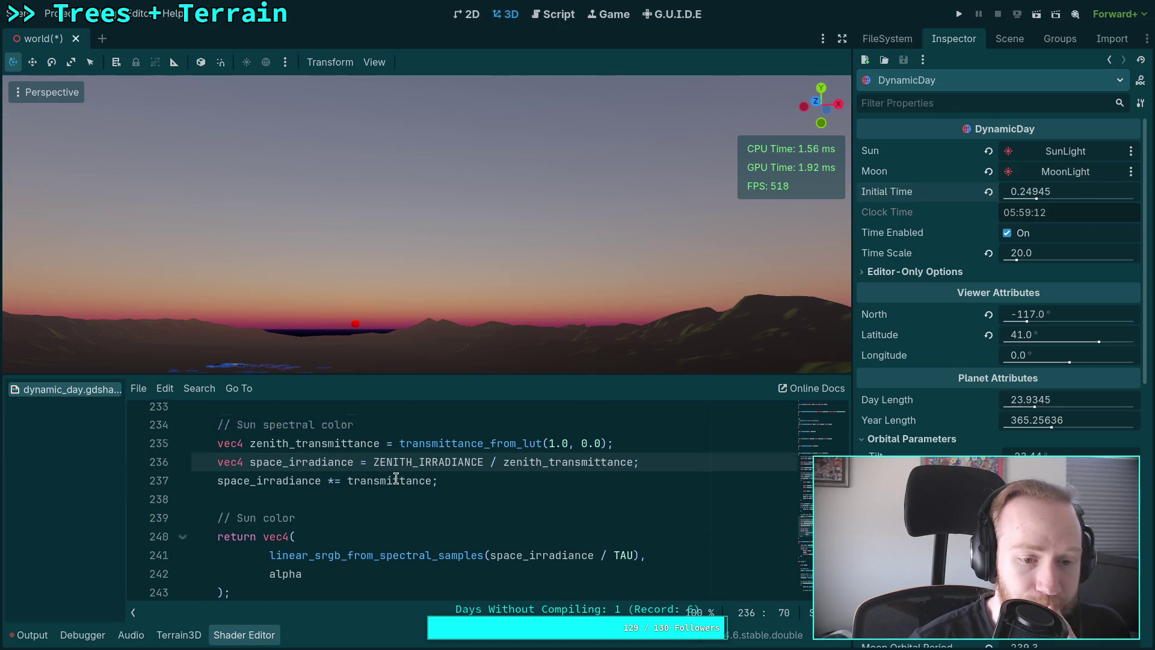
pyautogui.scroll(3, 400, 484)
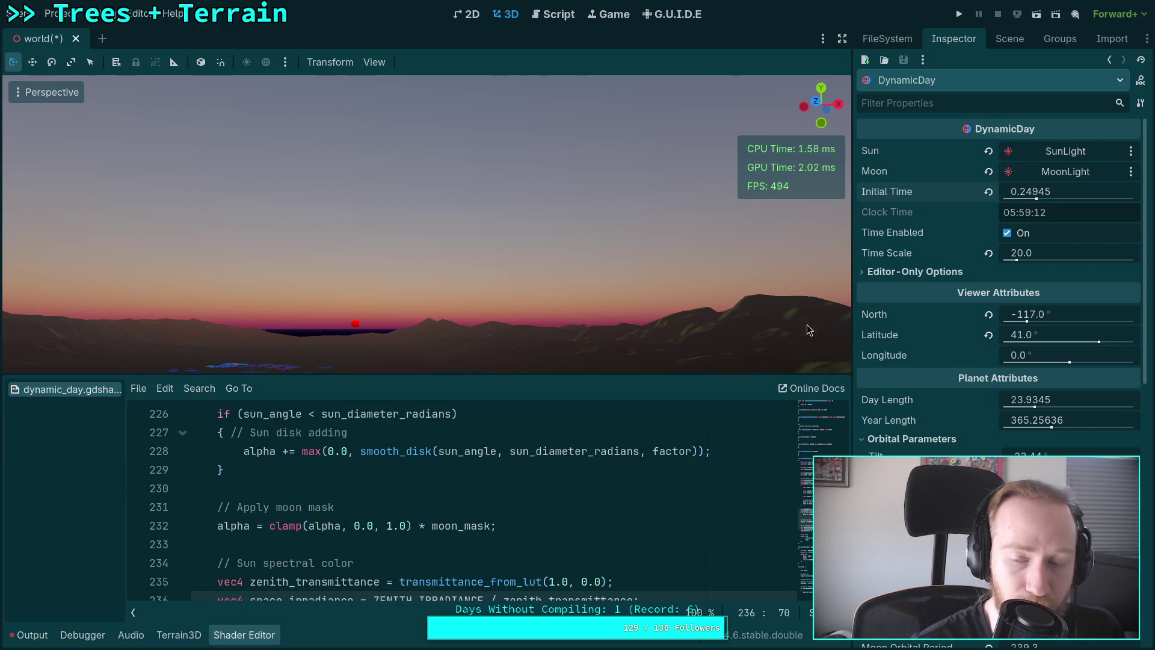
pyautogui.moveTo(1031, 191)
pyautogui.mouseDown()
pyautogui.moveTo(1059, 192)
pyautogui.moveTo(1037, 191)
pyautogui.mouseUp()
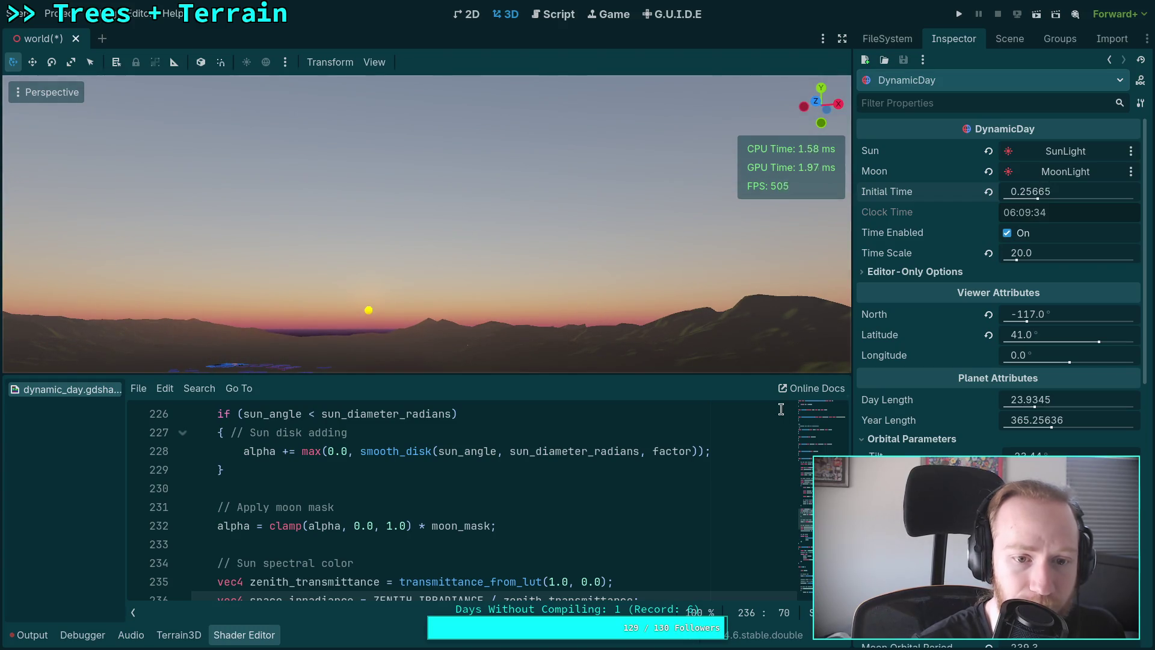
# Save the scene and shader, then test-run the project and stop it.
pyautogui.scroll(-2, 523, 492)
pyautogui.click(527, 494)
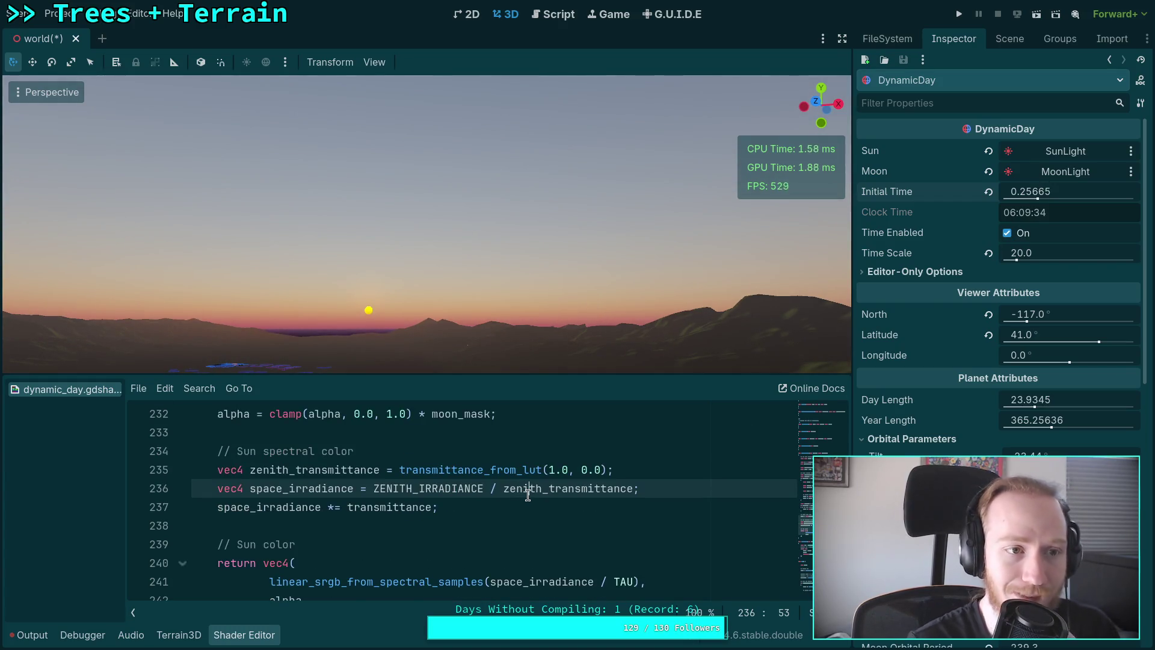
pyautogui.hotkey('ctrl', 's')
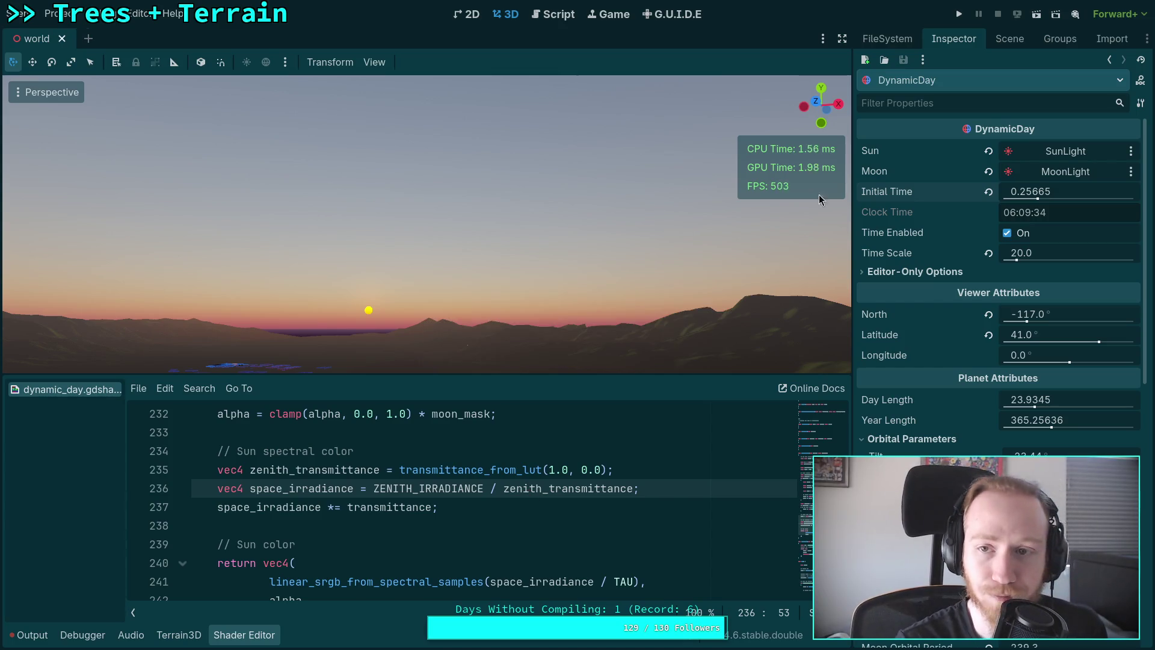
pyautogui.click(954, 21)
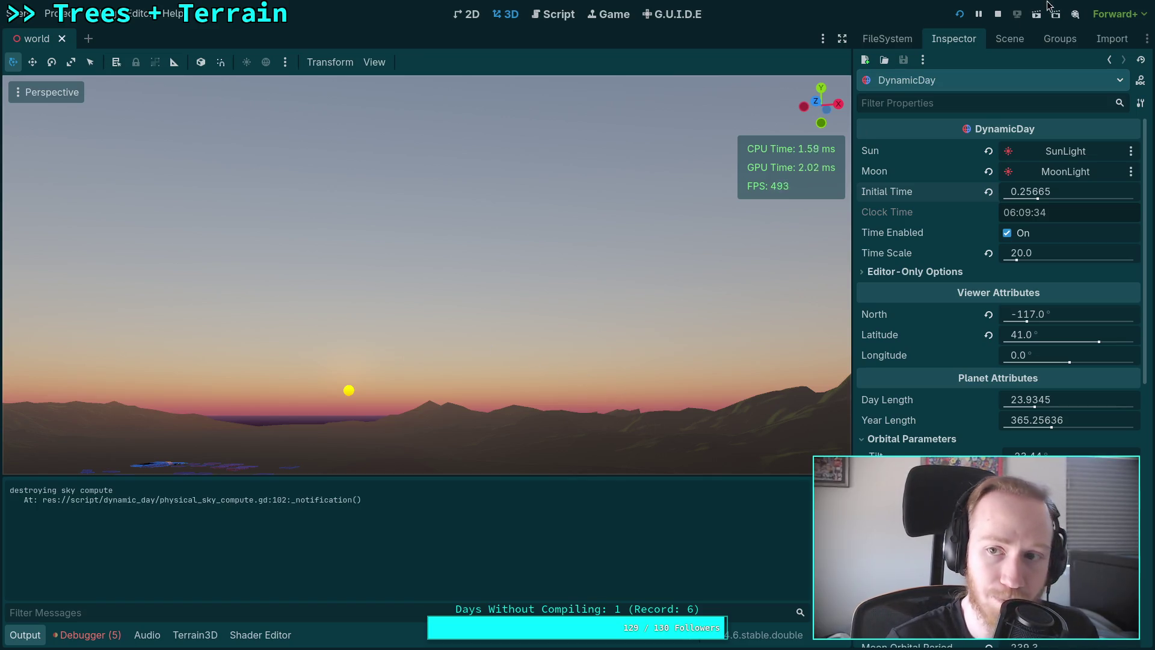
pyautogui.click(998, 13)
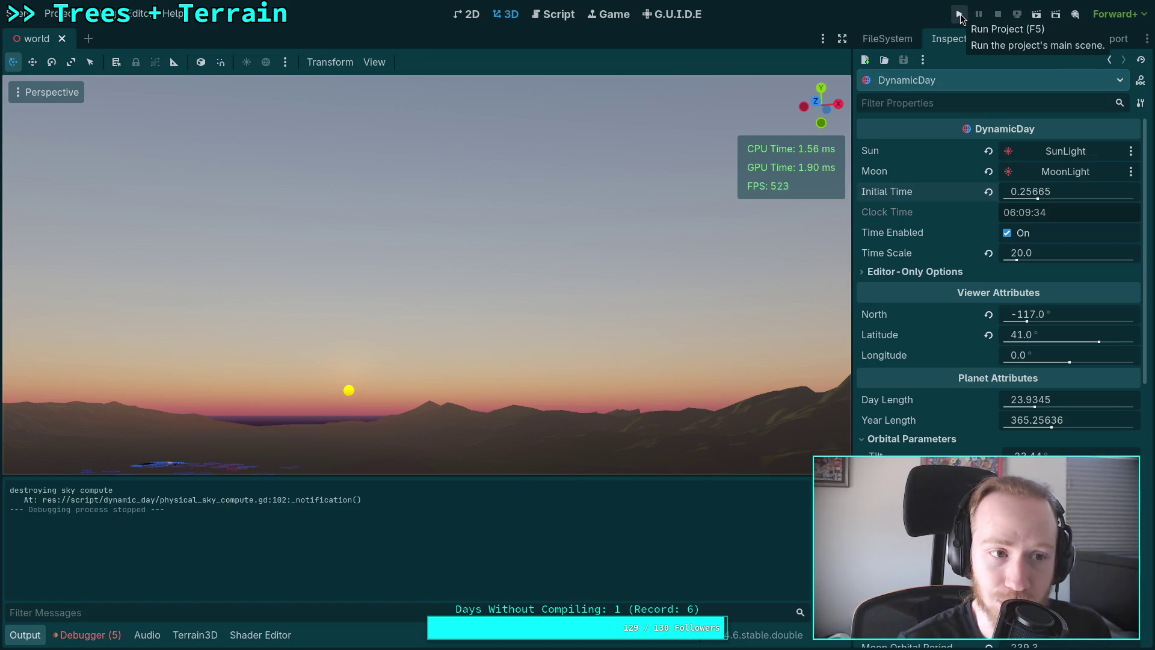
# Relaunch the game, view the sun disk through the rifle scope, and exit to the editor.
pyautogui.click(960, 13)
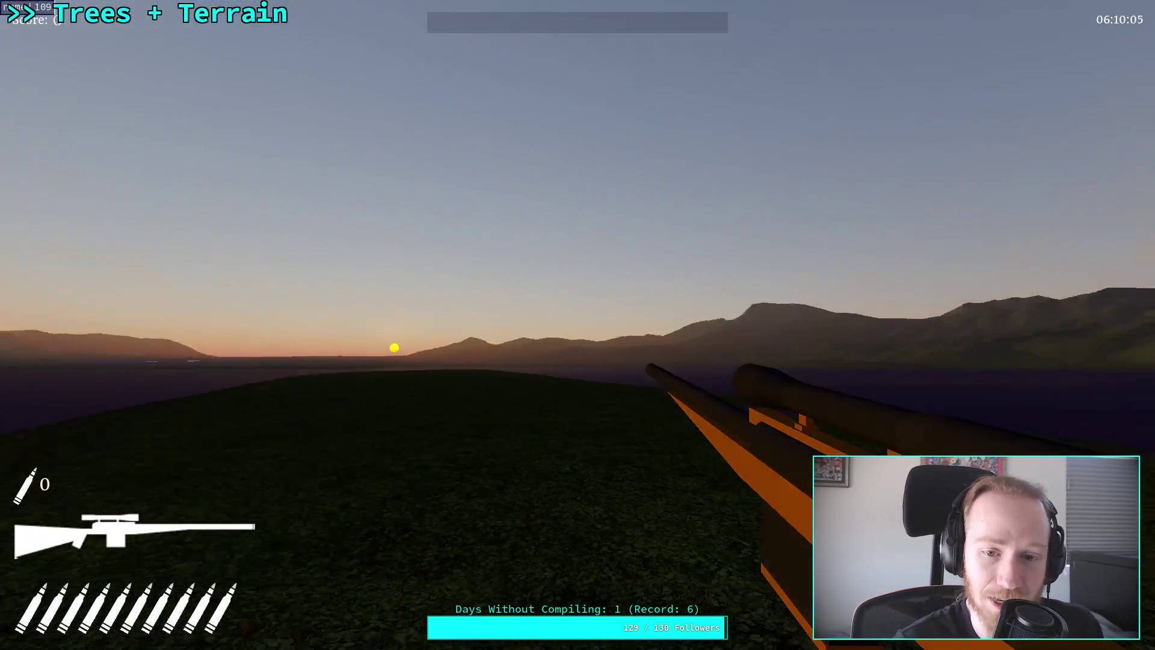
pyautogui.rightClick(577, 325)
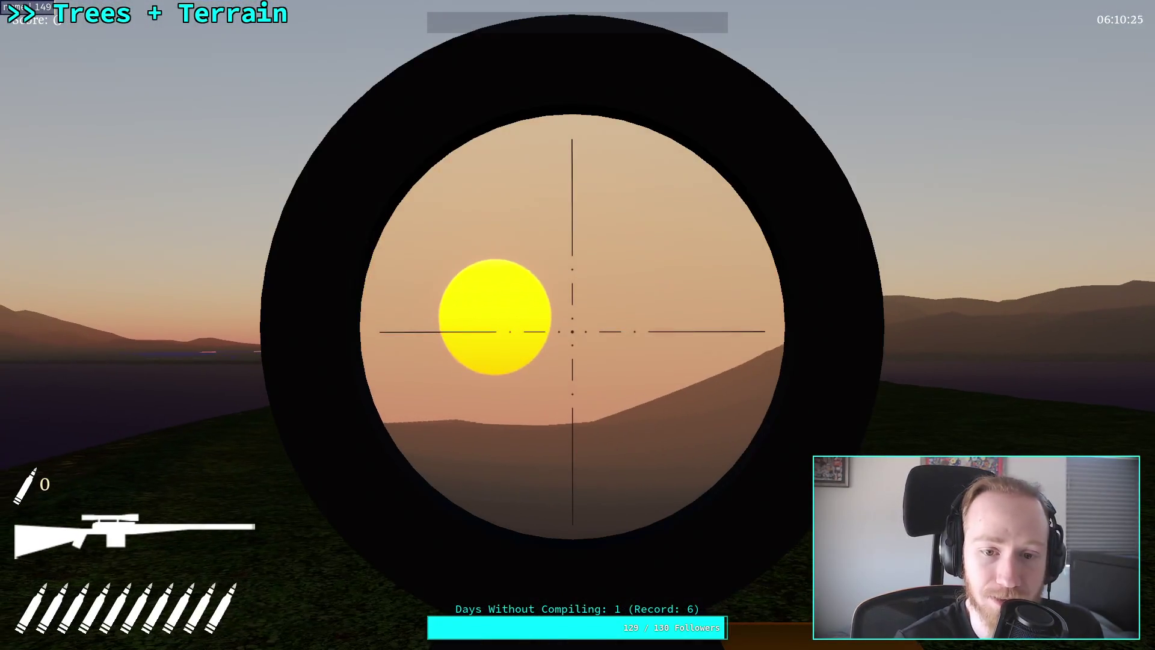
pyautogui.press('Escape')
pyautogui.click(582, 351)
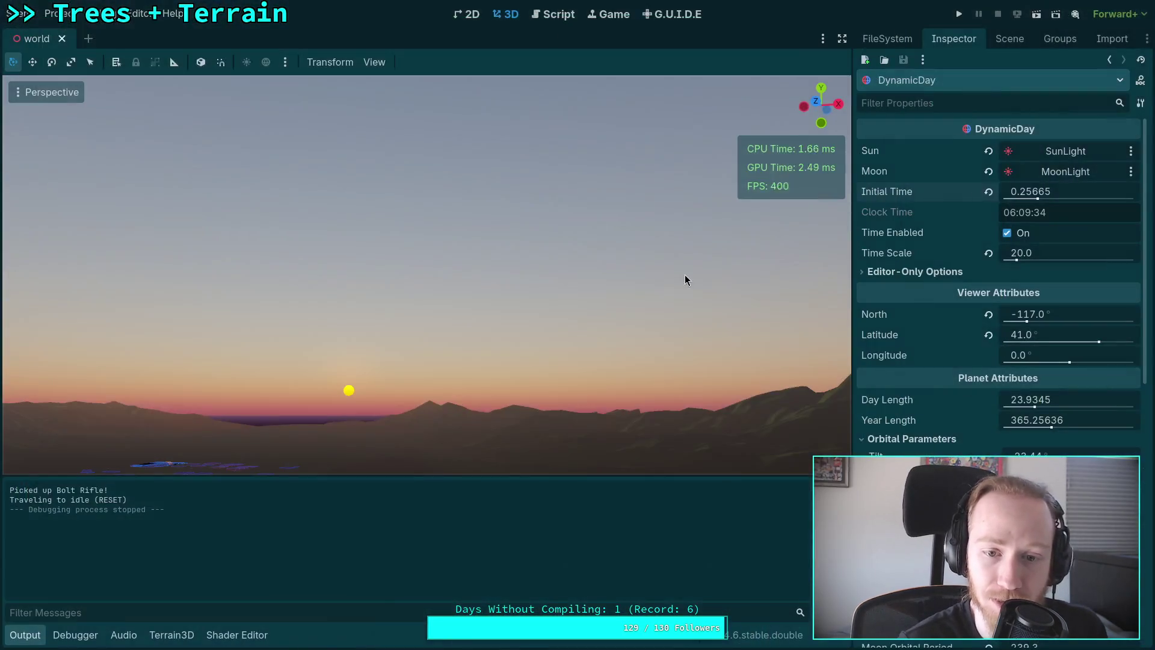
# Set Initial Time back to 0.2462, save the scene, and run the project.
pyautogui.moveTo(1051, 192)
pyautogui.mouseDown()
pyautogui.moveTo(1029, 193)
pyautogui.moveTo(1057, 192)
pyautogui.moveTo(1037, 202)
pyautogui.mouseUp()
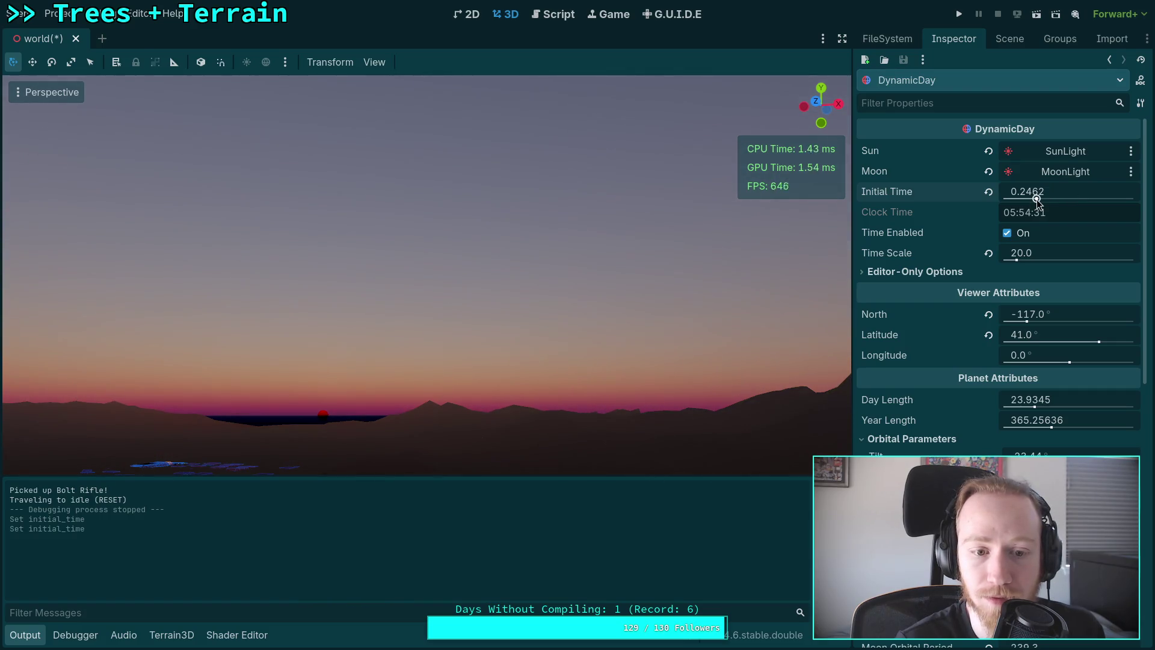
pyautogui.hotkey('ctrl', 's')
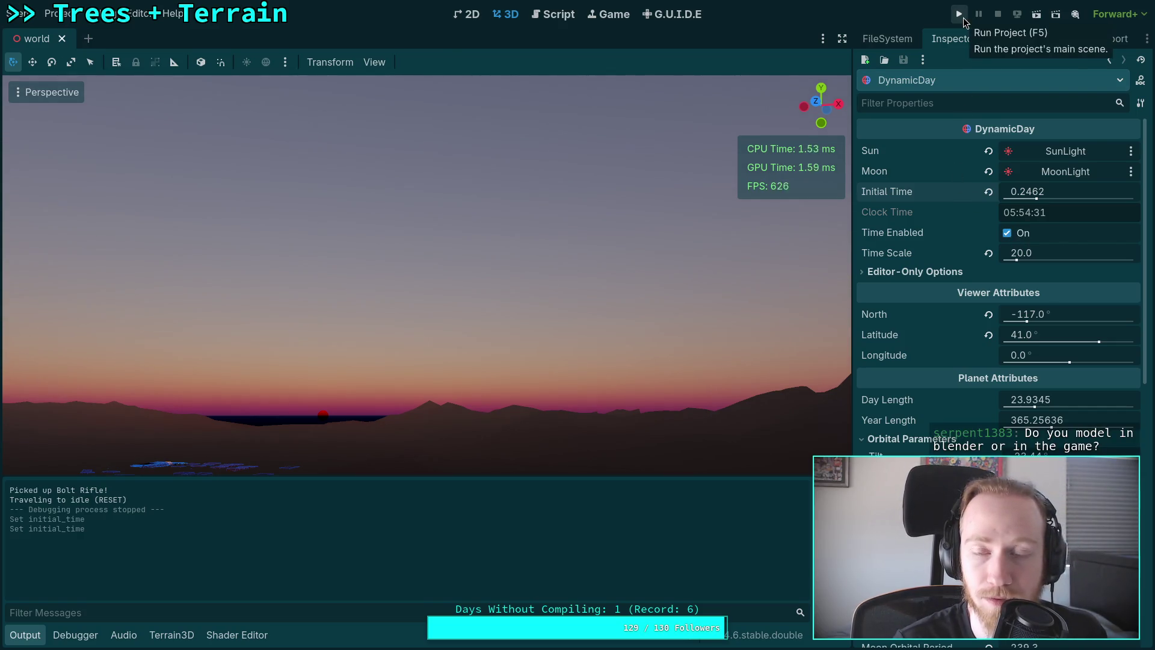
pyautogui.click(962, 20)
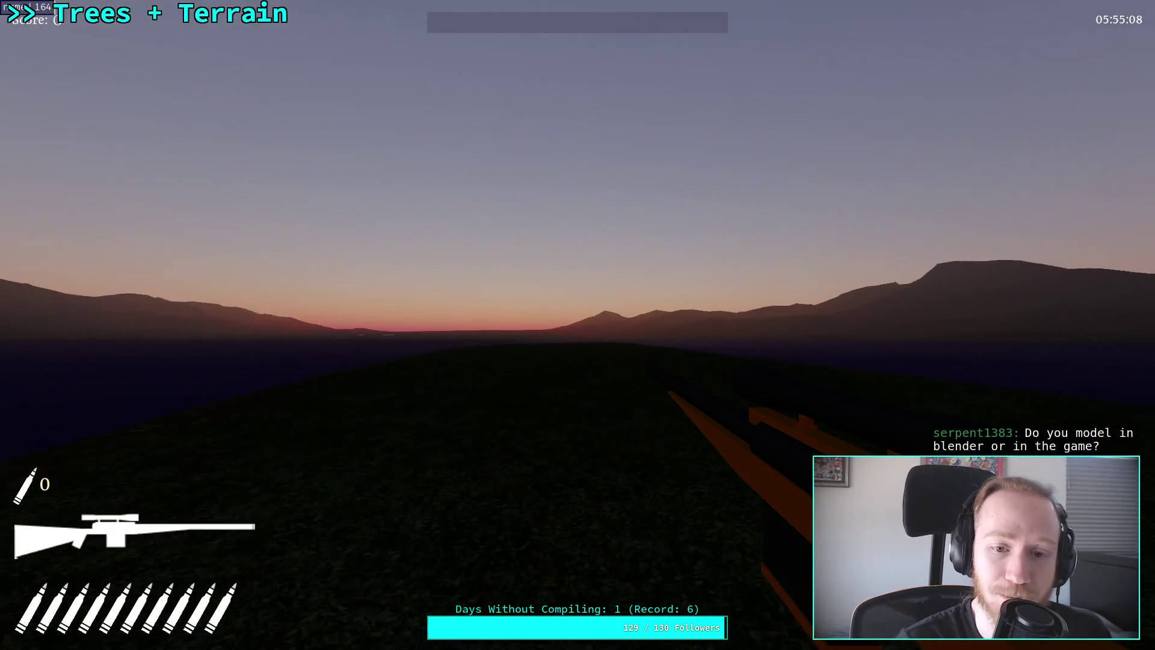
# Scope in and out repeatedly on the setting sun, then pause the game.
pyautogui.rightClick(578, 325)
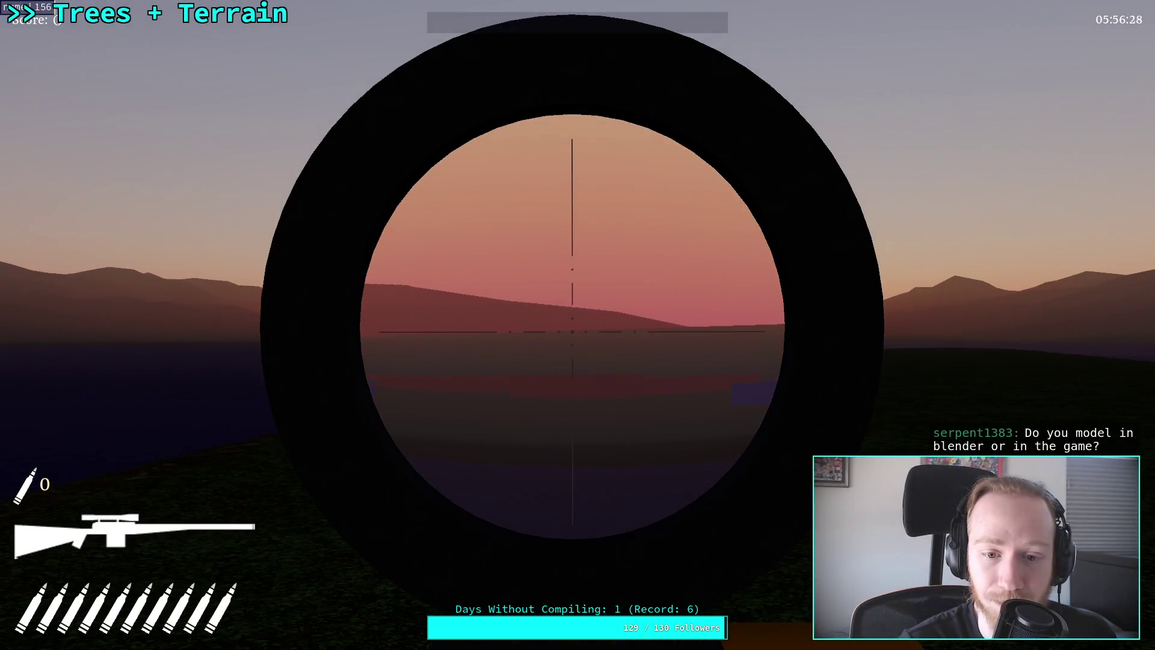
pyautogui.rightClick(577, 324)
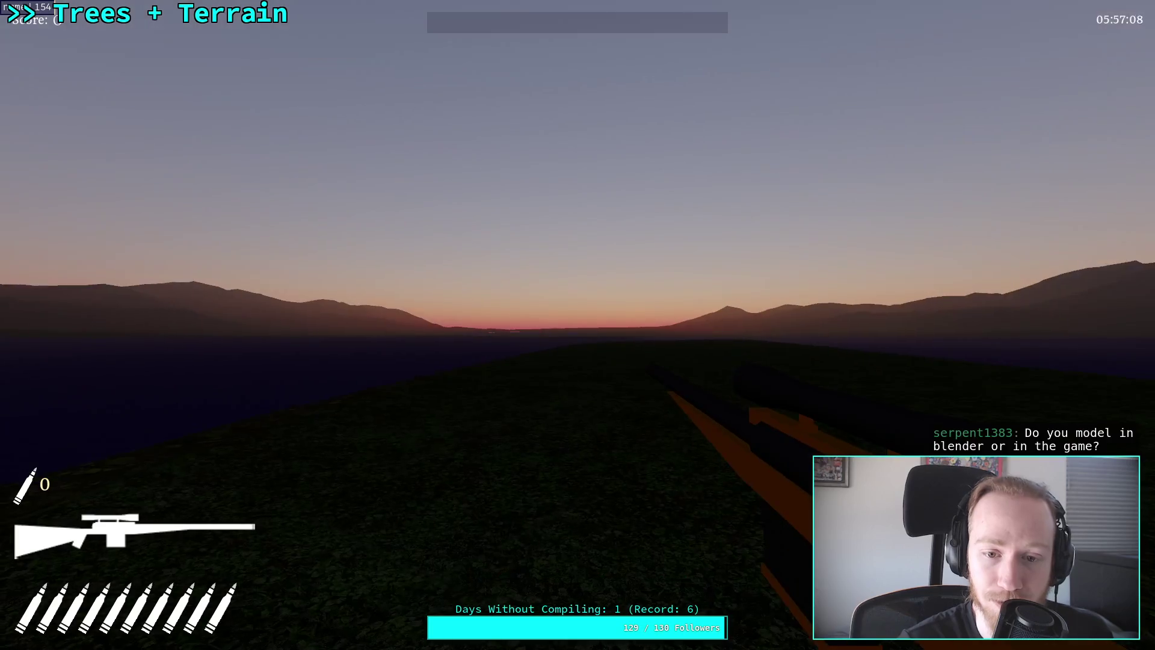
pyautogui.rightClick(578, 325)
pyautogui.rightClick(577, 325)
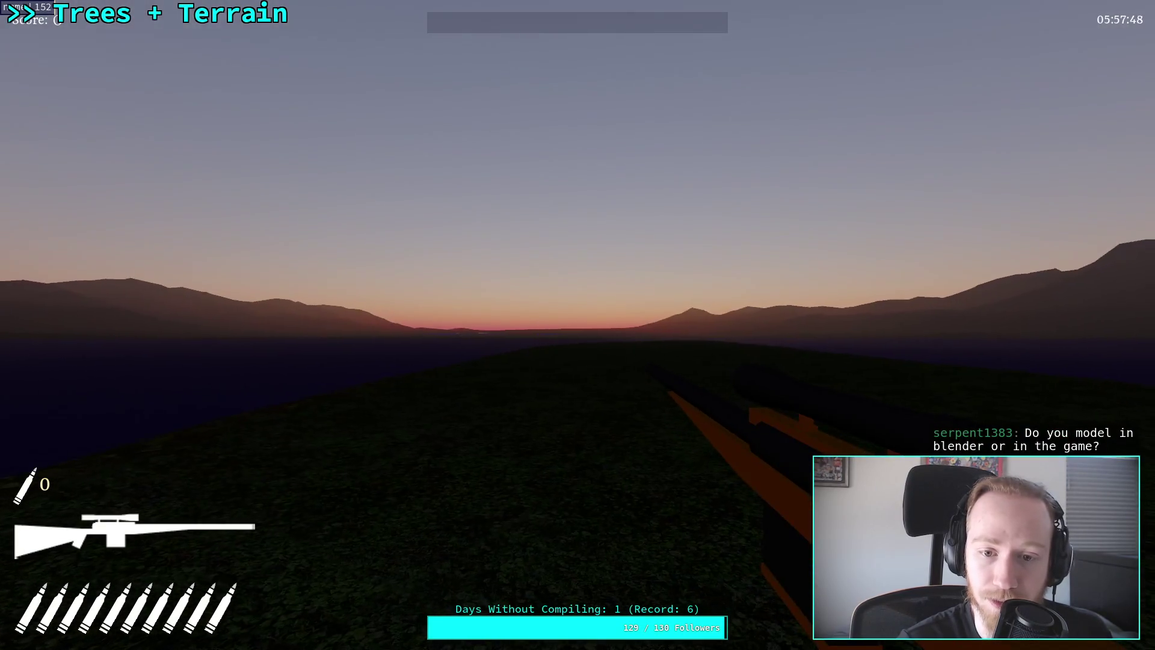
pyautogui.rightClick(578, 325)
pyautogui.rightClick(577, 325)
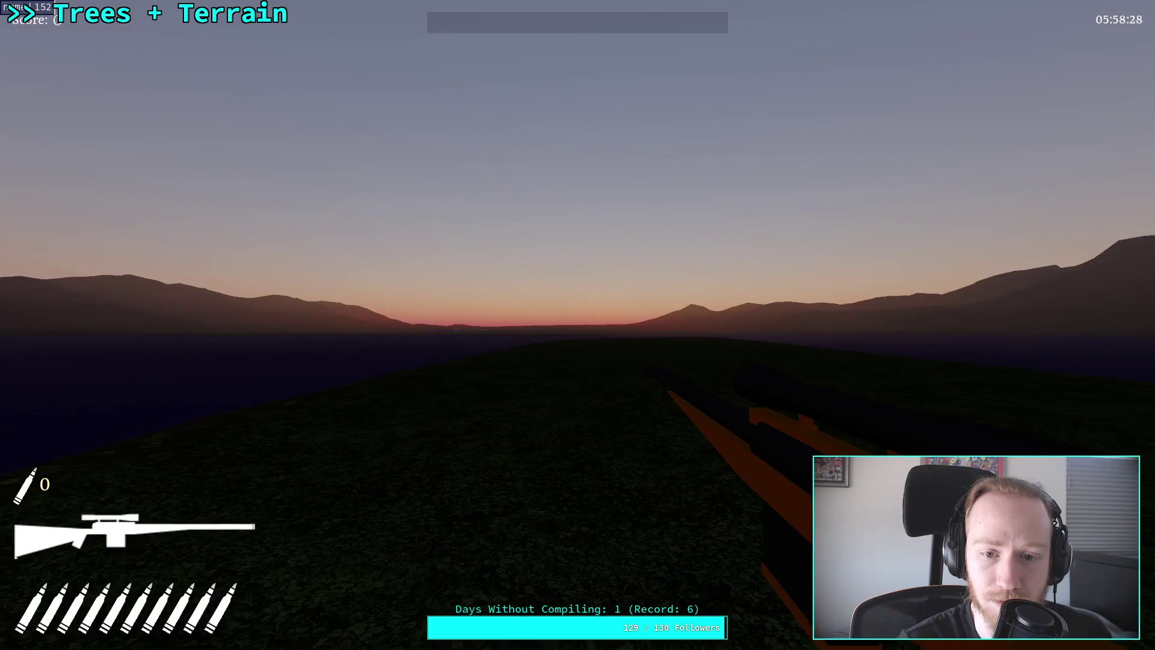
pyautogui.rightClick(578, 325)
pyautogui.rightClick(577, 325)
pyautogui.rightClick(578, 324)
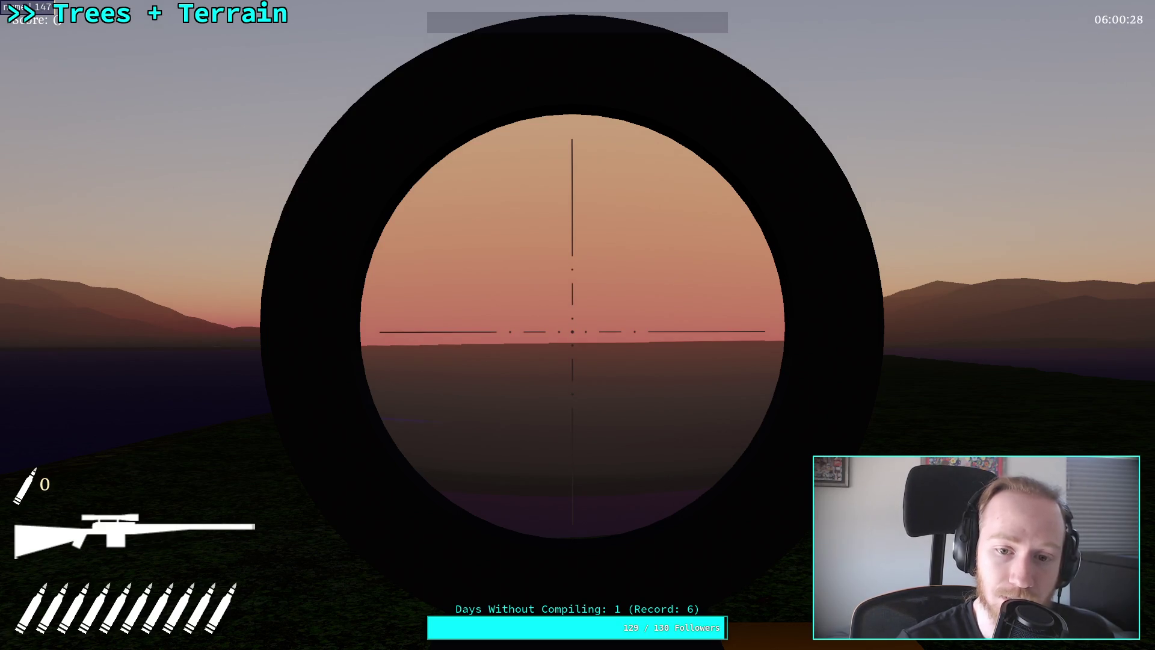
pyautogui.rightClick(578, 325)
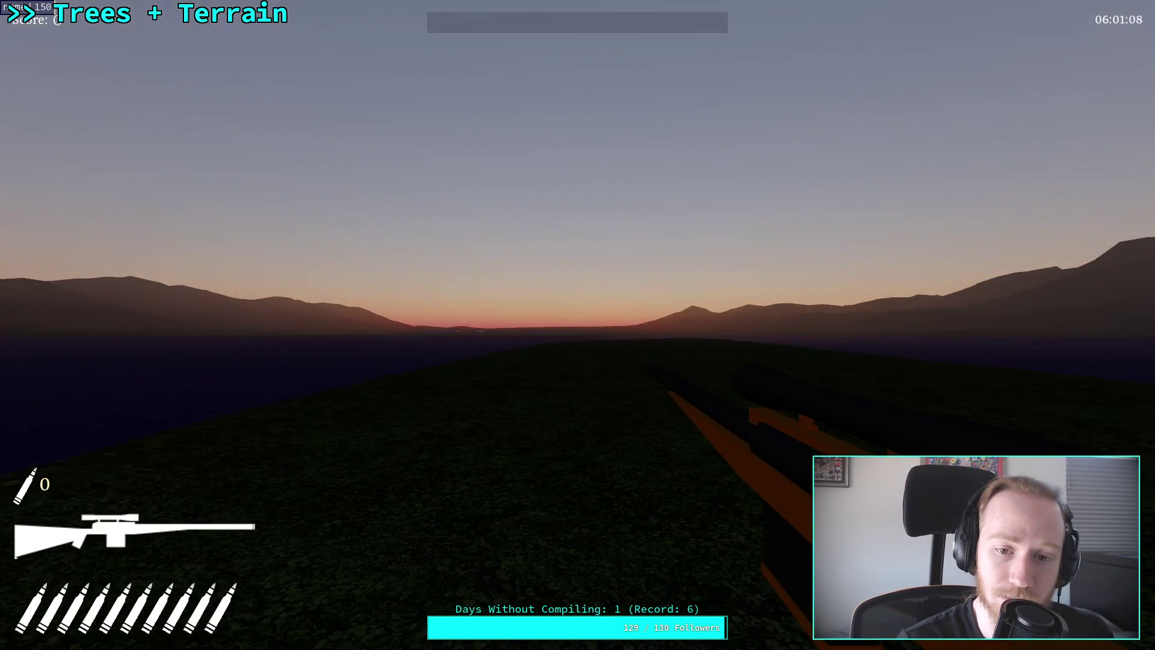
pyautogui.rightClick(577, 325)
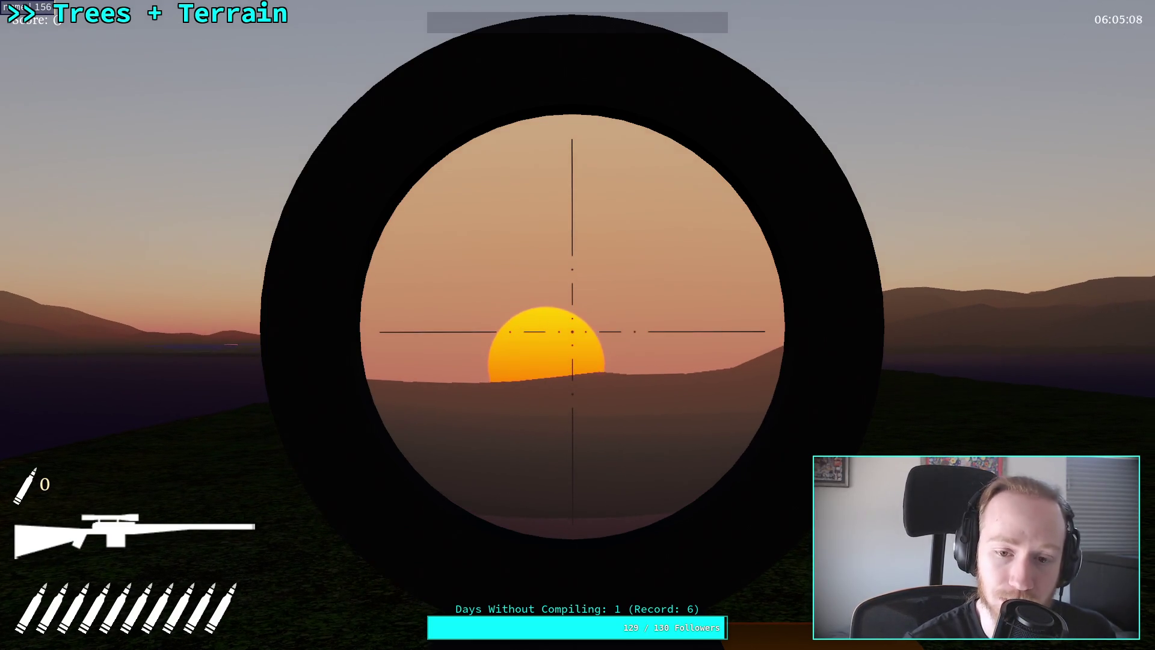
pyautogui.rightClick(572, 331)
pyautogui.rightClick(572, 331)
pyautogui.rightClick(572, 332)
pyautogui.rightClick(573, 332)
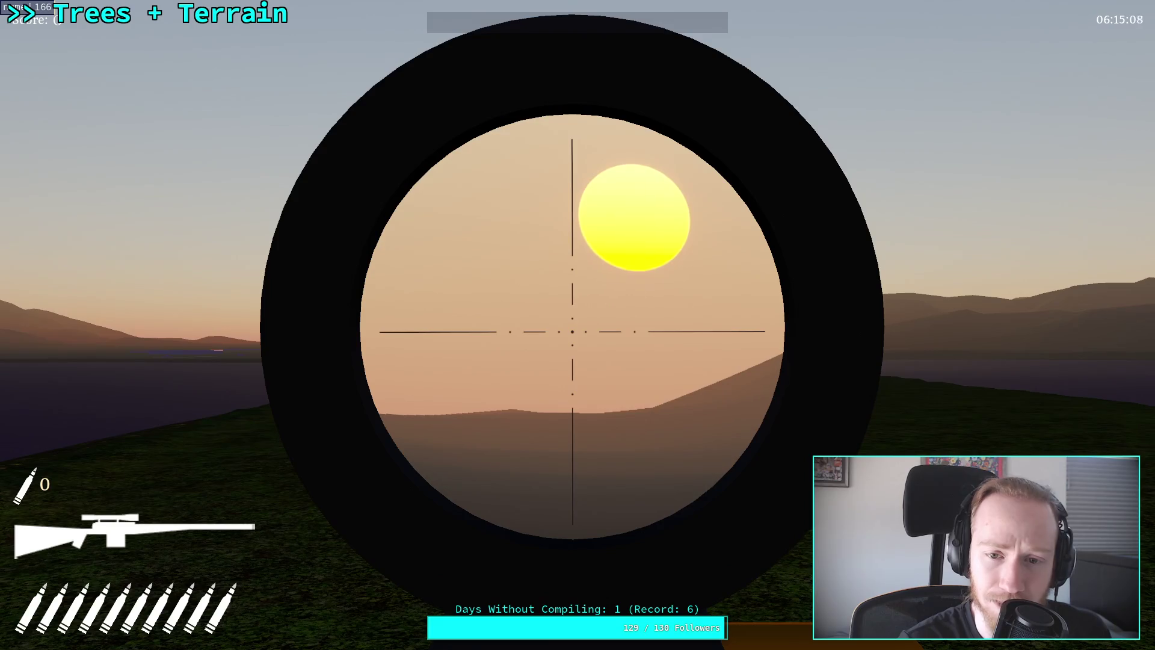
pyautogui.press('Escape')
# Exit the game and go to line 237 of the dynamic_day shader, just before transmittance.
pyautogui.click(596, 352)
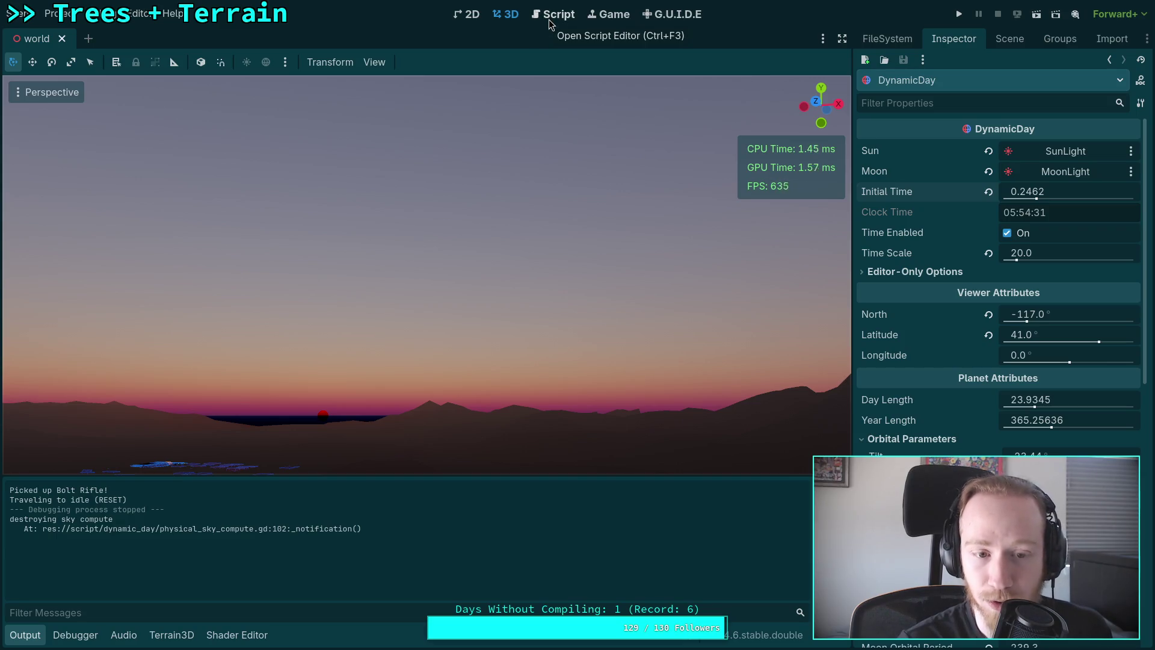
pyautogui.click(237, 634)
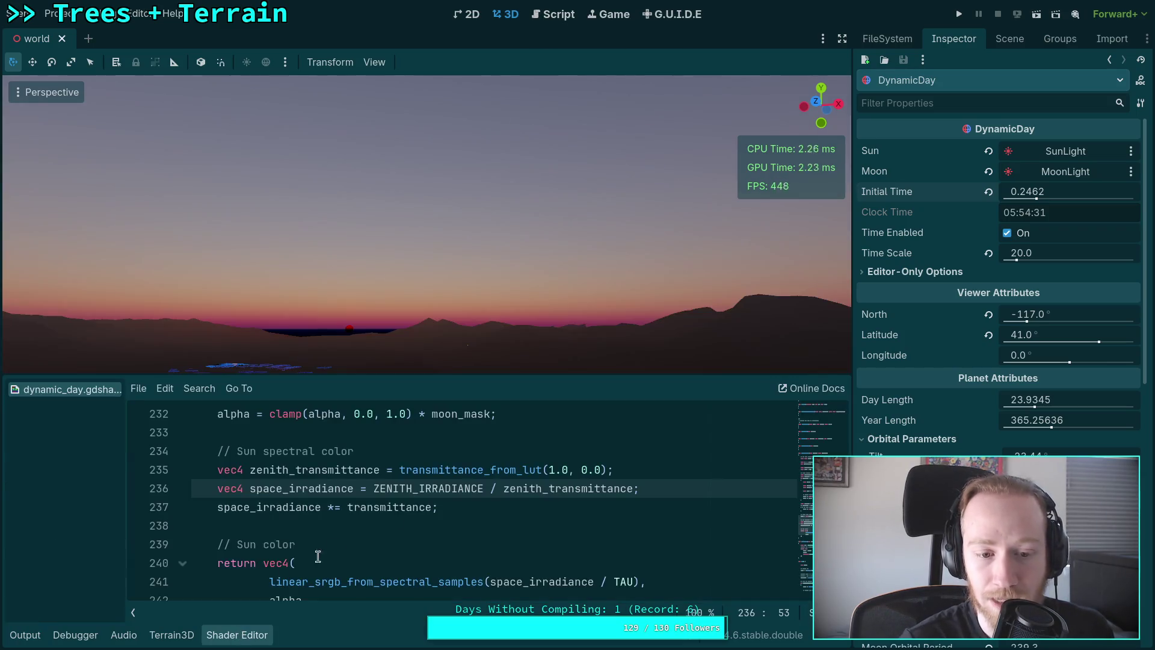
pyautogui.click(348, 508)
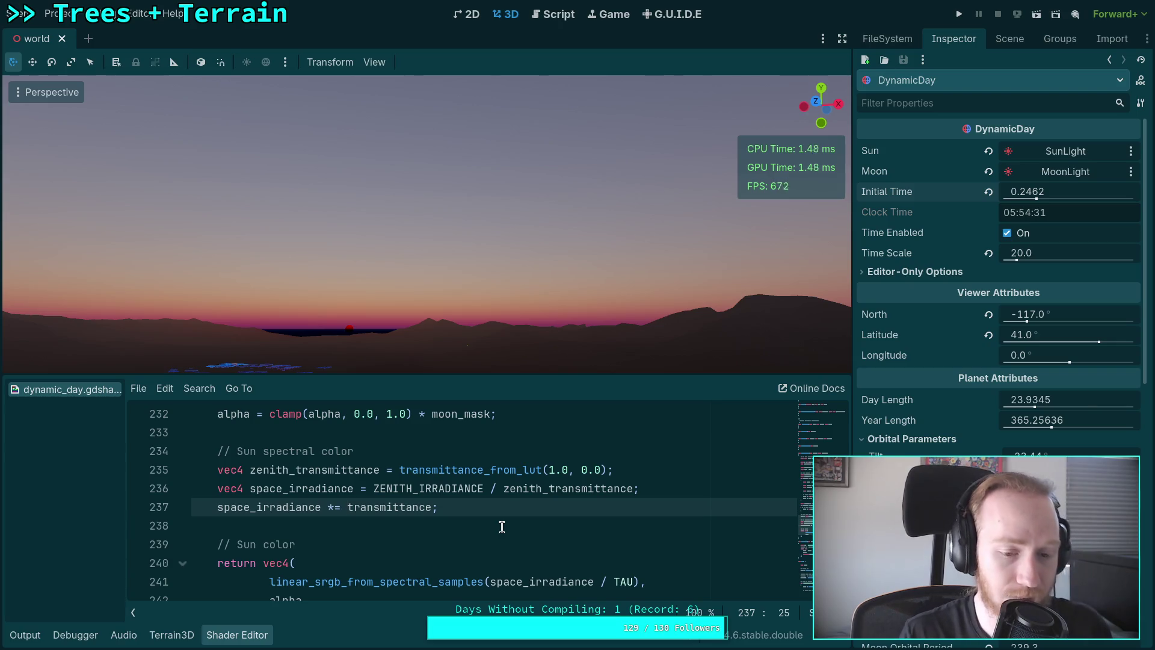
# Wrap transmittance in sqrt( so line 237 scales space_irradiance by sqrt(transmittance.
pyautogui.write('* transmittan')
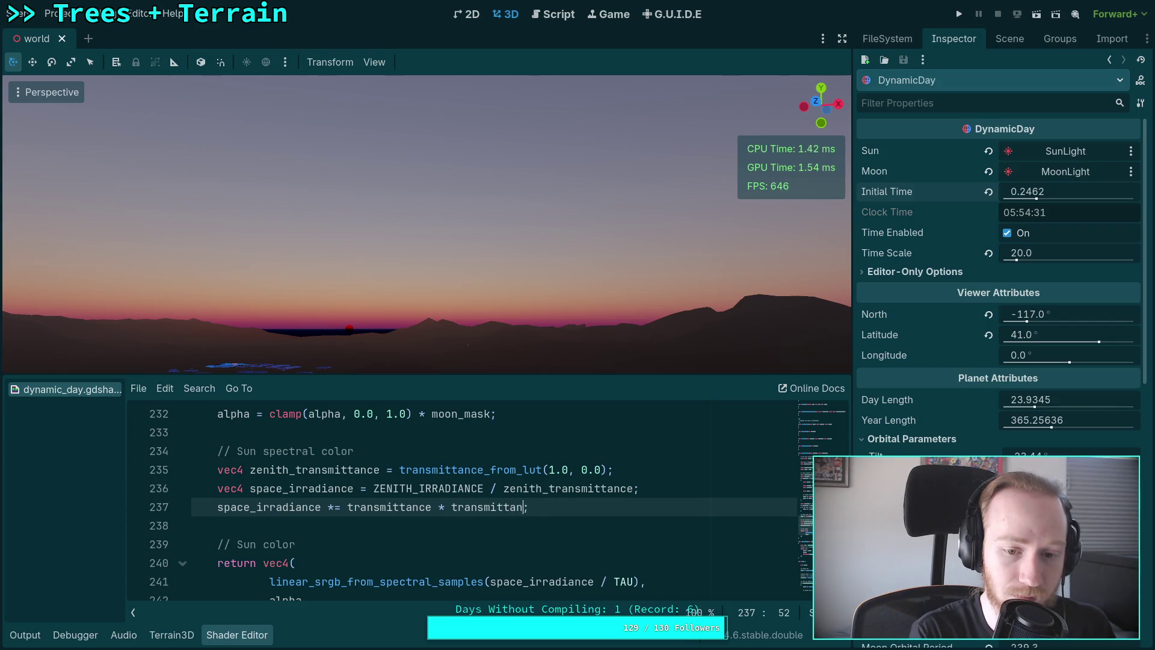
pyautogui.write('ce')
pyautogui.press('BackSpace')
pyautogui.press('BackSpace')
pyautogui.press('BackSpace')
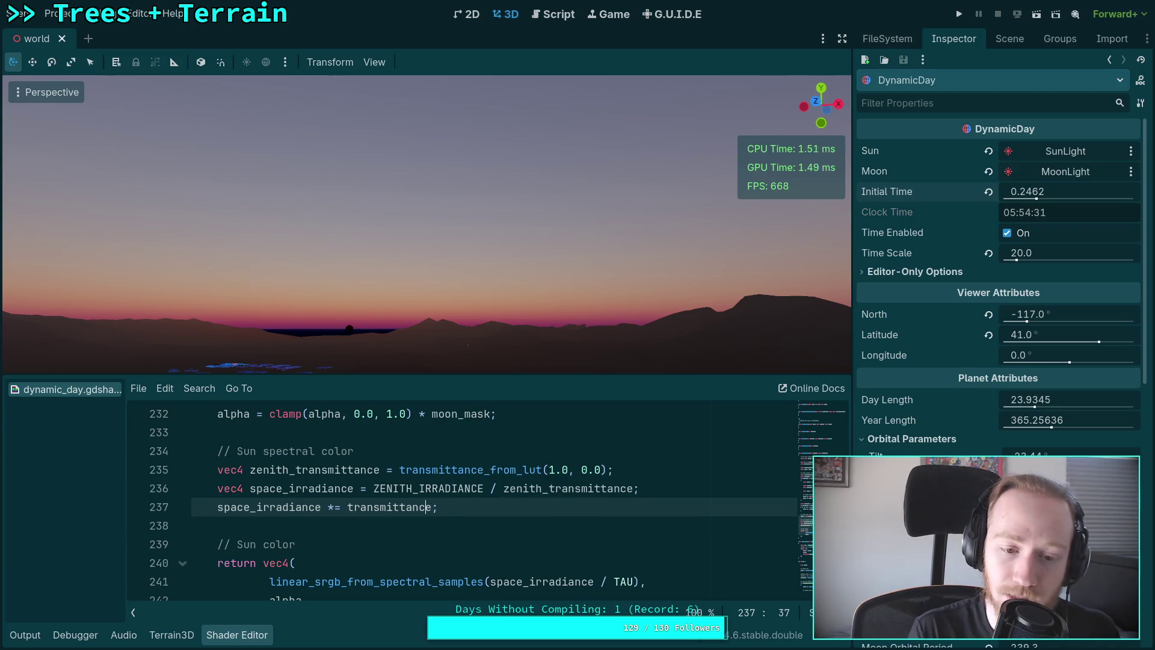
pyautogui.write('sqrt(')
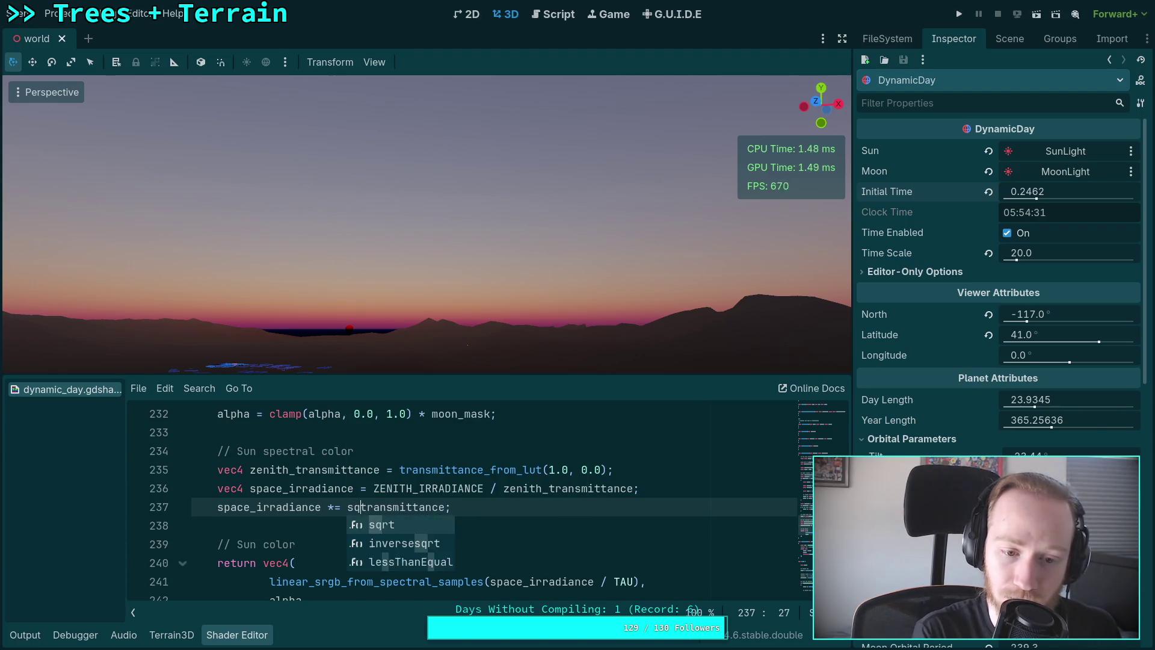
pyautogui.press('Right')
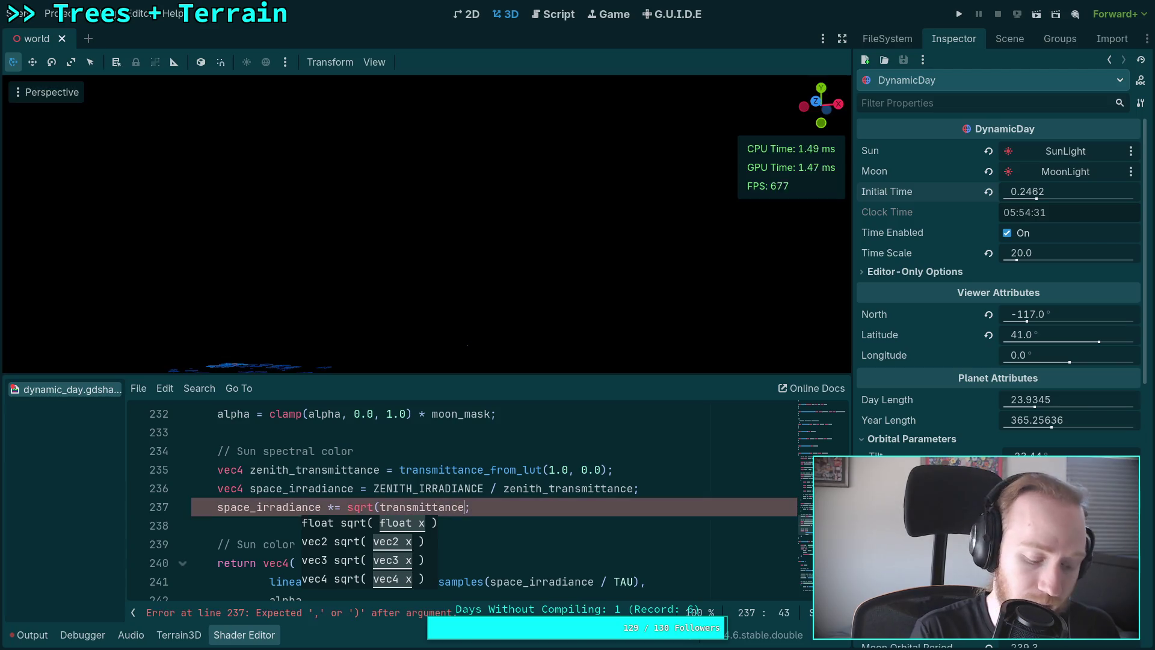
pyautogui.press('Right')
pyautogui.press('Right')
pyautogui.press('Right')
pyautogui.write(')')
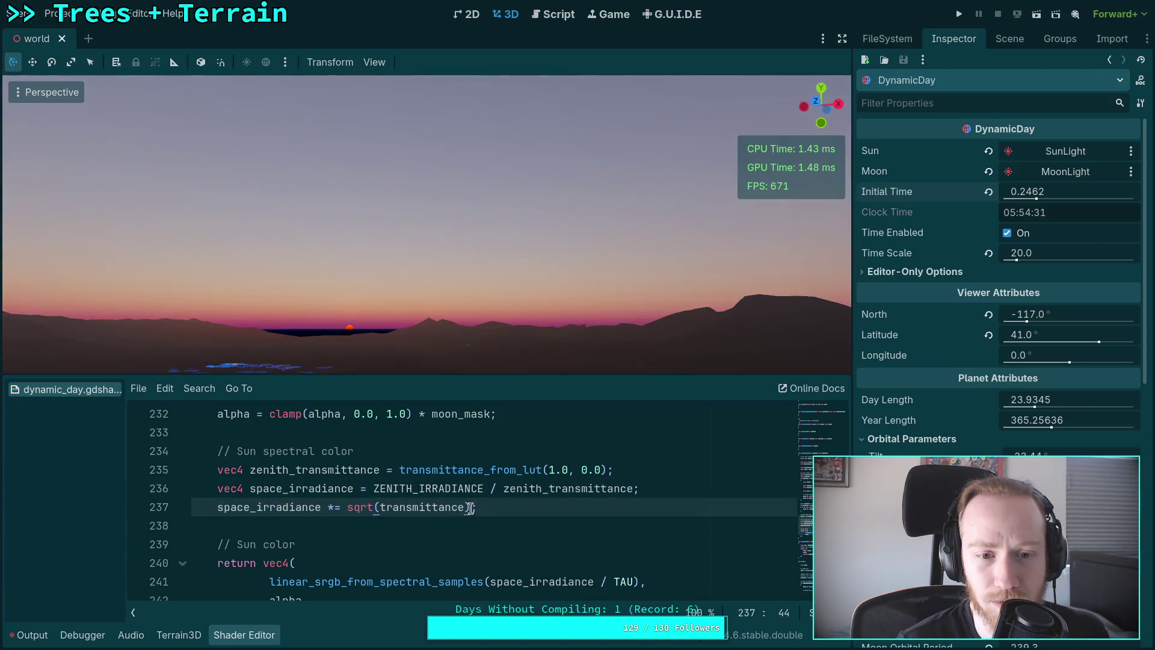
# Set Initial Time to 0.25035 and strip the sqrt wrapper, restoring space_irradiance *= transmittance;.
pyautogui.moveTo(1044, 204)
pyautogui.mouseDown()
pyautogui.moveTo(1074, 205)
pyautogui.moveTo(1017, 193)
pyautogui.moveTo(1053, 193)
pyautogui.mouseUp()
pyautogui.moveTo(1052, 198); pyautogui.dragTo(1035, 197)
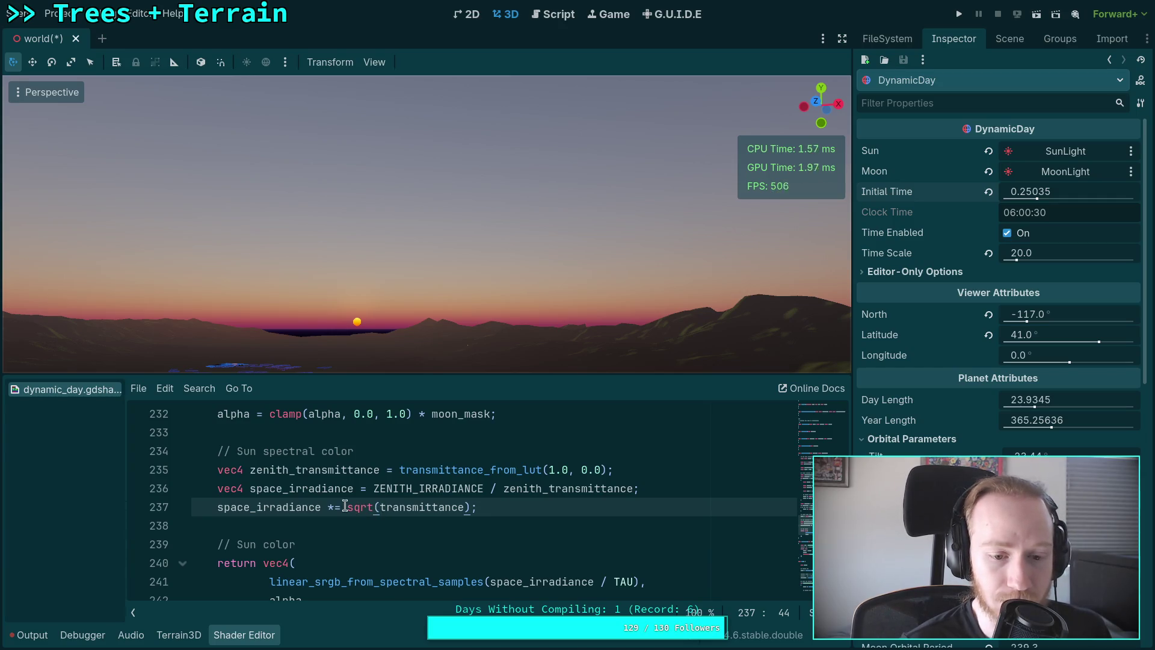
pyautogui.moveTo(348, 507); pyautogui.dragTo(470, 507)
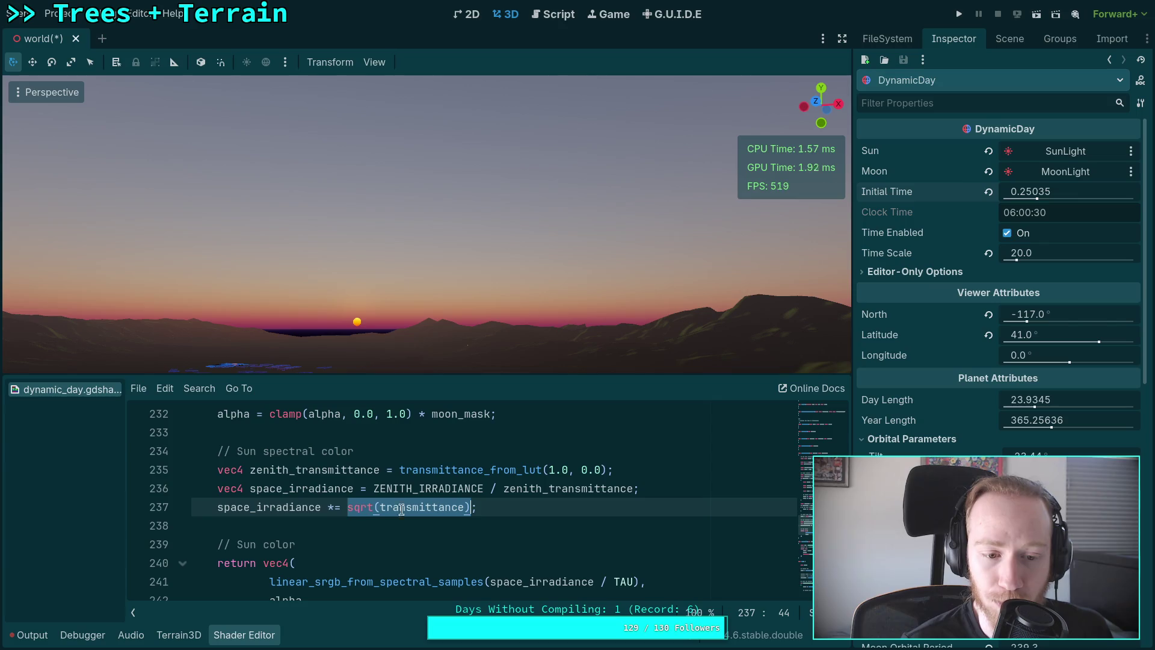
pyautogui.doubleClick(304, 507)
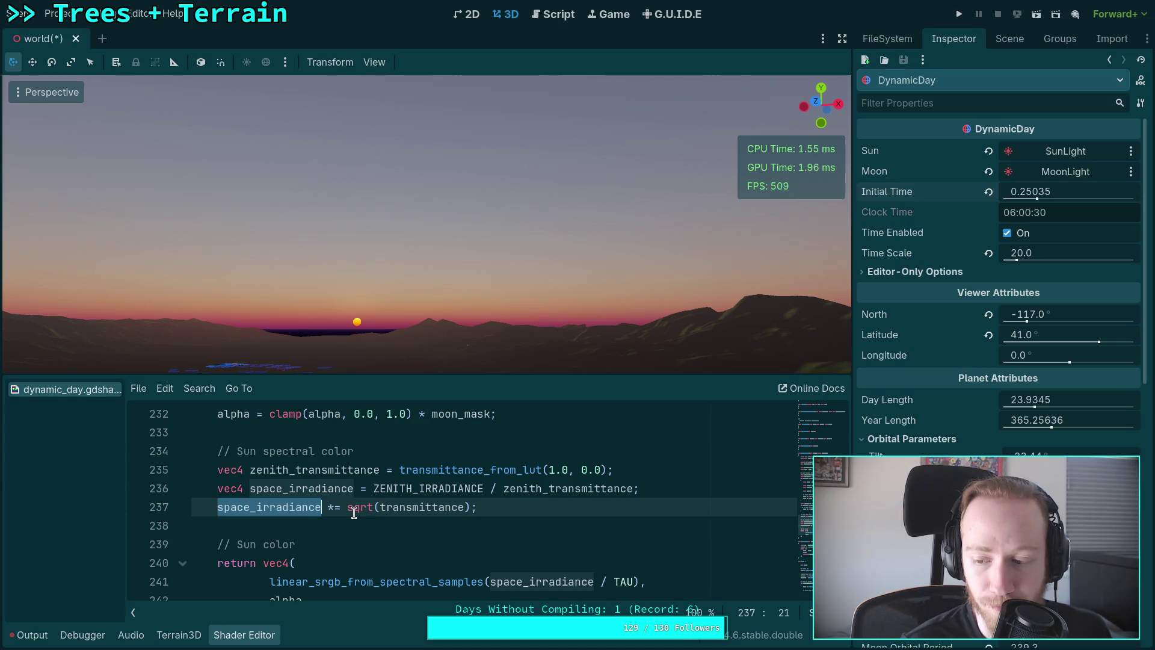
pyautogui.moveTo(347, 507); pyautogui.dragTo(378, 510)
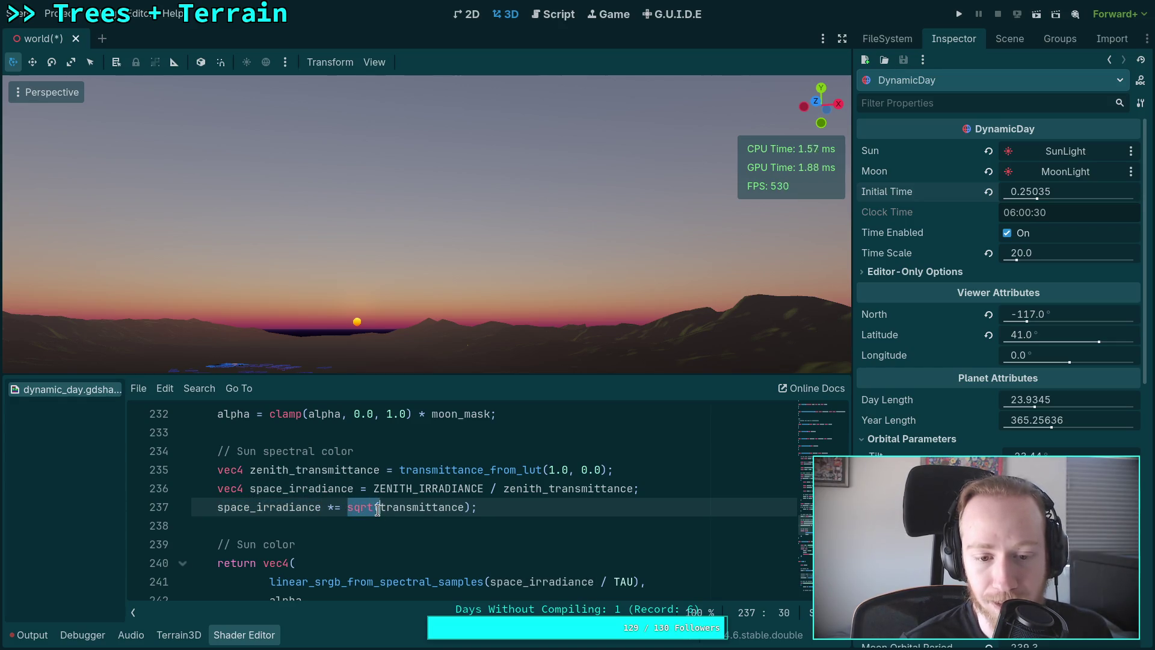
pyautogui.press('BackSpace')
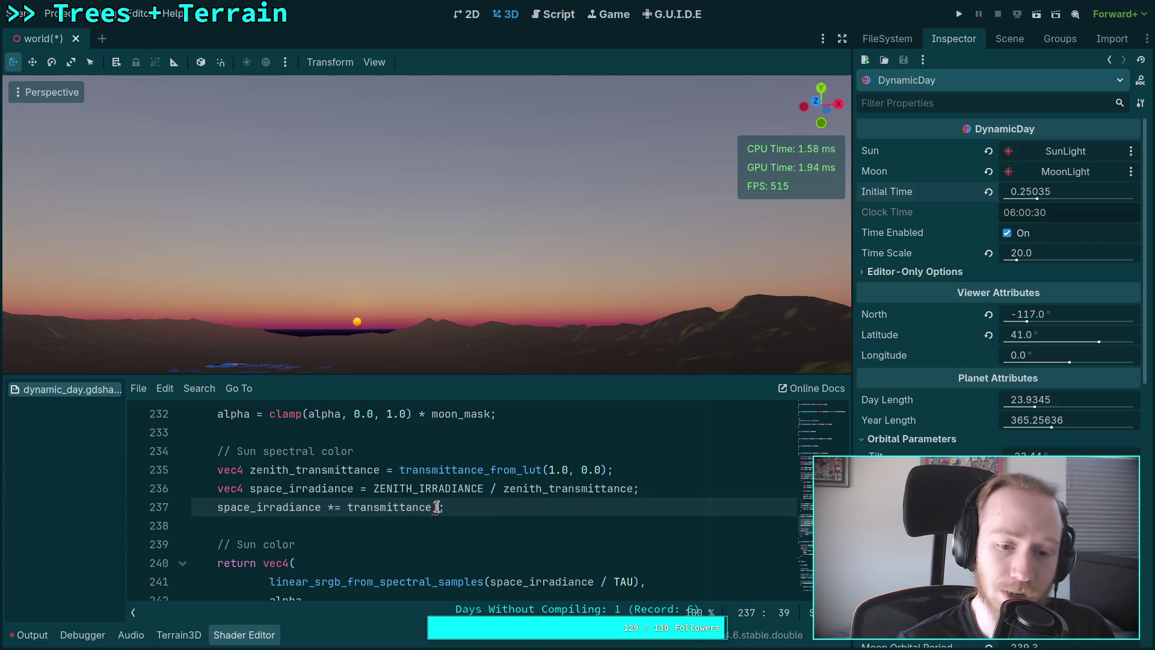
pyautogui.press('BackSpace')
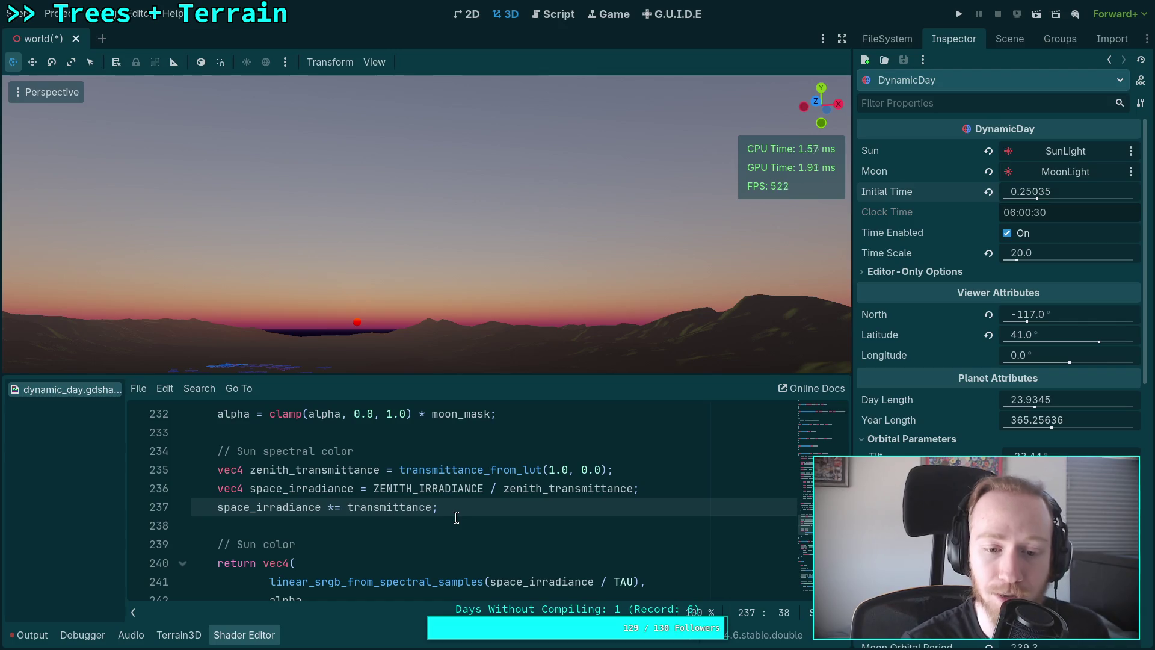
# Add a new 'vec4 color' declaration on the line after 237.
pyautogui.scroll(-4, 458, 512)
pyautogui.scroll(-6, 461, 509)
pyautogui.scroll(8, 463, 509)
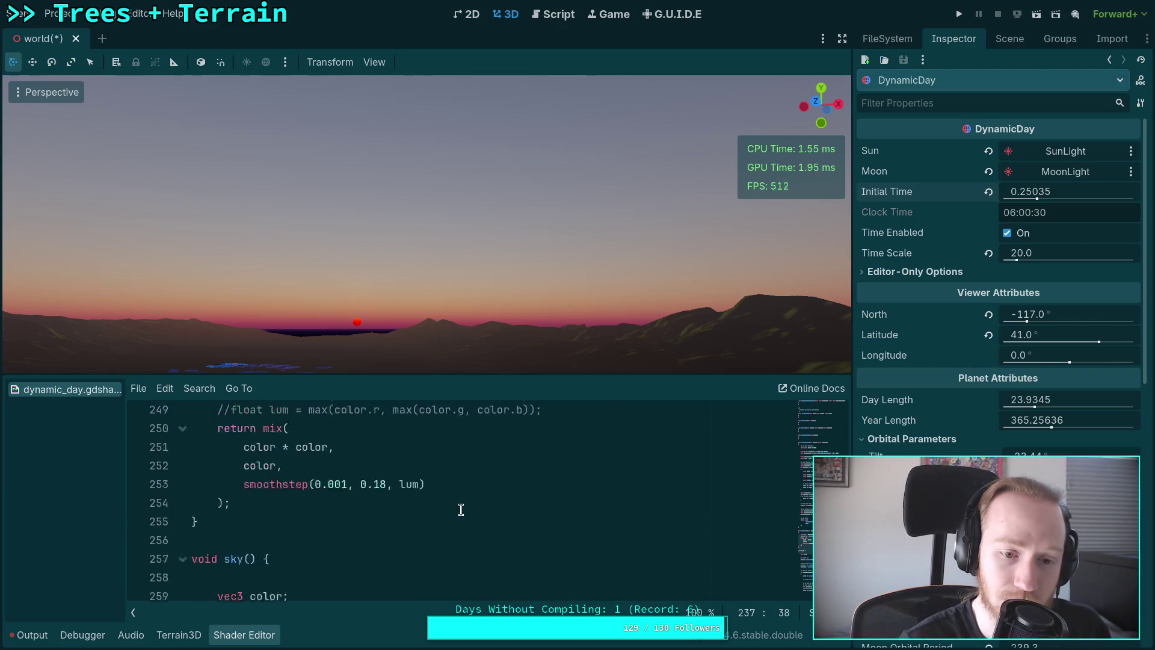
pyautogui.scroll(1, 499, 522)
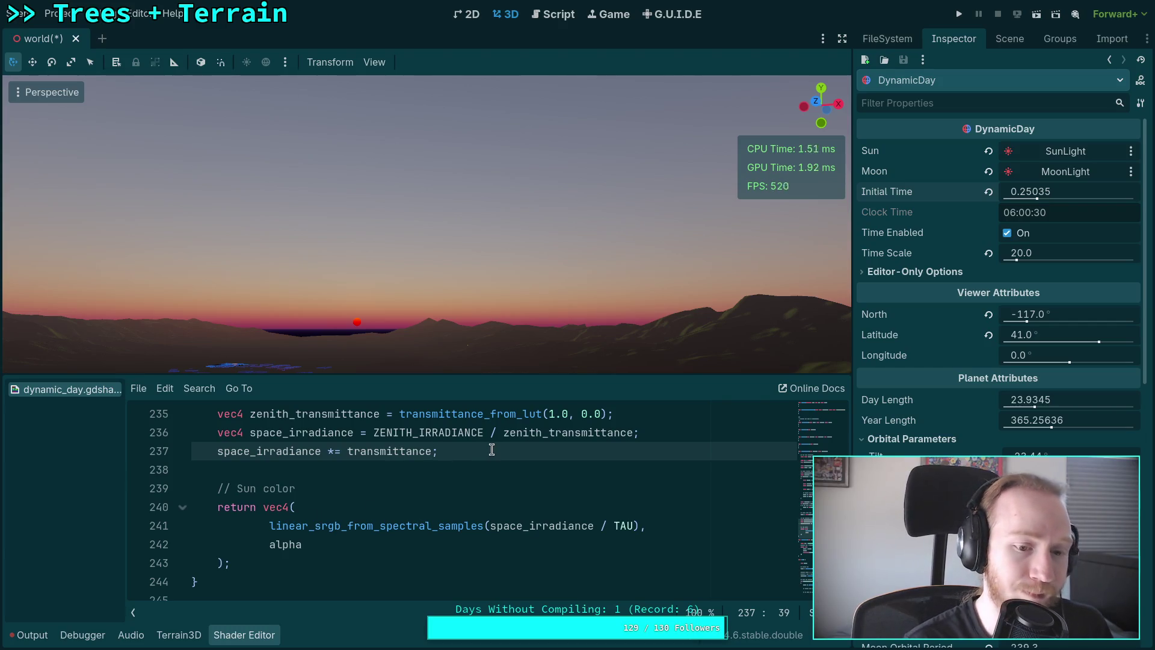
pyautogui.press('Return')
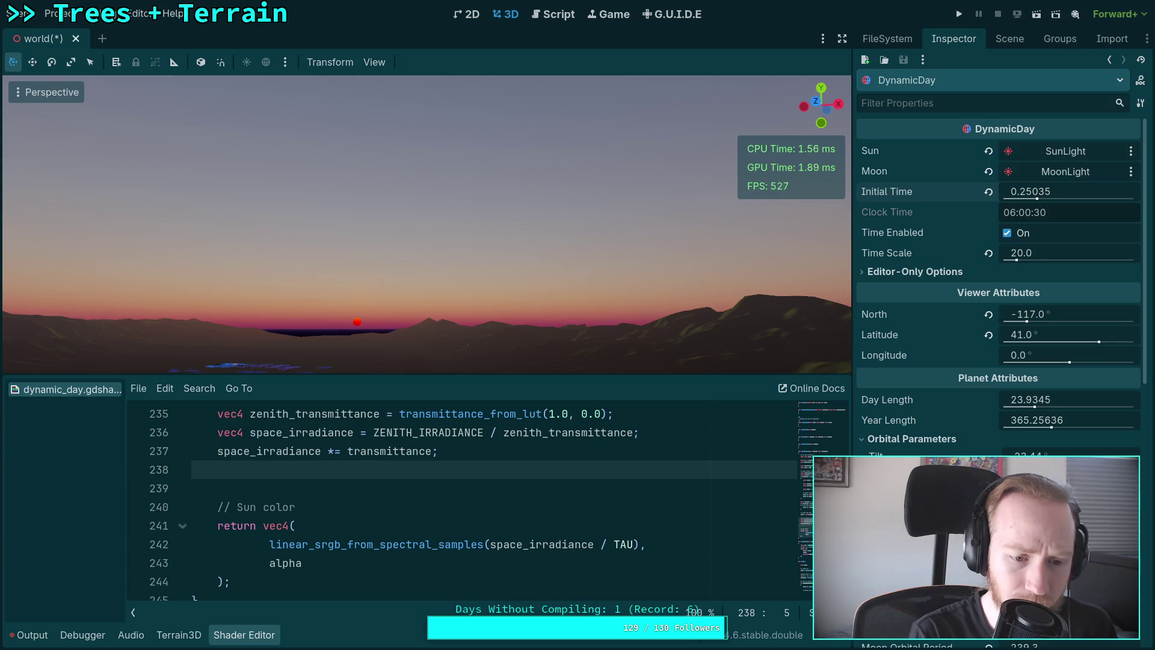
pyautogui.write('va')
pyautogui.press('BackSpace')
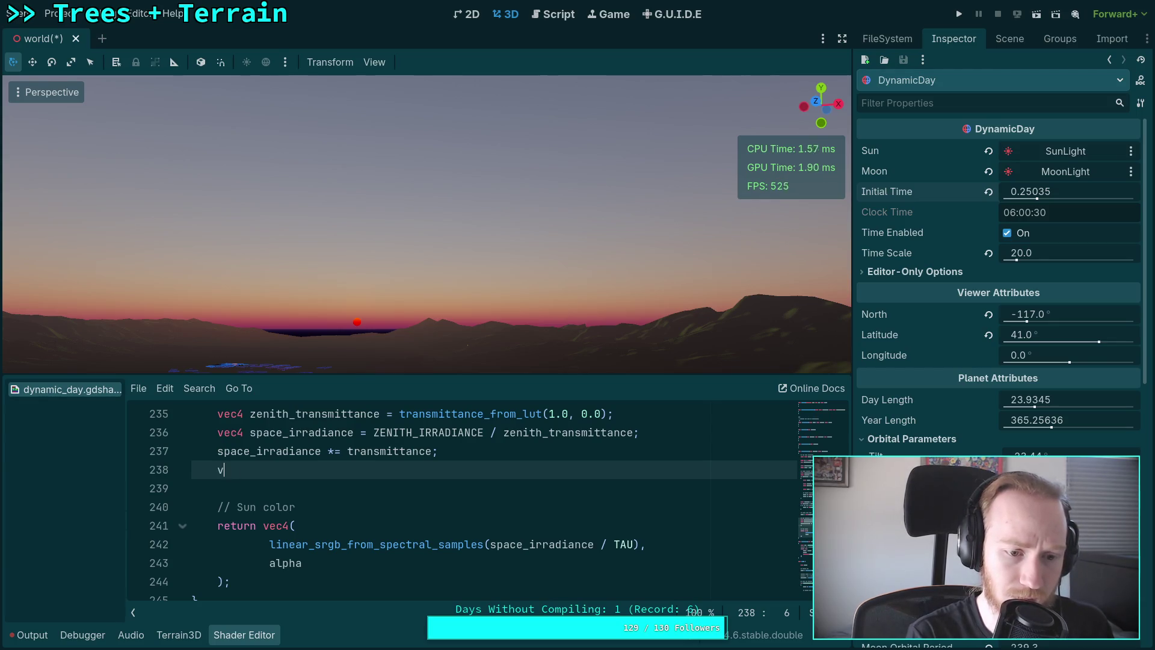
pyautogui.write('ec')
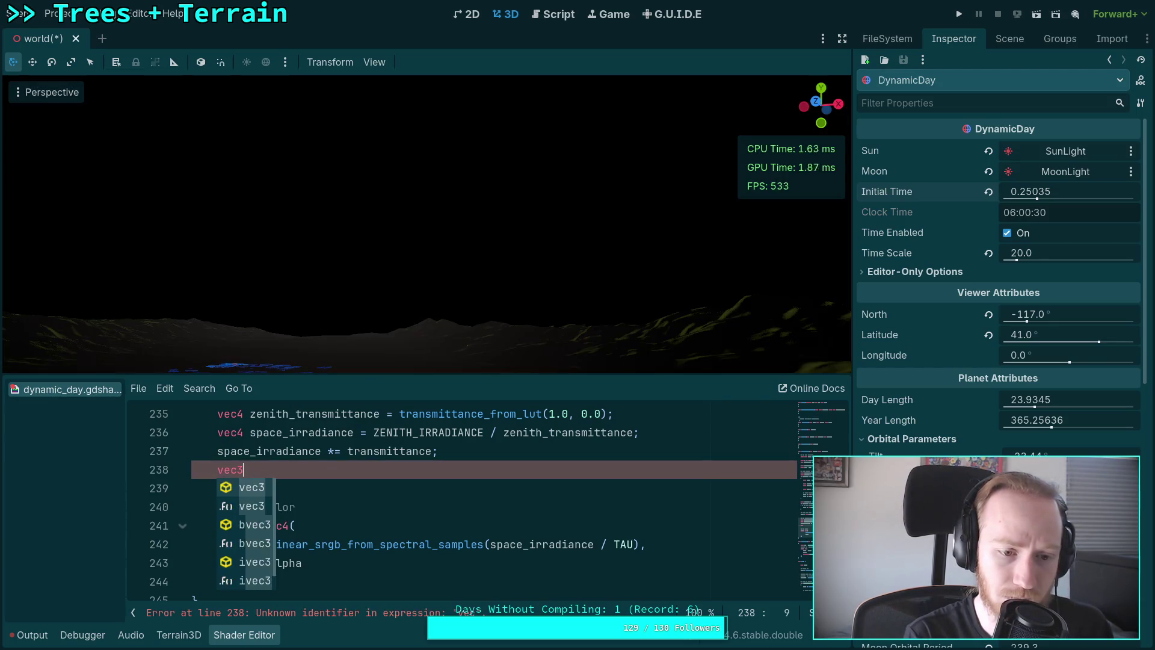
pyautogui.write('3')
pyautogui.press('BackSpace')
pyautogui.write('4')
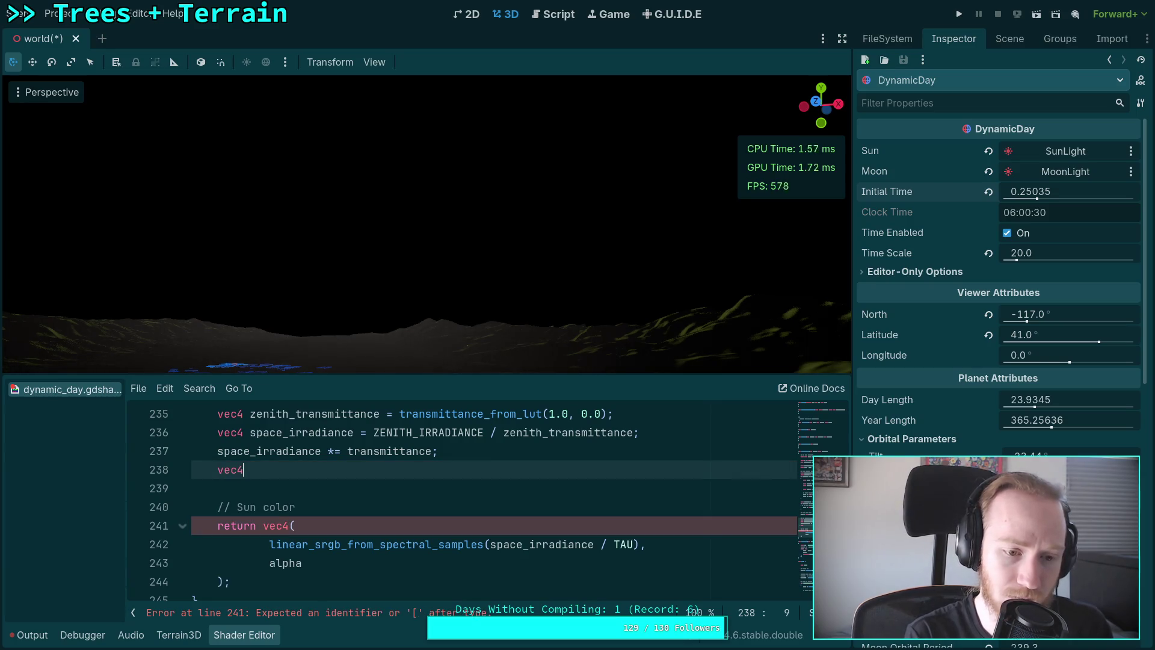
pyautogui.write(' color =')
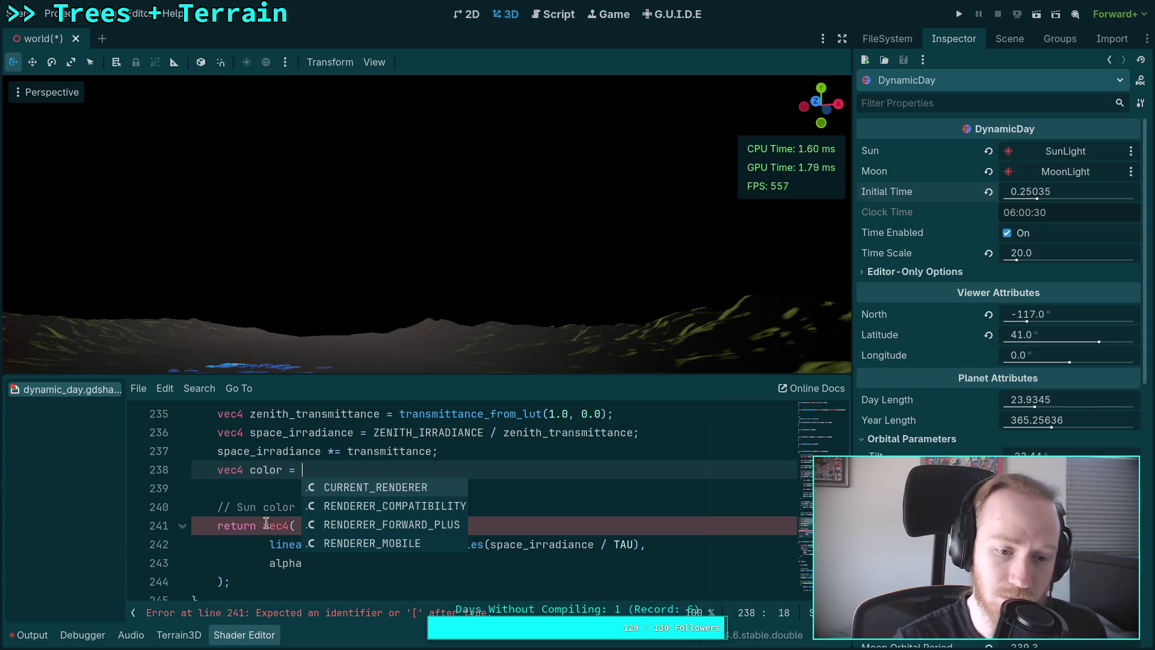
# Cut the returned vec4 expression and paste it as color's assigned value.
pyautogui.click(221, 581)
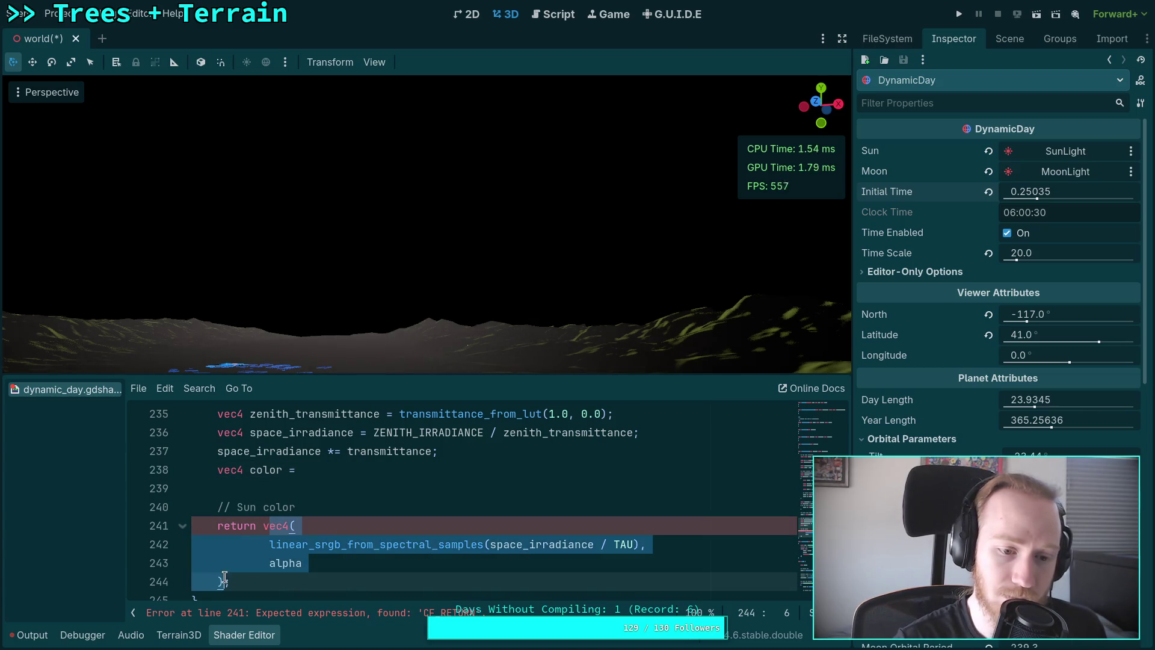
pyautogui.moveTo(220, 581); pyautogui.dragTo(263, 525)
pyautogui.hotkey('ctrl', 'c')
pyautogui.rightClick(263, 525)
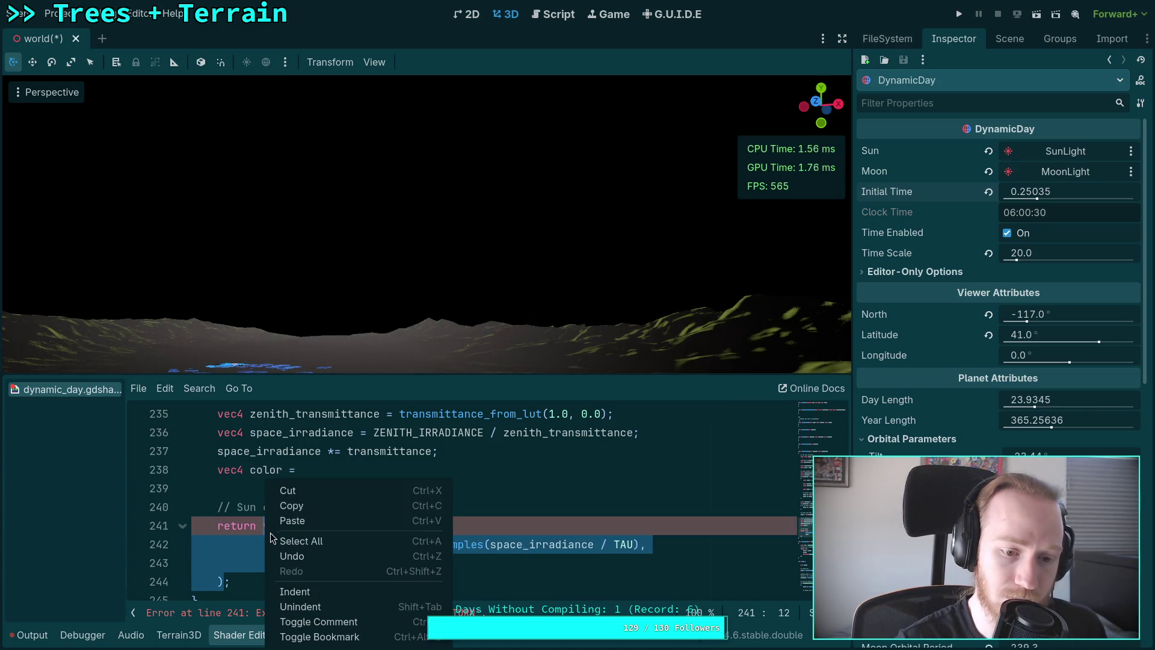
pyautogui.click(304, 492)
pyautogui.click(308, 463)
pyautogui.hotkey('ctrl', 'v')
pyautogui.write(';')
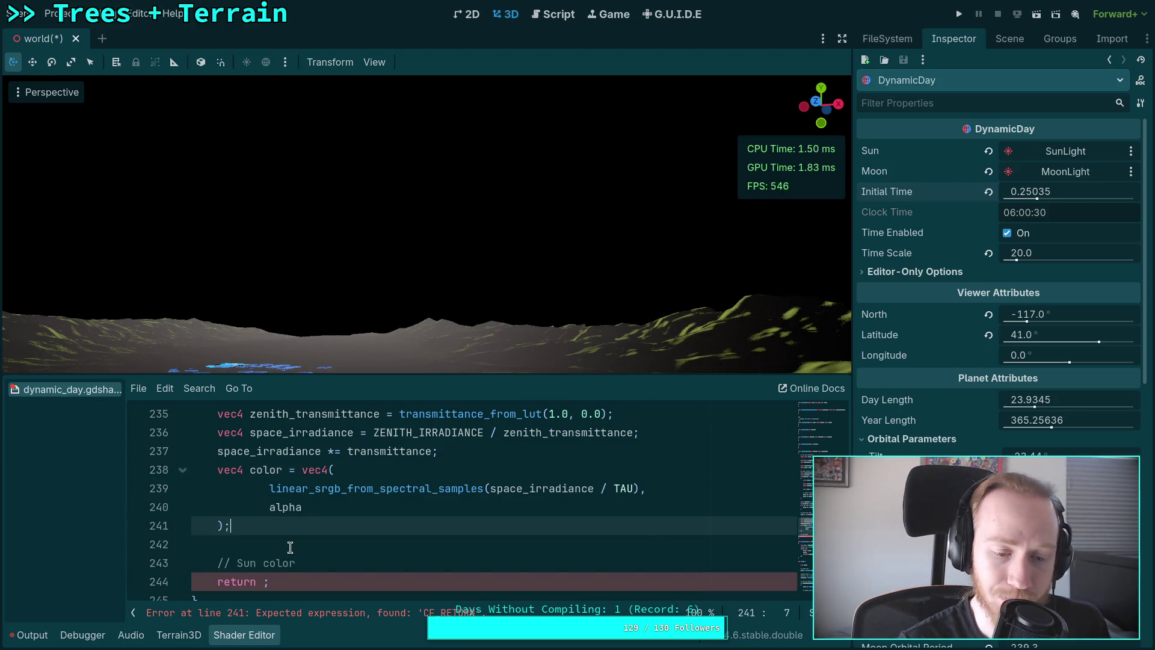
# Move the Sun color comment above the declaration and add '// Reduce yellow intensity'.
pyautogui.click(324, 564)
pyautogui.hotkey('alt', 'Up')
pyautogui.hotkey('alt', 'Up')
pyautogui.hotkey('alt', 'Up')
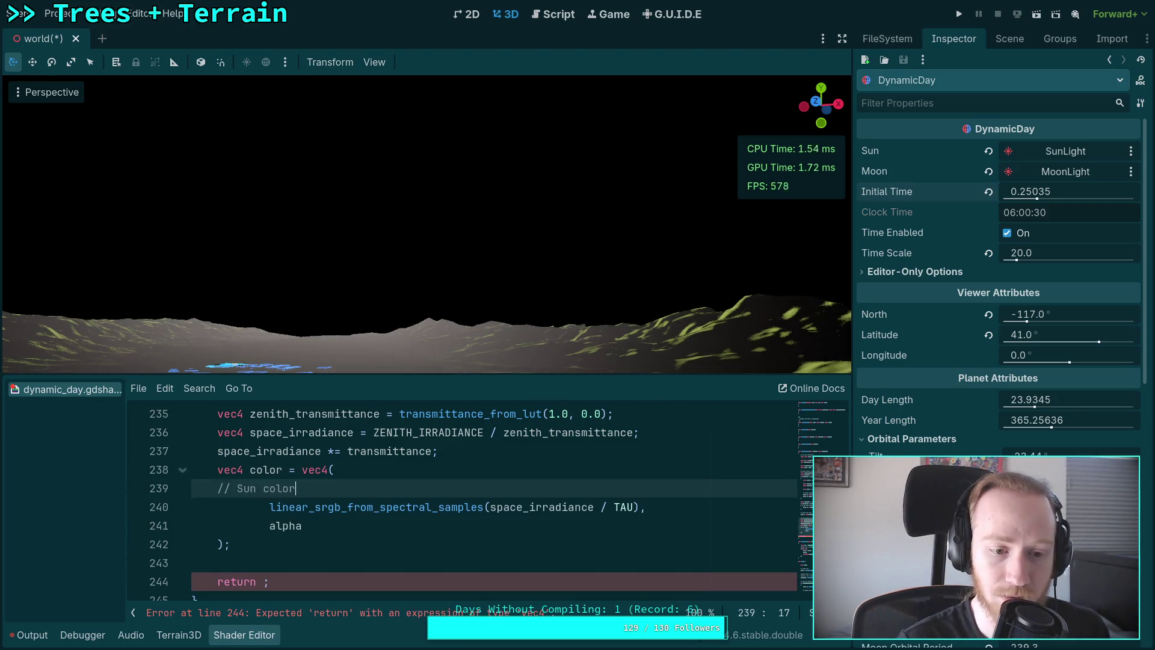
pyautogui.click(366, 539)
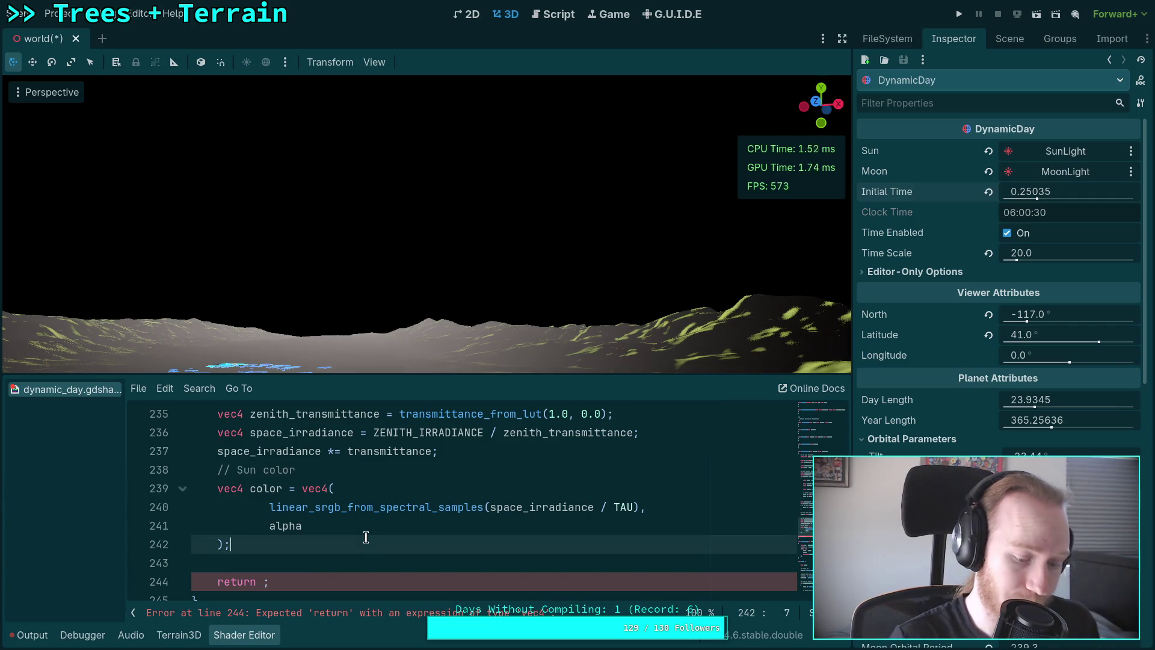
pyautogui.press('Return')
pyautogui.write('// ')
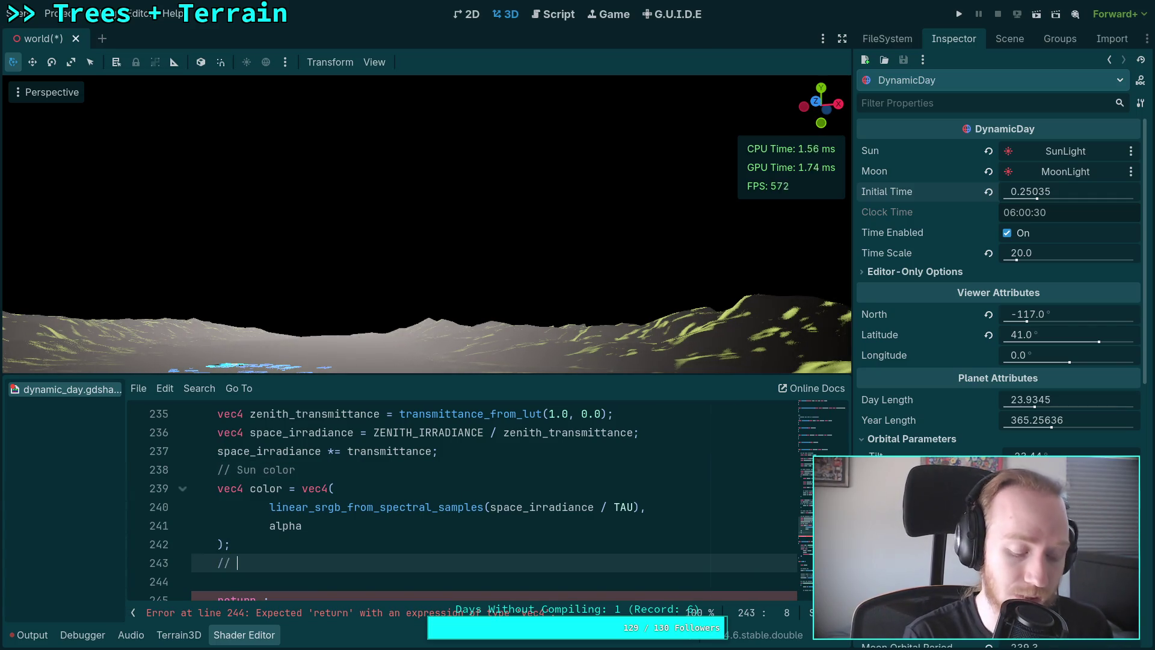
pyautogui.write('Prevent')
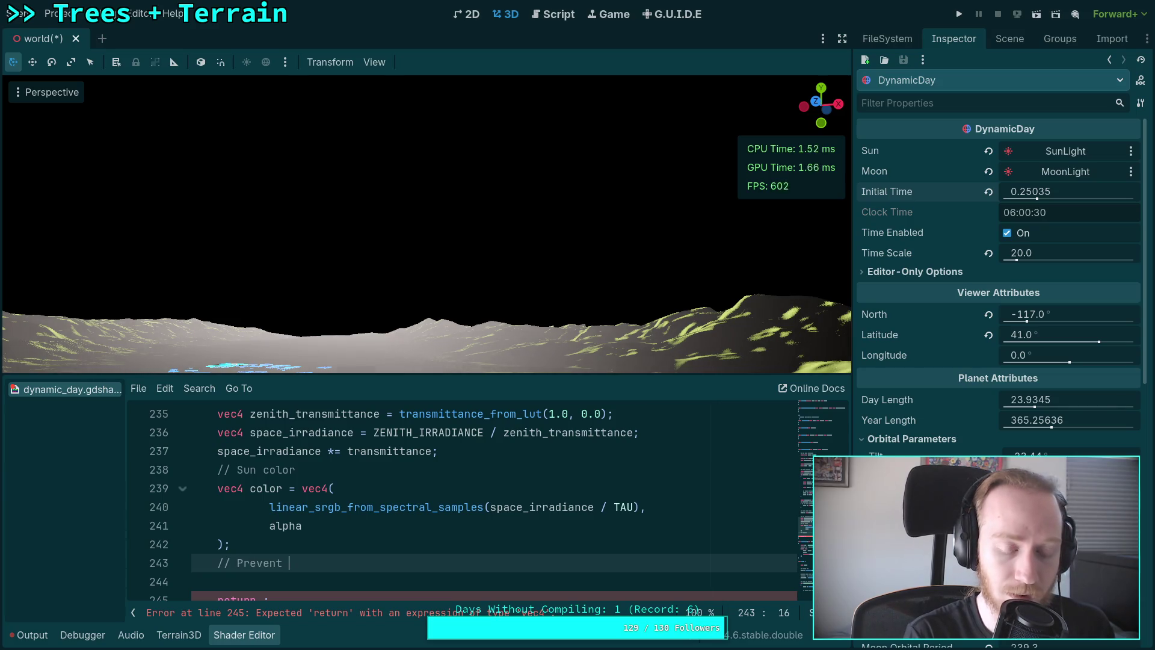
pyautogui.write(' yellow')
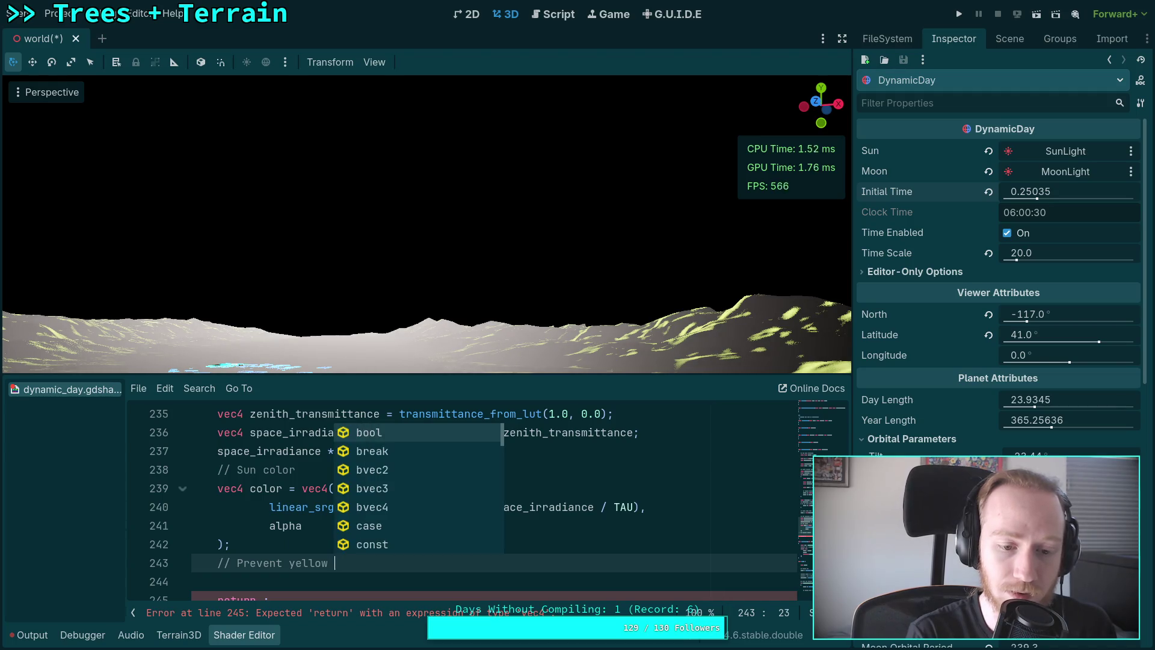
pyautogui.press('BackSpace')
pyautogui.press('BackSpace')
pyautogui.press('BackSpace')
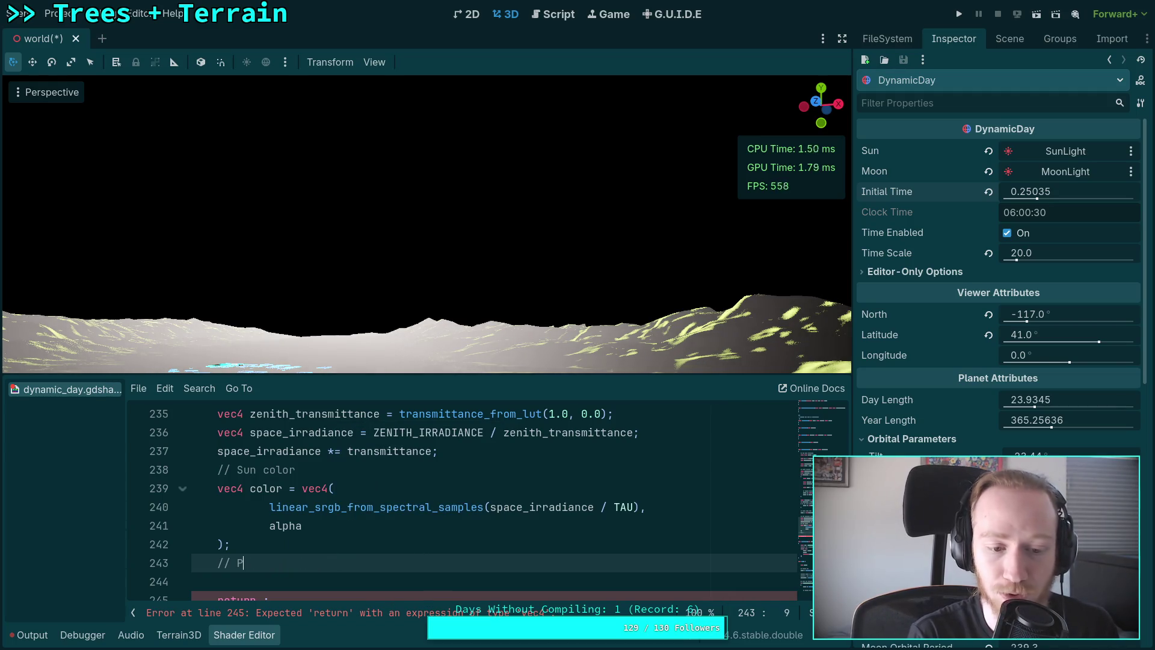
pyautogui.write('Reduce f')
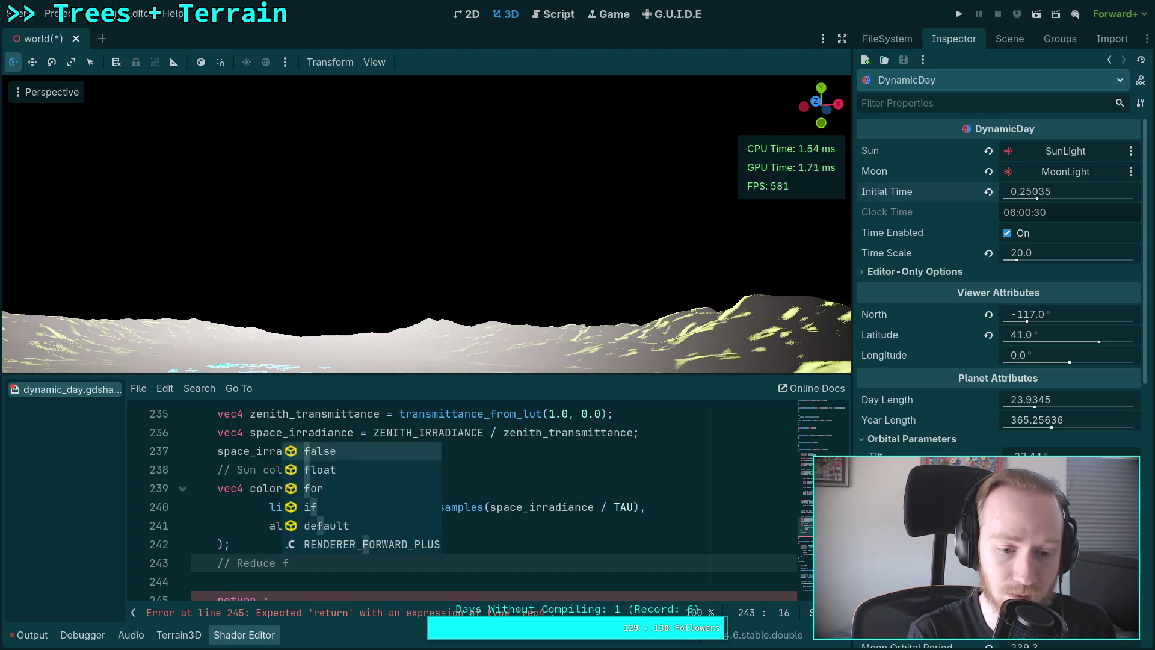
pyautogui.press('BackSpace')
pyautogui.write('yellow')
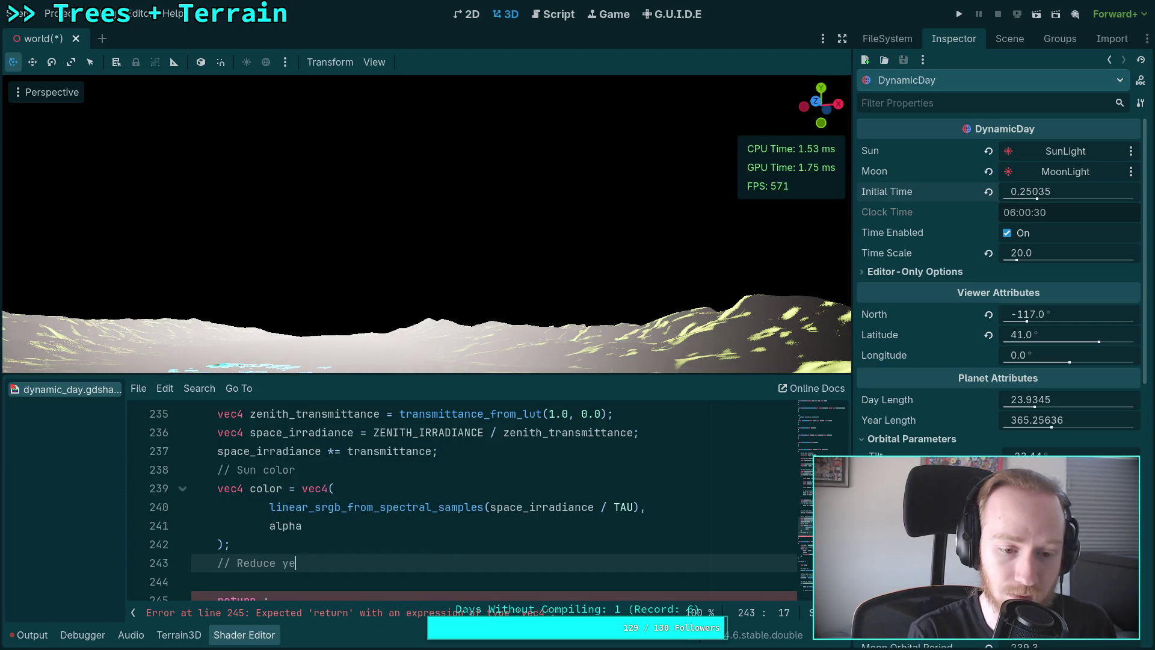
pyautogui.write(' intensity')
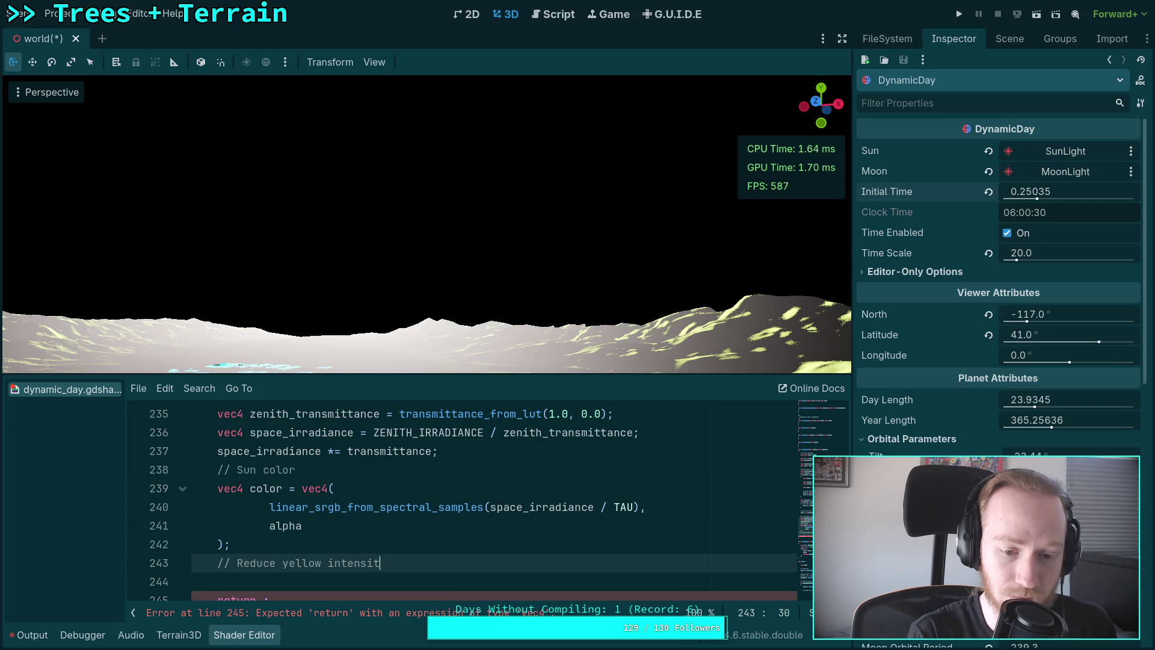
# Complete the return statement as 'return color;'.
pyautogui.scroll(-1, 361, 533)
pyautogui.click(262, 544)
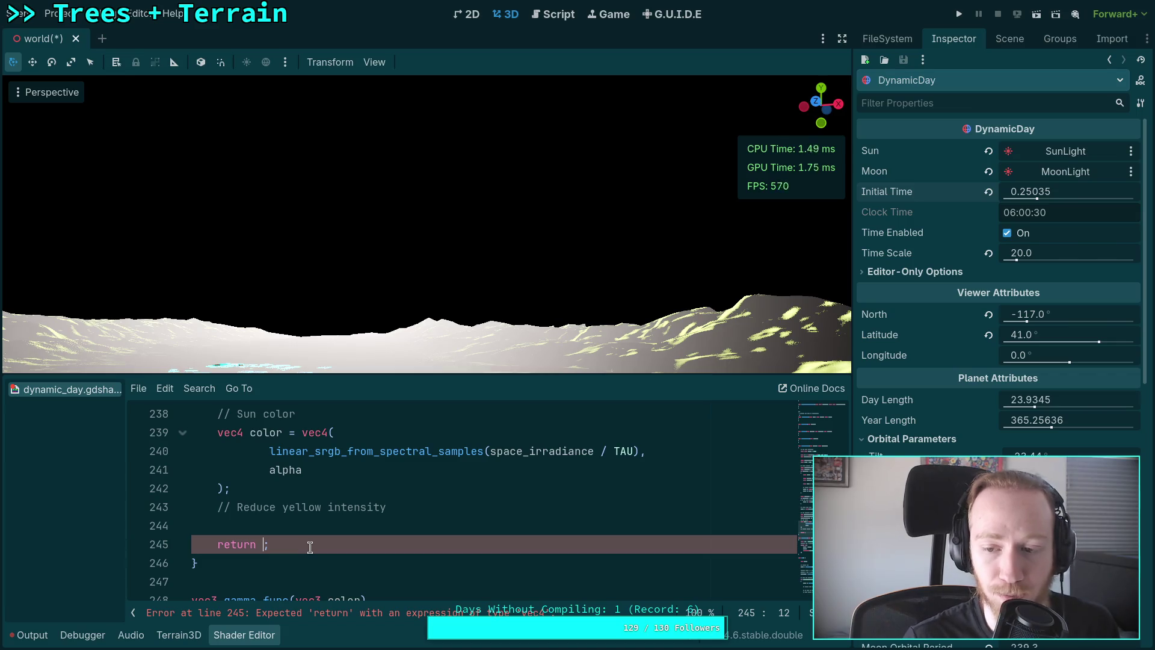
pyautogui.click(410, 490)
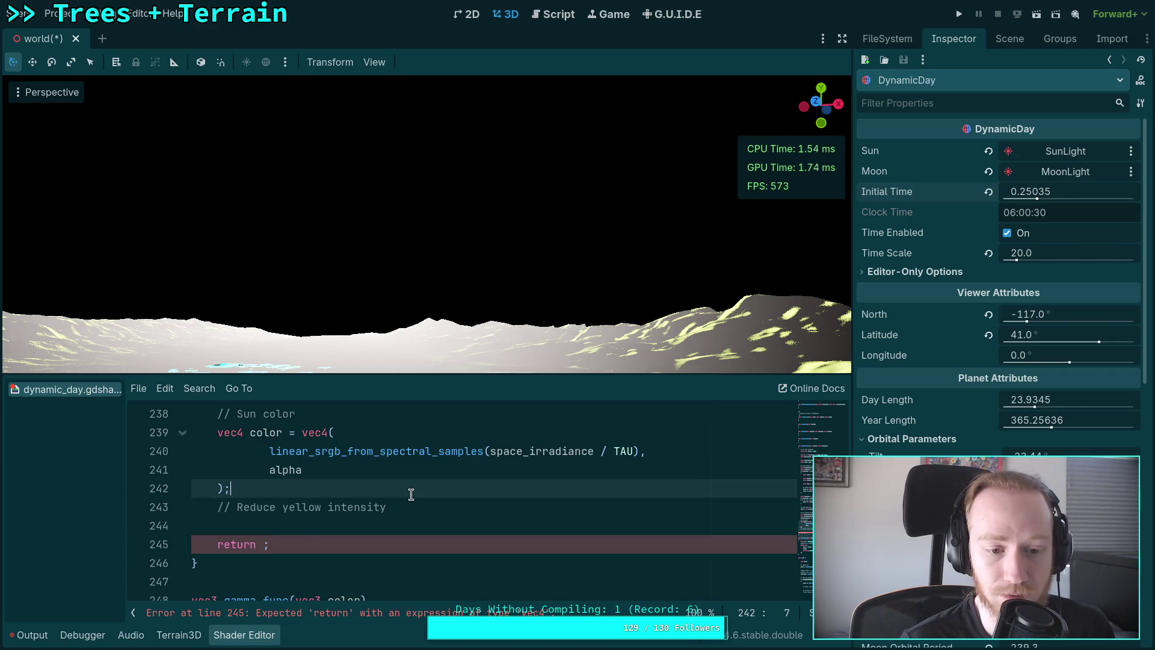
pyautogui.click(267, 537)
pyautogui.write('color')
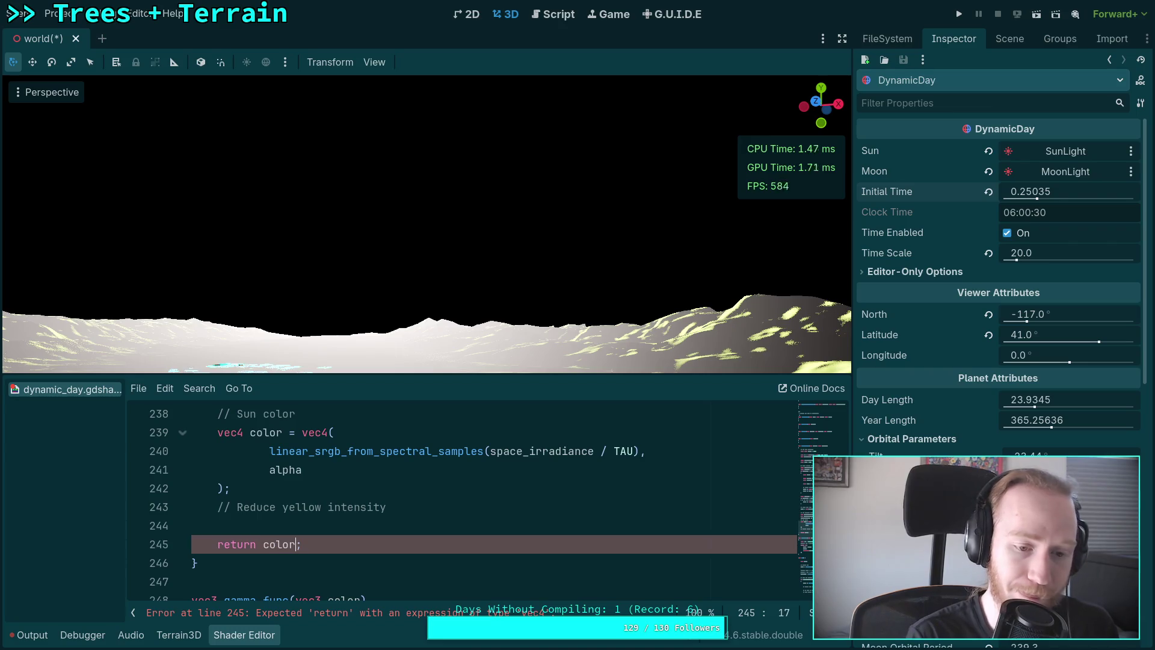
# Add 'color.g = color.b;' under the comment and scrub Initial Time to preview.
pyautogui.click(467, 501)
pyautogui.press('Return')
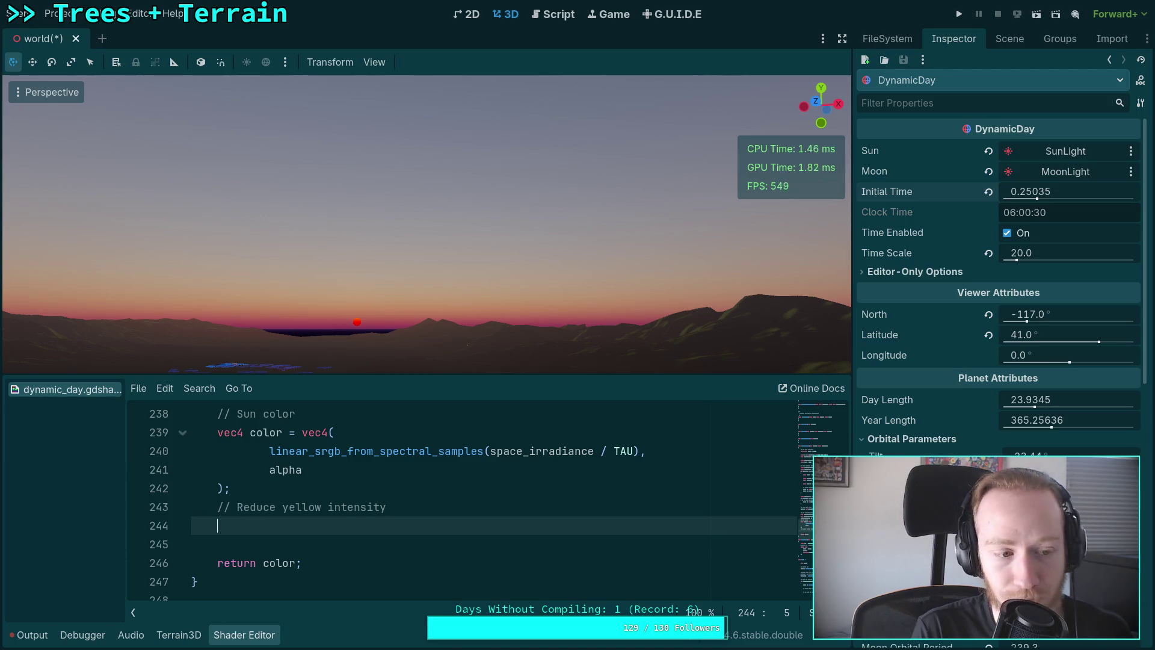
pyautogui.write('color.g')
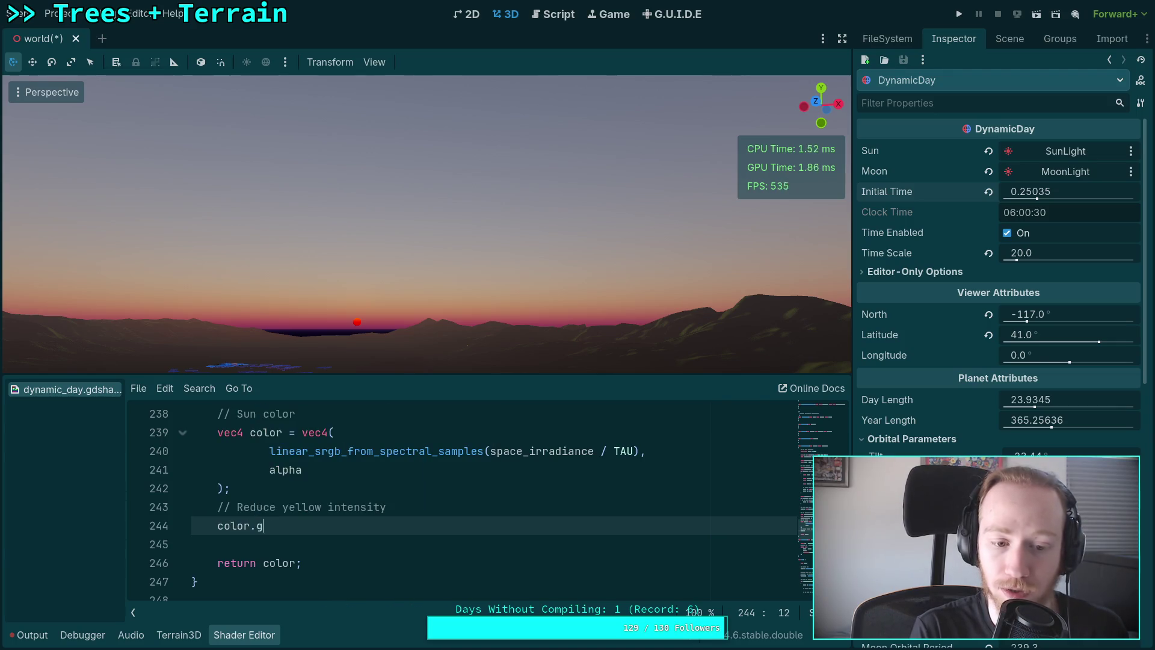
pyautogui.write(' = color.')
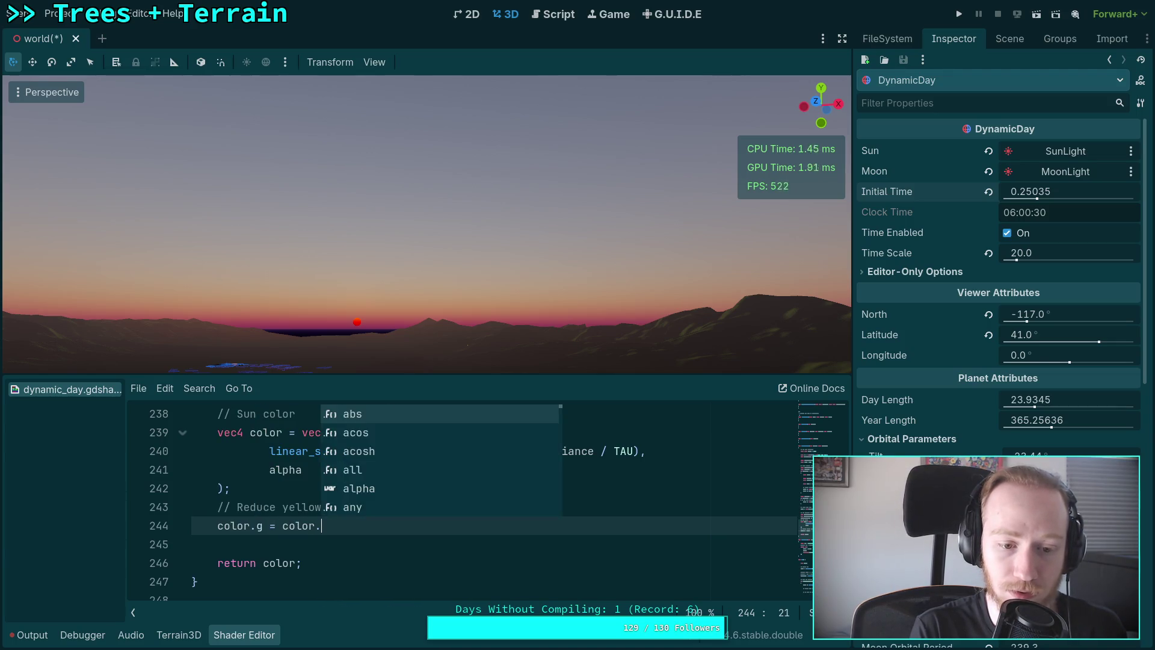
pyautogui.write('b;')
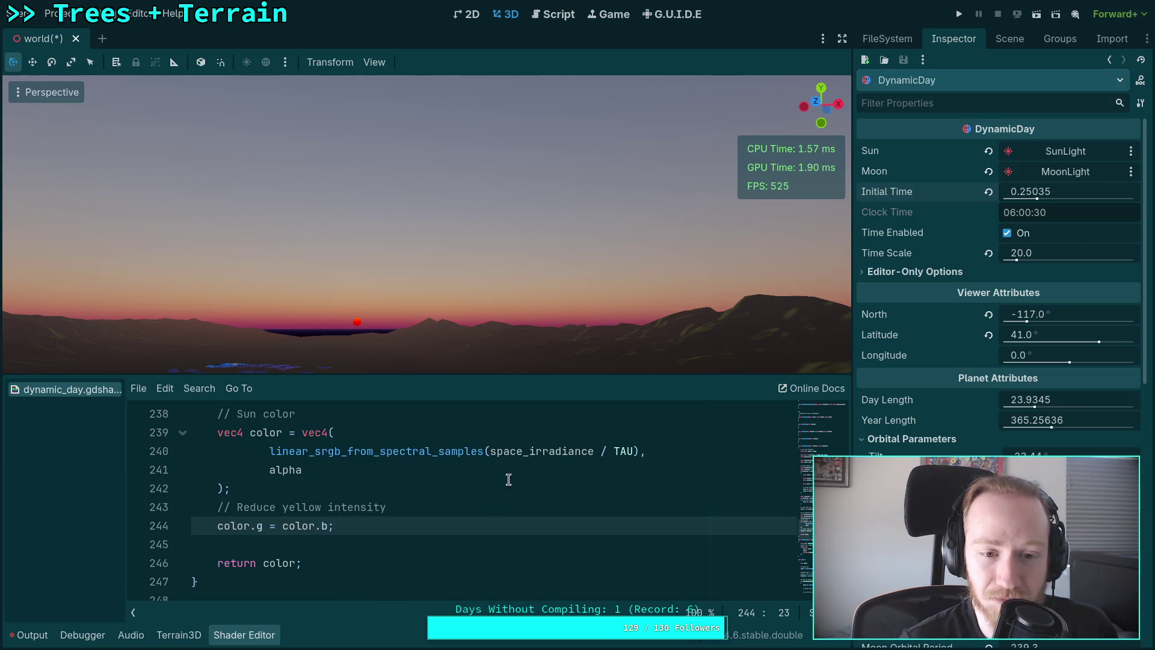
pyautogui.moveTo(1035, 191)
pyautogui.mouseDown()
pyautogui.moveTo(1022, 192)
pyautogui.moveTo(1065, 191)
pyautogui.moveTo(1030, 204)
pyautogui.mouseUp()
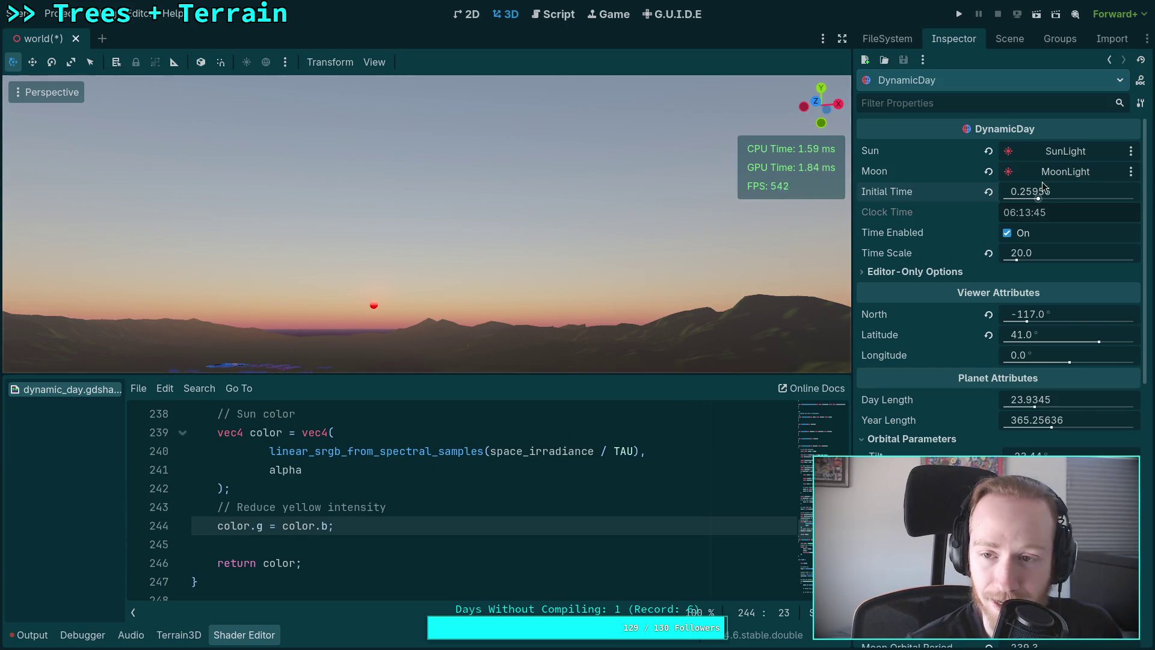
pyautogui.moveTo(1041, 193)
pyautogui.mouseDown()
pyautogui.moveTo(1059, 193)
pyautogui.moveTo(1028, 192)
pyautogui.mouseUp()
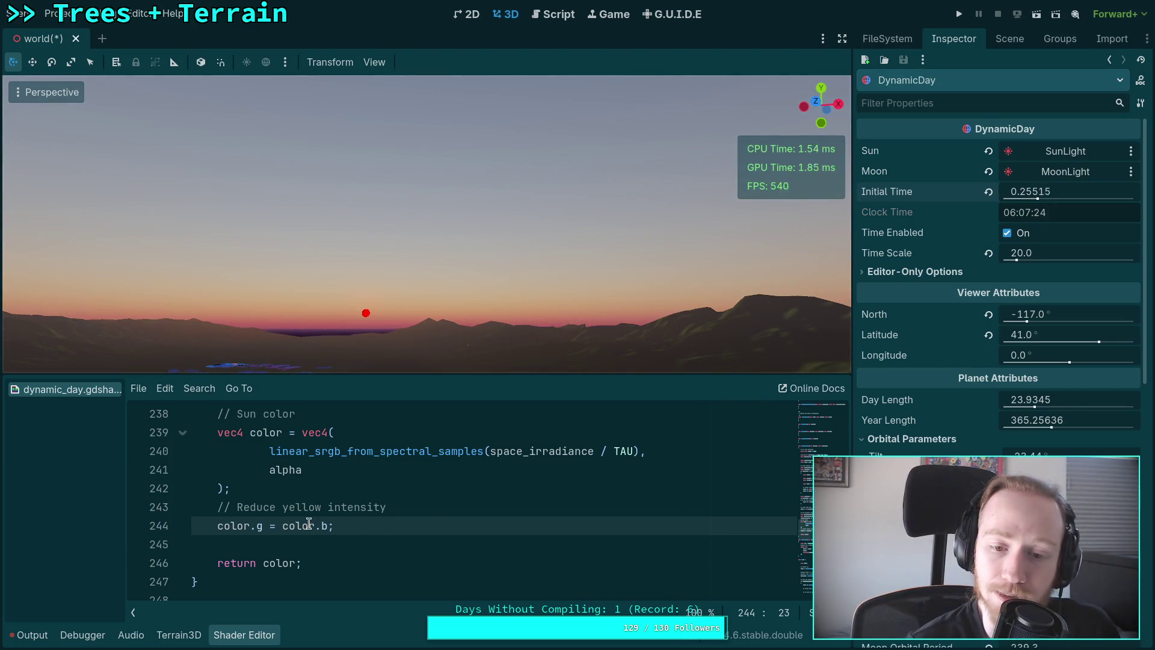
# Rewrite the line as 'color.b = color.g;' and preview the sunrise.
pyautogui.click(259, 526)
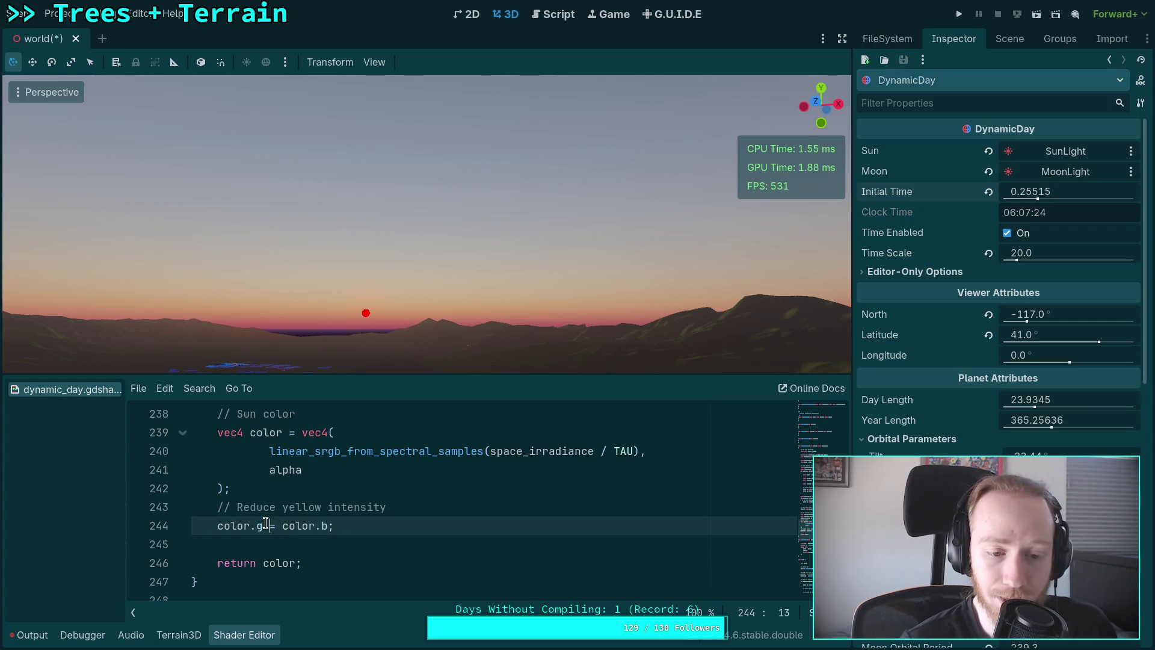
pyautogui.write('b')
pyautogui.doubleClick(325, 526)
pyautogui.write('ff')
pyautogui.press('BackSpace')
pyautogui.press('BackSpace')
pyautogui.write('p')
pyautogui.press('BackSpace')
pyautogui.write('g')
pyautogui.click(421, 527)
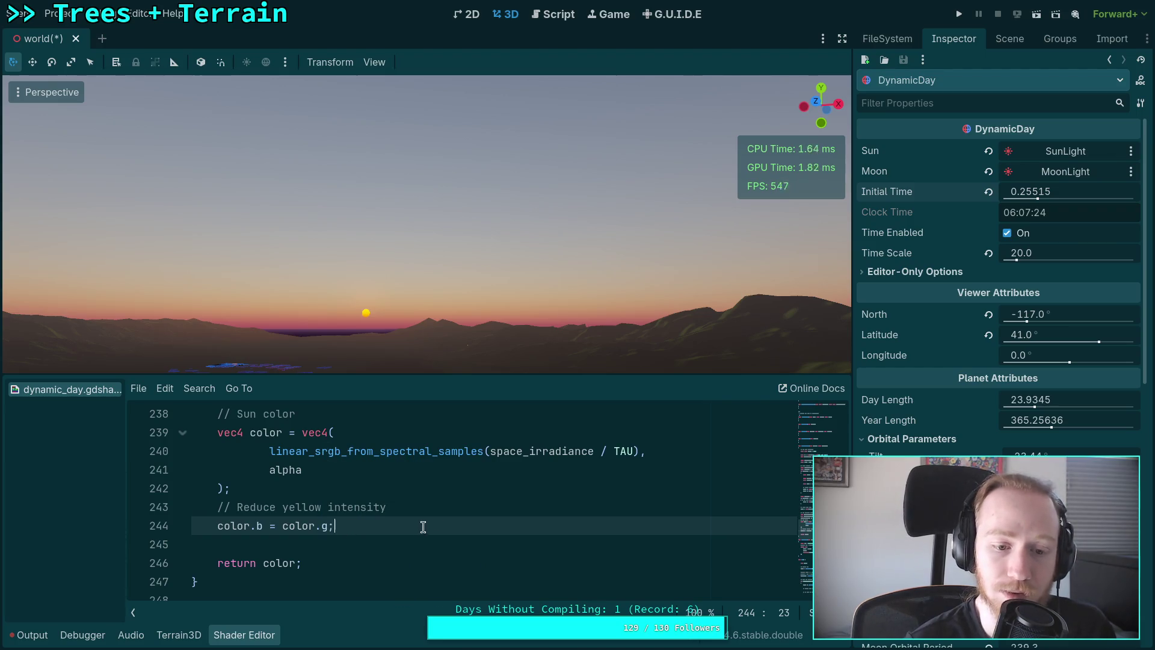
pyautogui.moveTo(1047, 194)
pyautogui.mouseDown()
pyautogui.moveTo(1057, 193)
pyautogui.moveTo(1045, 194)
pyautogui.mouseUp()
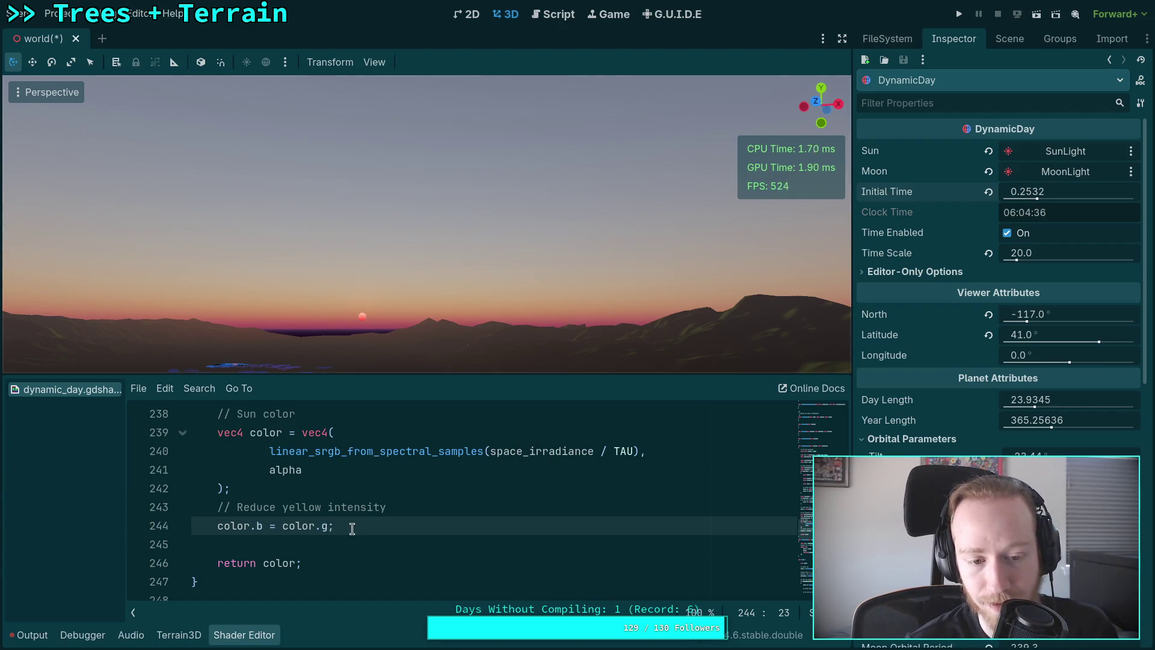
# Delete the yellow-reduction comment and code lines.
pyautogui.moveTo(351, 526); pyautogui.dragTo(444, 506)
pyautogui.press('Right')
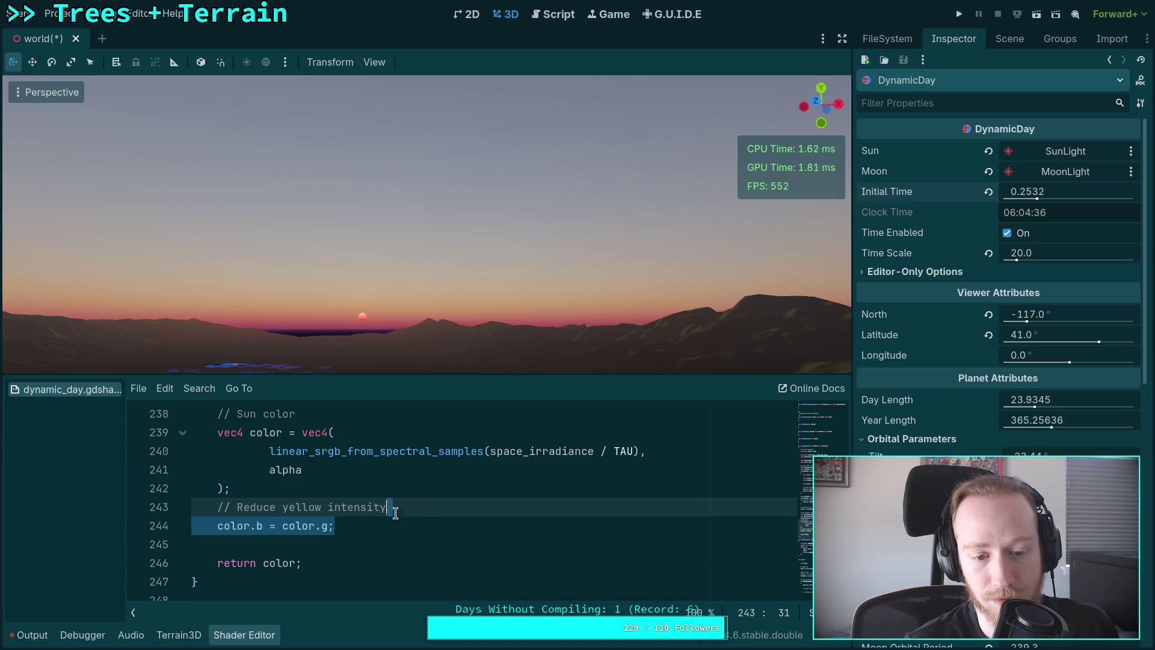
pyautogui.hotkey('shift', 'Up')
pyautogui.hotkey('shift', 'Up')
pyautogui.press('BackSpace')
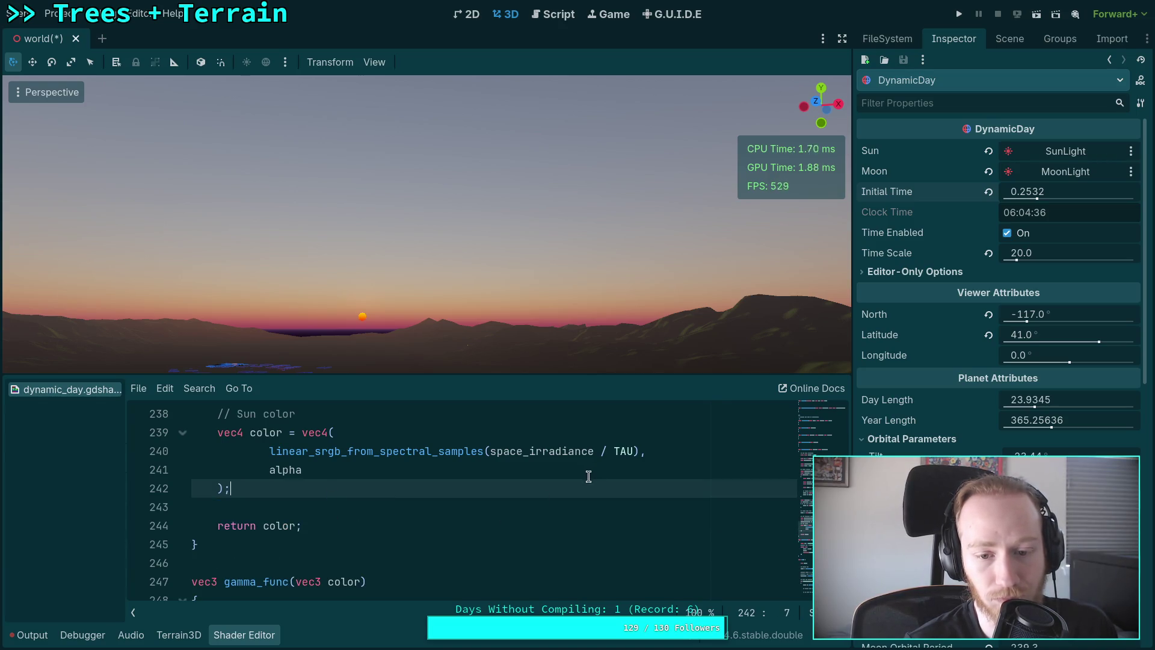
# Delete and retype '/ TAU' on line 240 while scrubbing Initial Time.
pyautogui.scroll(1, 588, 474)
pyautogui.moveTo(594, 507); pyautogui.dragTo(634, 509)
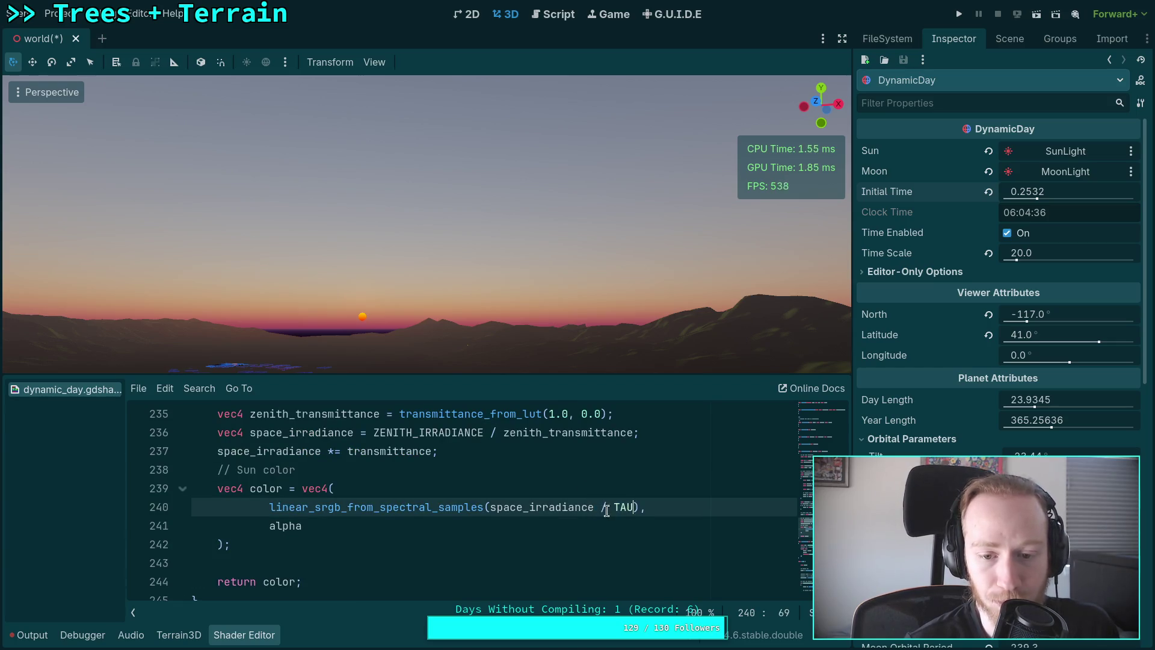
pyautogui.press('BackSpace')
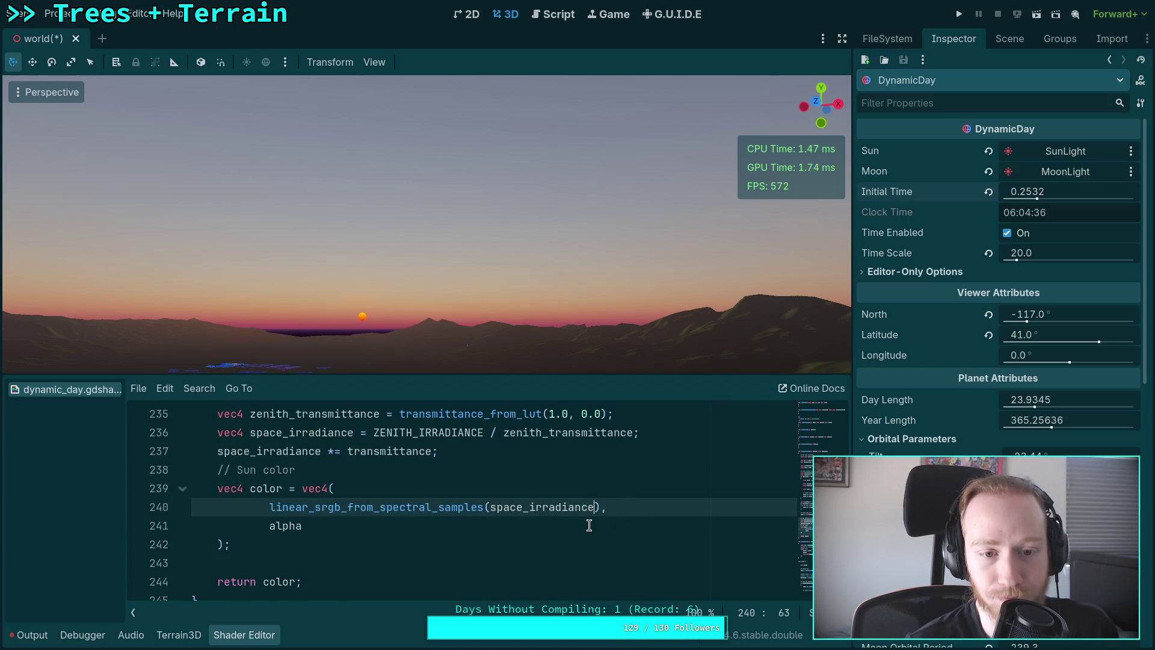
pyautogui.moveTo(1034, 196)
pyautogui.mouseDown()
pyautogui.moveTo(1018, 196)
pyautogui.moveTo(1134, 196)
pyautogui.mouseUp()
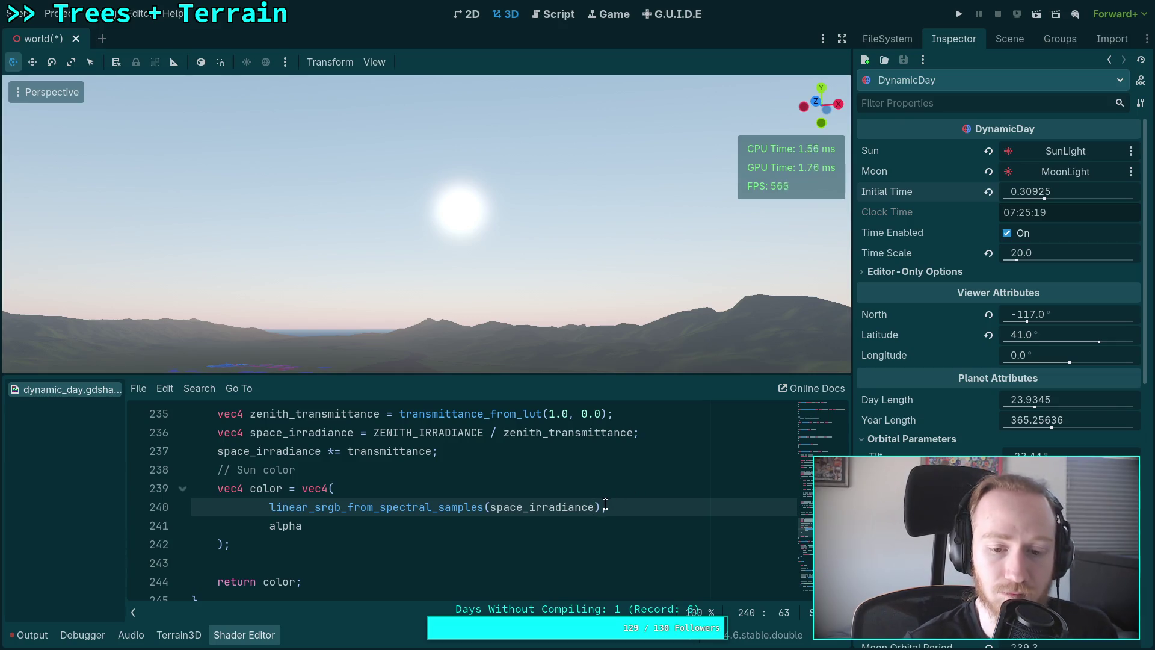
pyautogui.write('/ TA')
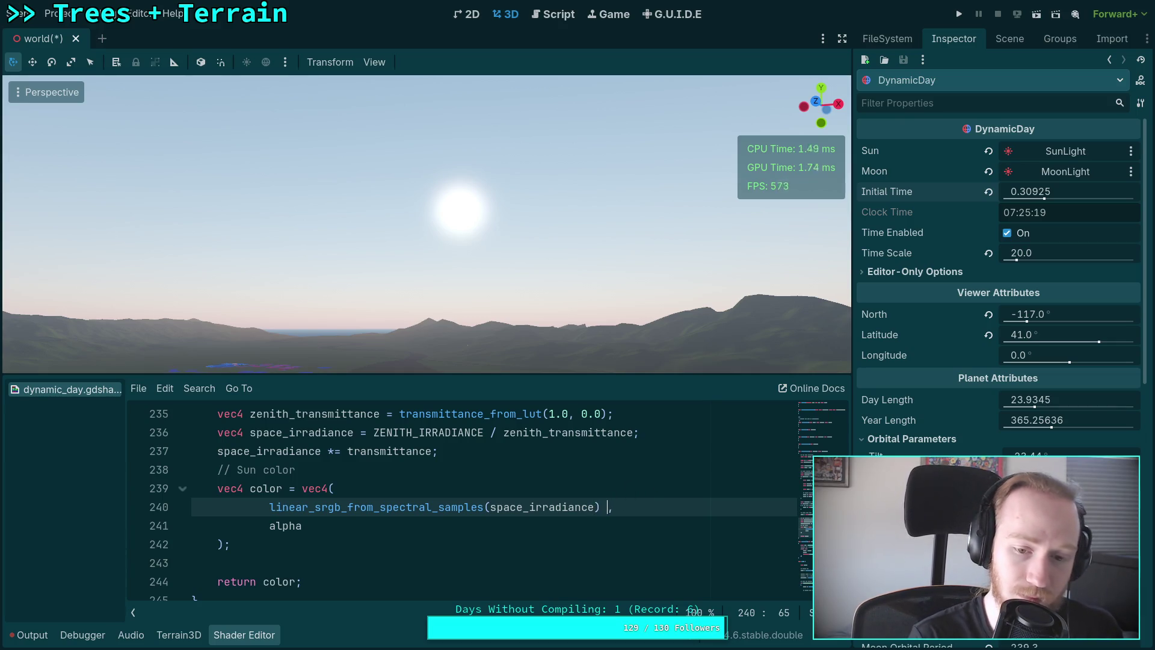
pyautogui.write('U')
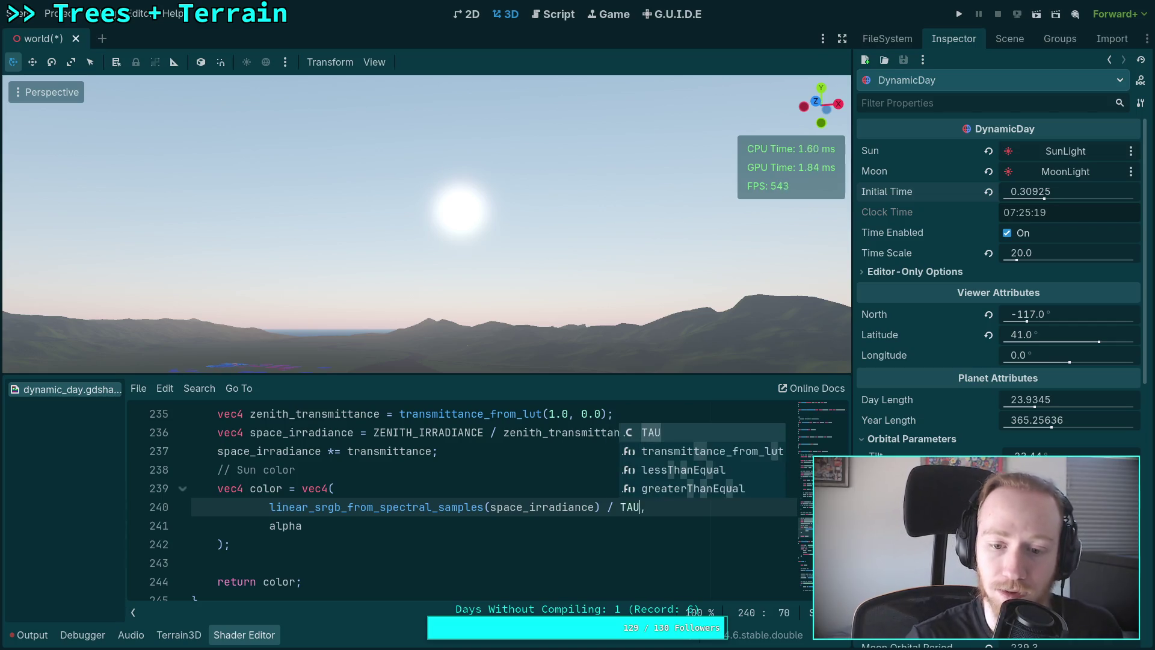
pyautogui.click(504, 507)
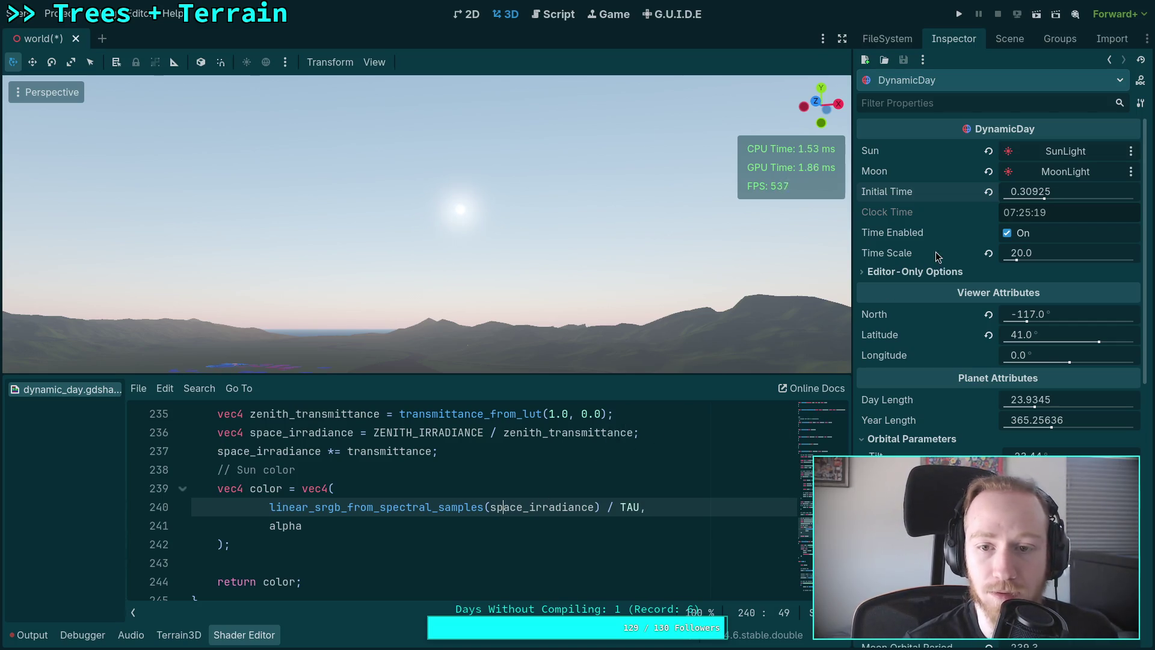
pyautogui.moveTo(1058, 192); pyautogui.dragTo(1029, 191)
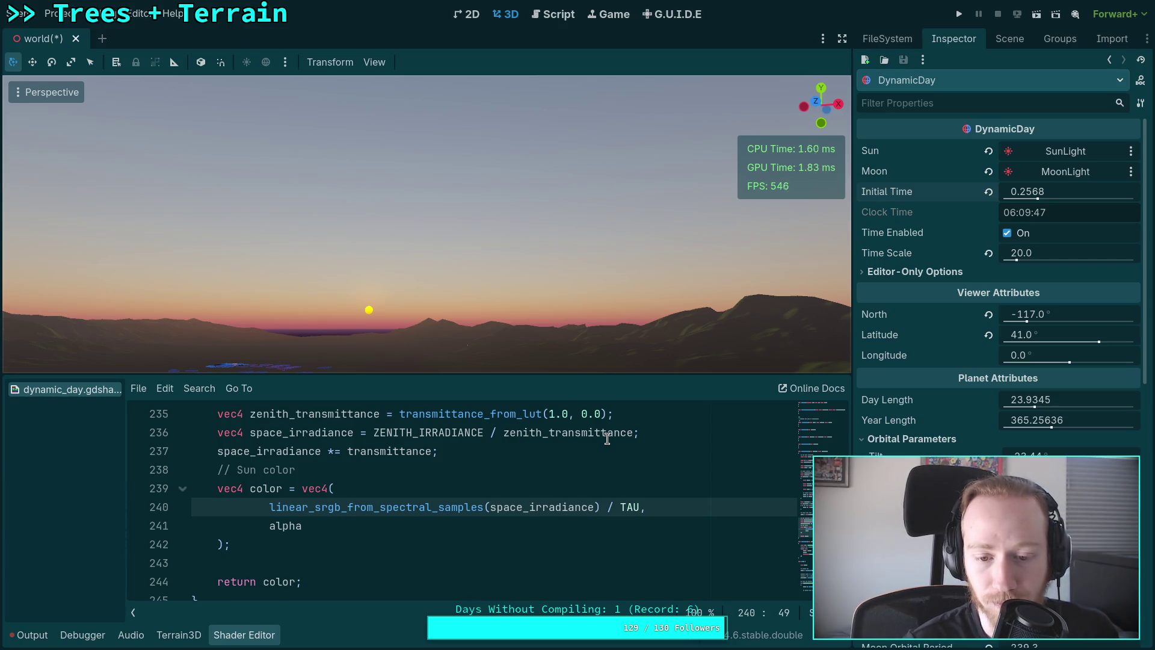
# Move the closing parenthesis so line 240 reads (space_irradiance / TAU), with the sun on the horizon.
pyautogui.click(600, 507)
pyautogui.press('BackSpace')
pyautogui.click(638, 507)
pyautogui.write(')')
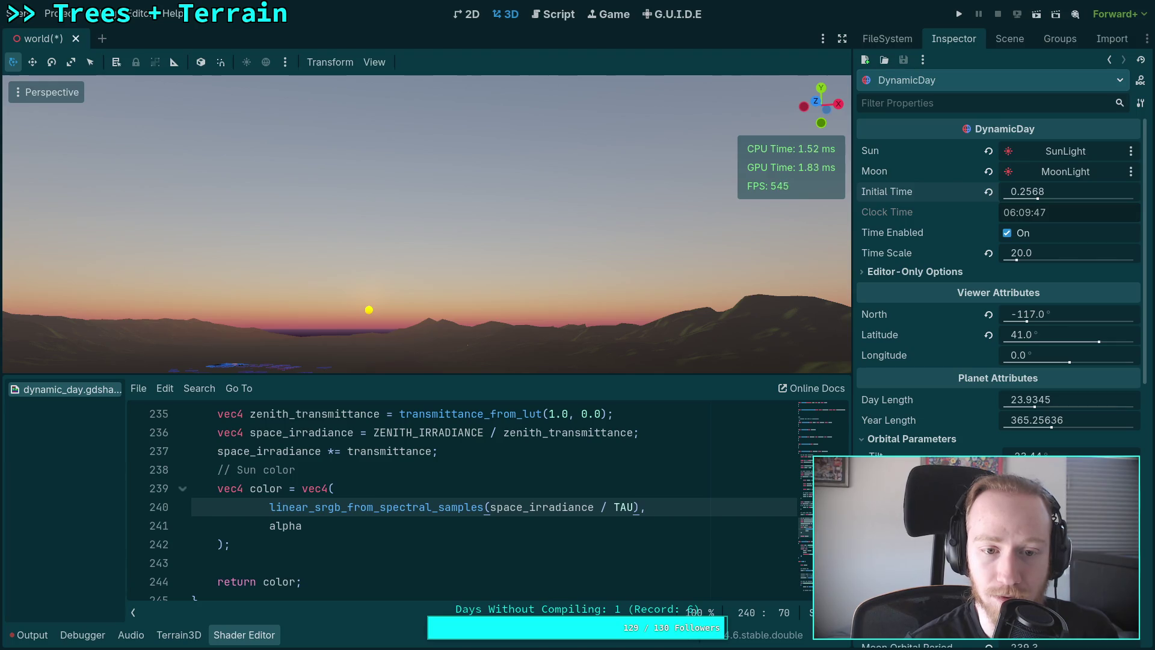
pyautogui.click(633, 507)
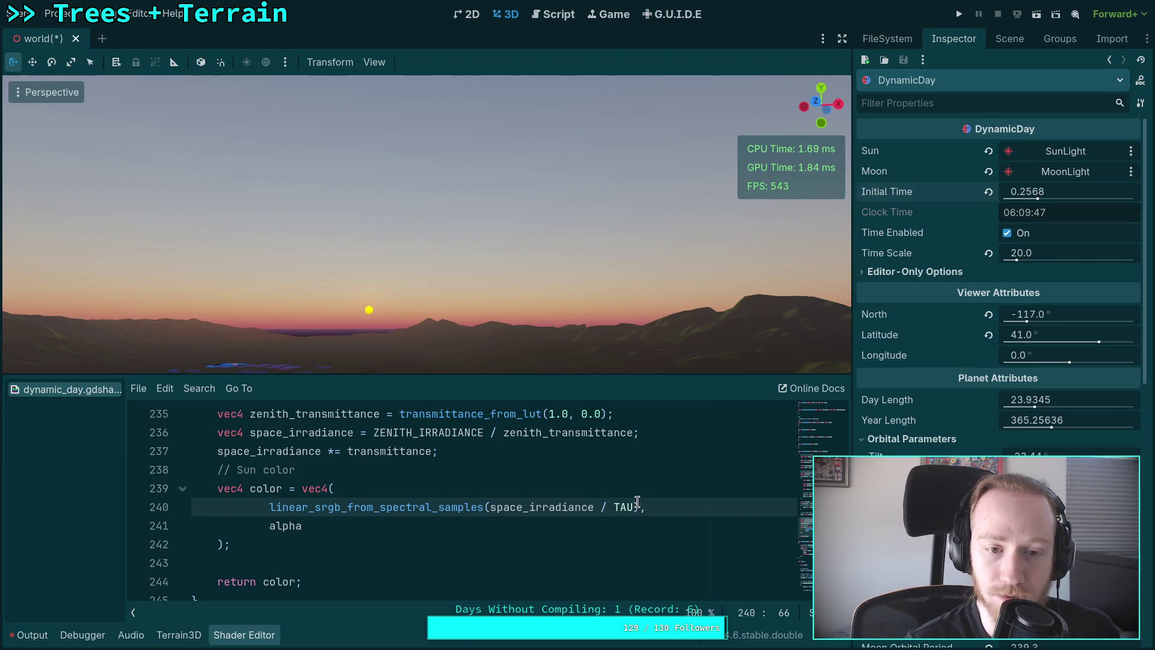
pyautogui.moveTo(1054, 192)
pyautogui.mouseDown()
pyautogui.moveTo(1040, 192)
pyautogui.moveTo(1050, 193)
pyautogui.mouseUp()
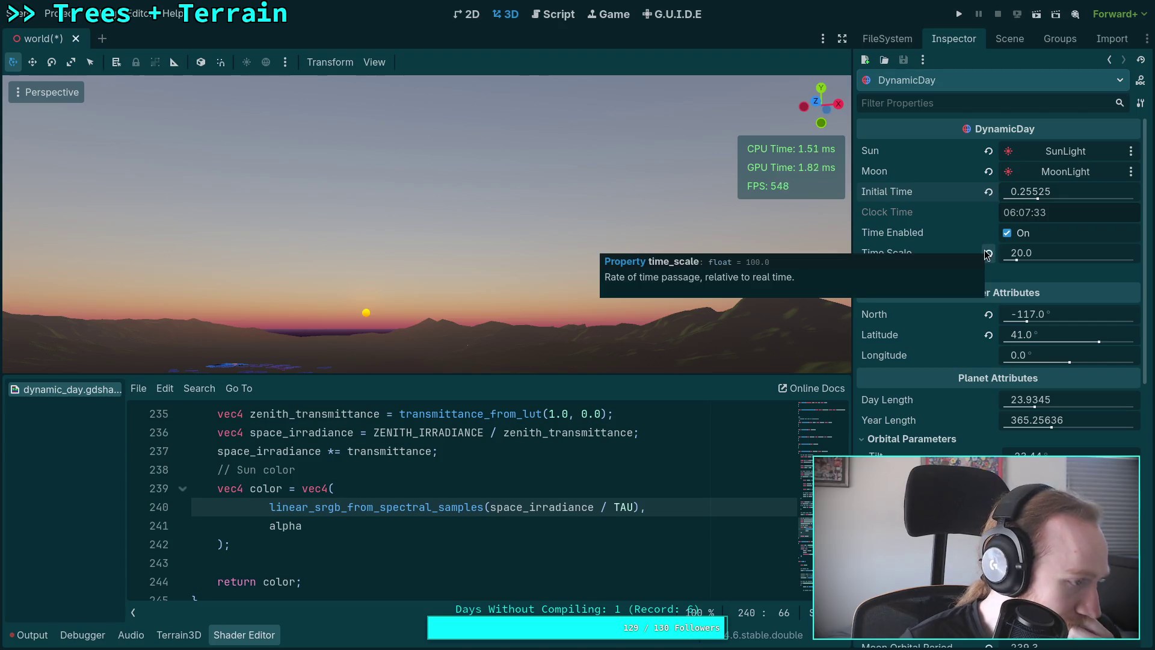
pyautogui.click(654, 499)
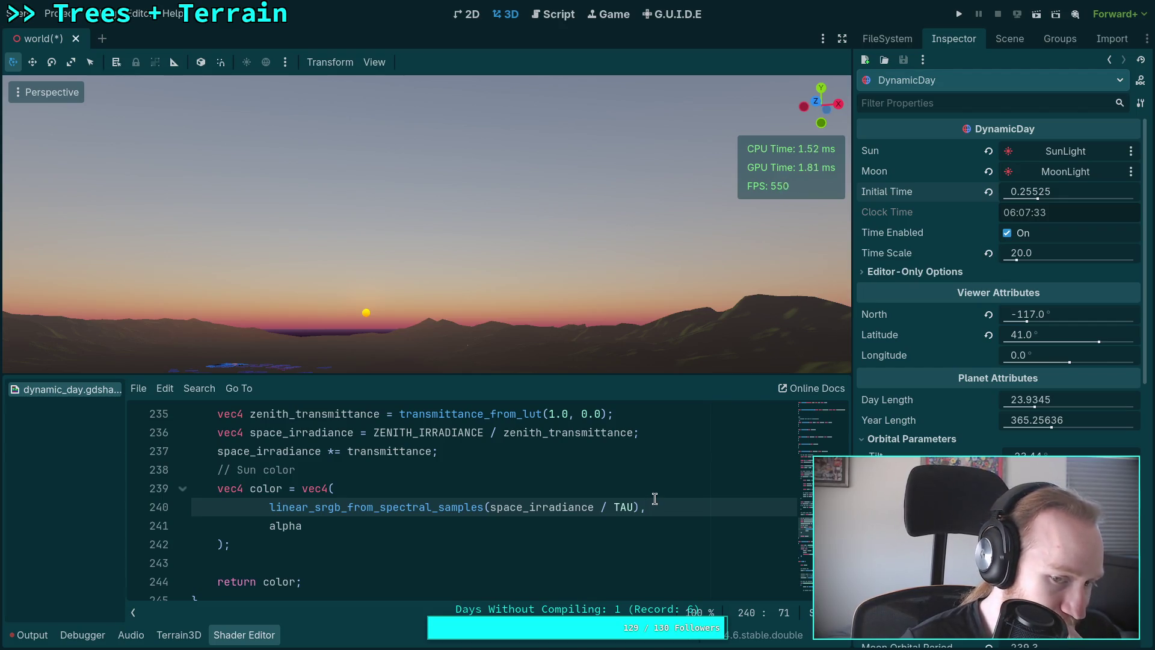
pyautogui.moveTo(1056, 193); pyautogui.dragTo(1044, 193)
# Save the scene and shader with Initial Time at 0.2498.
pyautogui.scroll(5, 550, 507)
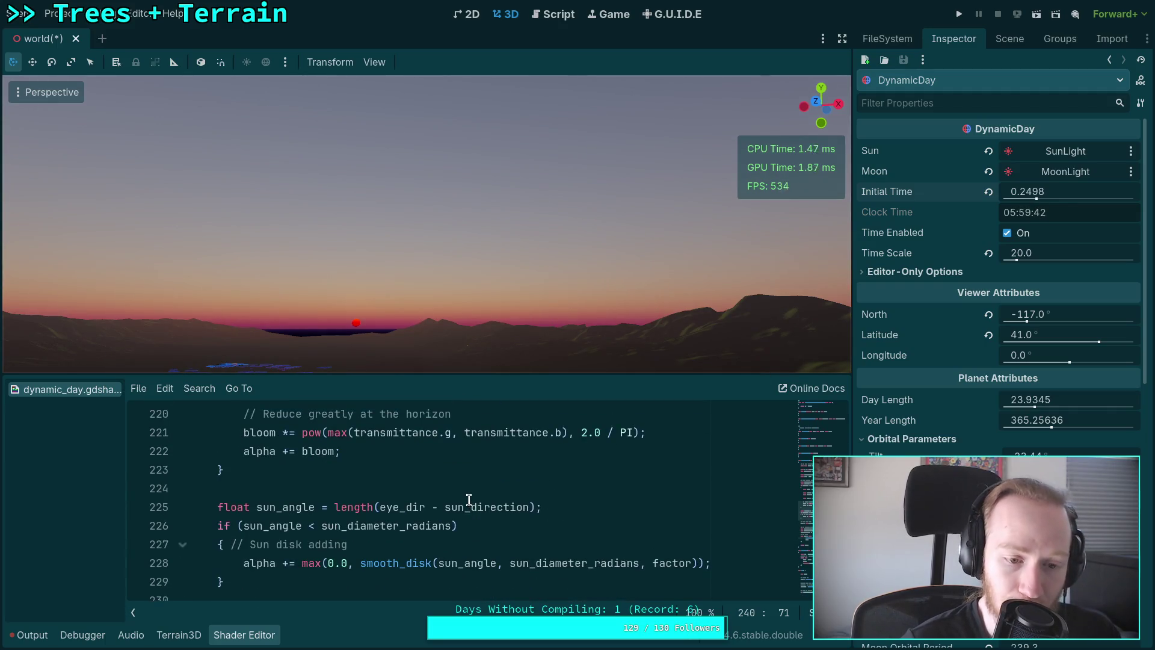
pyautogui.scroll(20, 385, 496)
pyautogui.scroll(1, 364, 494)
pyautogui.click(443, 507)
pyautogui.hotkey('ctrl', 's')
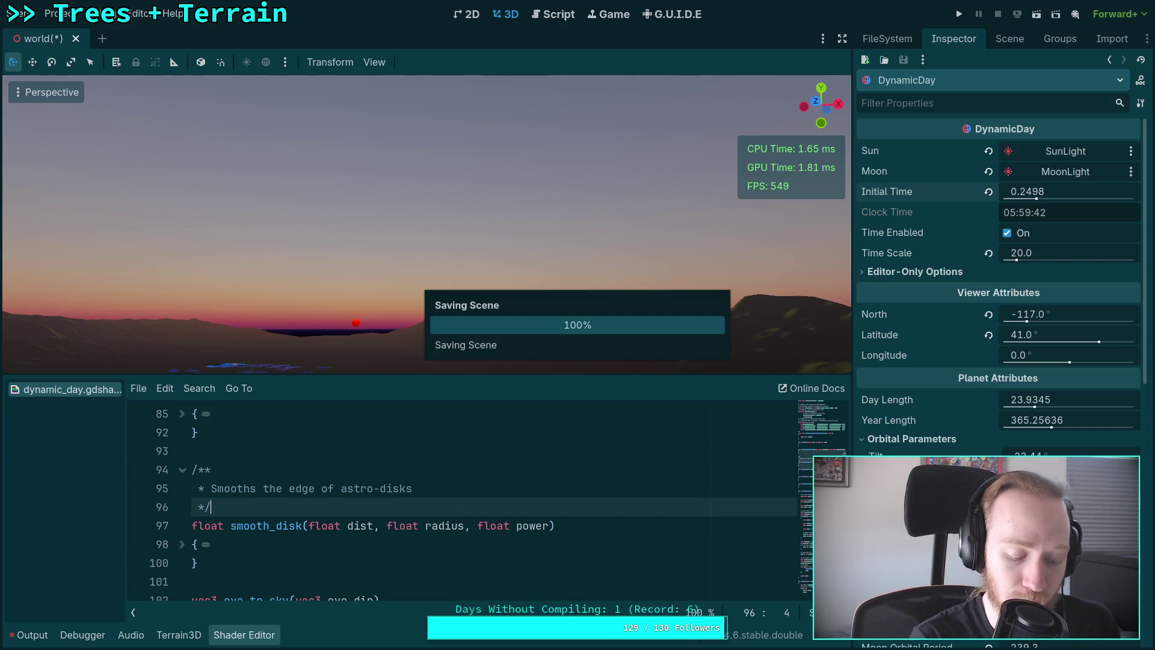
# Launch Neovim with `v .`, open script/dynamic_day/common_inc.glsl, and move down into its constants.
pyautogui.press('super+1')
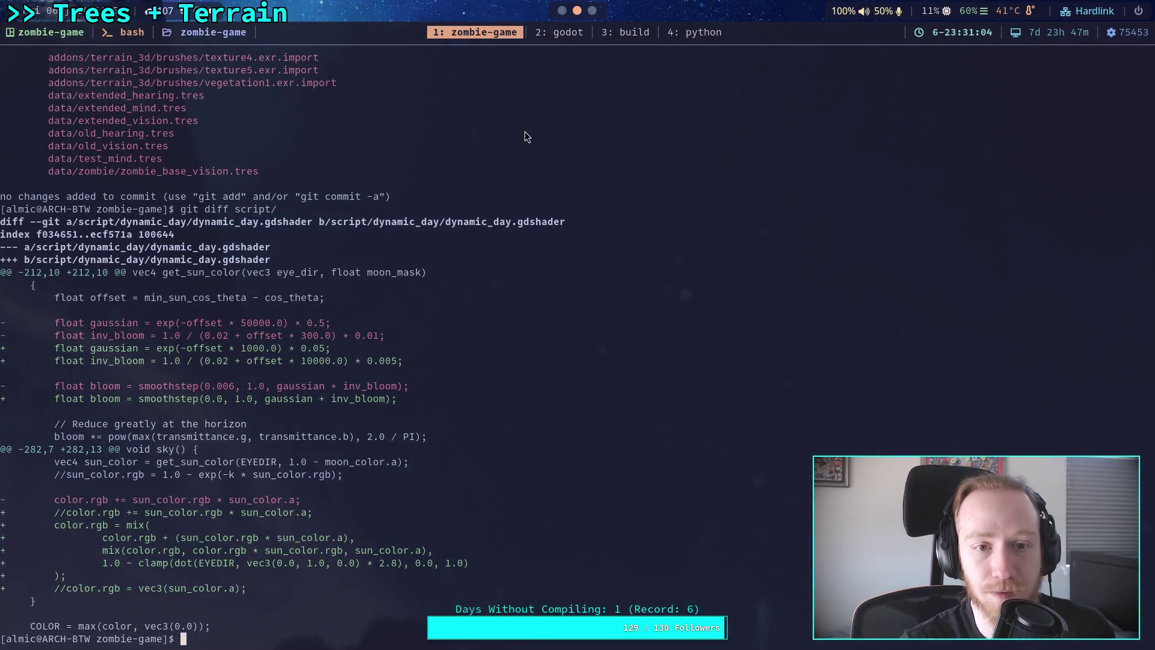
pyautogui.write('v .')
pyautogui.press('Return')
pyautogui.press('j')
pyautogui.press('j')
pyautogui.press('j')
pyautogui.press('Return')
pyautogui.press('j')
pyautogui.press('j')
pyautogui.press('j')
pyautogui.press('j')
pyautogui.press('j')
pyautogui.press('j')
pyautogui.press('Return')
pyautogui.press('j')
pyautogui.press('j')
pyautogui.press('j')
pyautogui.press('Return')
pyautogui.press('j')
pyautogui.press('6')
pyautogui.press('j')
pyautogui.press('1')
pyautogui.press('0')
pyautogui.press('j')
pyautogui.press('1')
pyautogui.press('0')
pyautogui.press('j')
pyautogui.press('1')
pyautogui.press('0')
pyautogui.press('j')
pyautogui.press('1')
pyautogui.press('0')
pyautogui.press('j')
pyautogui.press('1')
pyautogui.press('0')
pyautogui.press('j')
pyautogui.press('j')
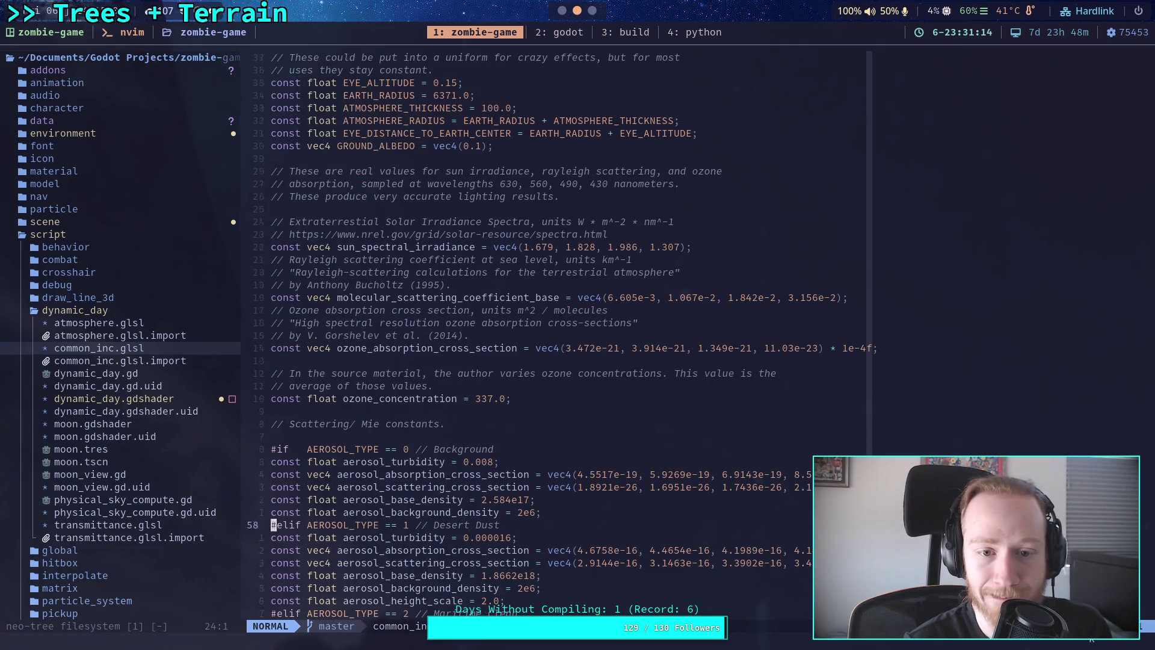
pyautogui.press('1')
# Review the molecular scattering coefficients, aerosol absorption line and Maritime Clean height scale.
pyautogui.press('9')
pyautogui.press('k')
pyautogui.click(580, 298)
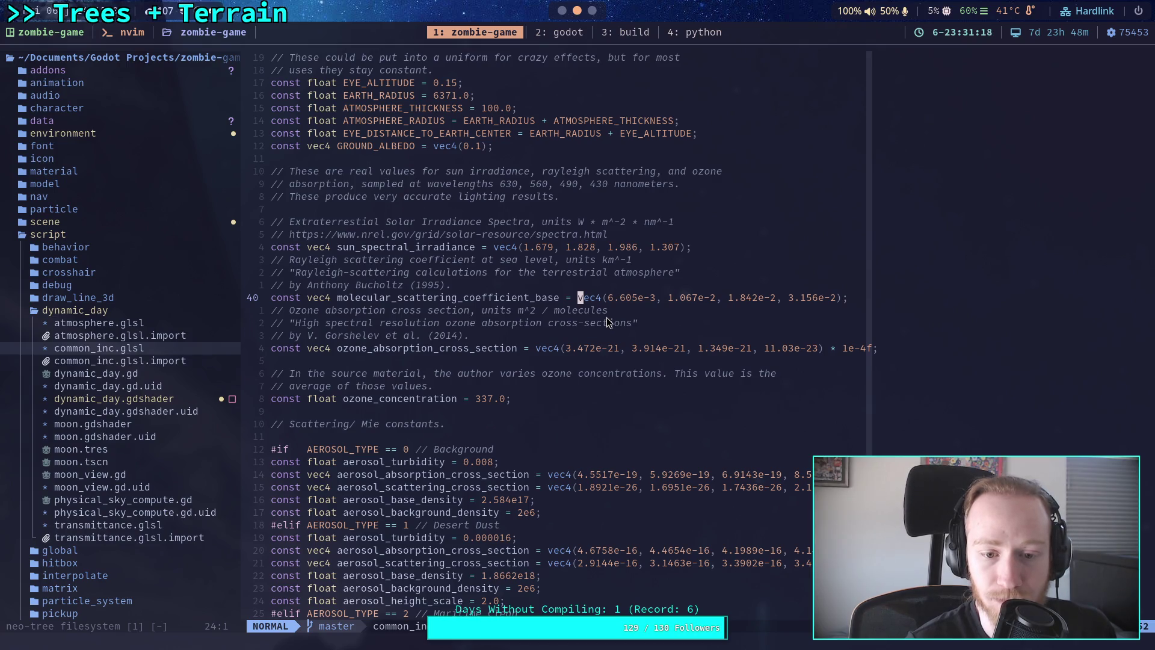
pyautogui.click(437, 475)
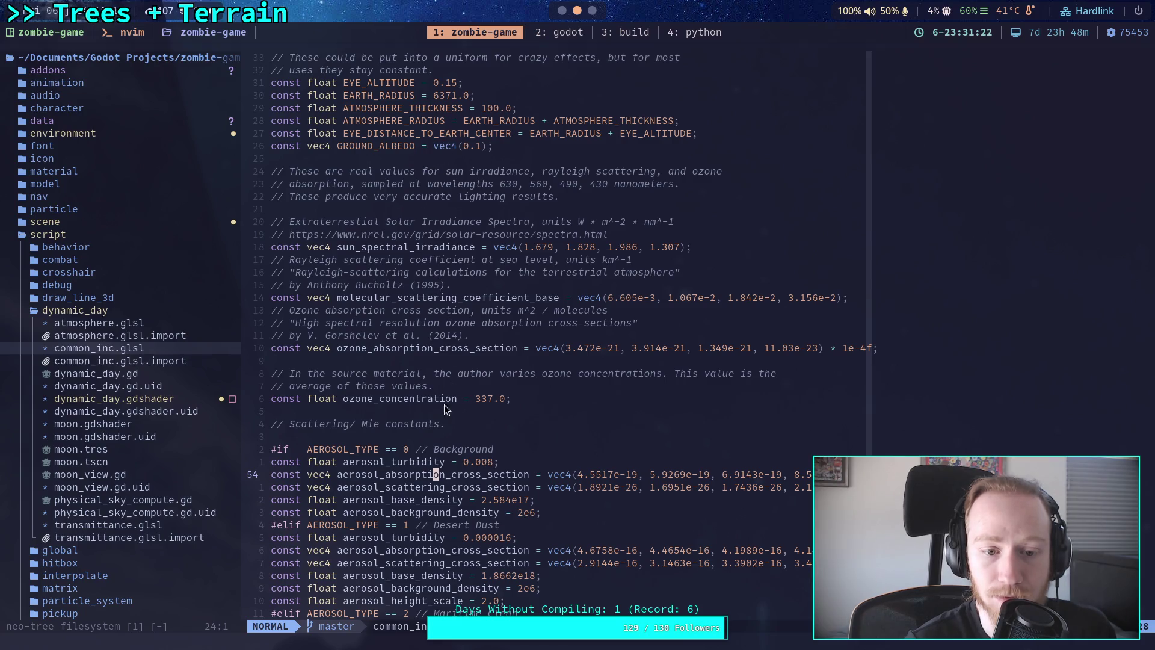
pyautogui.scroll(7, 455, 406)
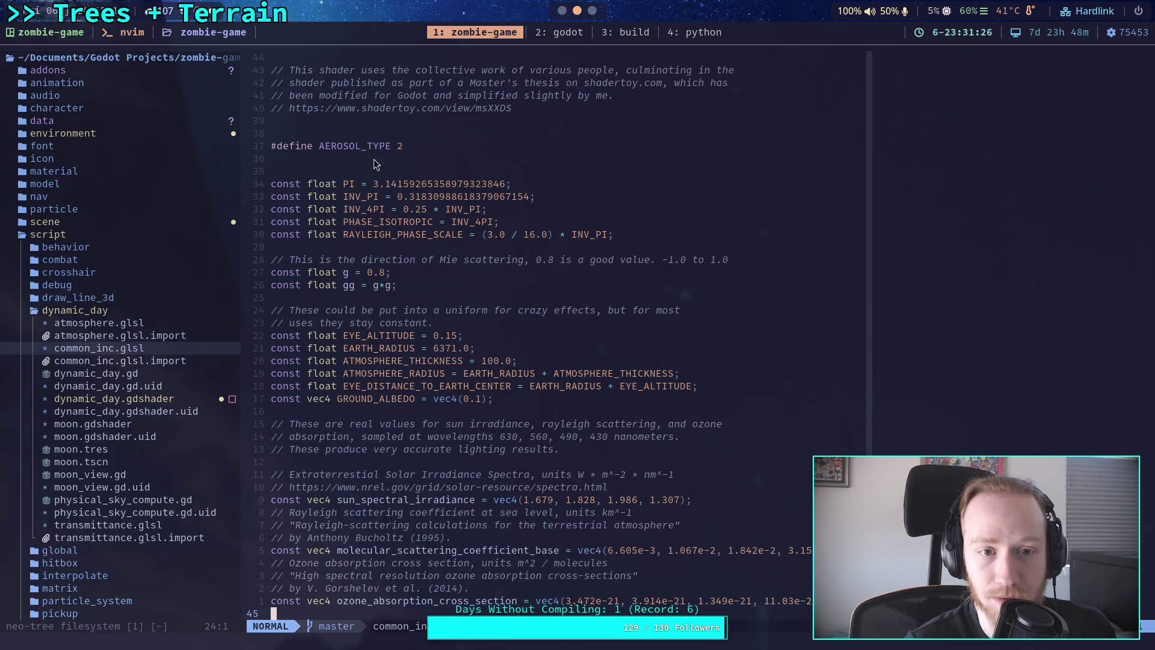
pyautogui.scroll(-8, 493, 391)
pyautogui.scroll(-5, 492, 391)
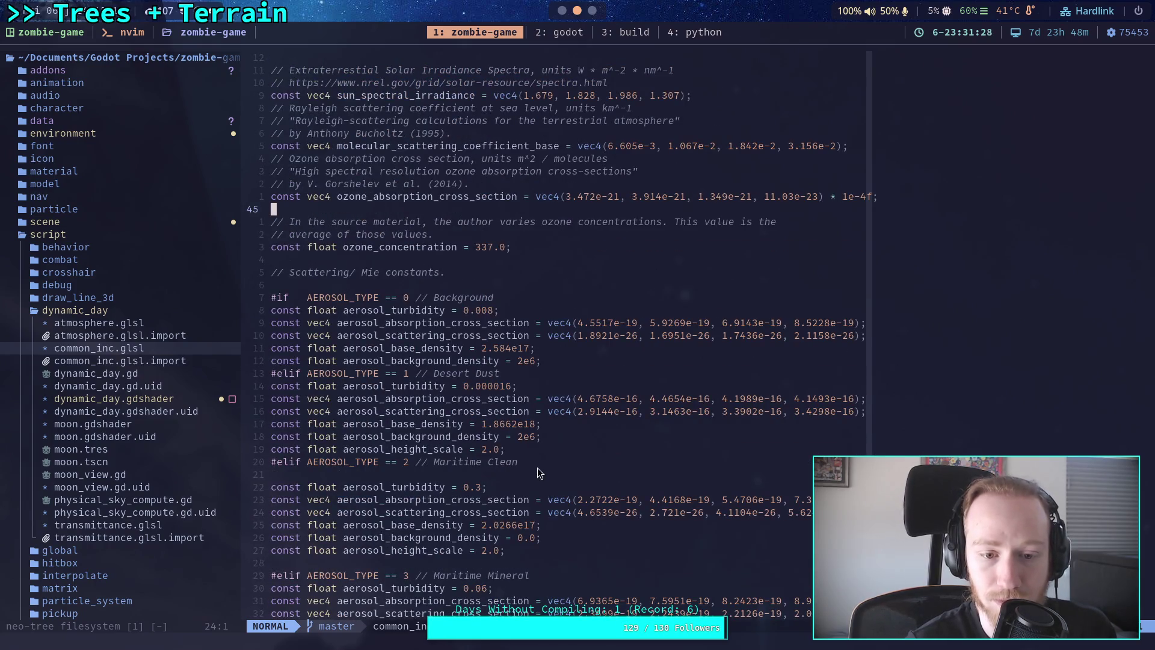
pyautogui.click(559, 452)
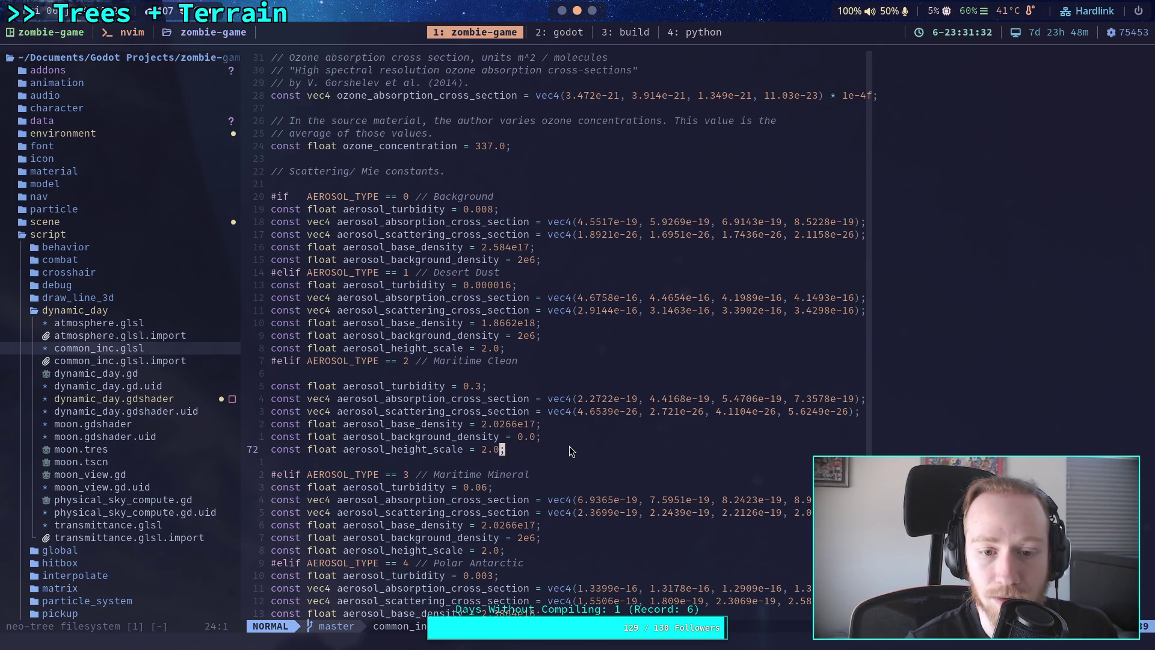
pyautogui.scroll(-4, 571, 451)
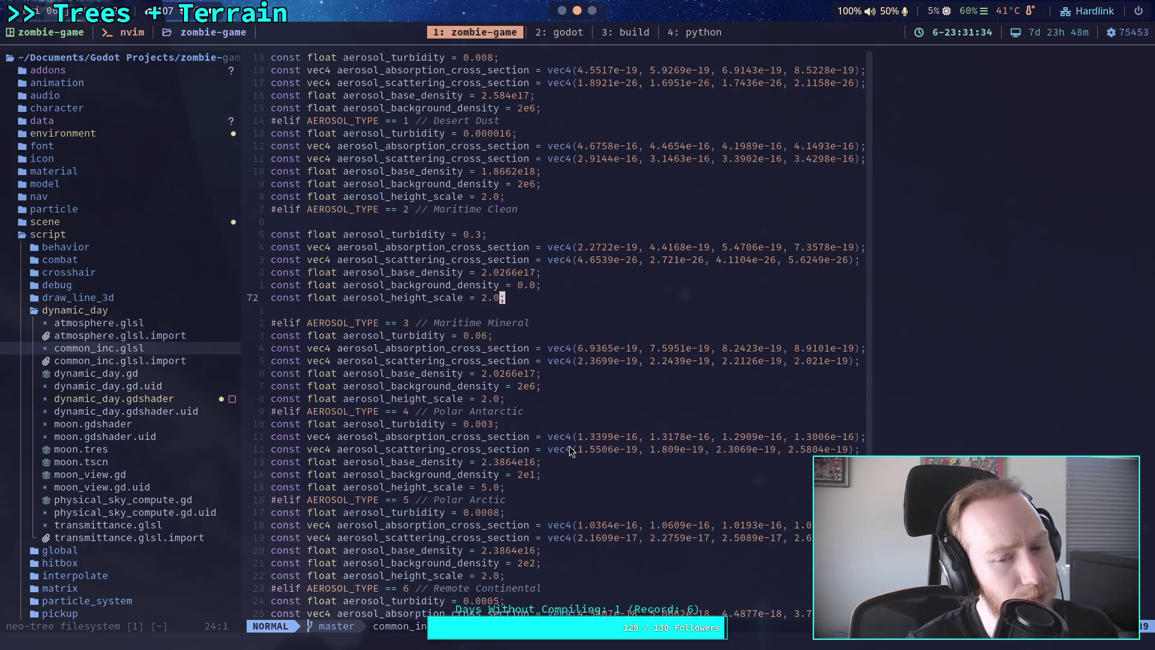
# Look over the Maritime Clean aerosol constants block, then return to Godot.
pyautogui.hotkey('shift', 'v')
pyautogui.press('k')
pyautogui.press('k')
pyautogui.press('k')
pyautogui.press('y')
pyautogui.scroll(-3, 554, 305)
pyautogui.scroll(-9, 554, 305)
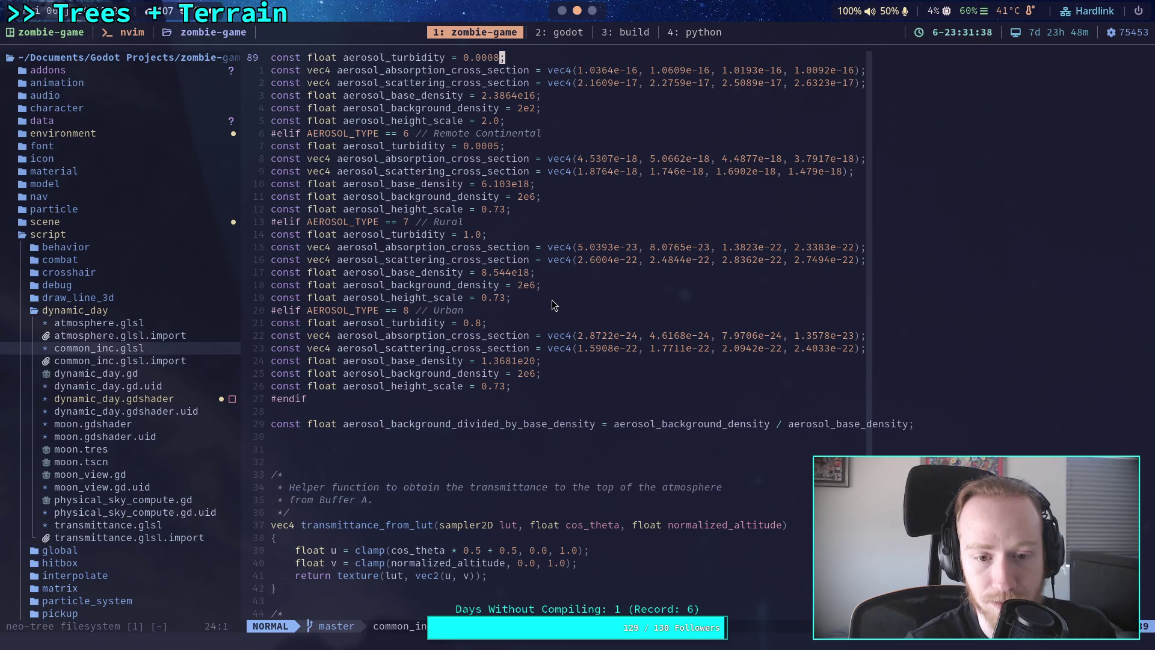
pyautogui.scroll(15, 554, 305)
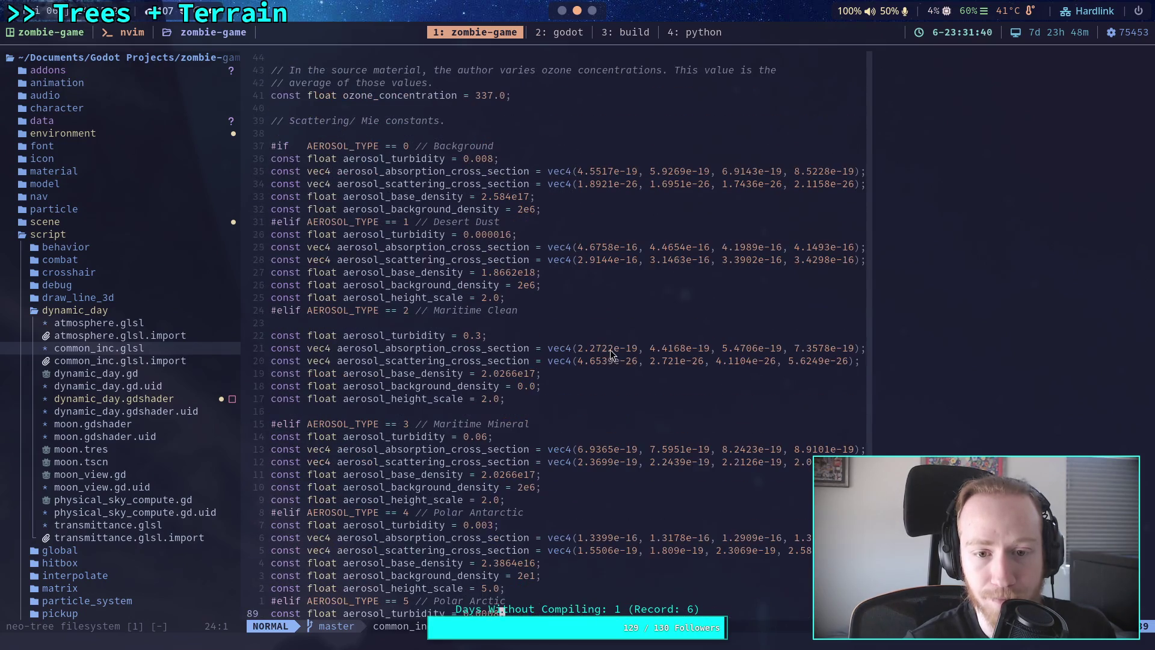
pyautogui.click(744, 401)
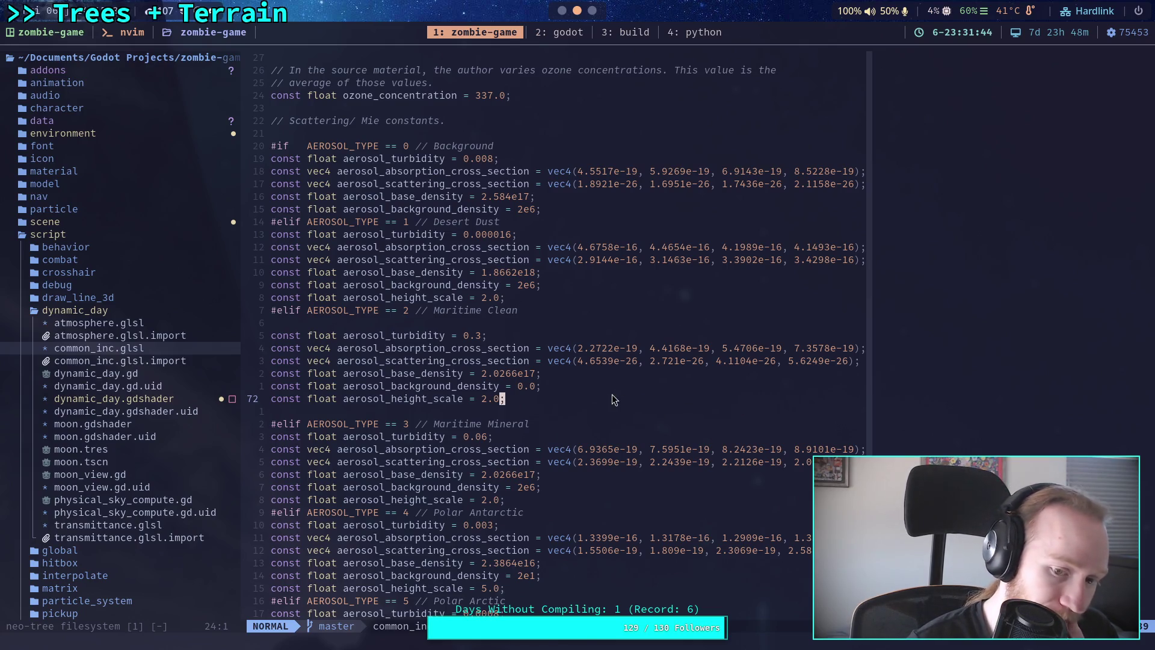
pyautogui.scroll(-7, 613, 397)
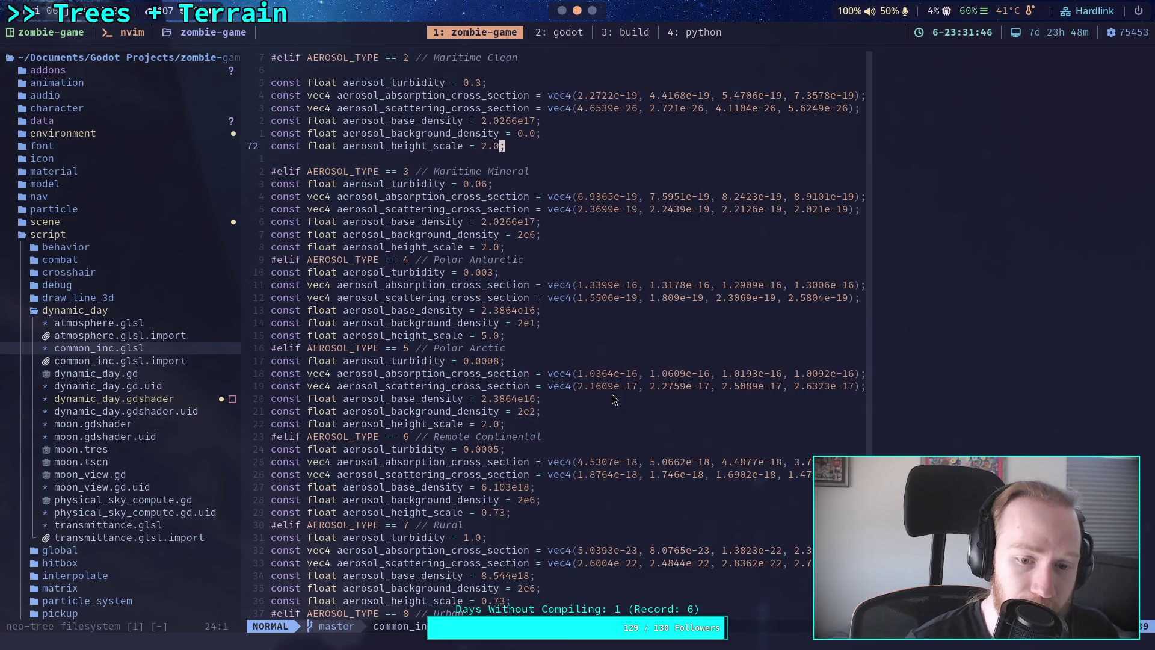
pyautogui.scroll(7, 611, 394)
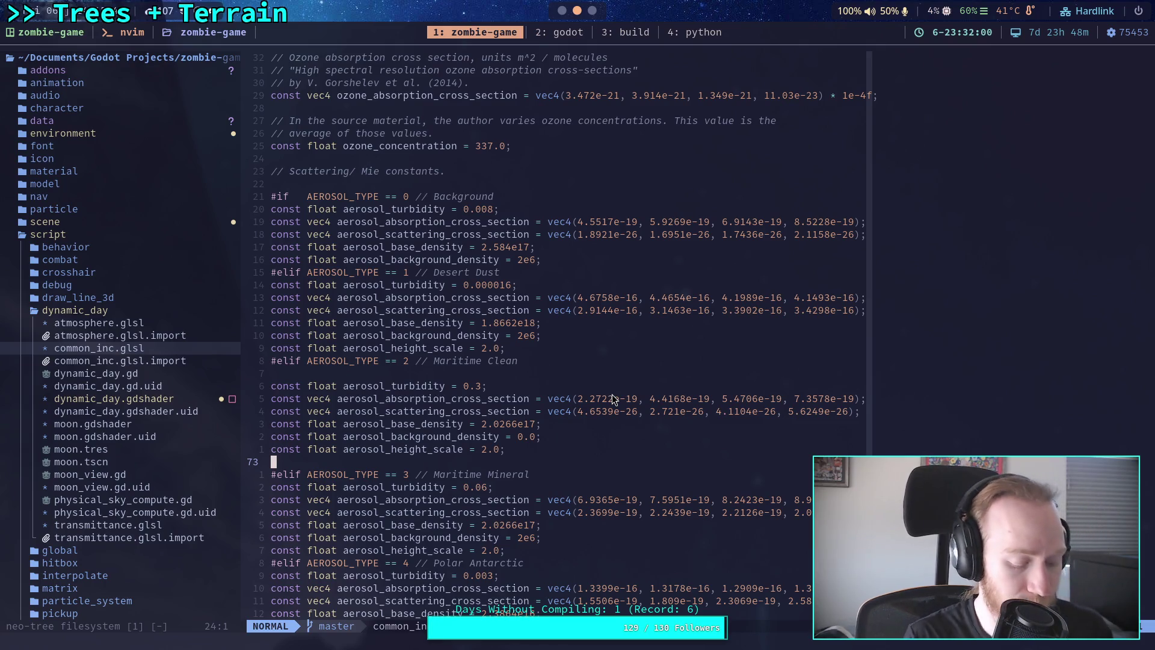
pyautogui.press('super+2')
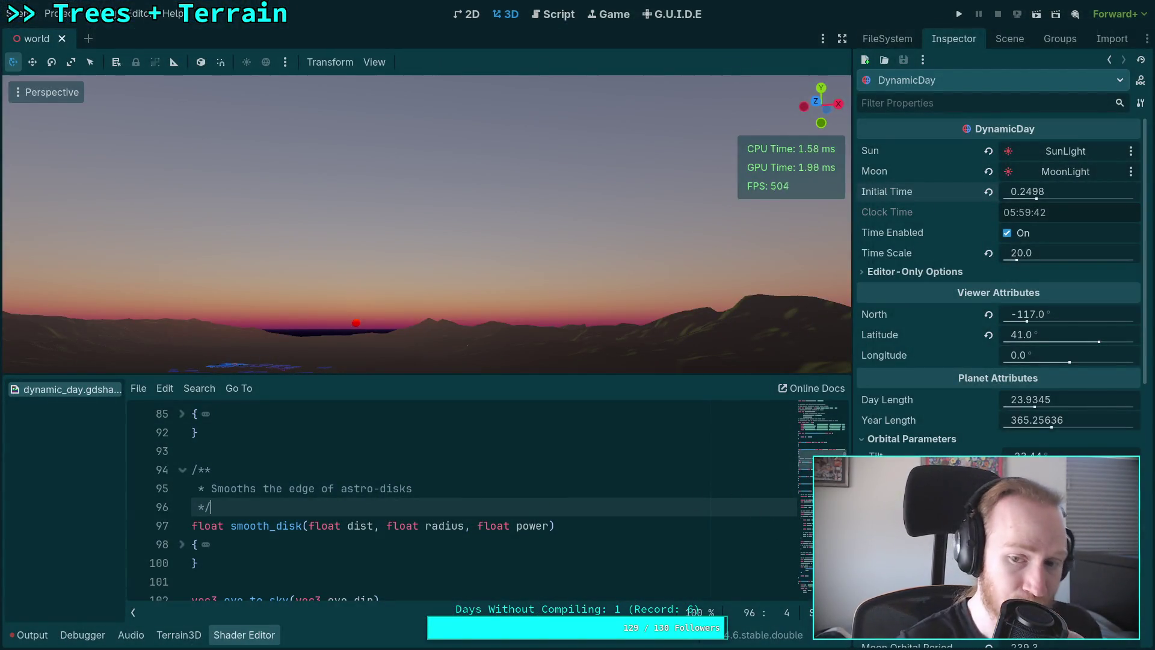
# Delete ' * TAU' from the SUN_SPECTRAL line and preview the sun just after 06:08.
pyautogui.click(821, 419)
pyautogui.scroll(-5, 646, 455)
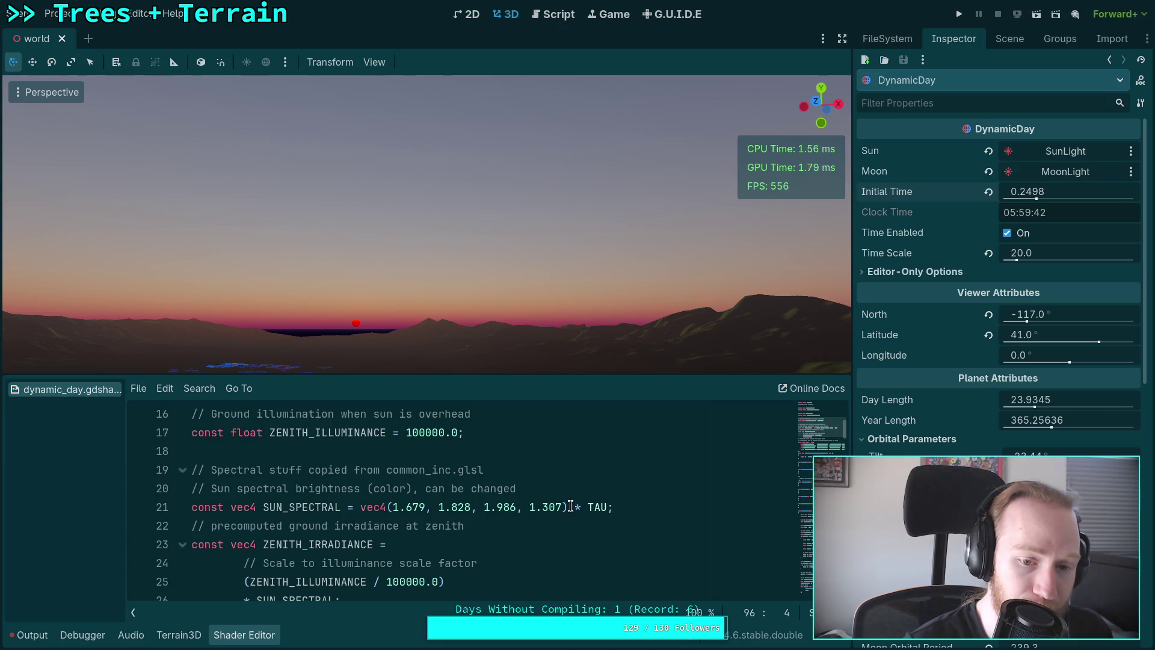
pyautogui.moveTo(570, 506); pyautogui.dragTo(608, 507)
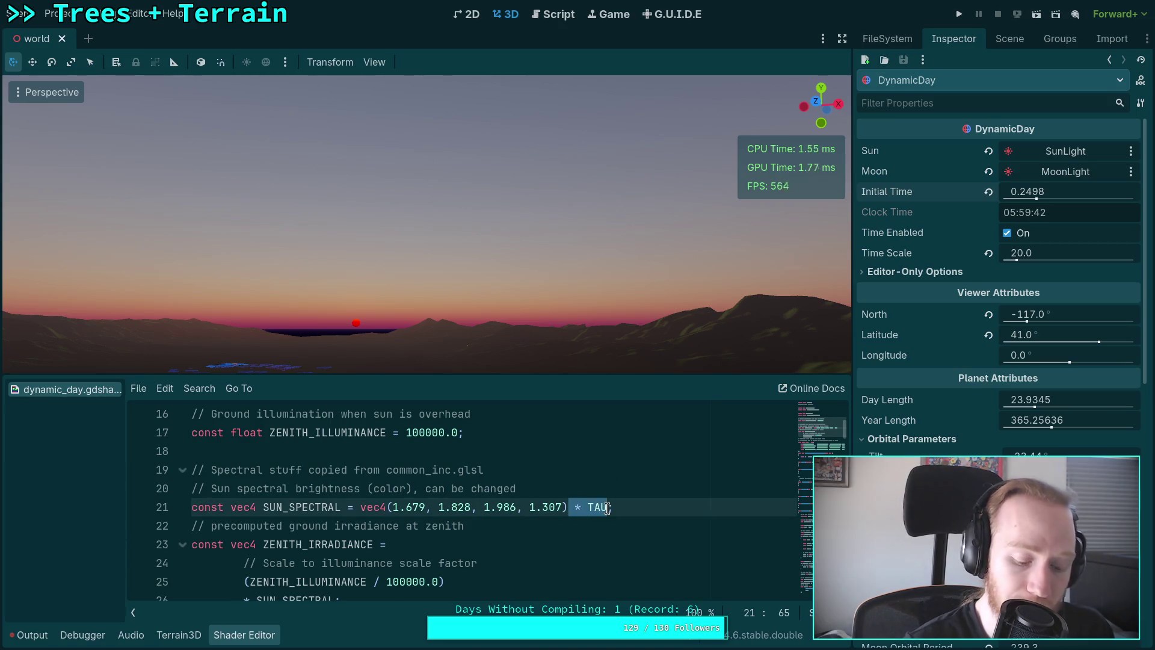
pyautogui.press('BackSpace')
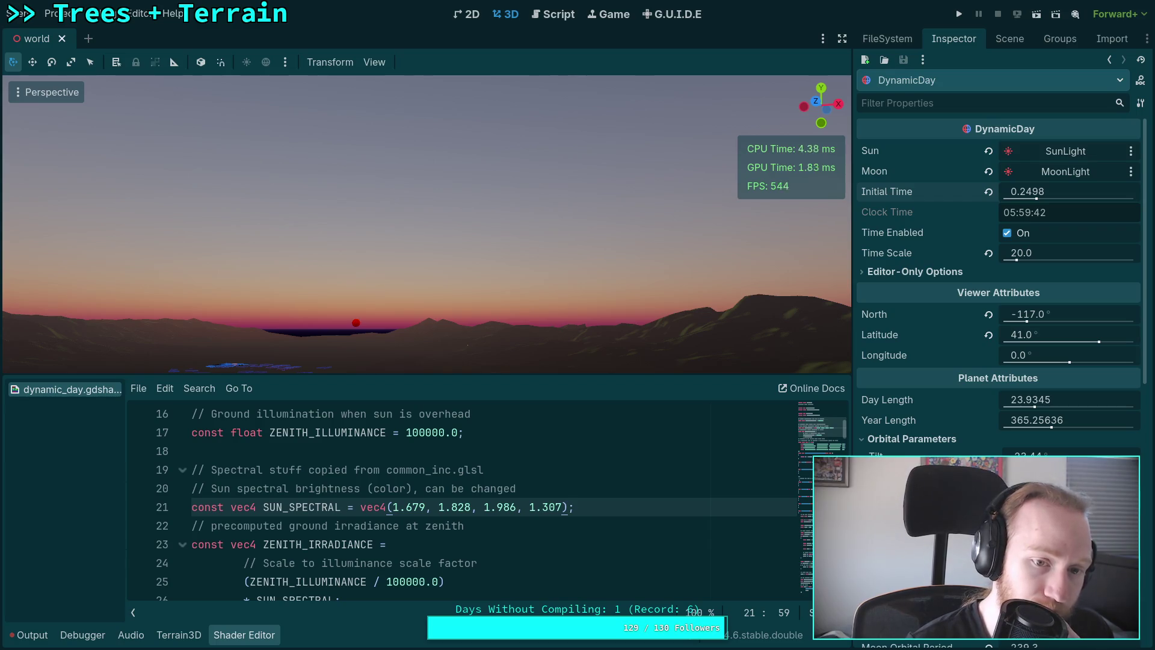
pyautogui.moveTo(1052, 192); pyautogui.dragTo(1060, 193)
# Delete ' / TAU' in linear_srgb_from_spectral_samples and preview the sun again around 06:04.
pyautogui.scroll(-20, 591, 503)
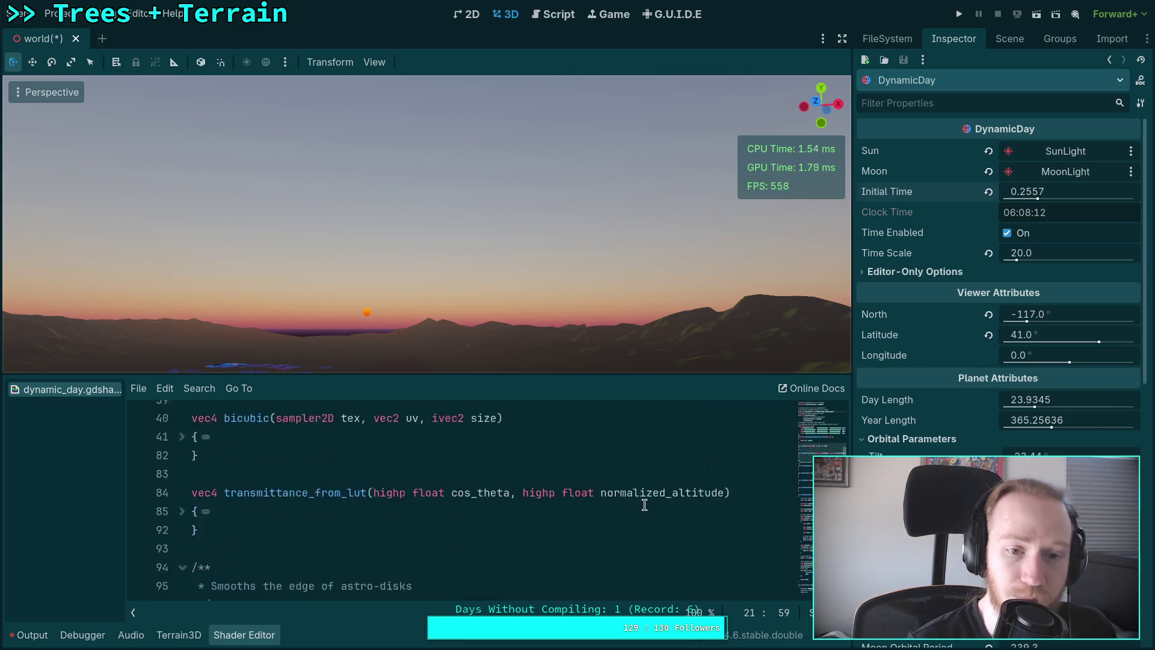
pyautogui.scroll(-7, 648, 502)
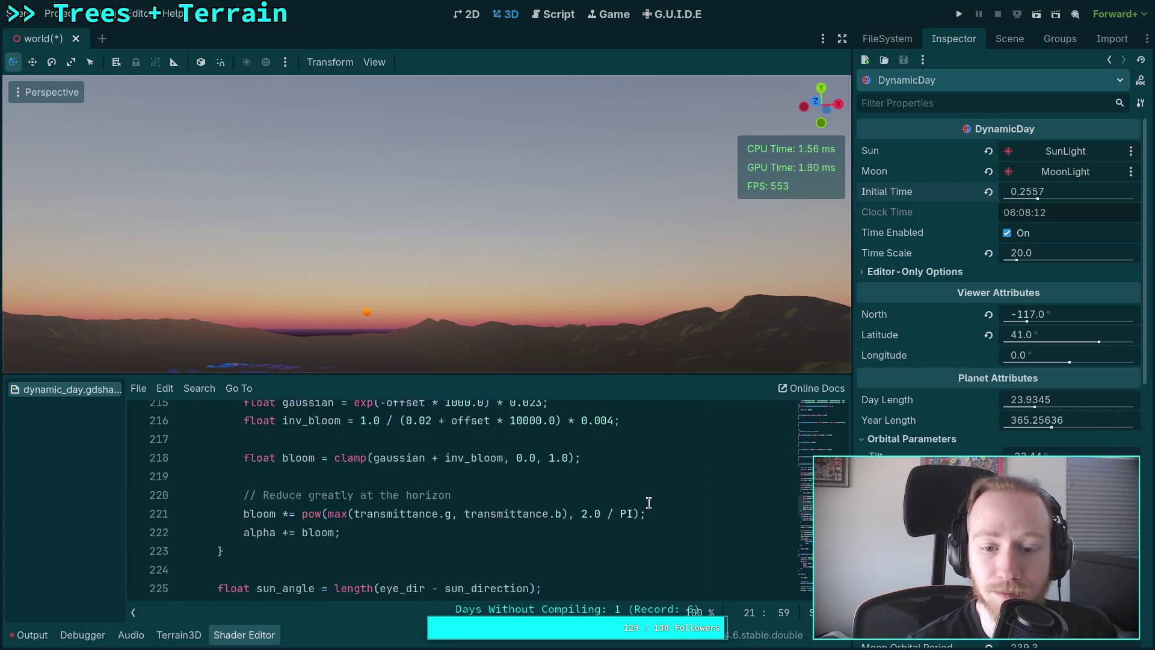
pyautogui.scroll(-1, 611, 509)
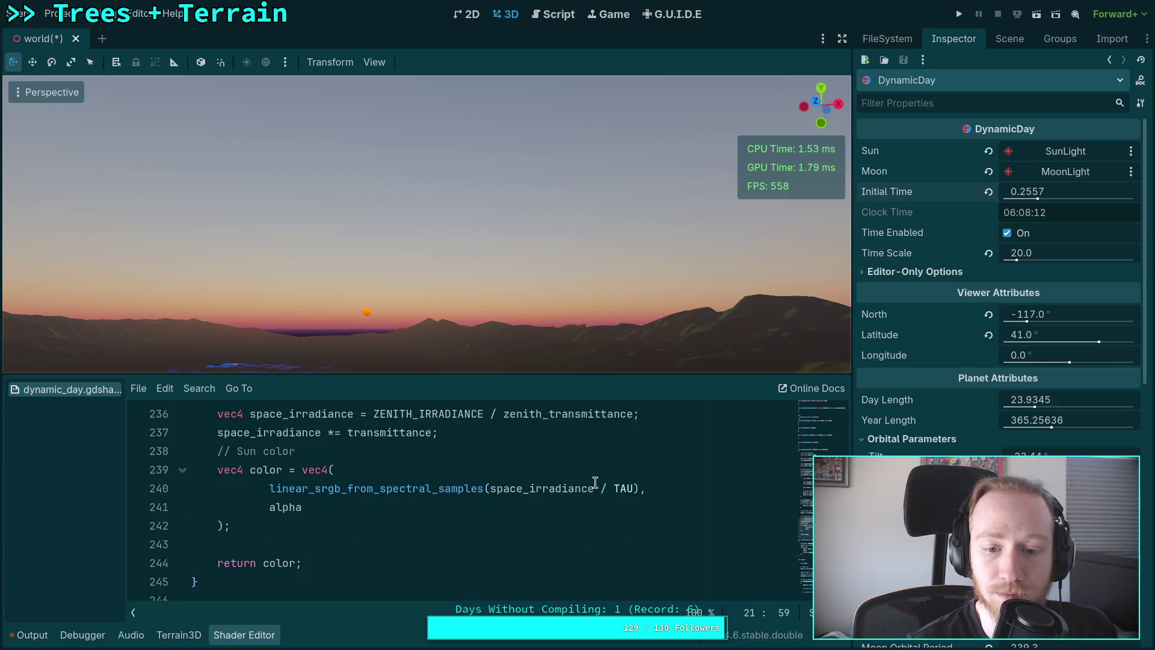
pyautogui.moveTo(594, 488); pyautogui.dragTo(634, 490)
pyautogui.press('BackSpace')
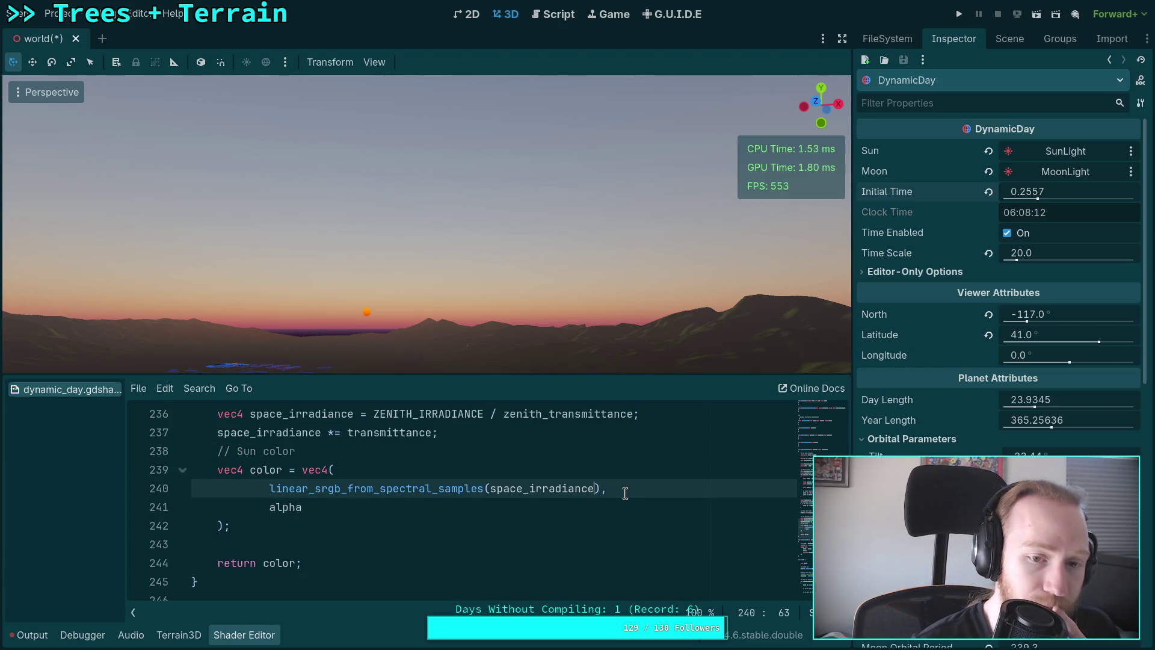
pyautogui.moveTo(1032, 192)
pyautogui.mouseDown()
pyautogui.moveTo(1016, 191)
pyautogui.moveTo(1049, 192)
pyautogui.moveTo(1001, 191)
pyautogui.moveTo(1045, 192)
pyautogui.mouseUp()
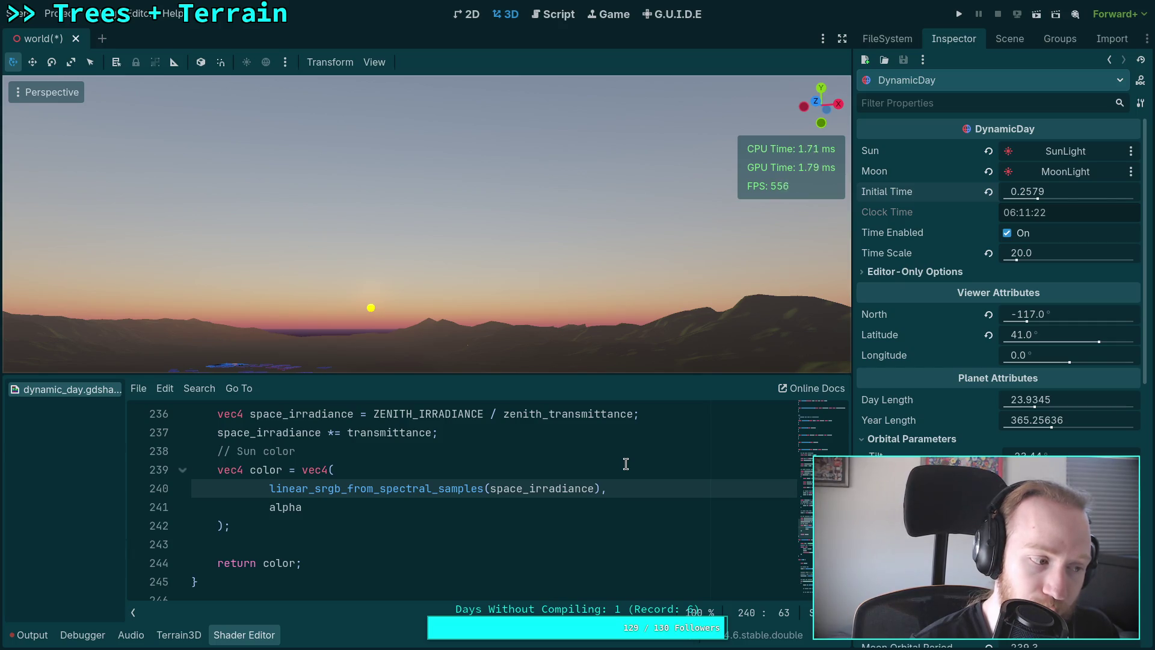
pyautogui.scroll(3, 627, 466)
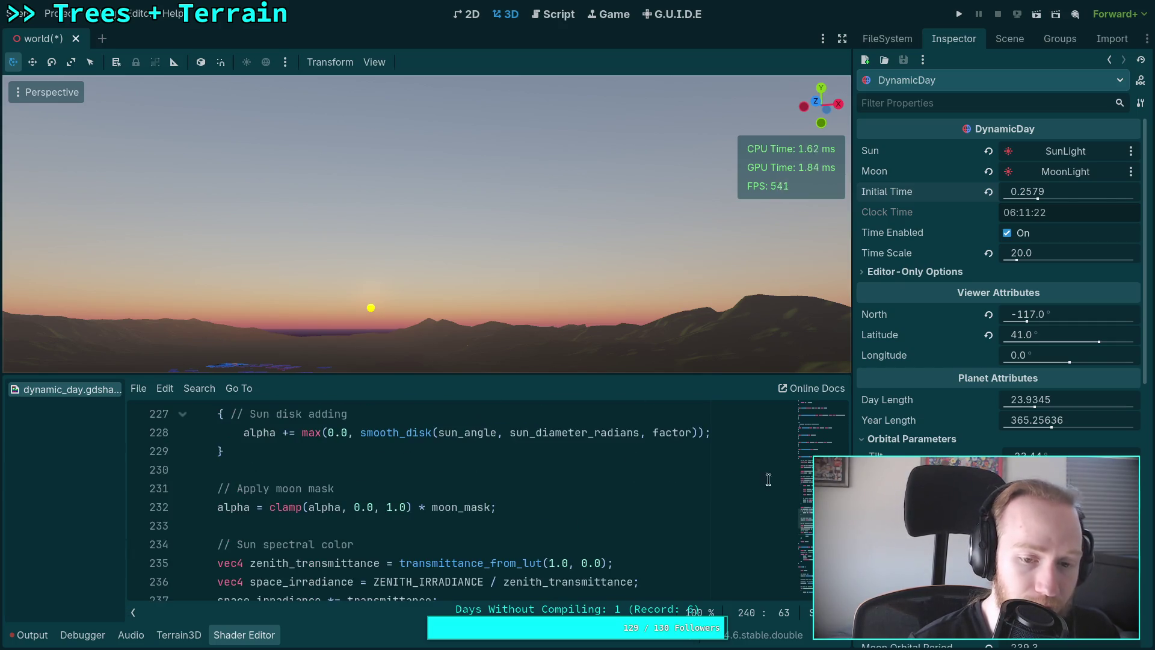
# Save the shader with Ctrl+S, collapse the code panel, and raise Initial Time to about 0.34.
pyautogui.scroll(5, 745, 478)
pyautogui.moveTo(1037, 198); pyautogui.dragTo(1038, 197)
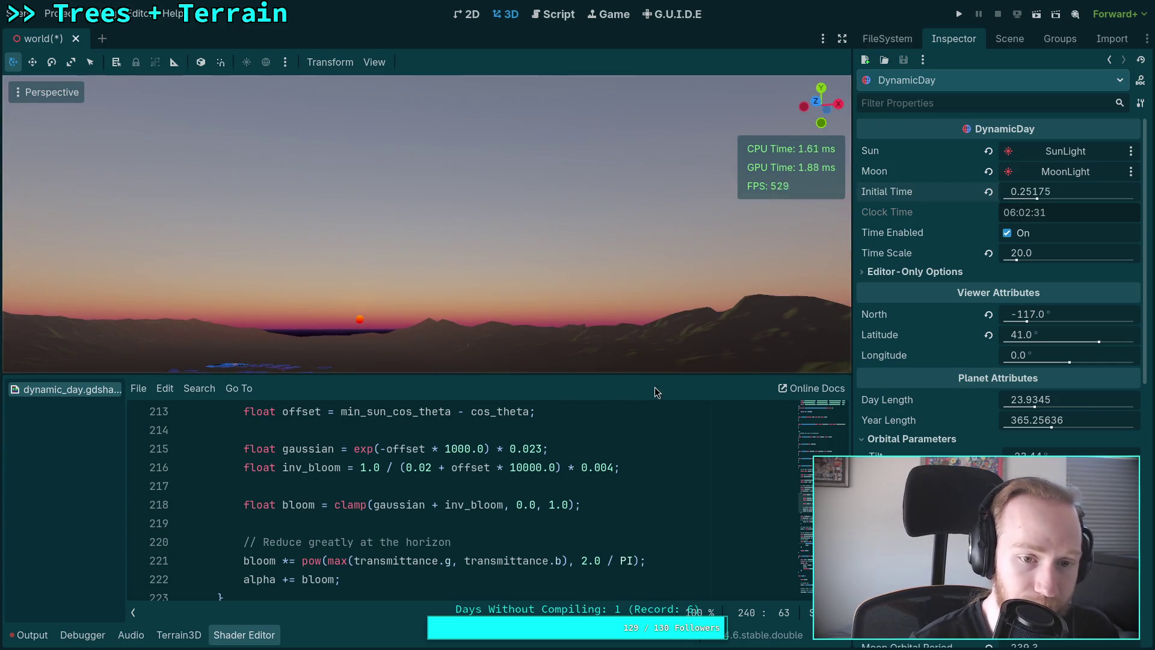
pyautogui.scroll(6, 580, 492)
pyautogui.scroll(10, 580, 492)
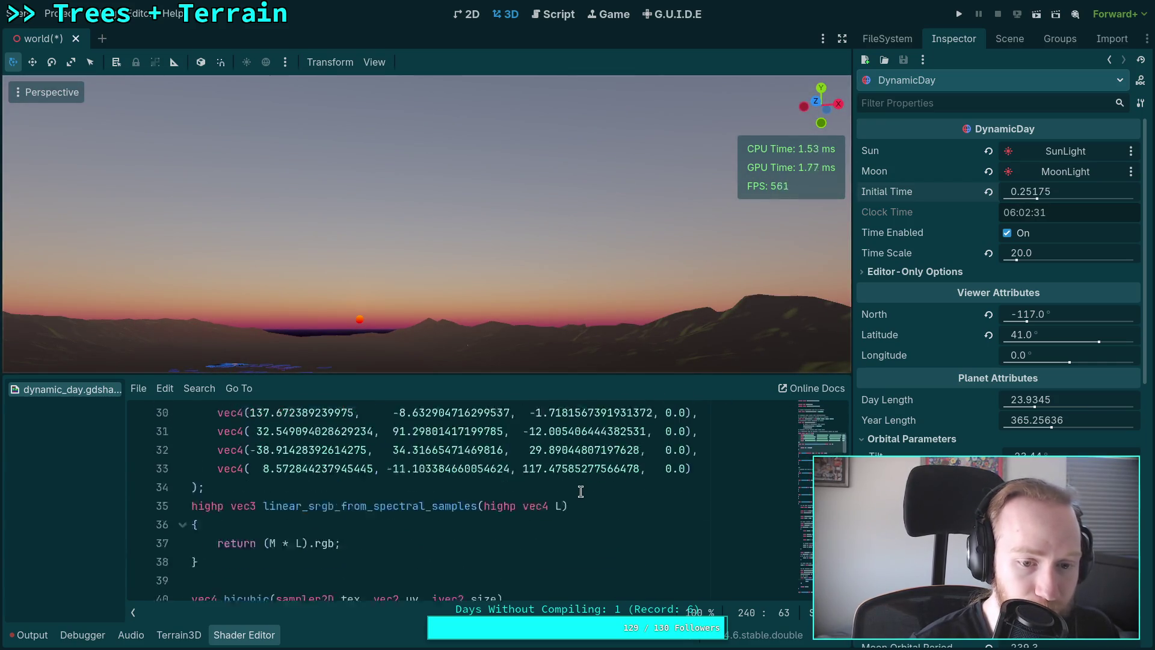
pyautogui.scroll(2, 581, 491)
pyautogui.click(589, 487)
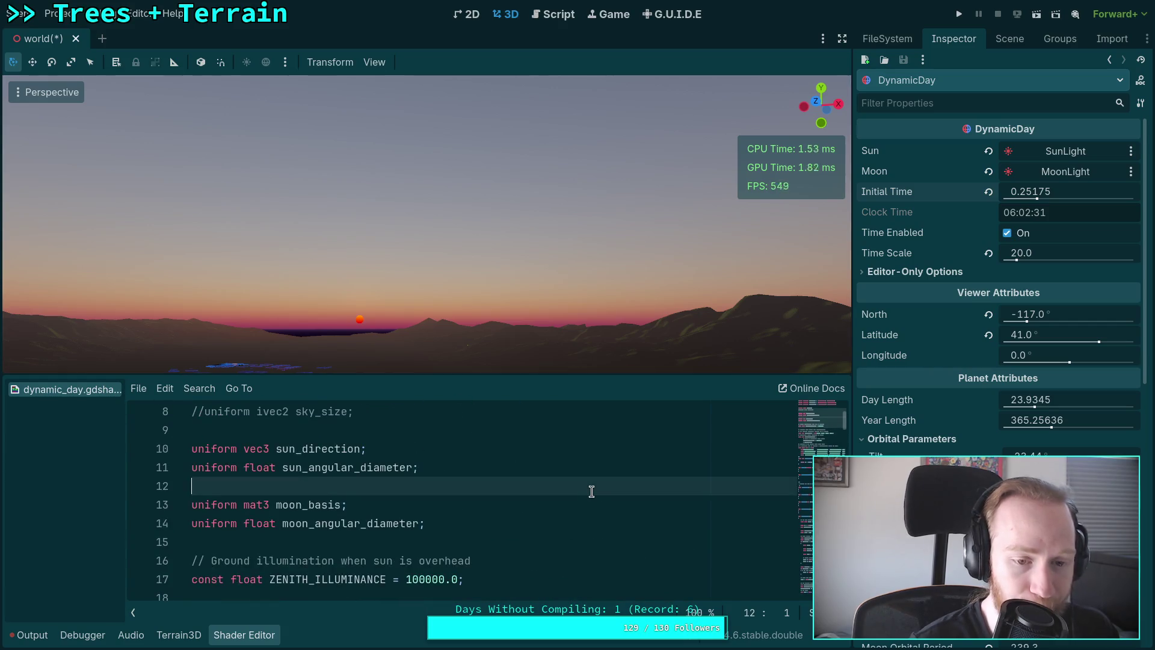
pyautogui.hotkey('ctrl', 's')
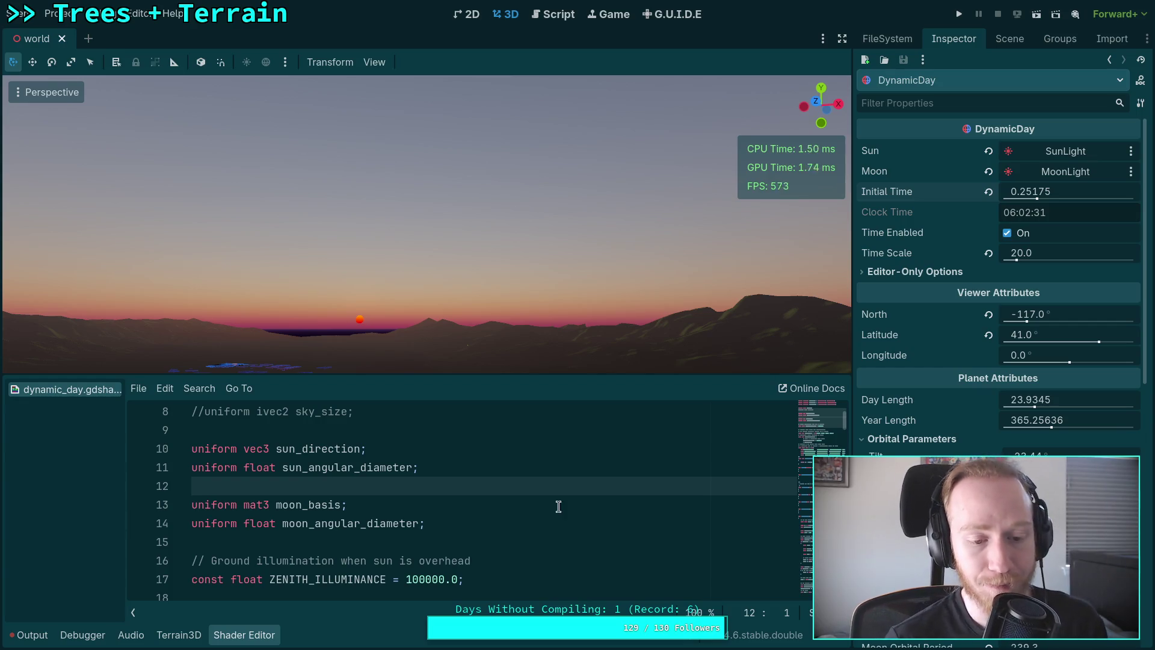
pyautogui.click(241, 638)
pyautogui.moveTo(1034, 191); pyautogui.dragTo(1077, 191)
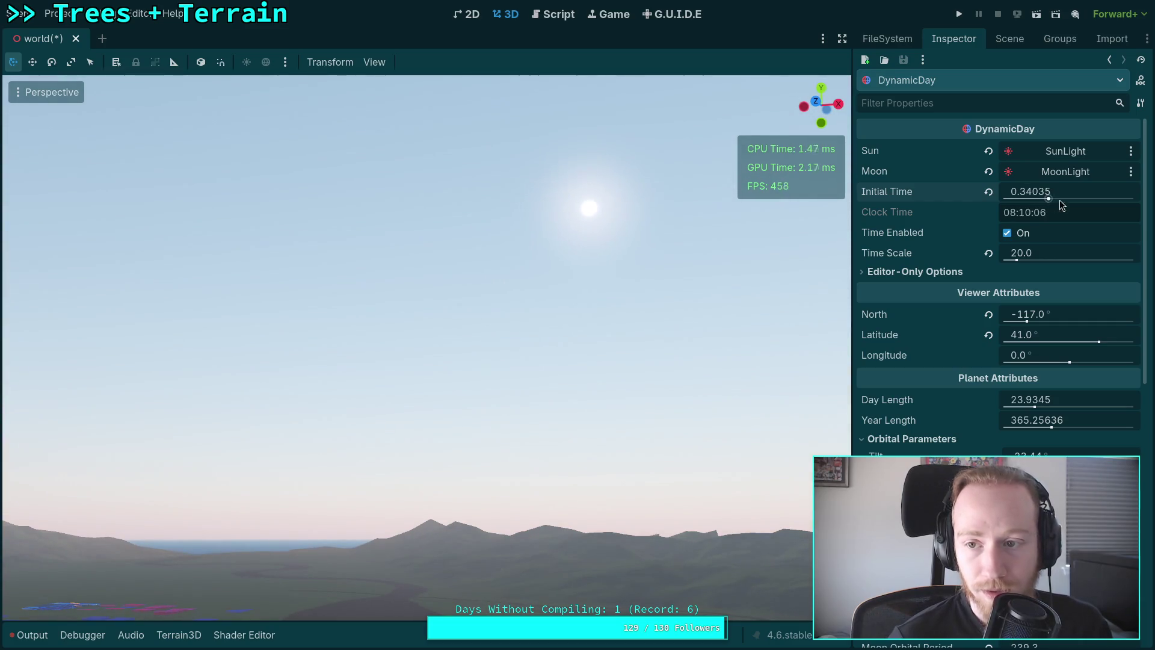
pyautogui.press('super+1')
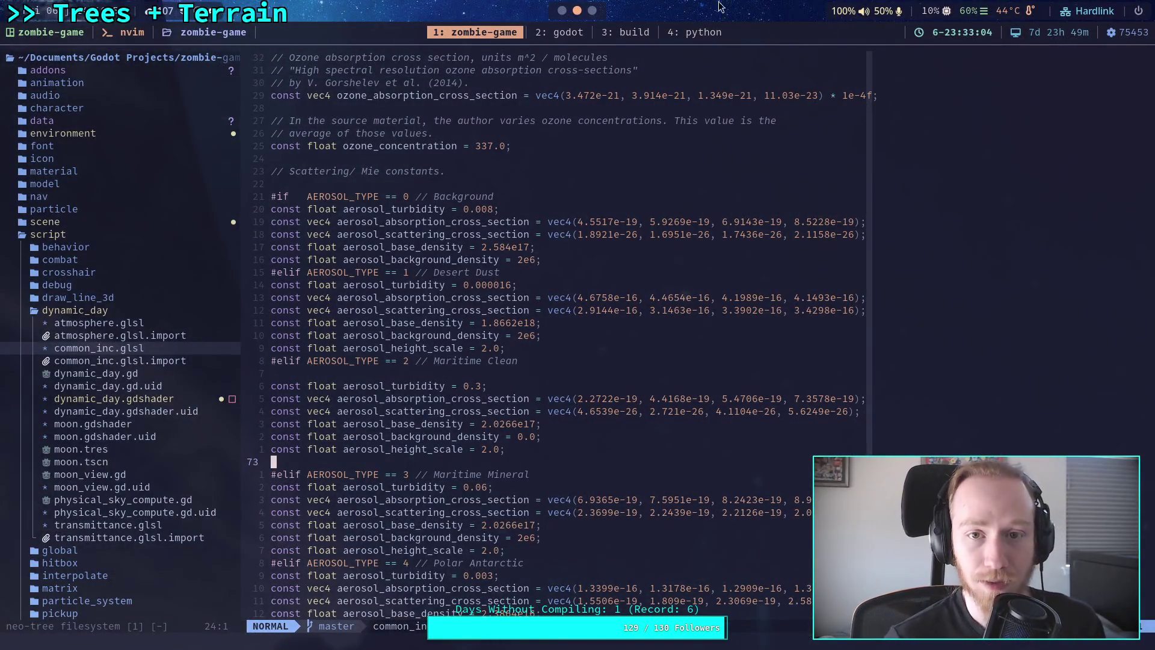
# Quit Neovim with :qa, run git status, then git diff script/ to see the shader changes.
pyautogui.write(':qa')
pyautogui.press('Return')
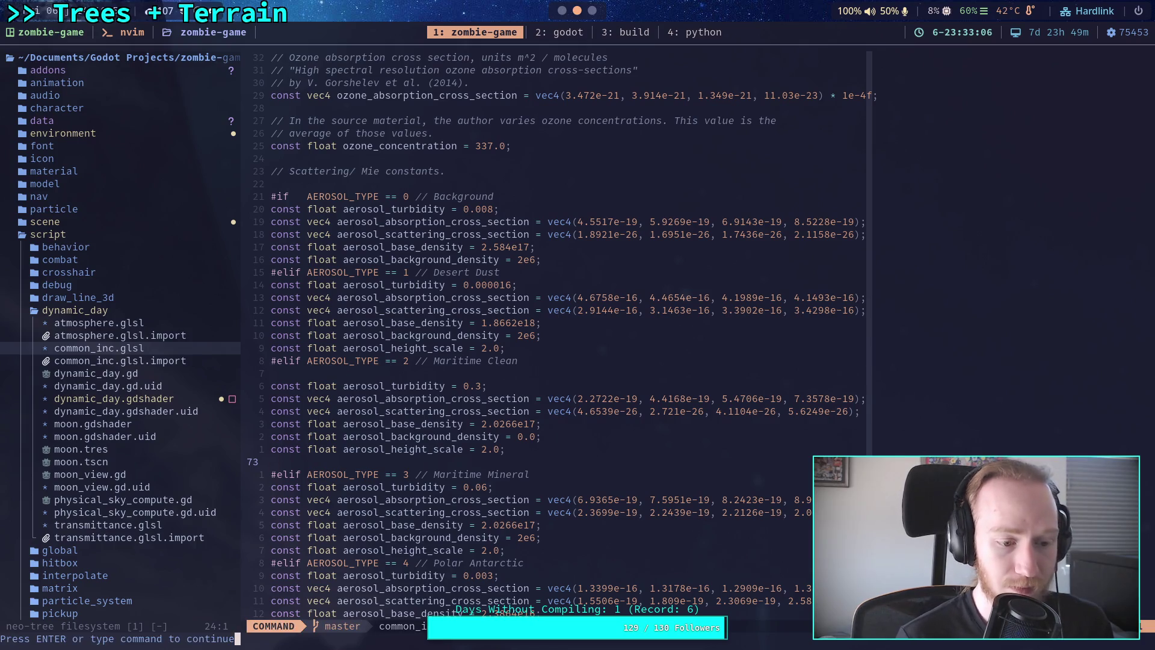
pyautogui.write('git')
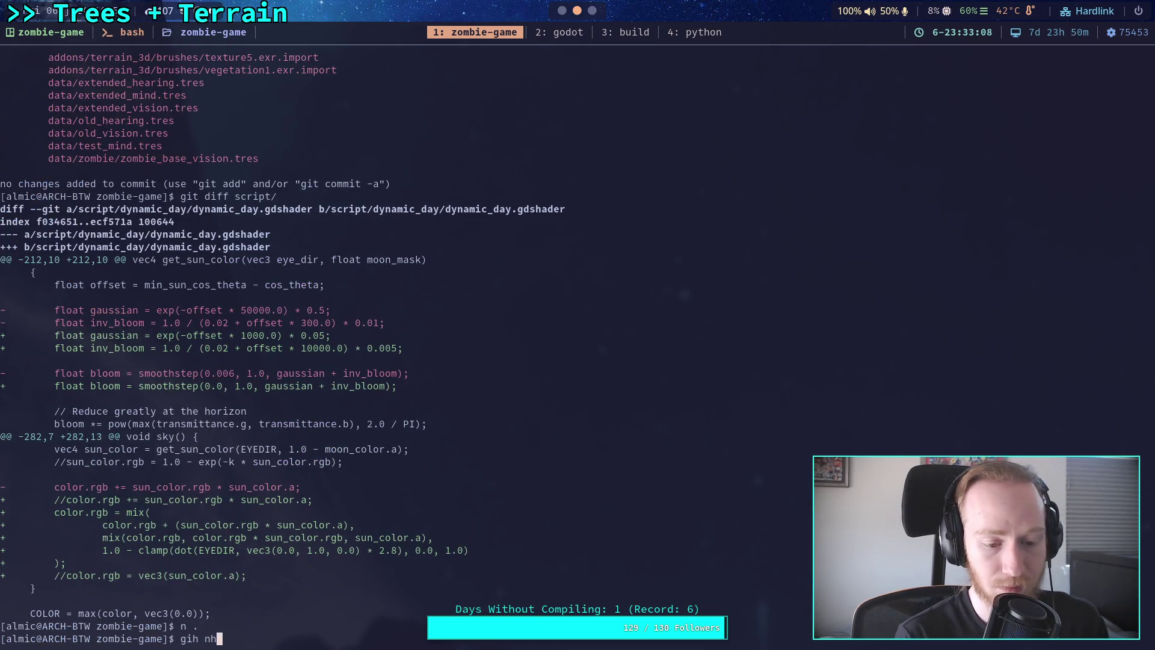
pyautogui.write(' status')
pyautogui.press('Return')
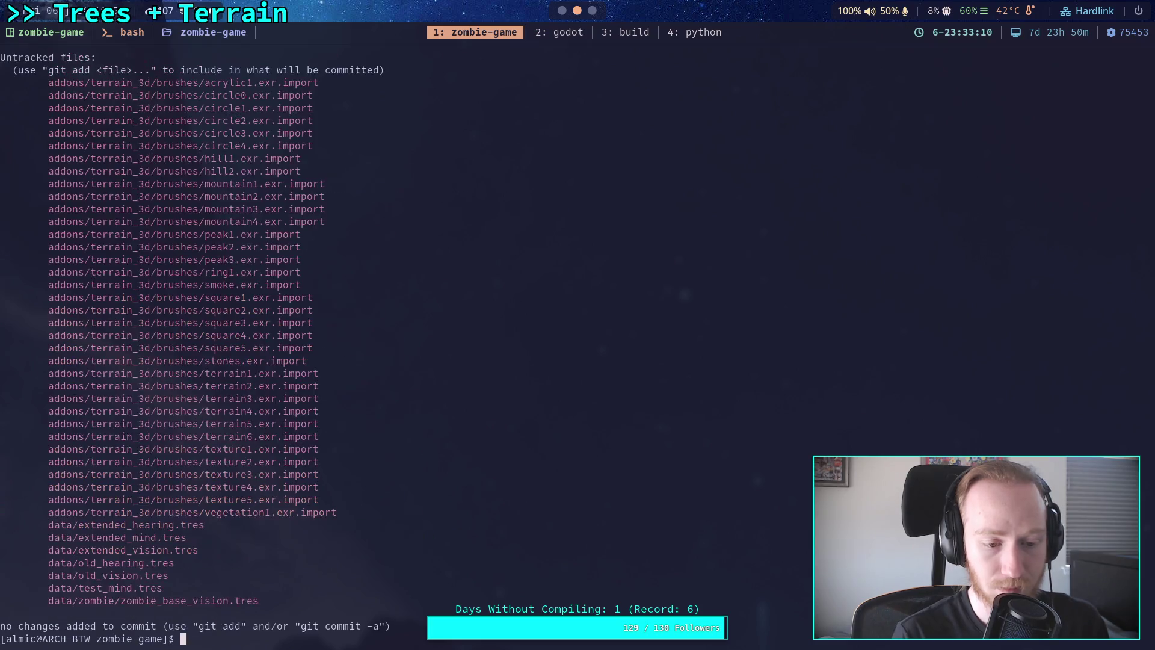
pyautogui.write('git di')
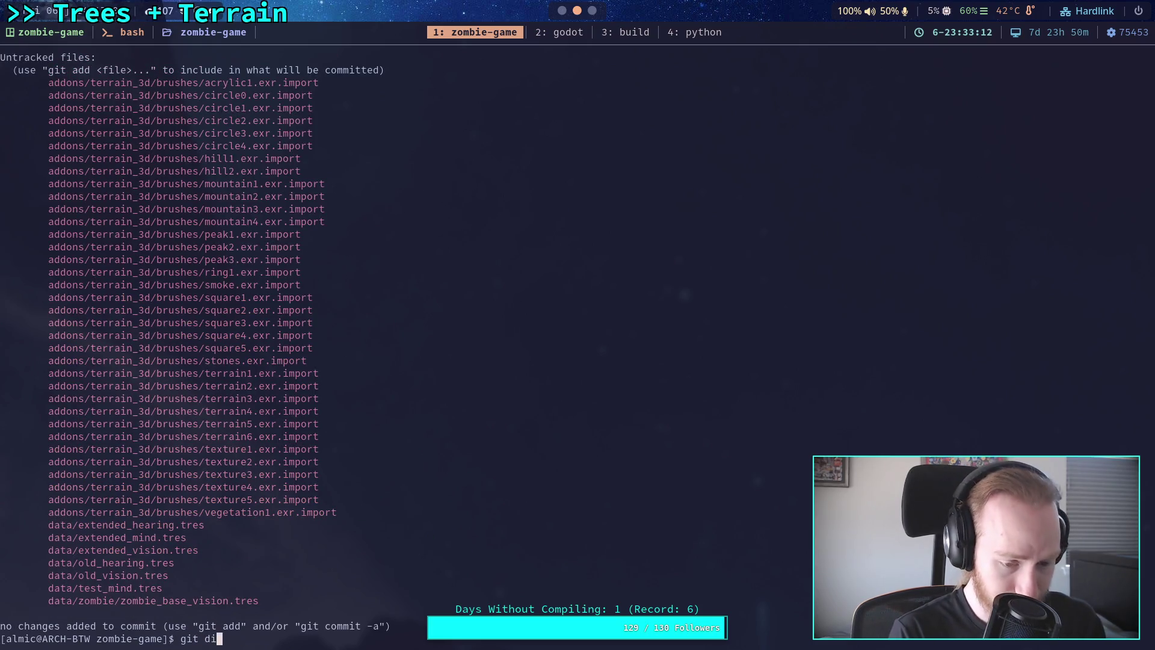
pyautogui.write('ff script/')
pyautogui.press('Return')
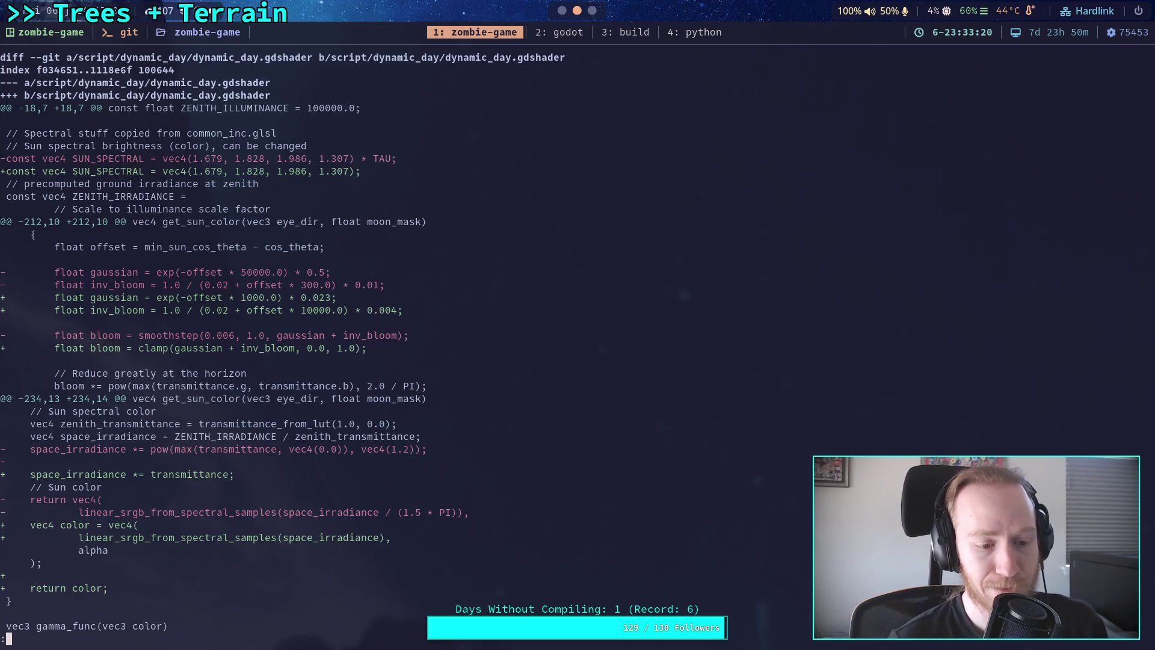
# Scroll through the dynamic_day.gdshader diff, then switch back to the Godot window.
pyautogui.scroll(-5, 283, 342)
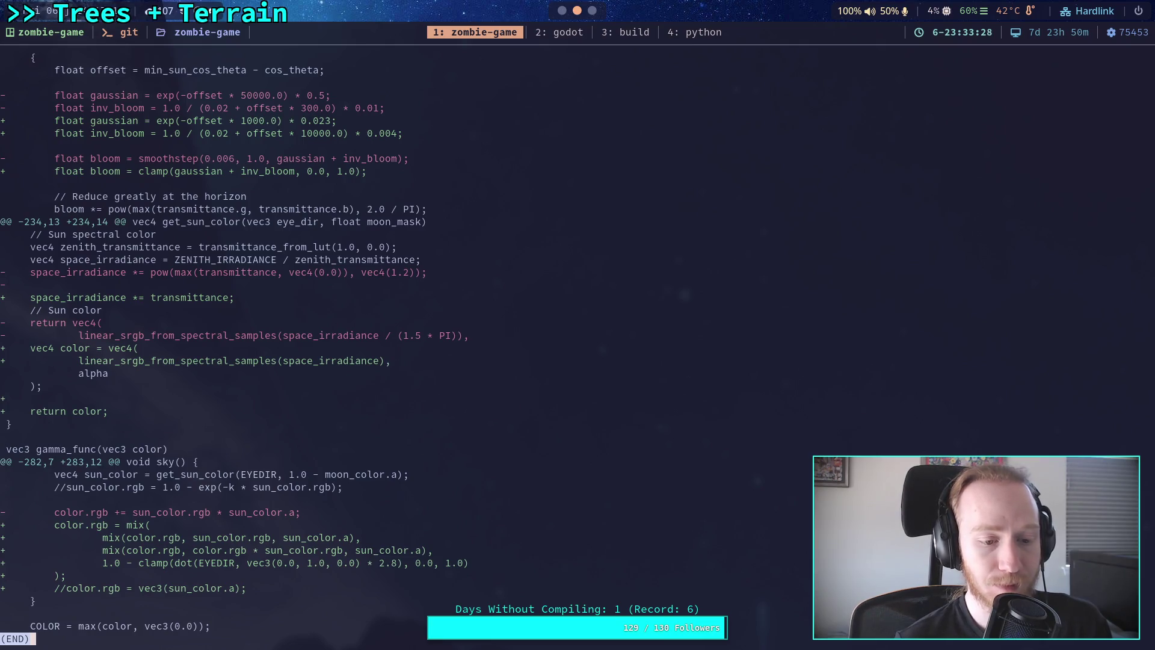
pyautogui.scroll(5, 235, 349)
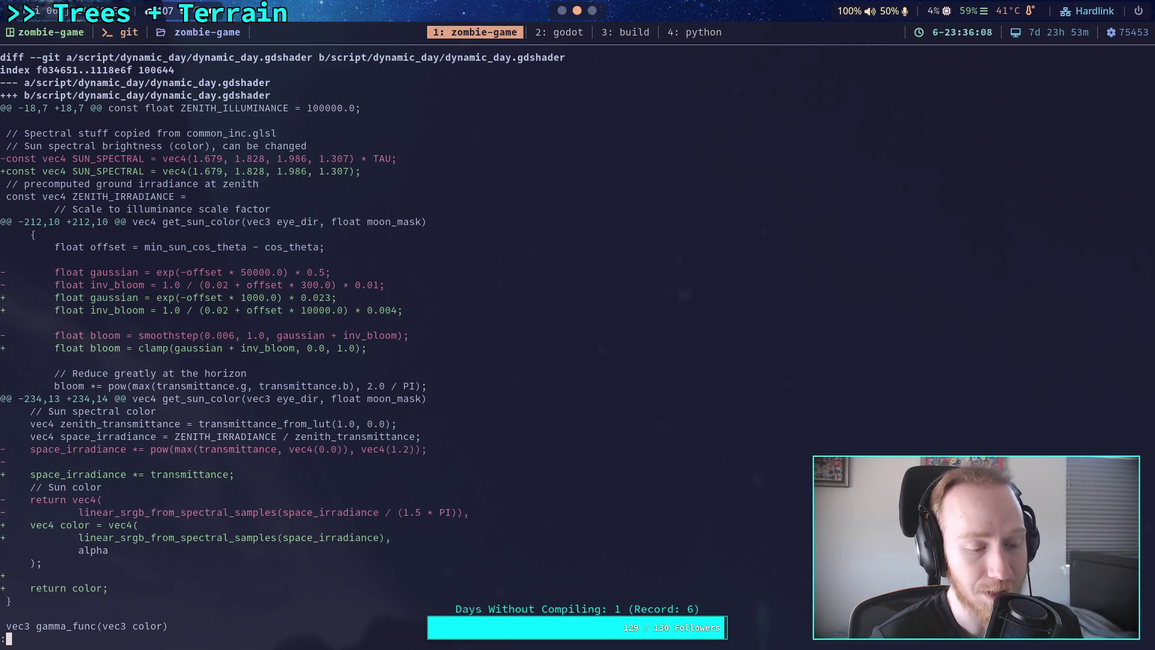
pyautogui.press('super+2')
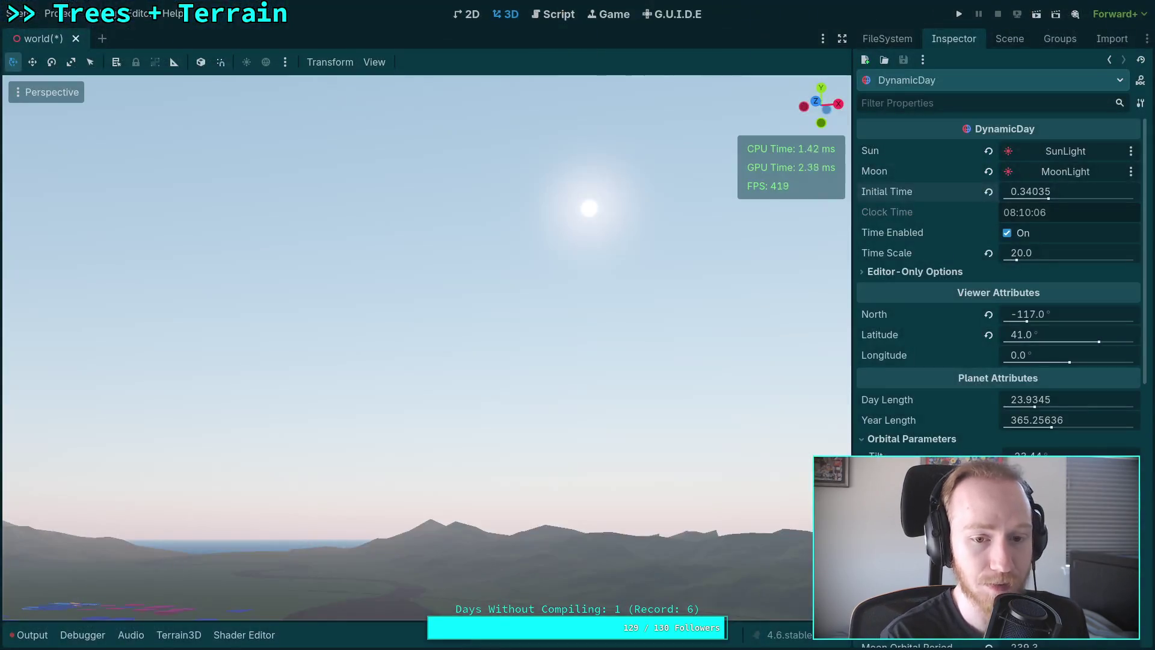
# Show the 3D view with the shader code panel, caret before transmittance on line 237.
pyautogui.hotkey('ctrl', 'F3')
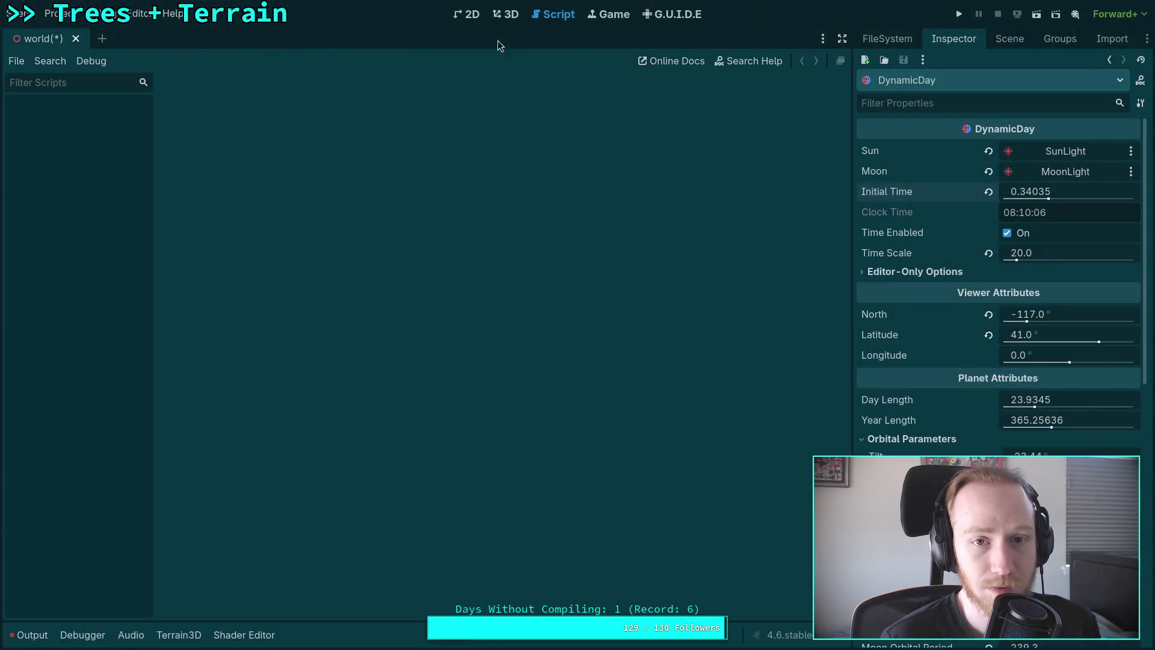
pyautogui.click(509, 15)
pyautogui.click(244, 634)
pyautogui.scroll(-10, 403, 516)
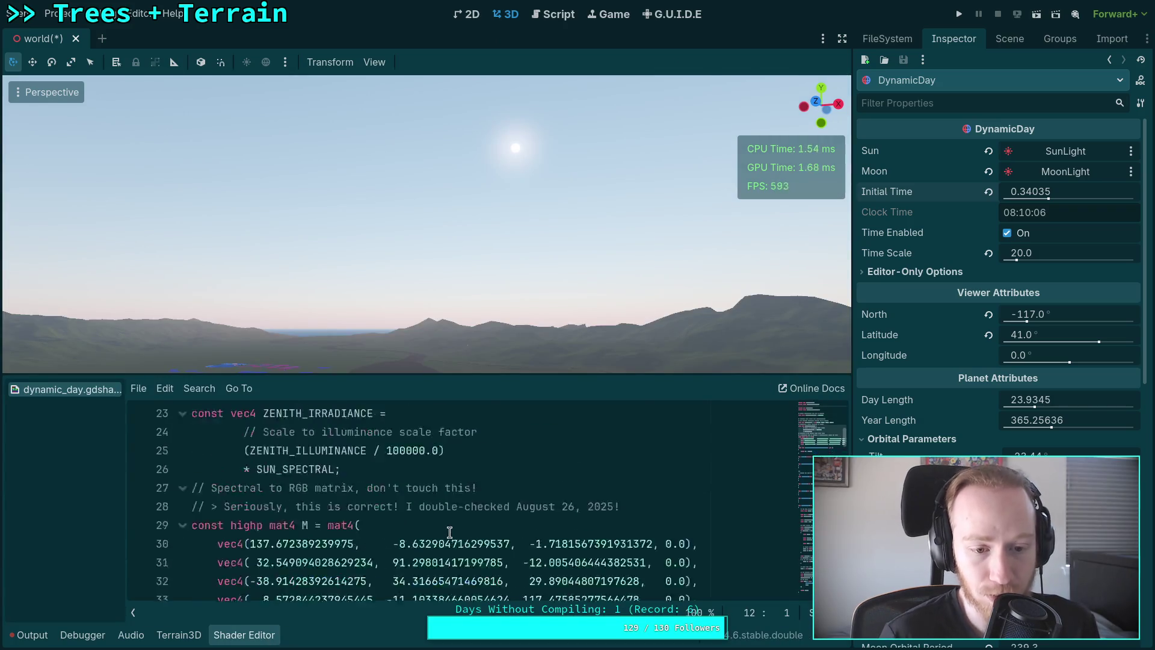
pyautogui.scroll(3, 432, 528)
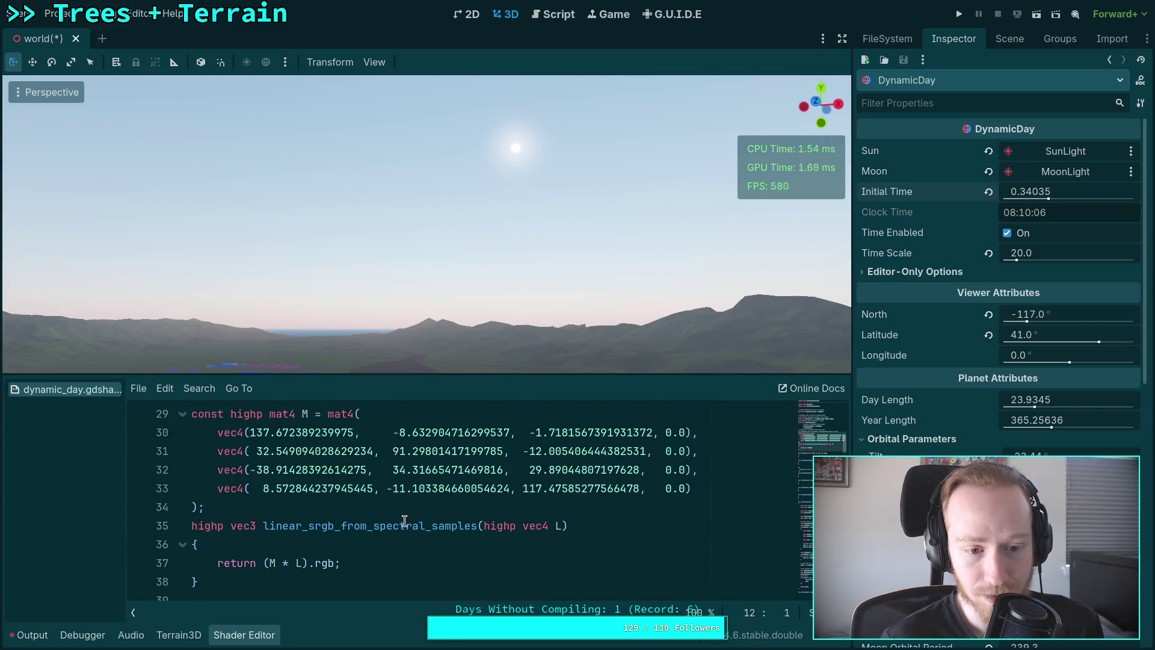
pyautogui.scroll(-20, 405, 519)
pyautogui.scroll(-9, 404, 520)
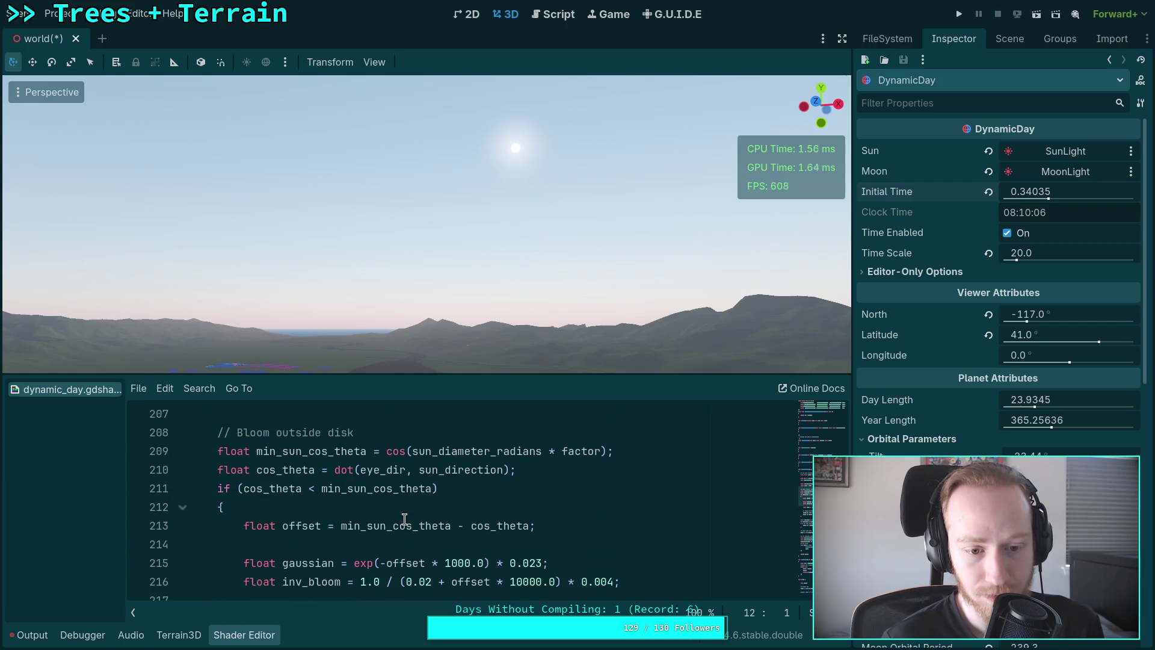
pyautogui.scroll(-3, 404, 519)
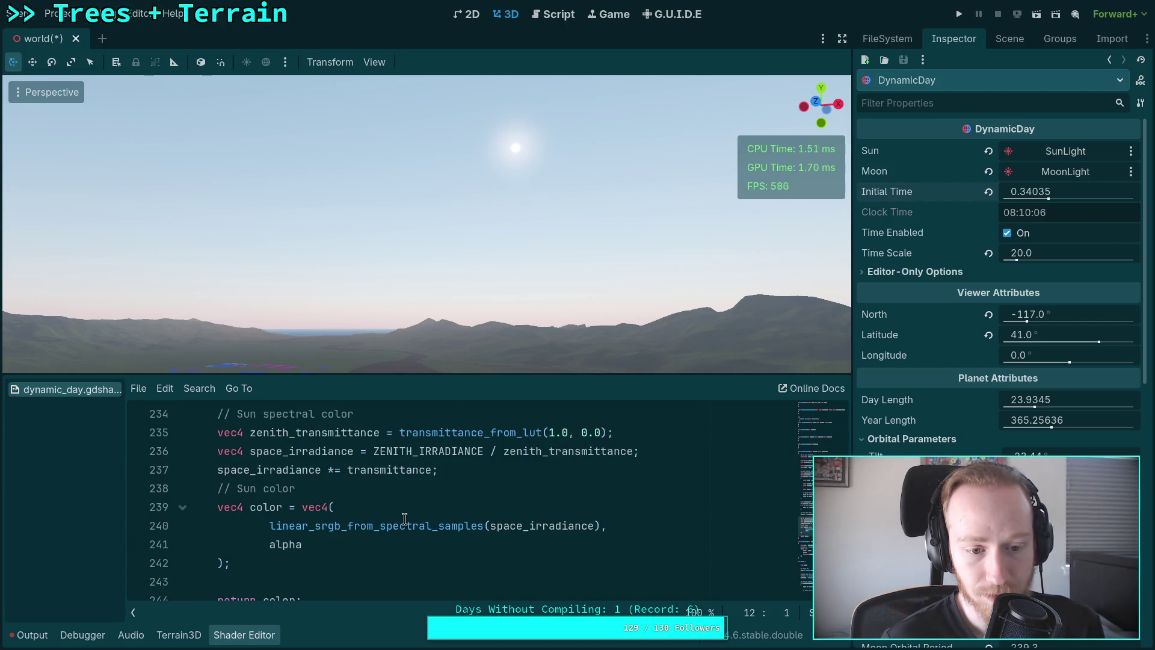
pyautogui.scroll(-2, 385, 524)
pyautogui.scroll(2, 382, 527)
pyautogui.scroll(-3, 382, 526)
pyautogui.scroll(3, 382, 526)
pyautogui.scroll(-3, 373, 526)
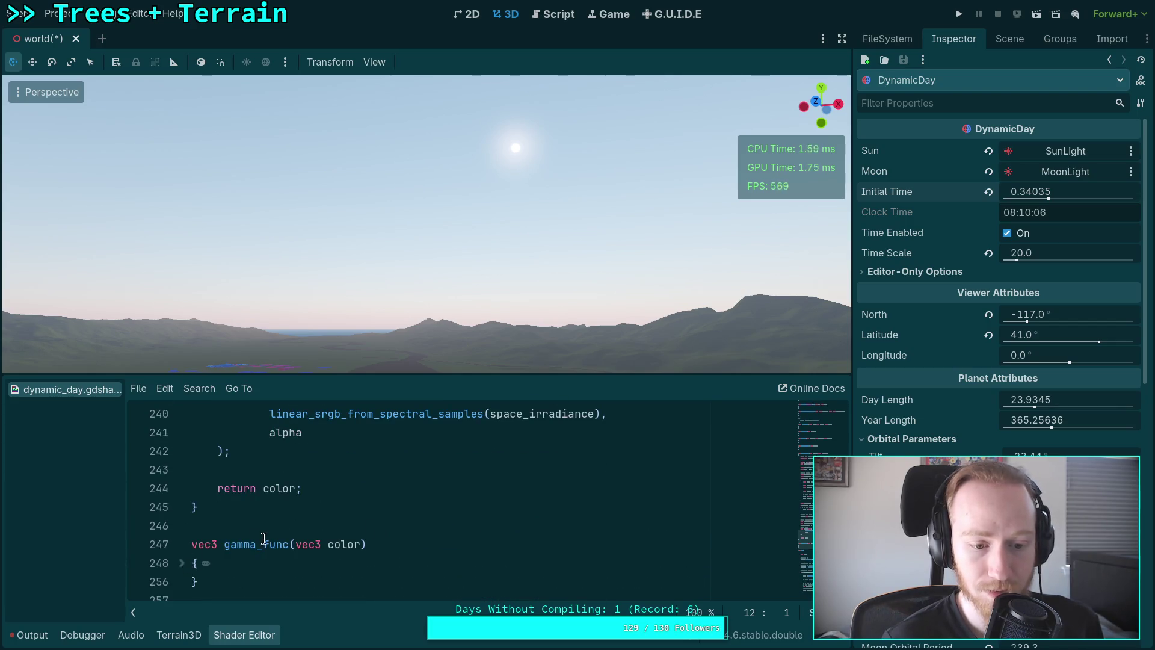
pyautogui.scroll(-3, 261, 536)
pyautogui.scroll(6, 361, 535)
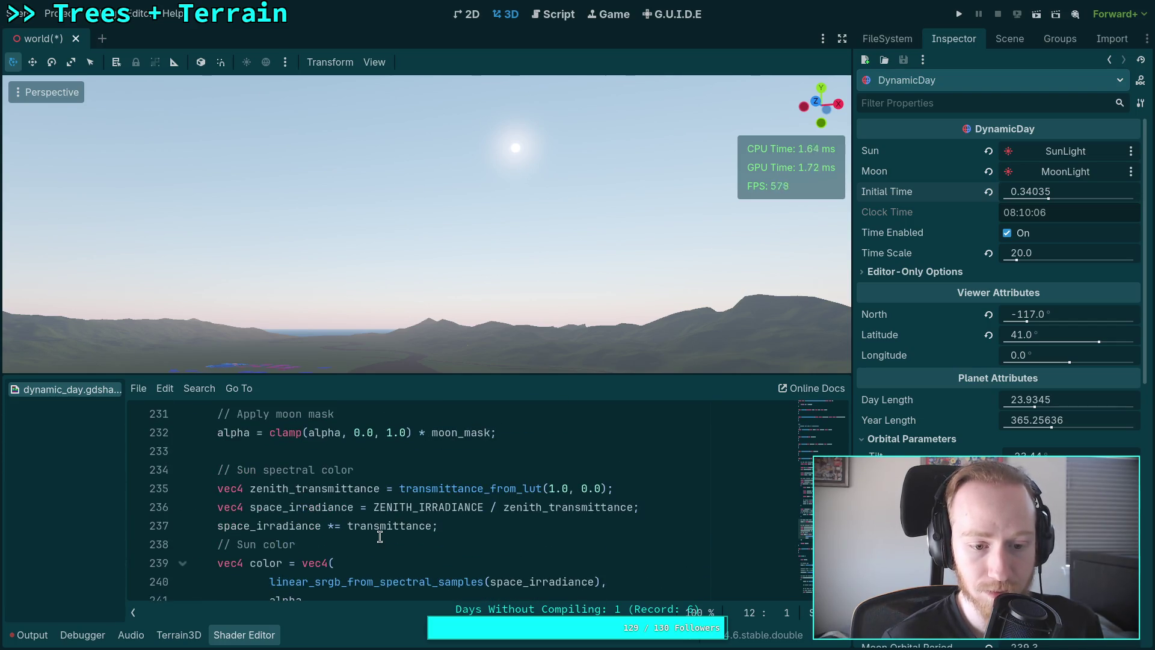
pyautogui.click(347, 525)
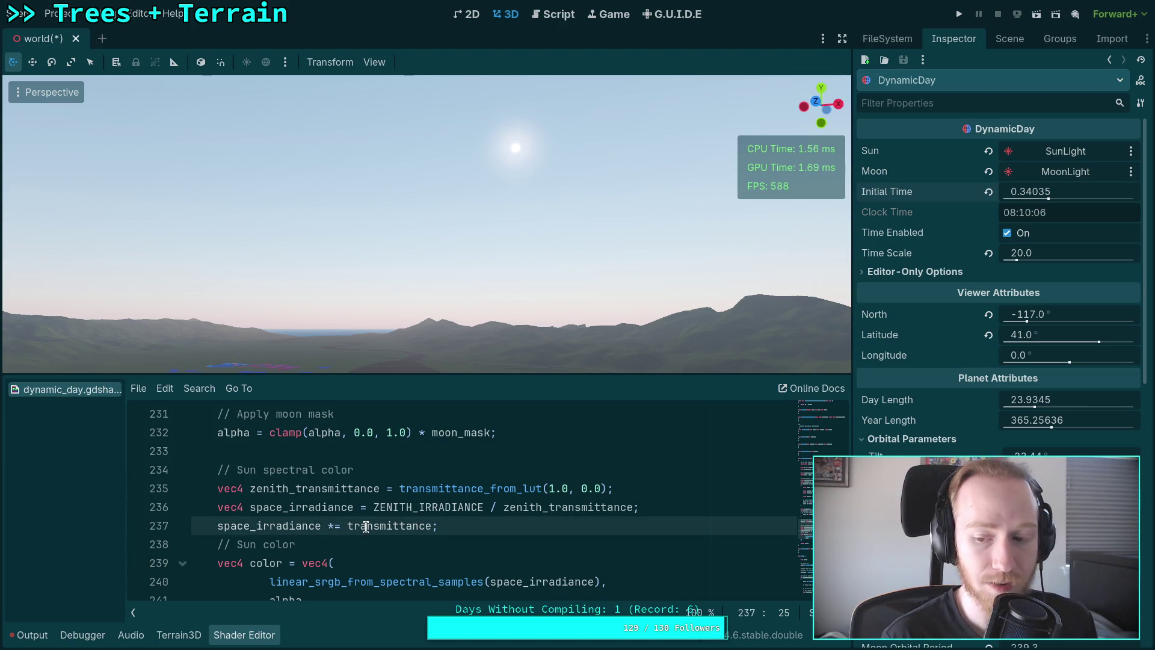
# Wrap transmittance on line 237 in max() with a vec4(0.01) minimum and move Initial Time earlier.
pyautogui.write('max(')
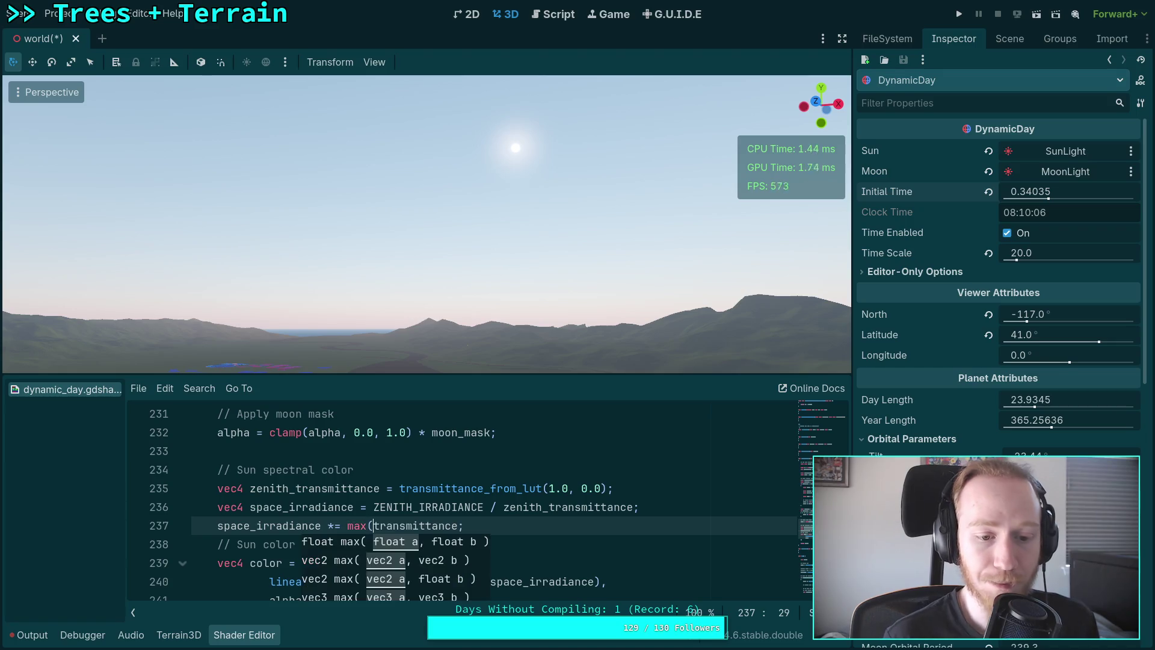
pyautogui.press('Right')
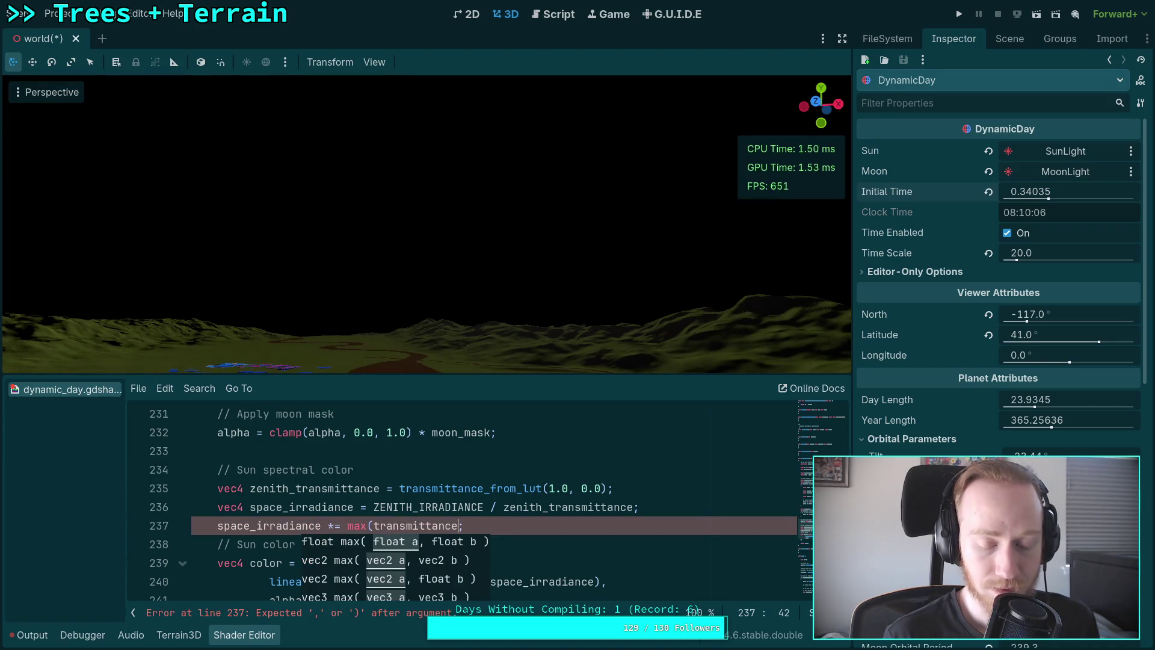
pyautogui.write(', vec4')
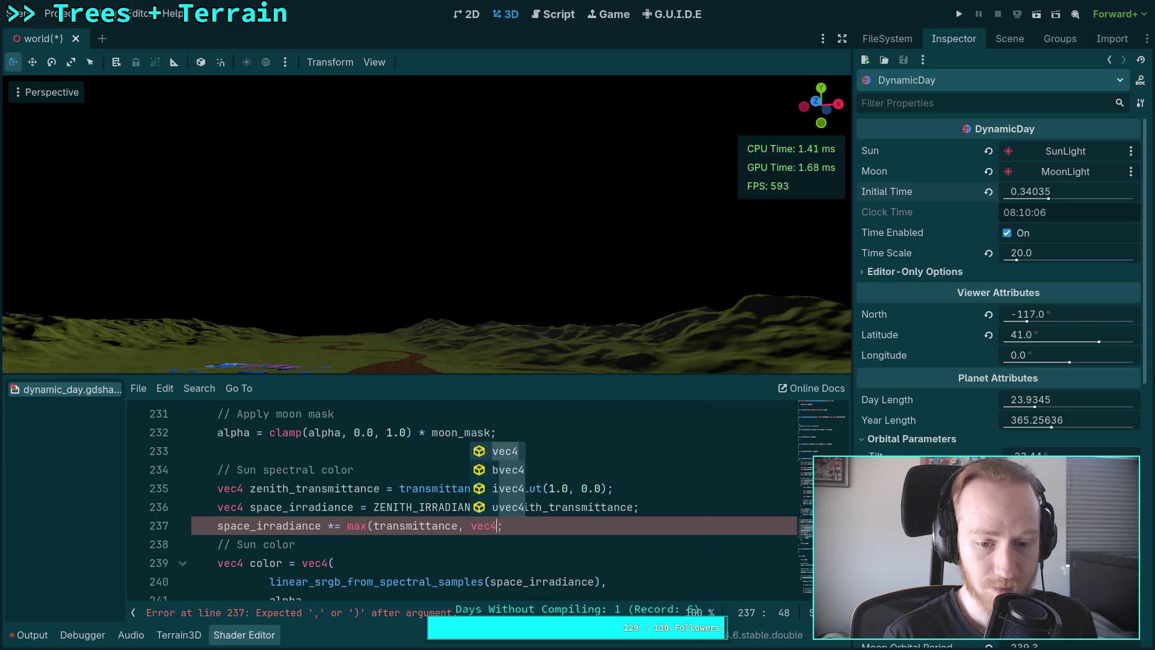
pyautogui.write('(0.01, 0')
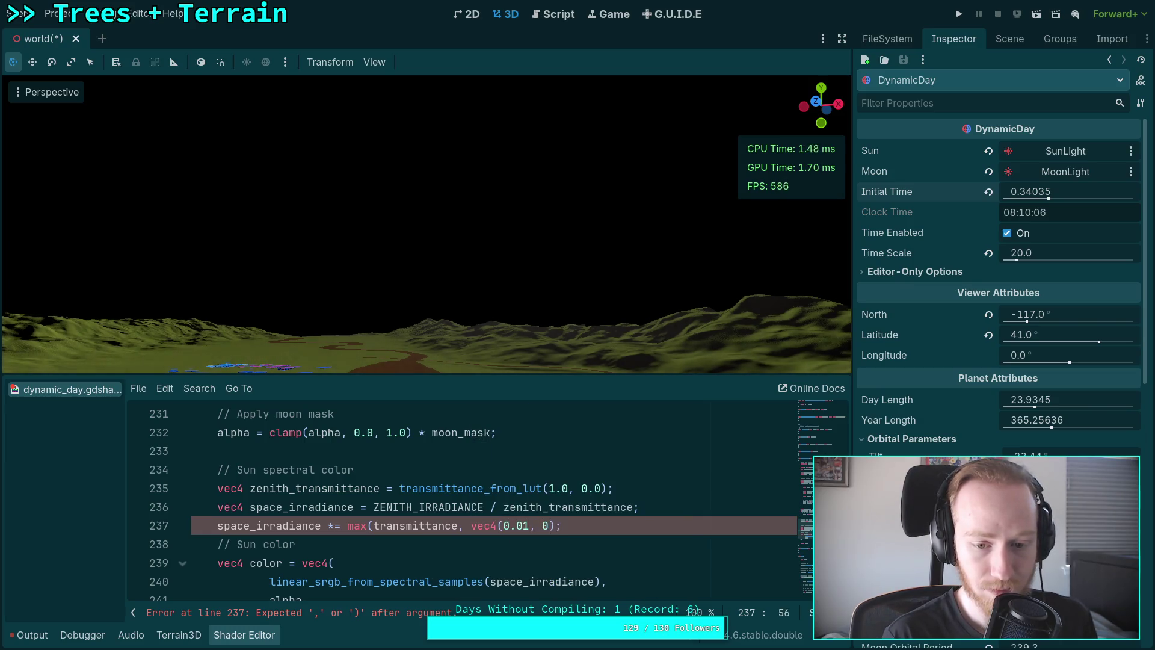
pyautogui.press('BackSpace')
pyautogui.press('BackSpace')
pyautogui.write(')(')
pyautogui.press('BackSpace')
pyautogui.write(')')
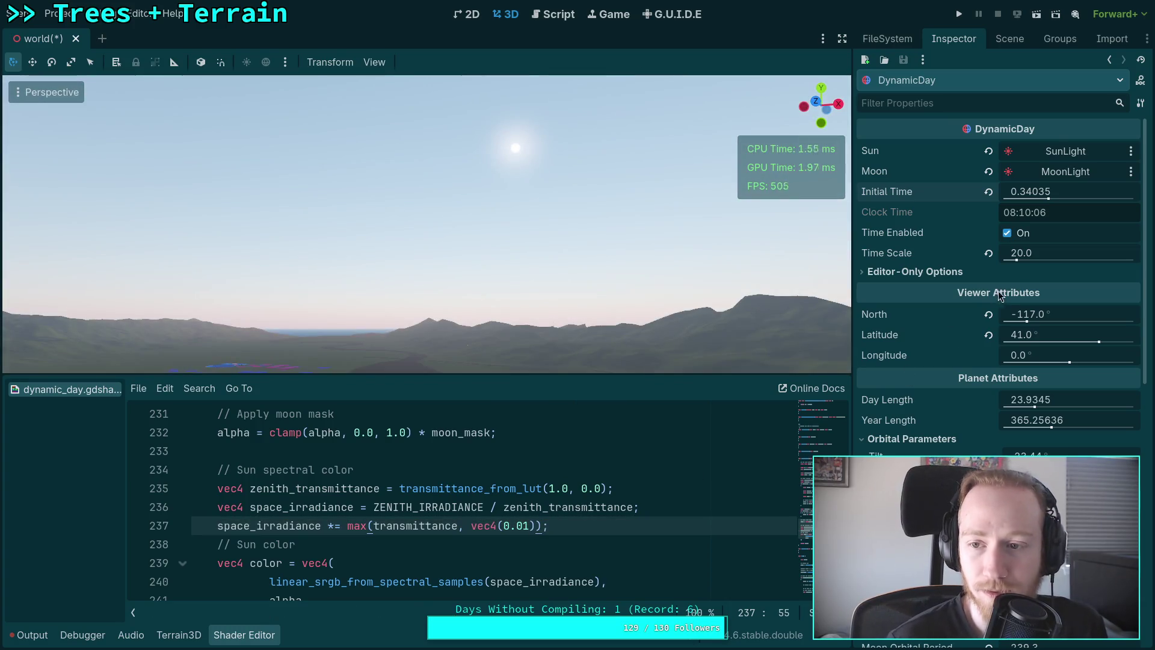
pyautogui.moveTo(1049, 197); pyautogui.dragTo(1036, 197)
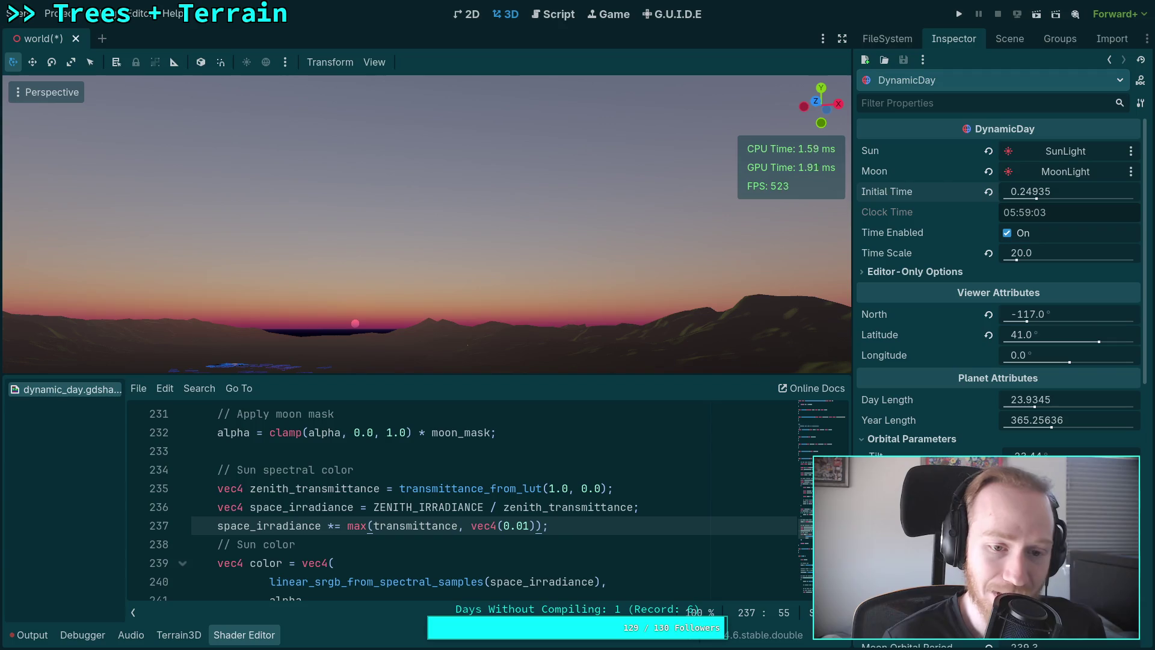
# Expand the minimum to vec4(0.0, 0.01, 0.01, 0.0).
pyautogui.click(534, 521)
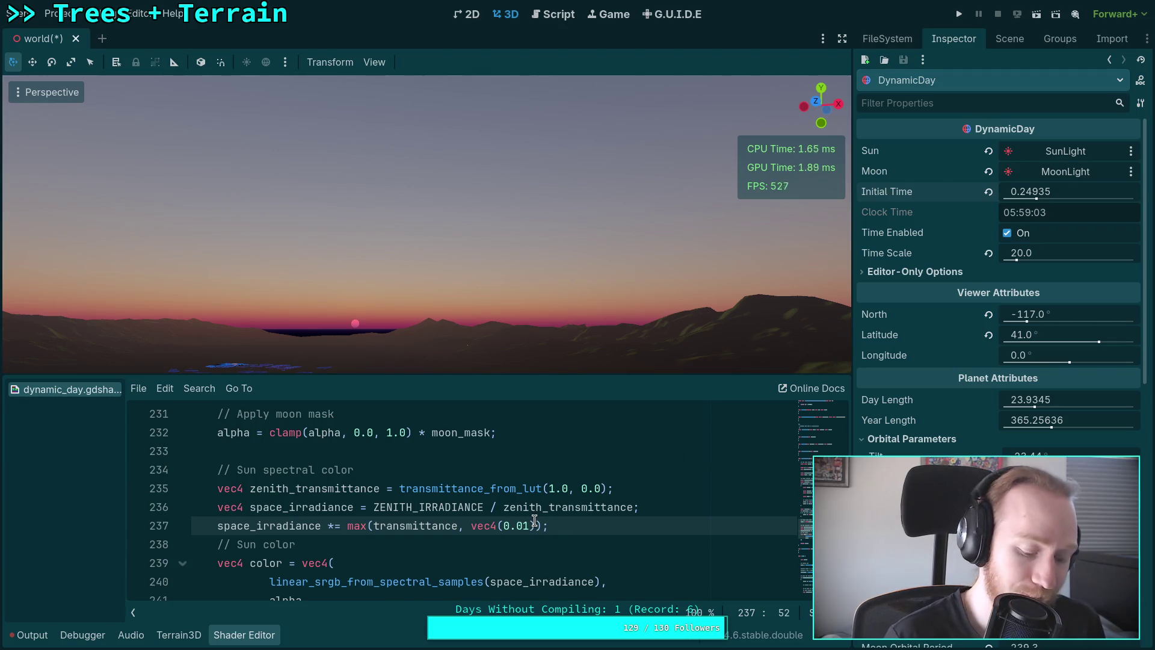
pyautogui.press('Left')
pyautogui.press('Left')
pyautogui.press('Left')
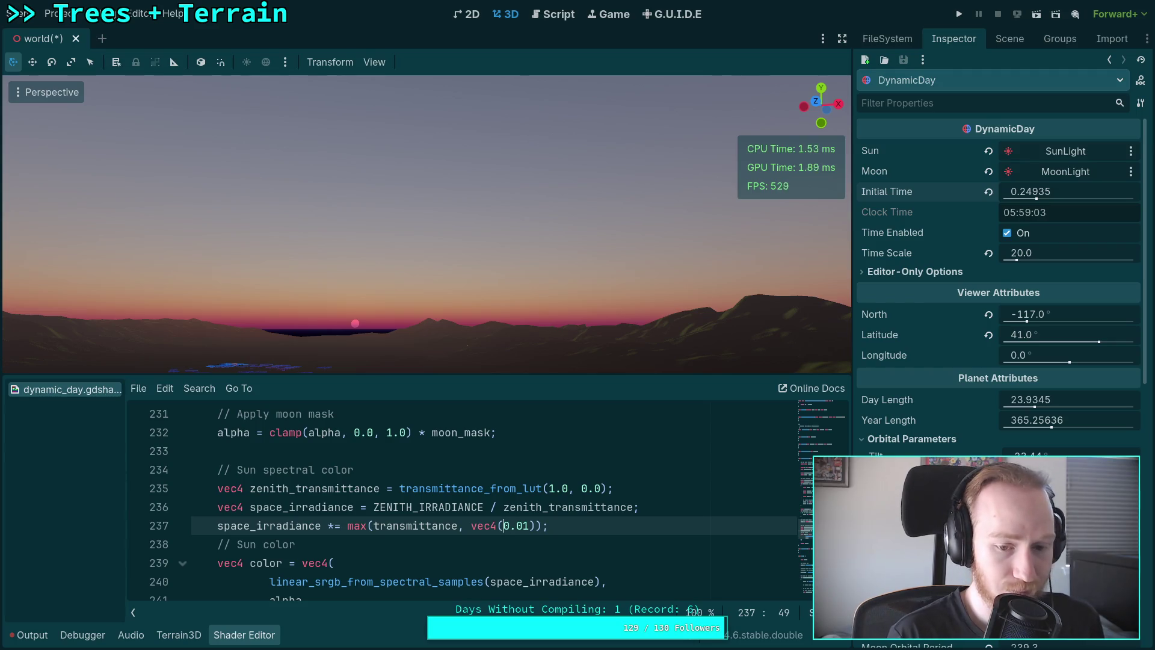
pyautogui.write('0.0, 0.0')
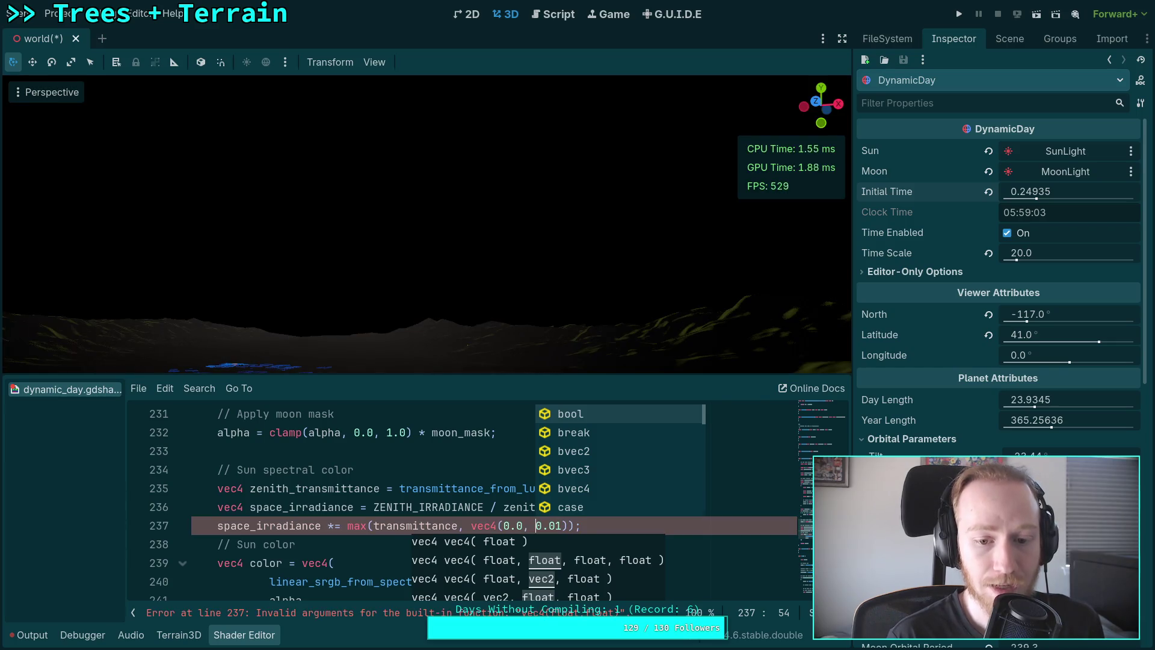
pyautogui.write('1, 0.01')
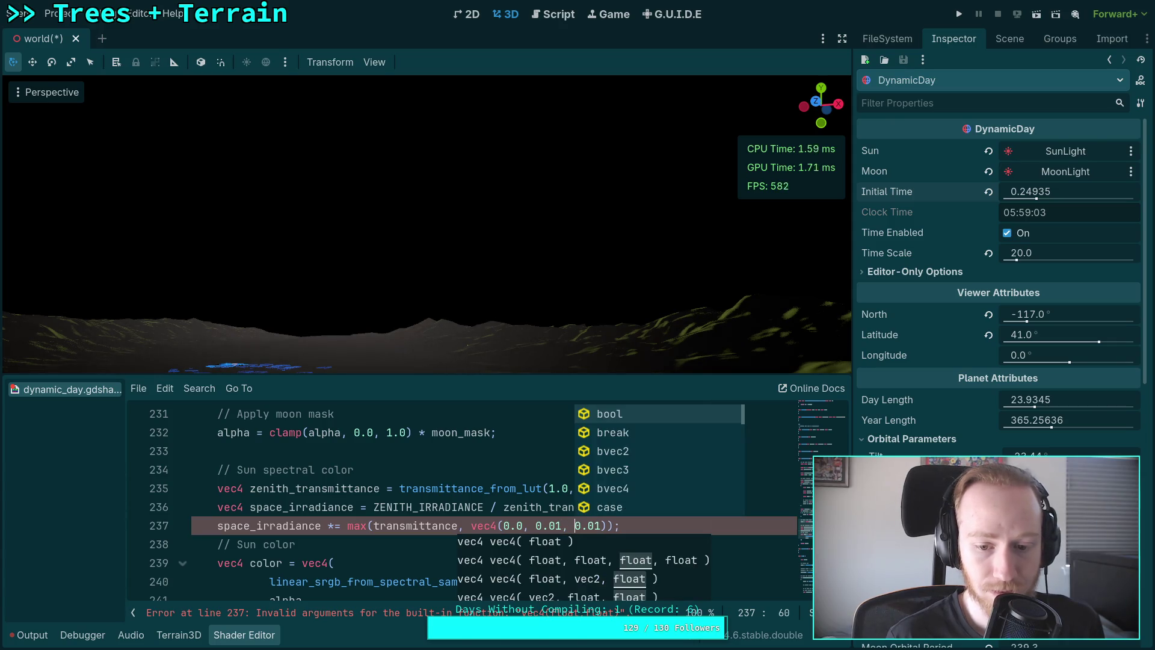
pyautogui.click(601, 525)
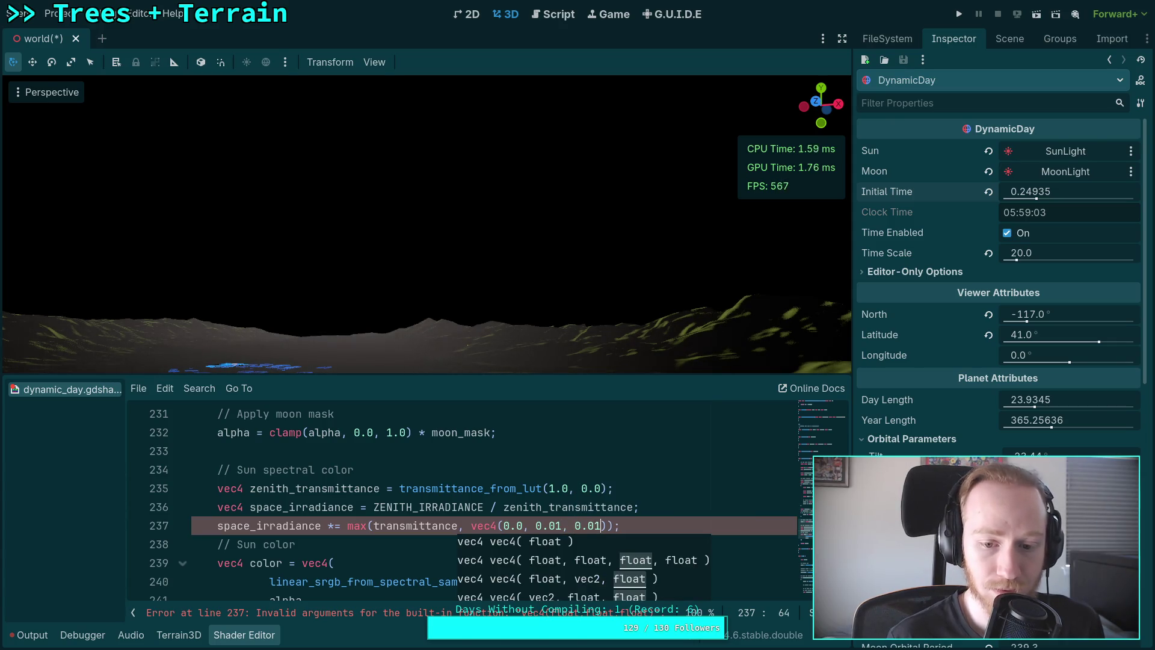
pyautogui.write(', 0.01')
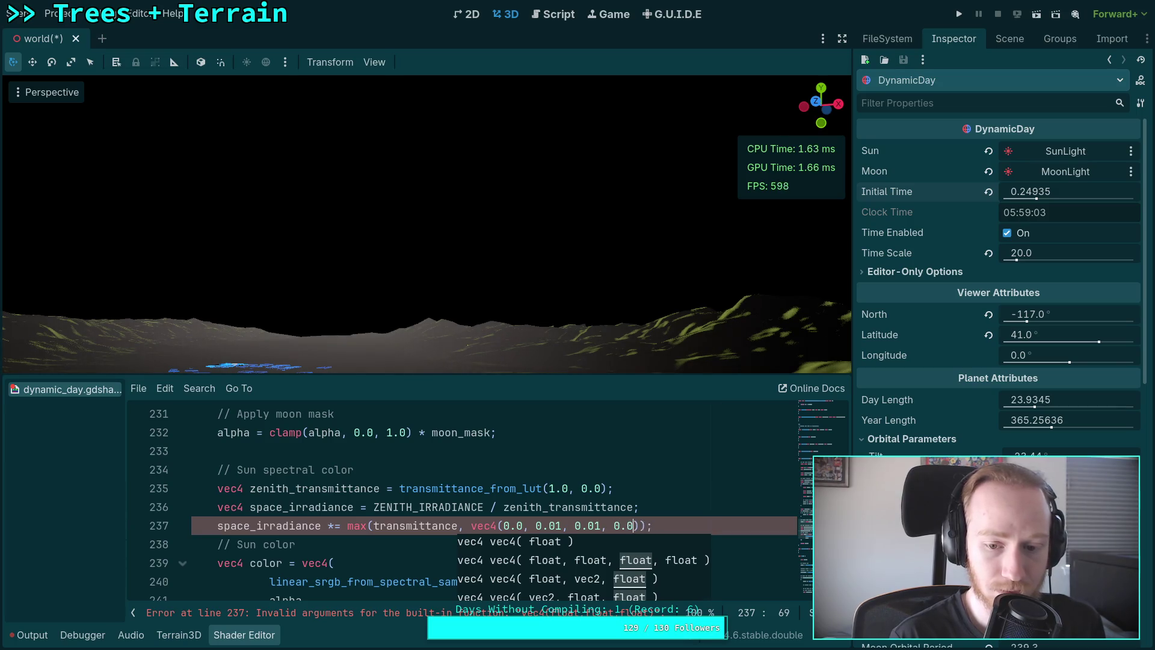